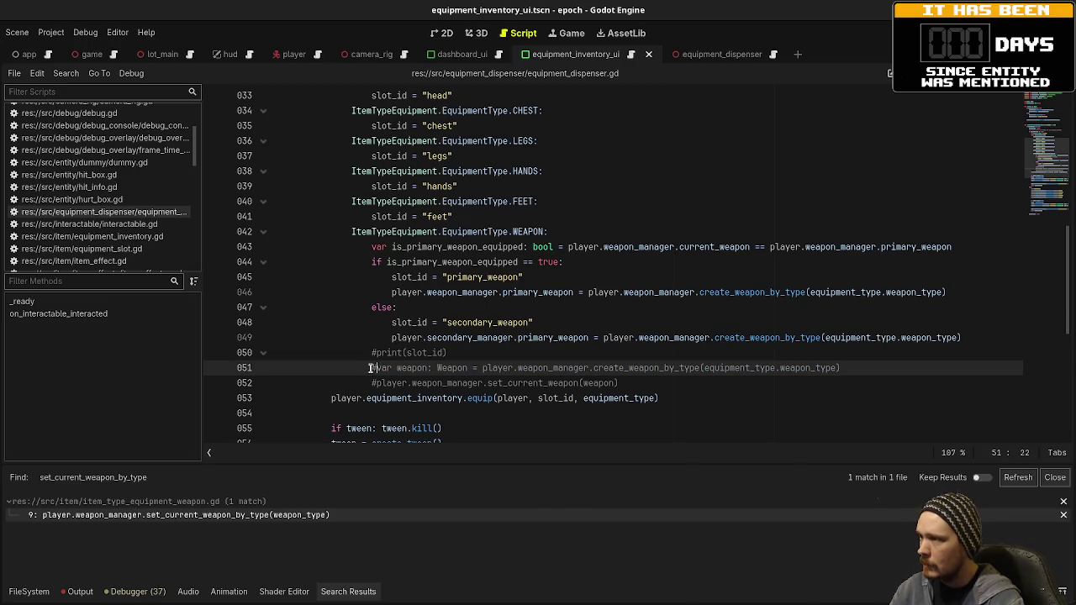
# Look over the equip function's definition, then go back to equipment_dispenser.gd
pyautogui.scroll(-2, 428, 384)
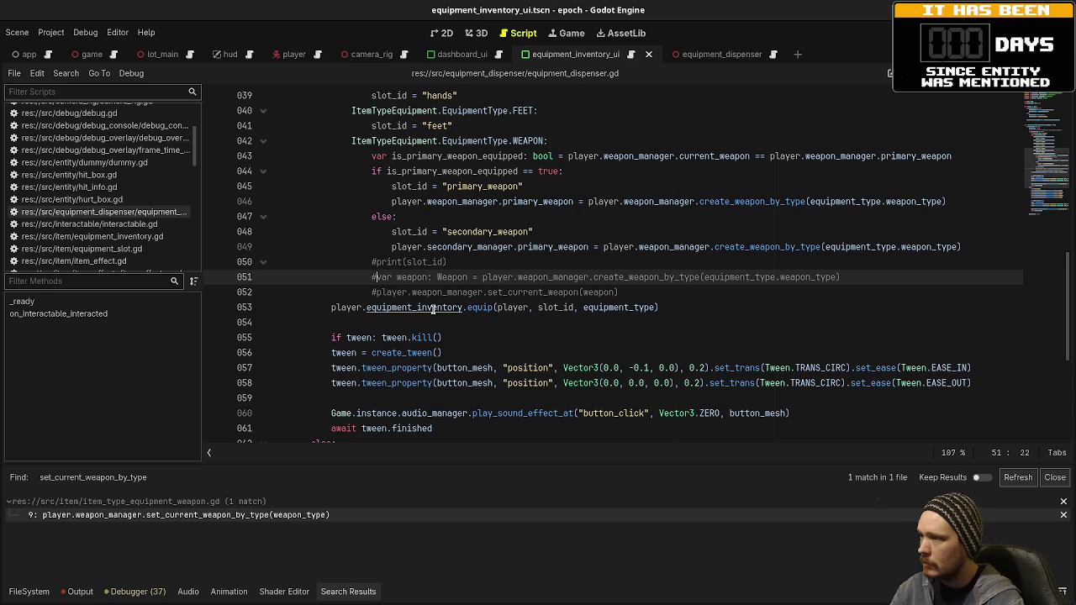
pyautogui.keyDown('ctrl'); pyautogui.click(479, 308); pyautogui.keyUp('ctrl')
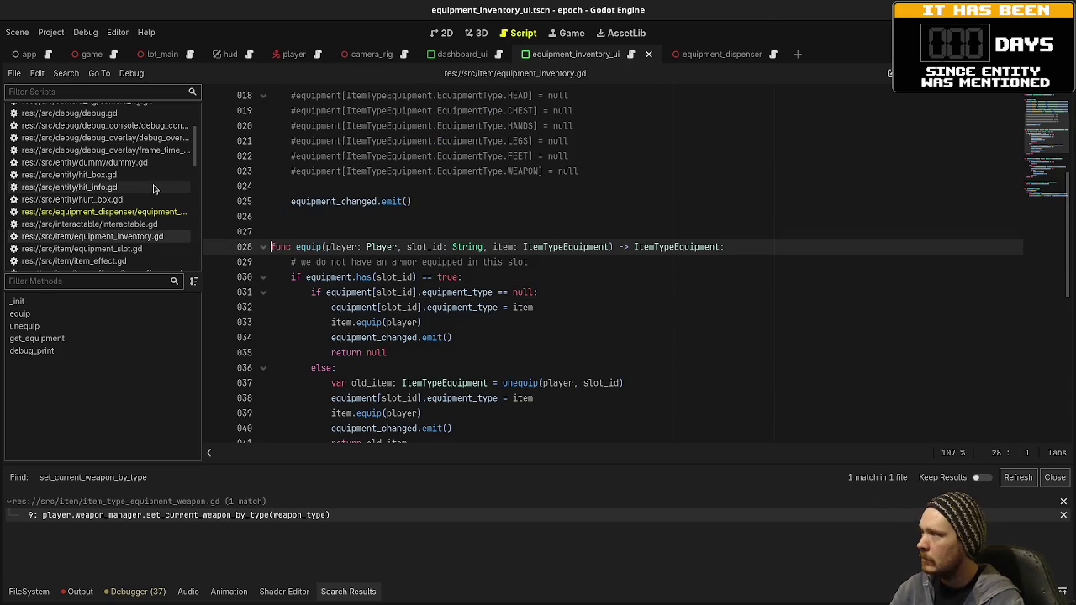
pyautogui.scroll(3, 134, 214)
pyautogui.scroll(-3, 134, 214)
pyautogui.scroll(-3, 132, 210)
pyautogui.scroll(3, 131, 206)
pyautogui.scroll(-1, 127, 200)
pyautogui.click(121, 189)
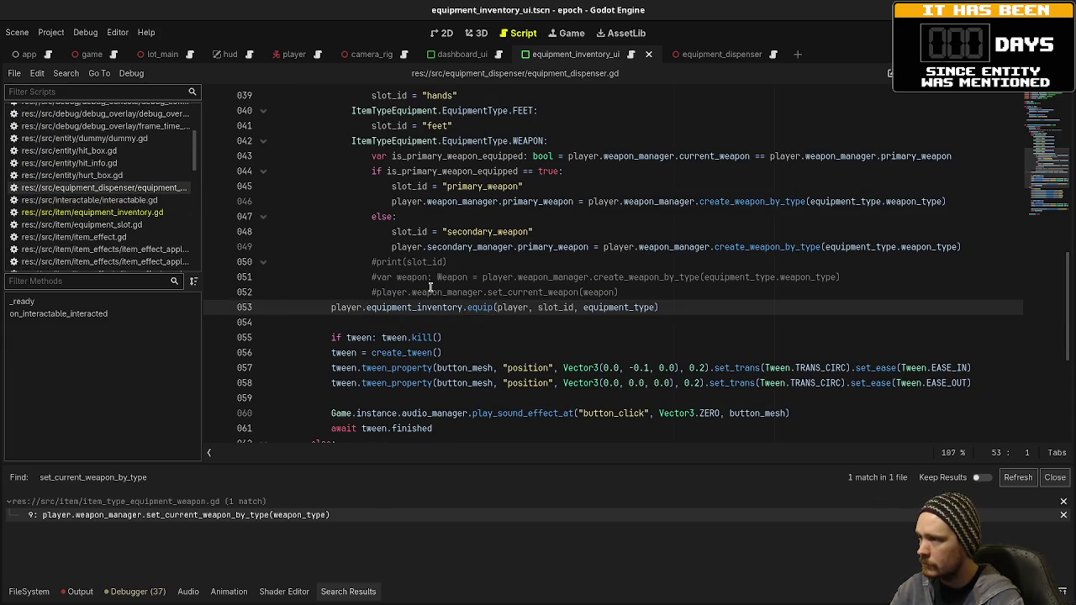
# Run the game, add 'return weapon' on line 52 of weapon_manager.gd, and stop with F8
pyautogui.press('F5')
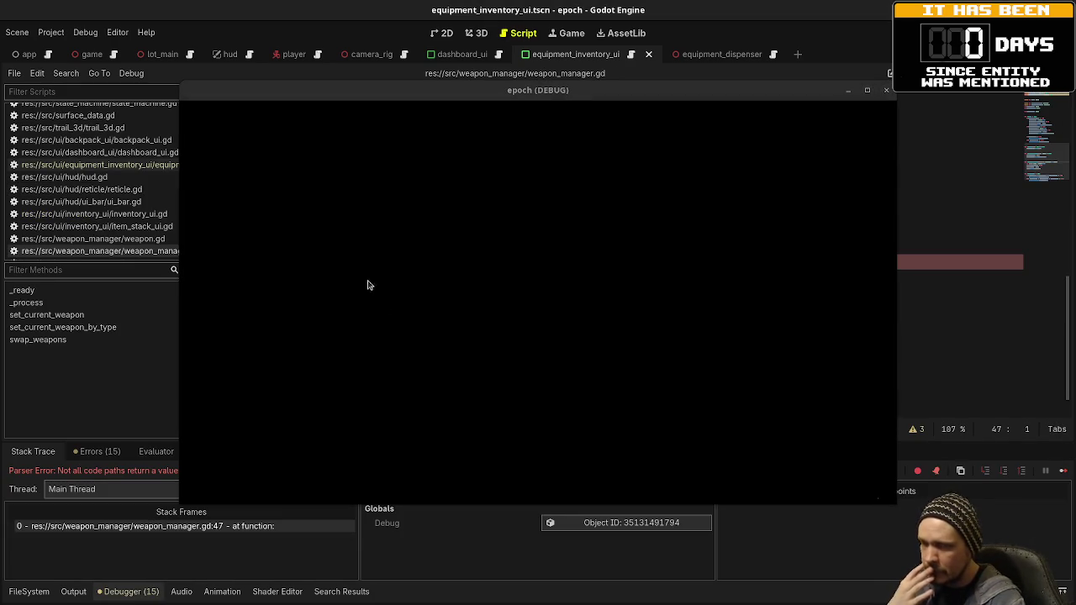
pyautogui.moveTo(355, 84)
pyautogui.mouseDown()
pyautogui.moveTo(344, 221)
pyautogui.moveTo(284, 530)
pyautogui.moveTo(293, 506)
pyautogui.mouseUp()
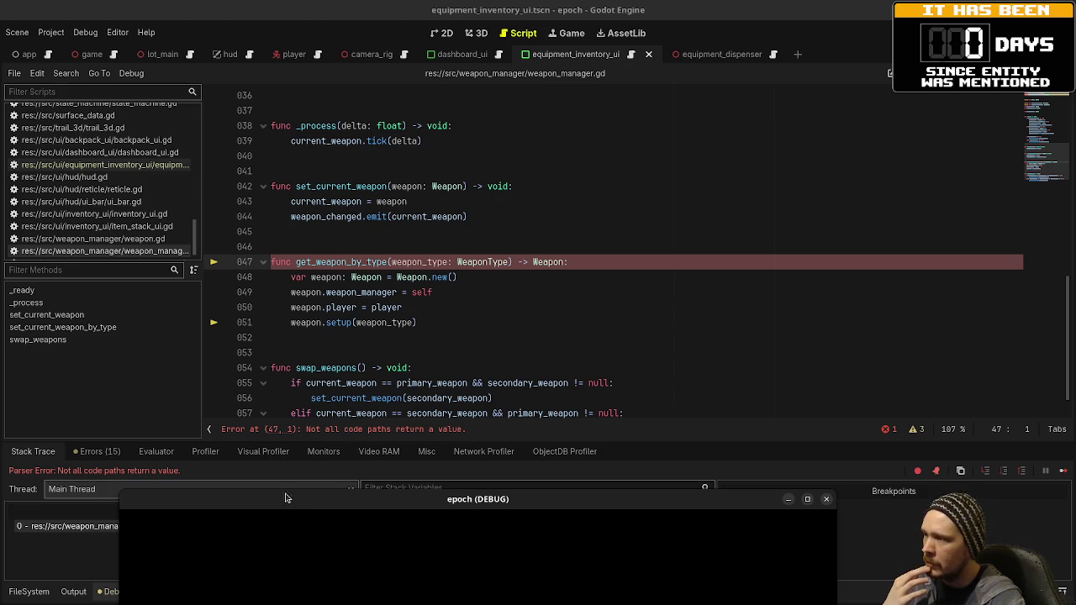
pyautogui.click(443, 324)
pyautogui.press('Return')
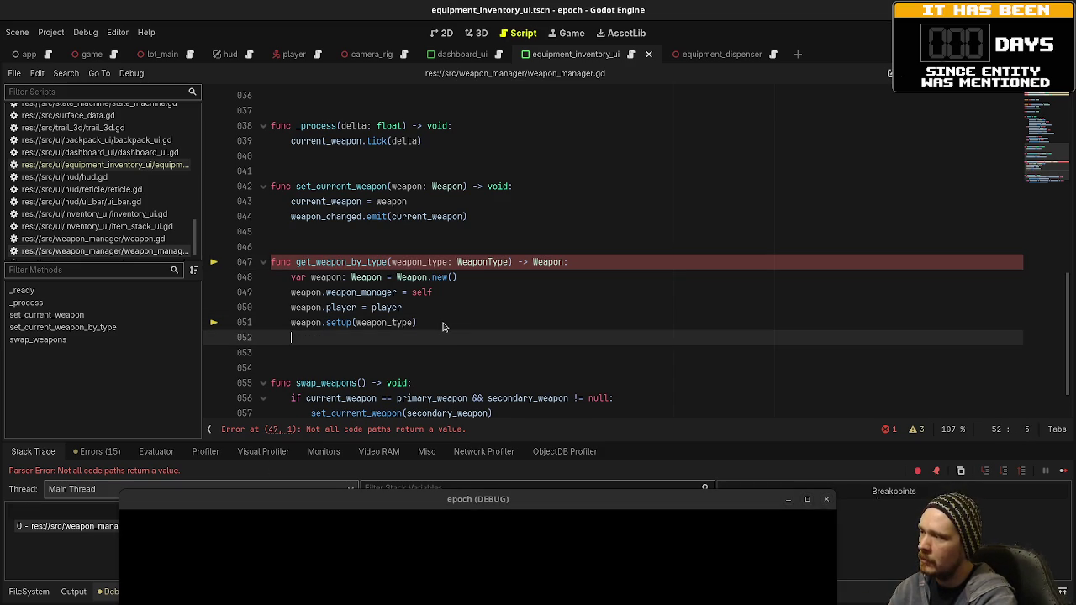
pyautogui.write('return ')
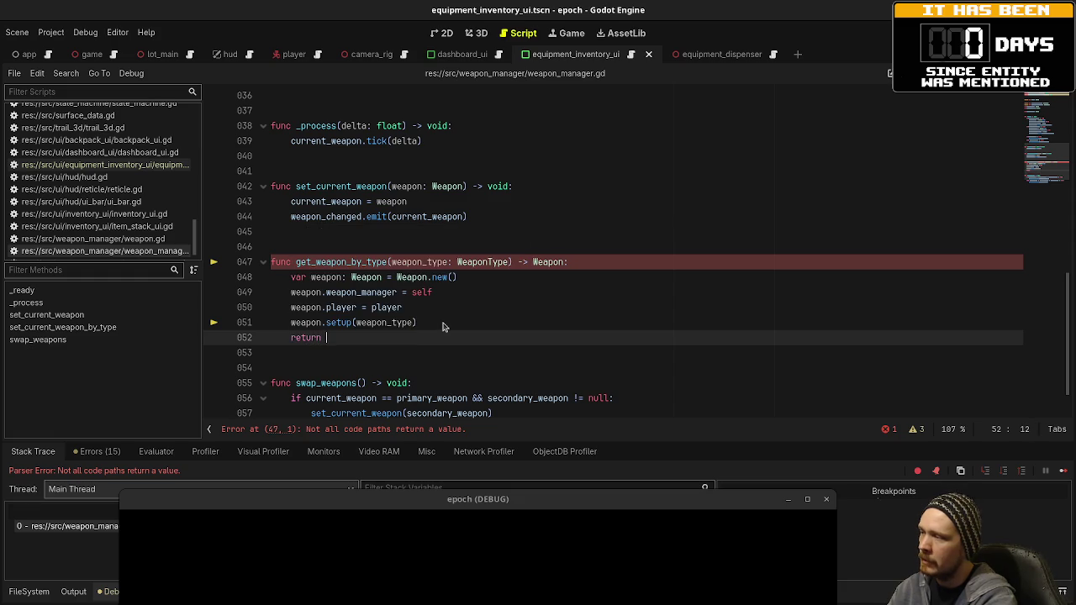
pyautogui.write('weapon')
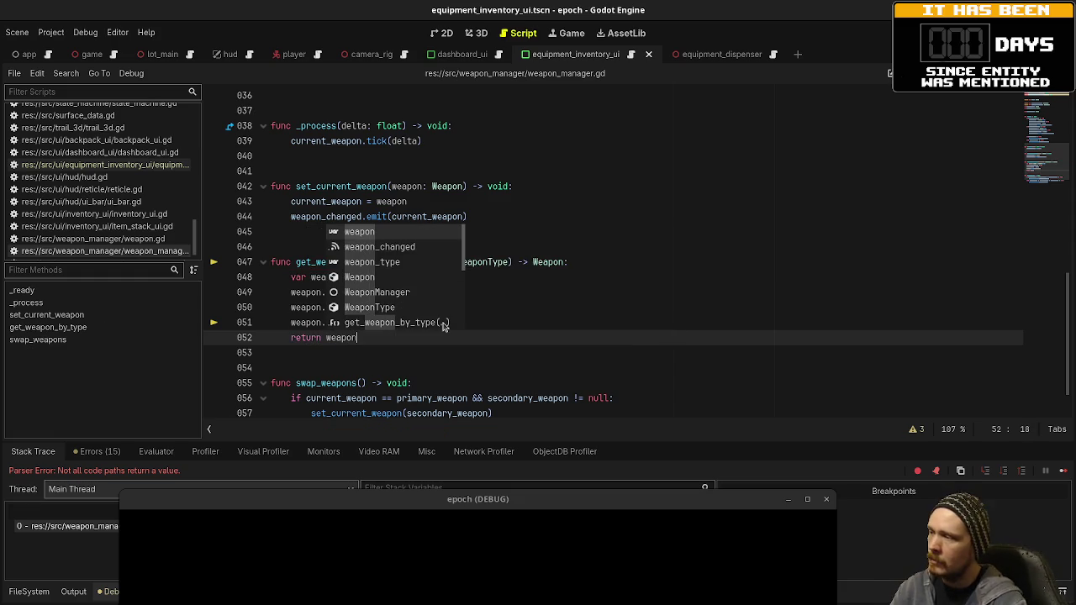
pyautogui.click(546, 307)
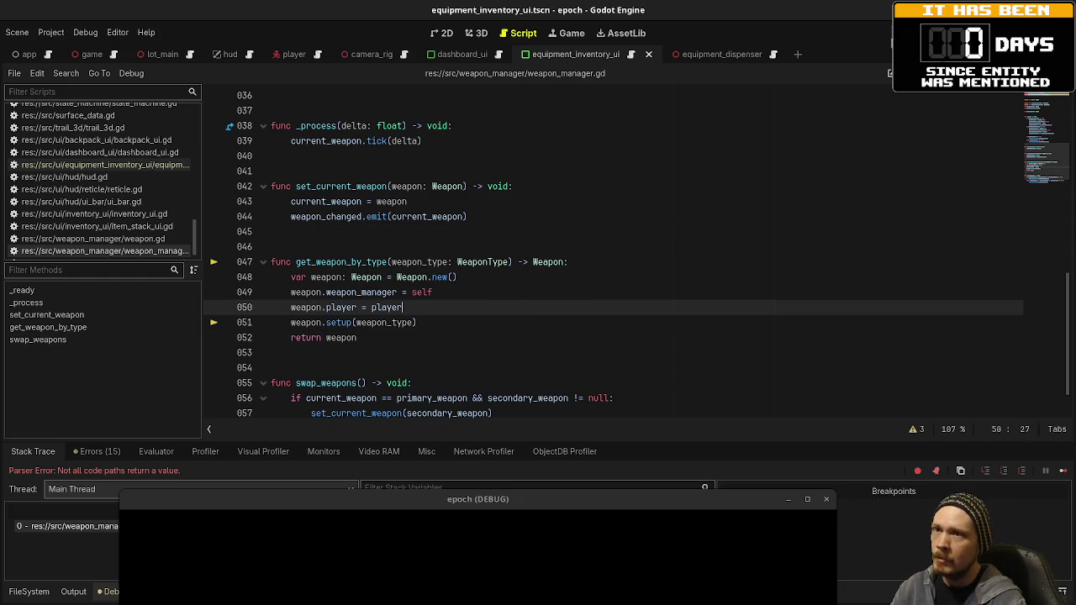
pyautogui.press('F8')
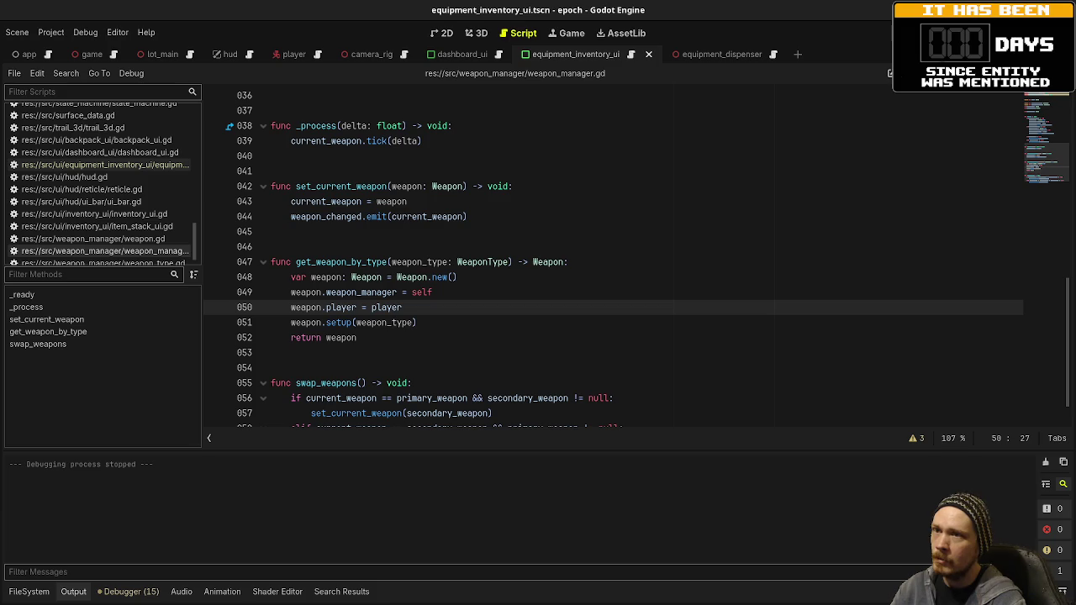
# Relaunch, toggle the equipment panel with I, and use the red Shotgun pedestal
pyautogui.press('F5')
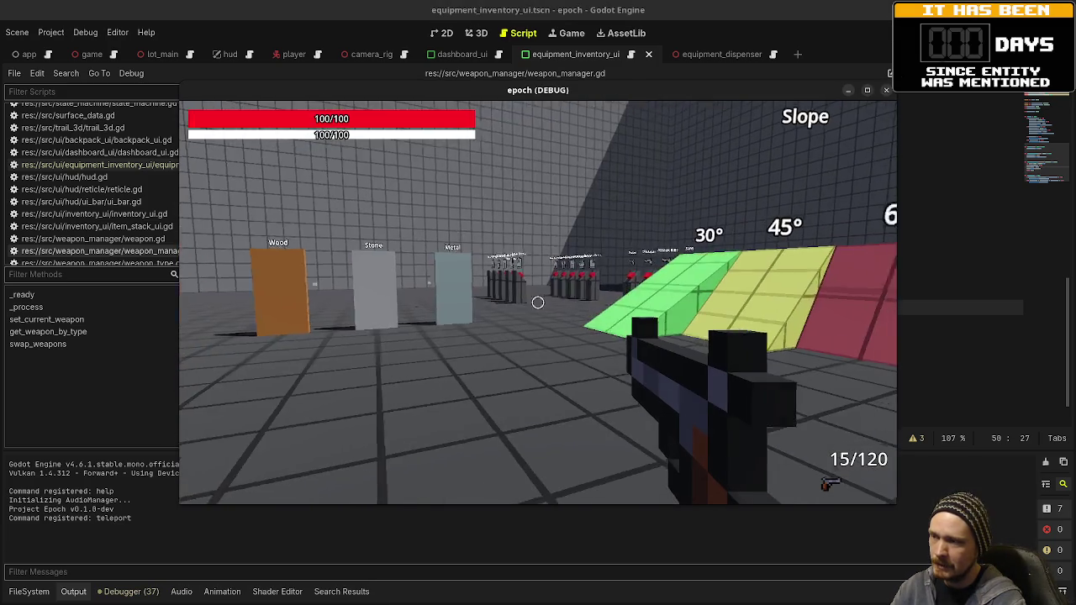
pyautogui.hotkey('shift', 'w')
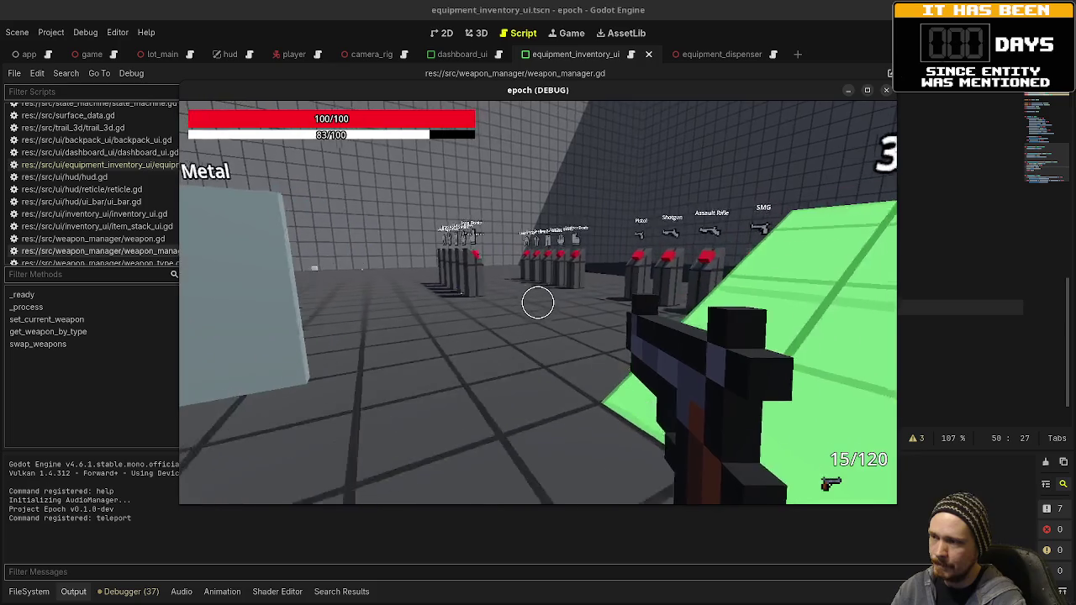
pyautogui.press('i')
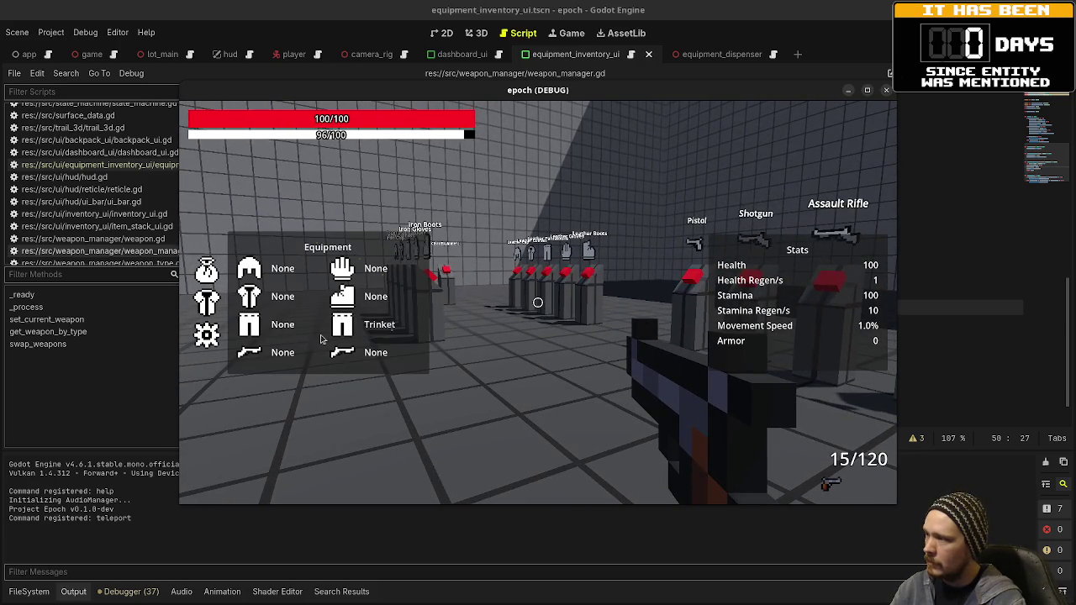
pyautogui.press('i')
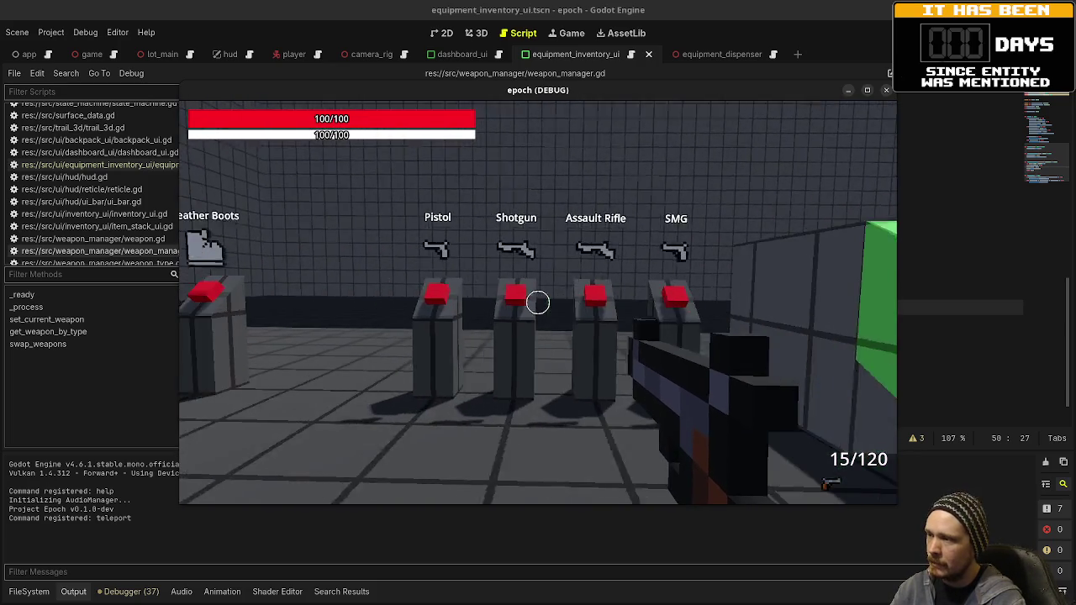
pyautogui.press('w')
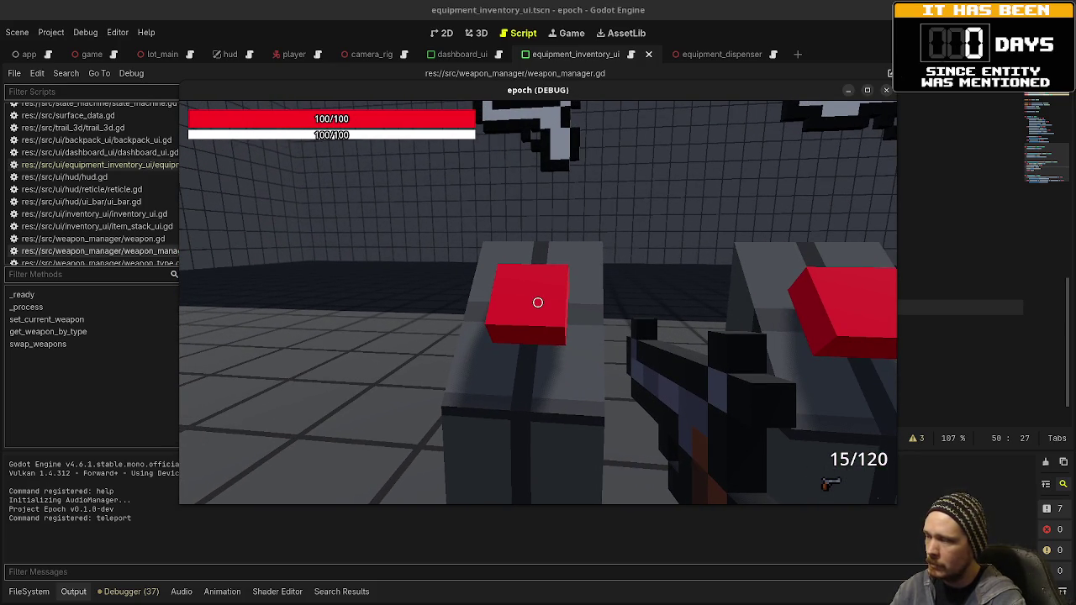
pyautogui.press('e')
pyautogui.moveTo(411, 90)
pyautogui.mouseDown()
pyautogui.moveTo(412, 202)
pyautogui.moveTo(347, 509)
pyautogui.mouseUp()
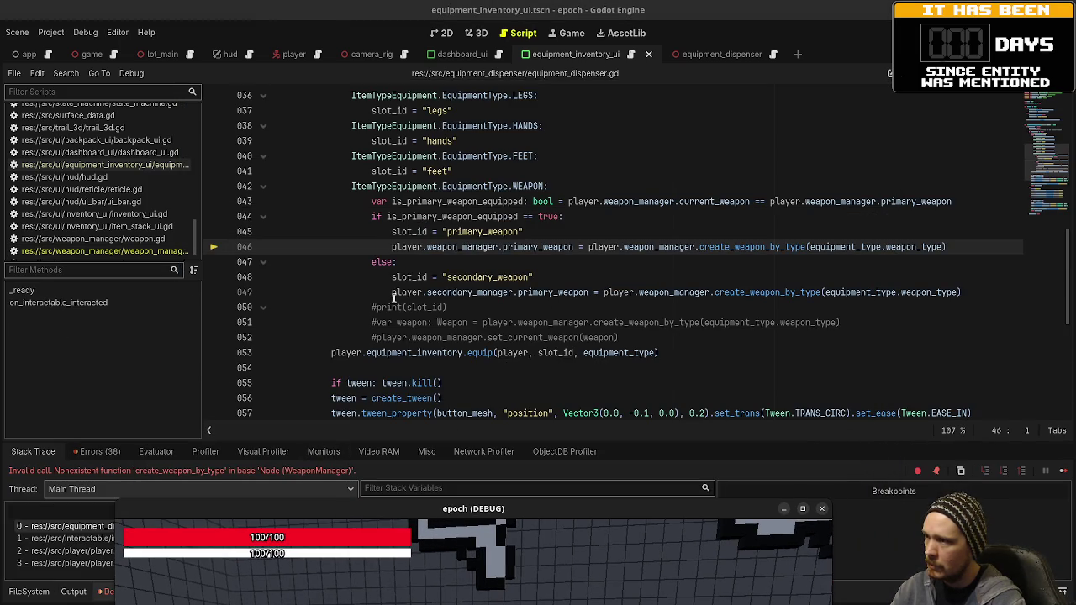
# Rename get_weapon_by_type to create_weapon_by_type on line 47 of weapon_manager.gd, then restart the game
pyautogui.moveTo(395, 293)
pyautogui.moveTo(631, 252)
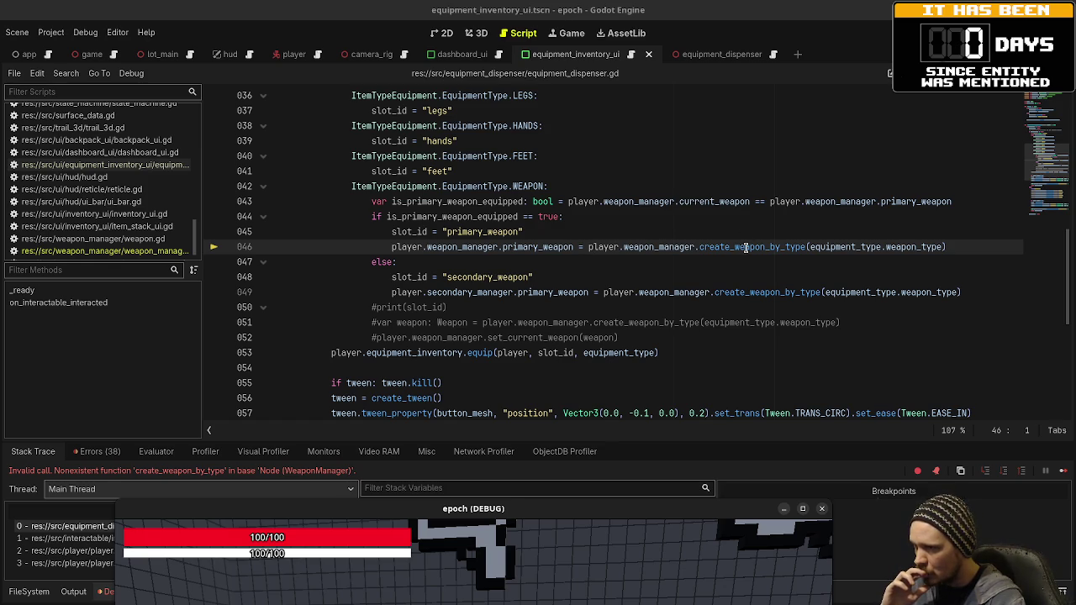
pyautogui.doubleClick(745, 246)
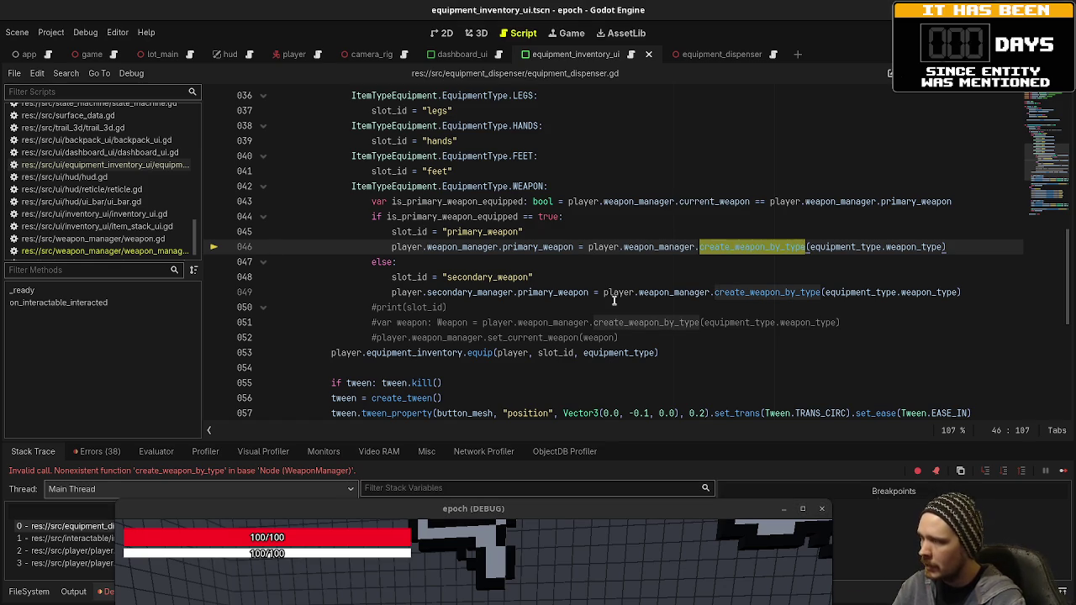
pyautogui.click(101, 251)
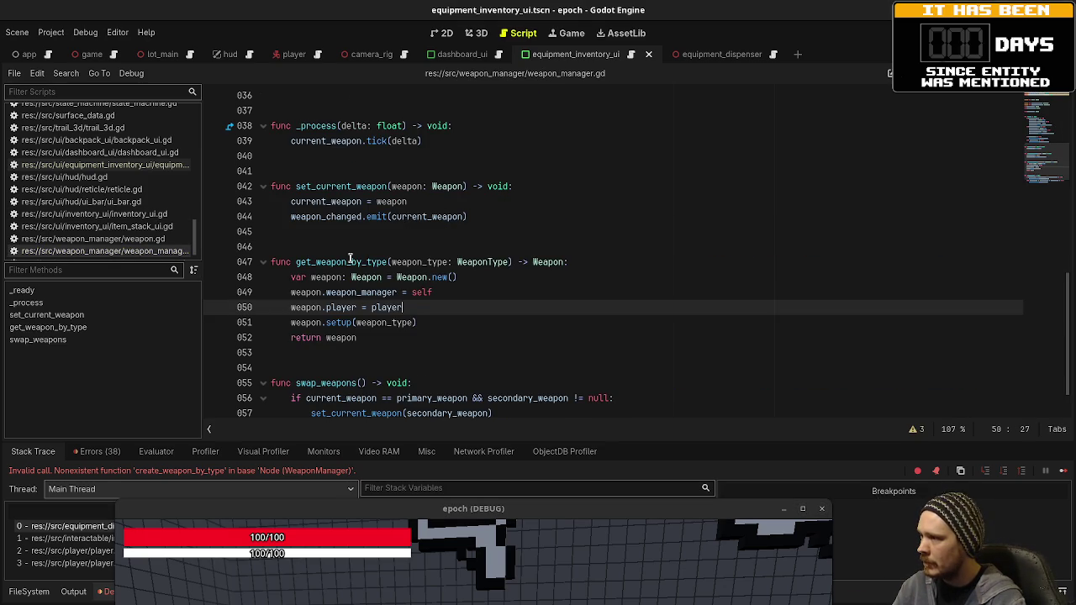
pyautogui.click(293, 261)
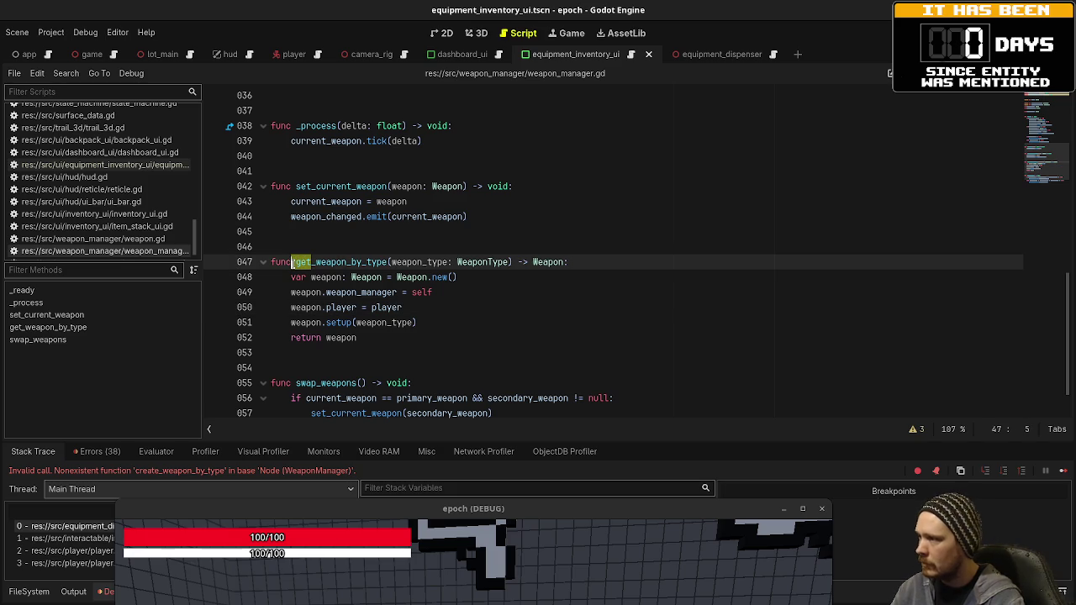
pyautogui.write('create')
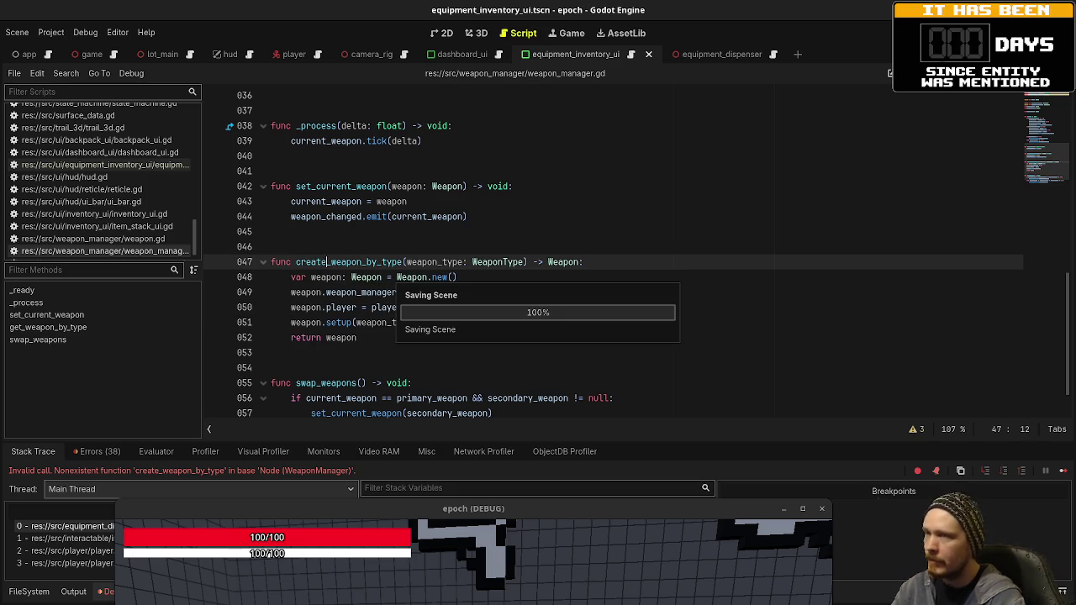
pyautogui.click(888, 35)
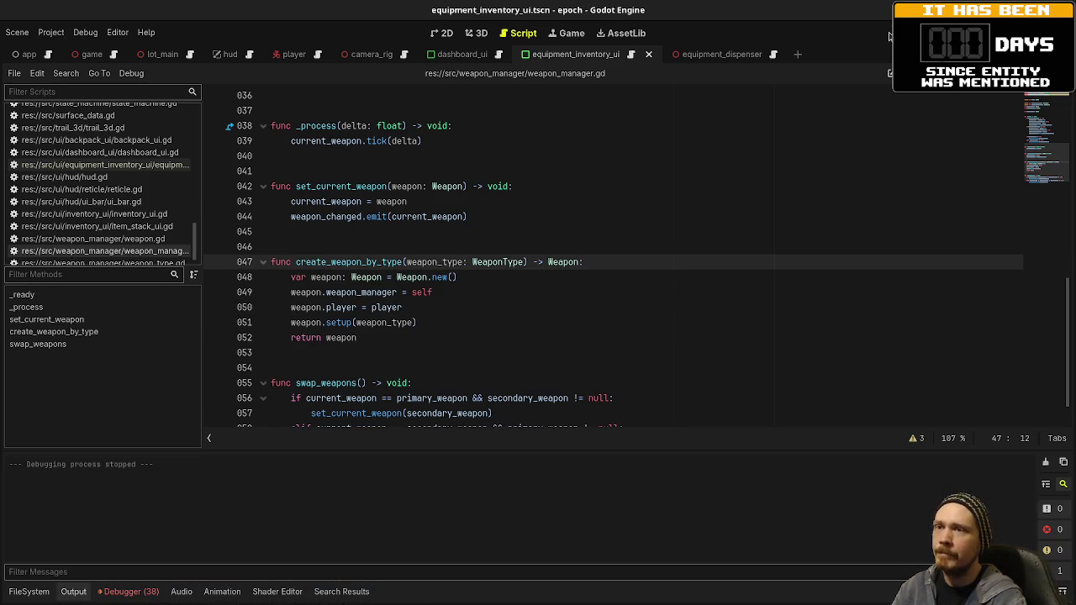
pyautogui.press('F5')
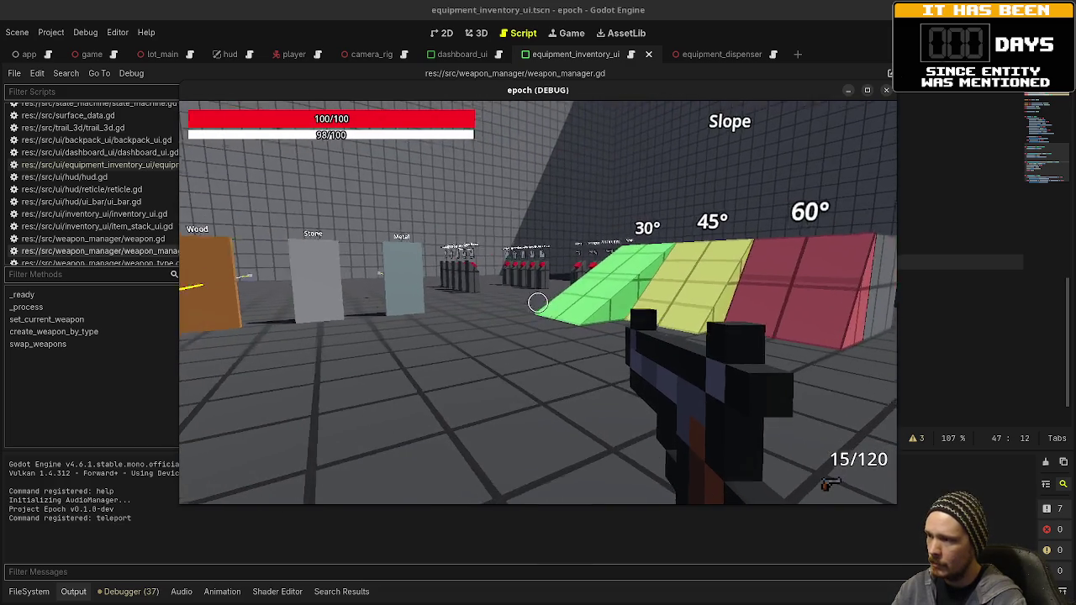
# Walk to the racks, confirm the Pistol in the weapon slot via Tab, then use the next red dispenser
pyautogui.hotkey('shift', 'w')
pyautogui.press('w')
pyautogui.press('Tab')
pyautogui.click(209, 302)
pyautogui.press('Tab')
pyautogui.press('w')
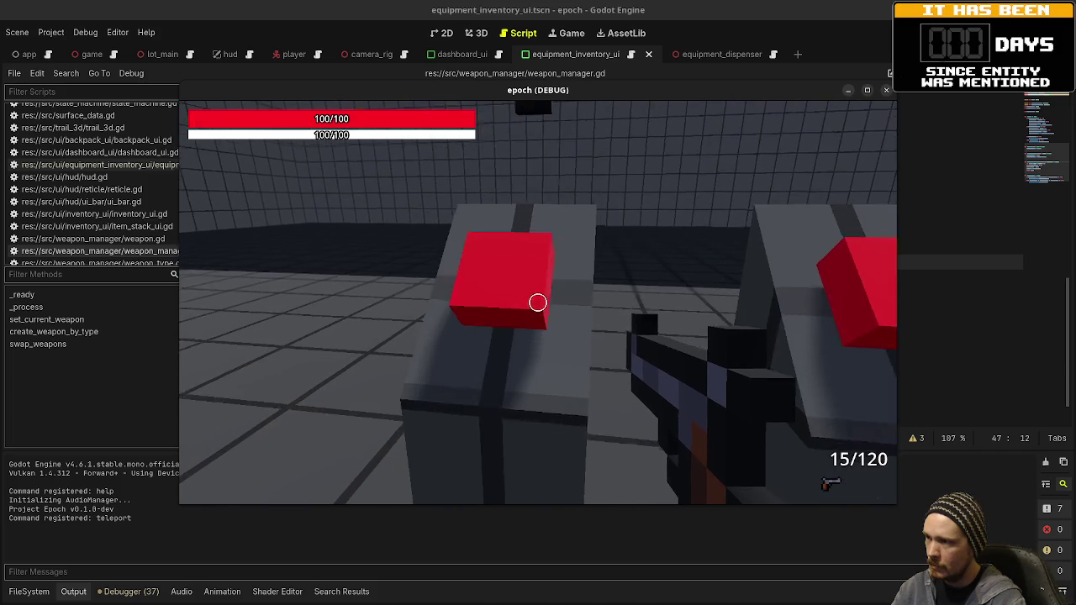
pyautogui.press('Tab')
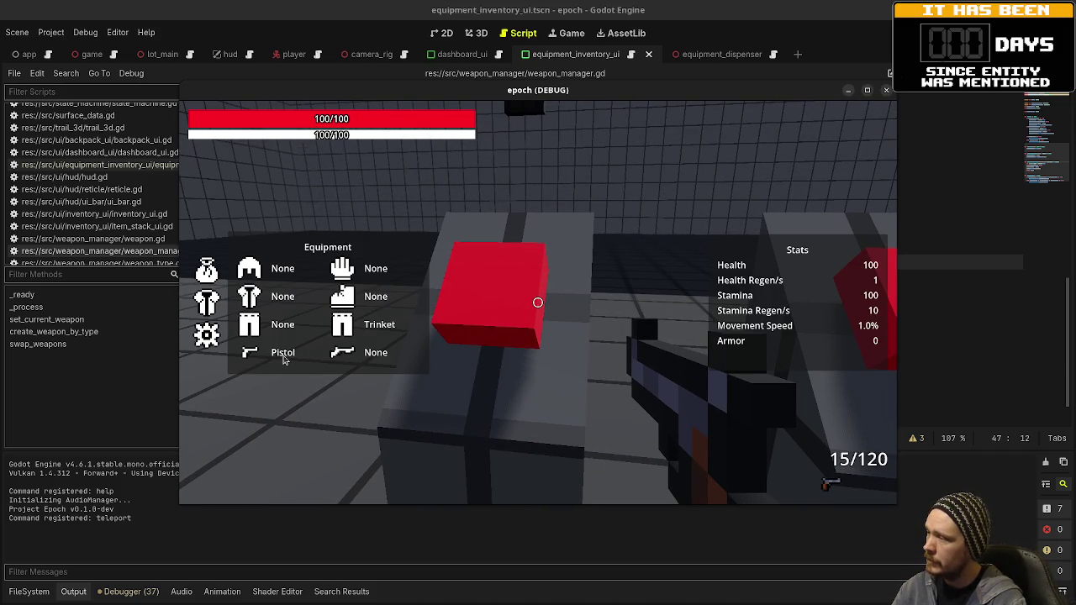
pyautogui.press('Tab')
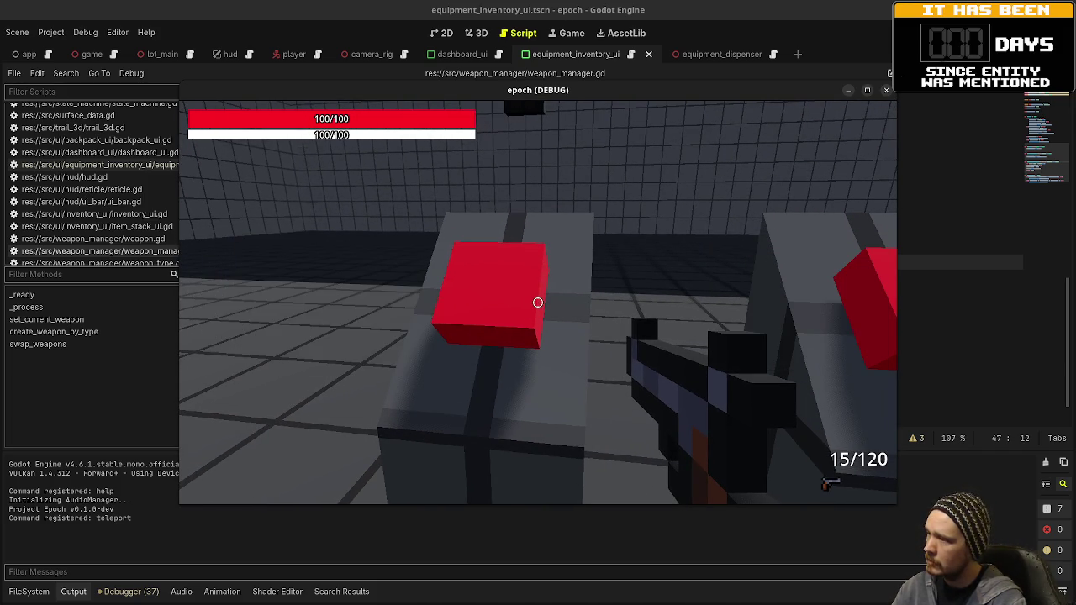
pyautogui.press('e')
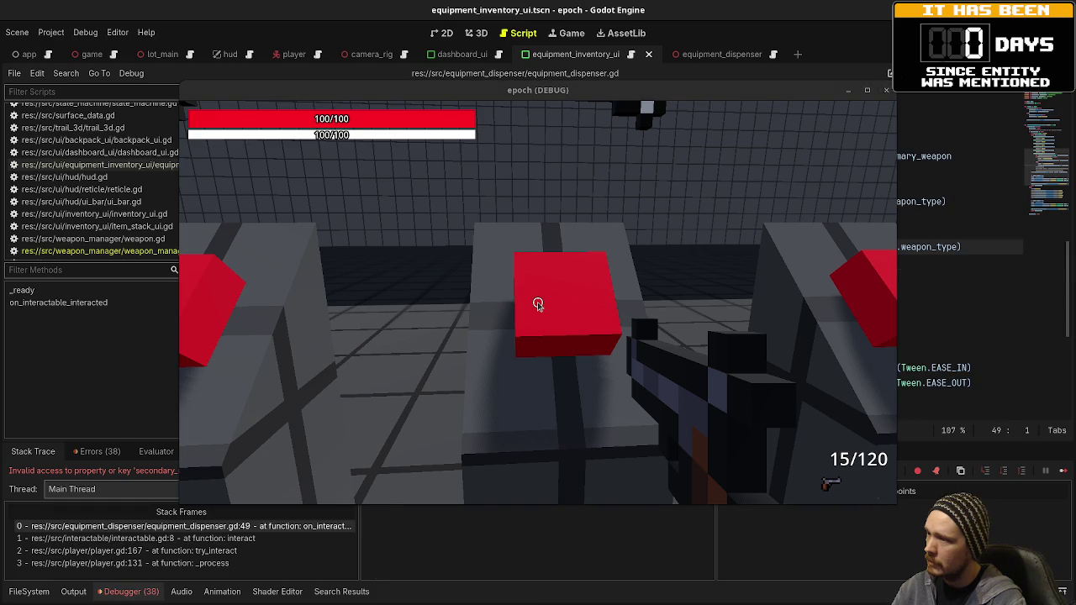
pyautogui.moveTo(534, 91); pyautogui.dragTo(572, 505)
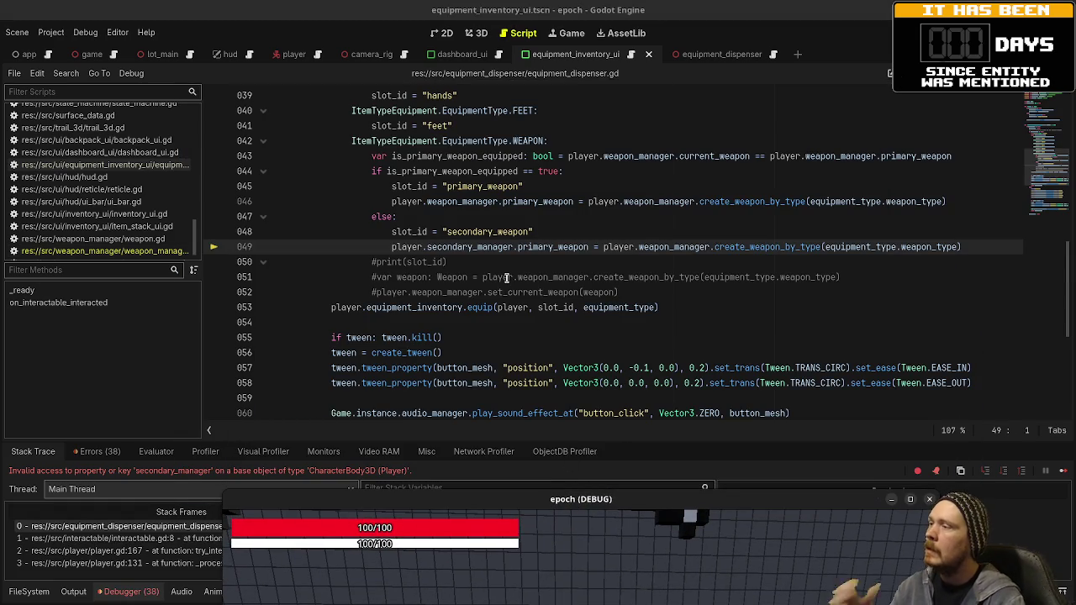
# Change line 49 of equipment_dispenser.gd to use player.weapon_manager.secondary_weapon
pyautogui.moveTo(507, 277)
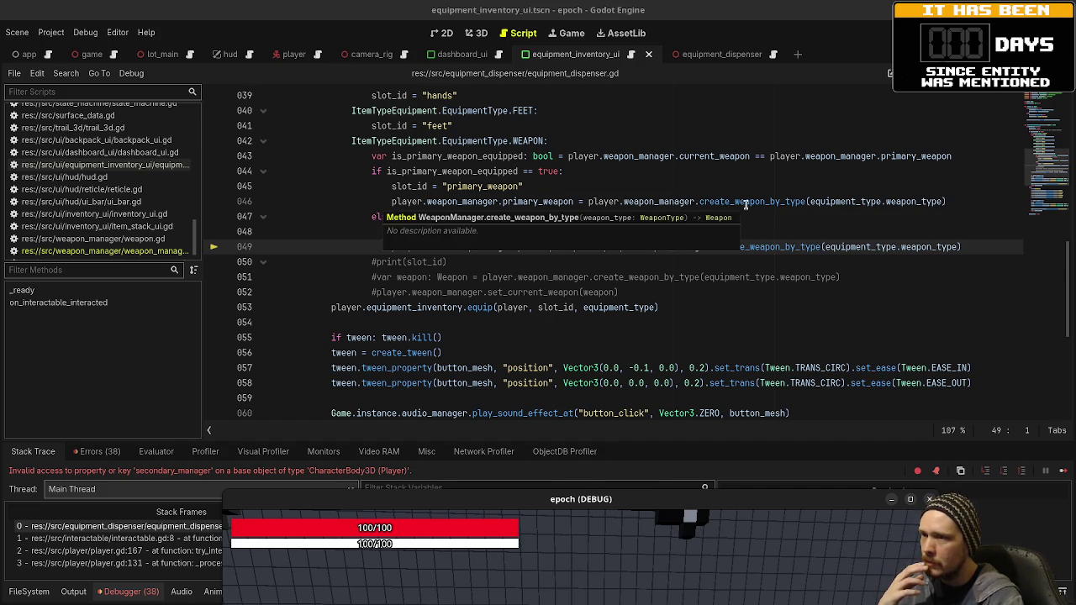
pyautogui.doubleClick(517, 202)
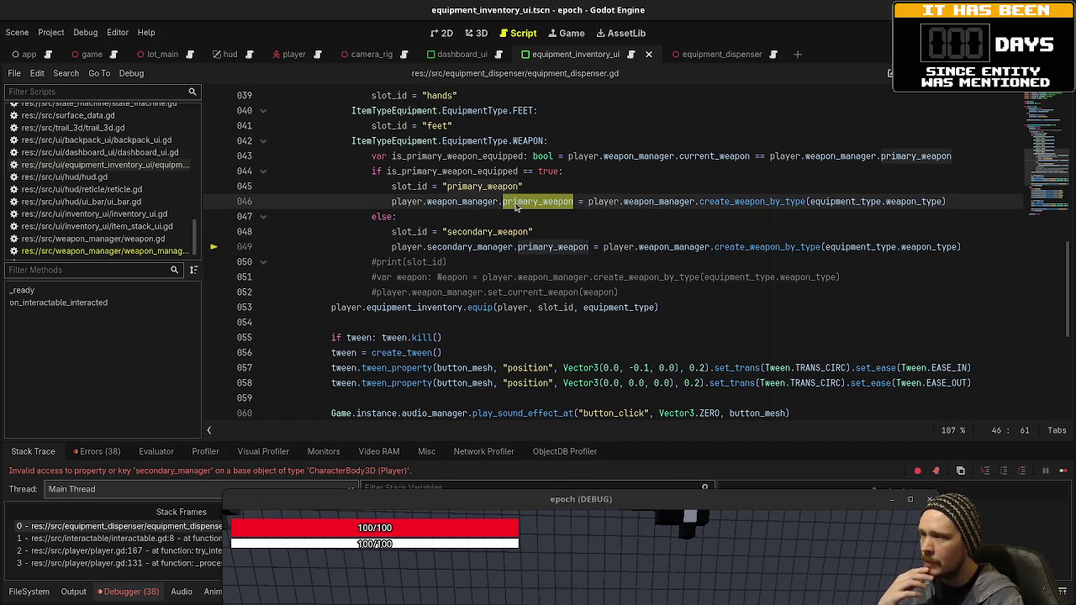
pyautogui.doubleClick(449, 246)
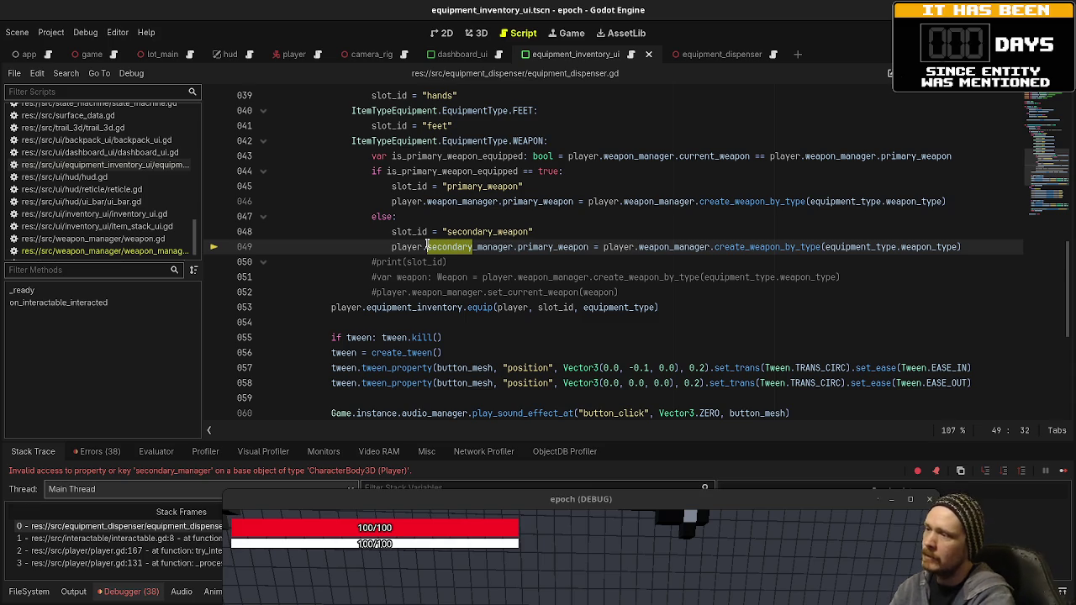
pyautogui.write('weapon')
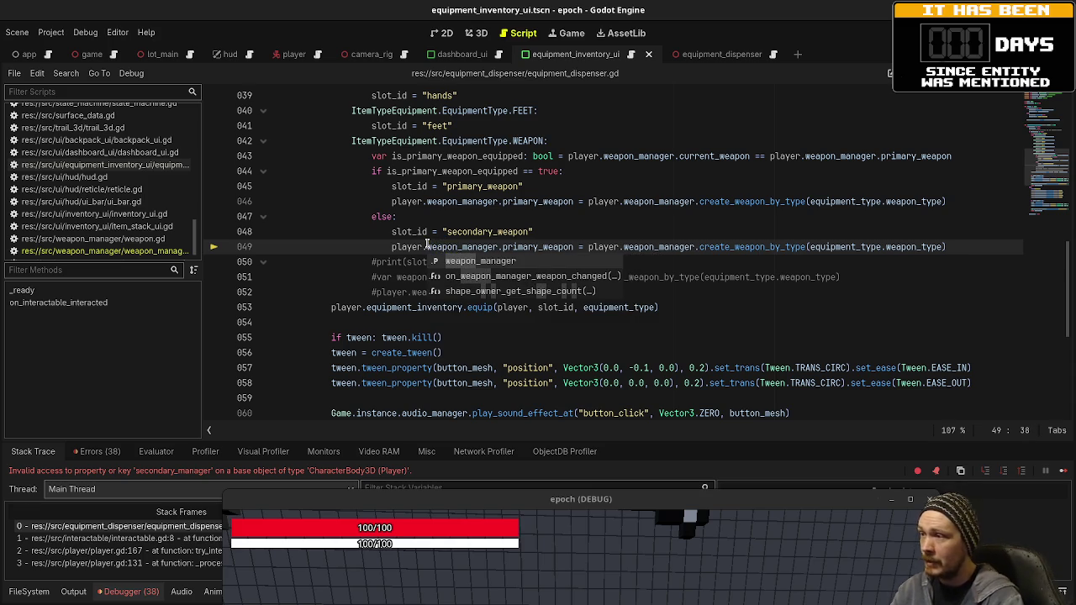
pyautogui.doubleClick(539, 246)
pyautogui.write('seco')
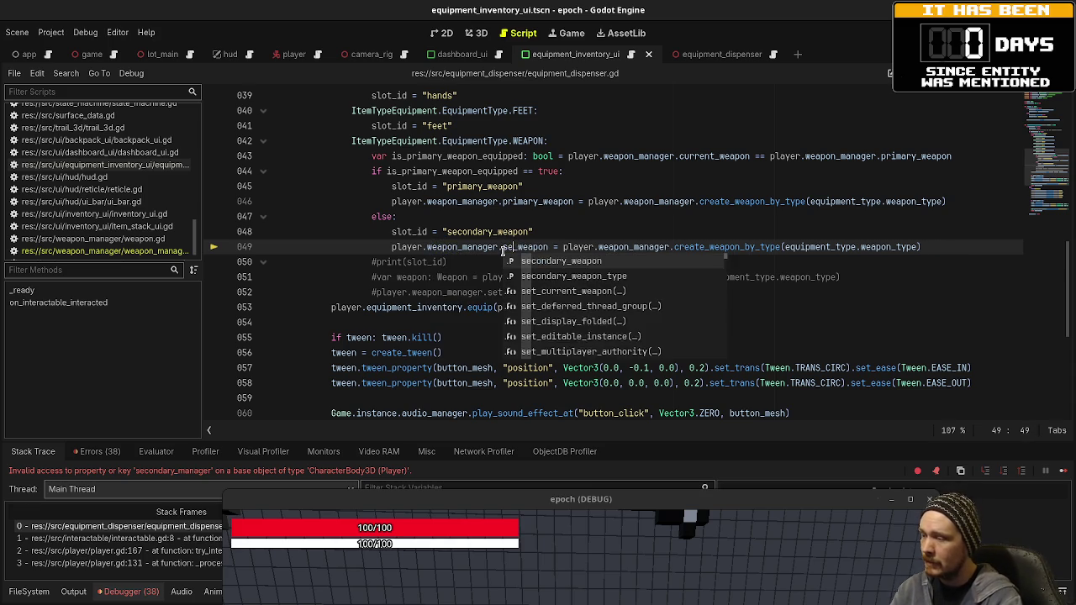
pyautogui.write('ndary')
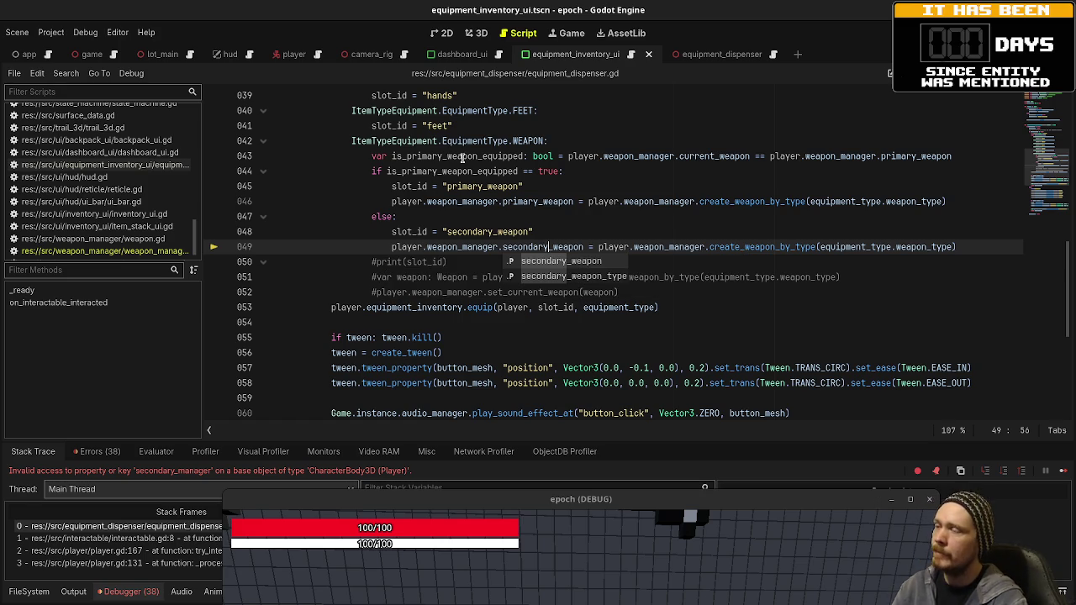
pyautogui.click(454, 291)
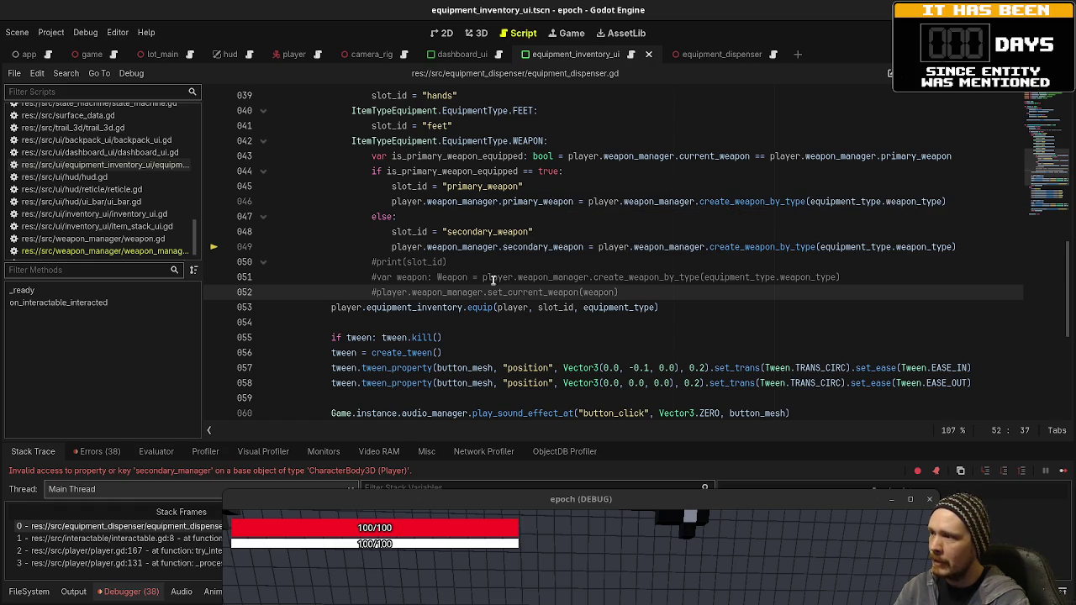
# Jump to the equip() definition in equipment_inventory.gd
pyautogui.moveTo(602, 307)
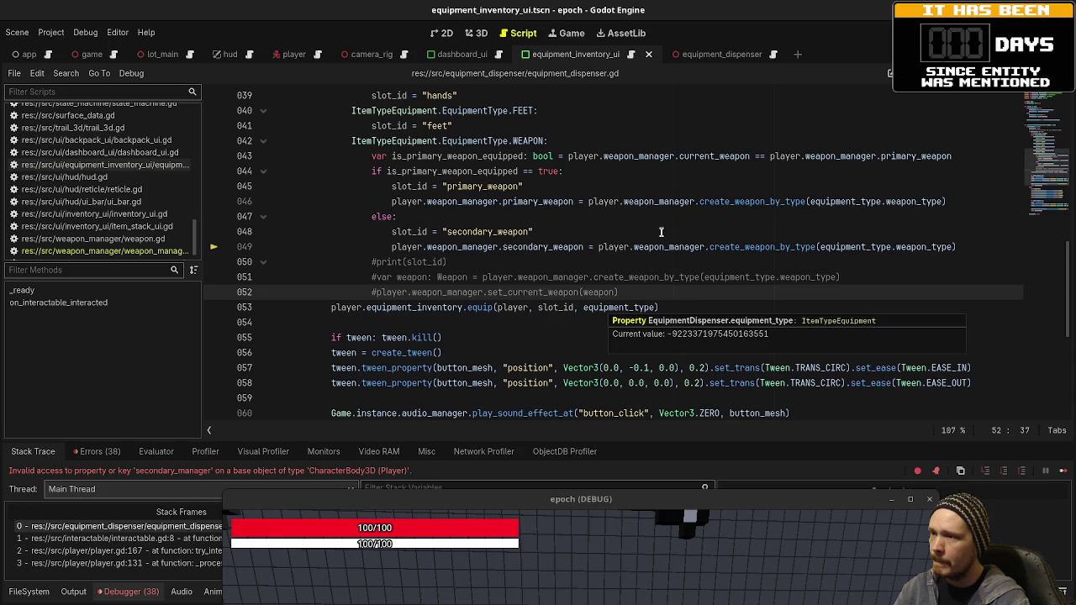
pyautogui.moveTo(554, 199)
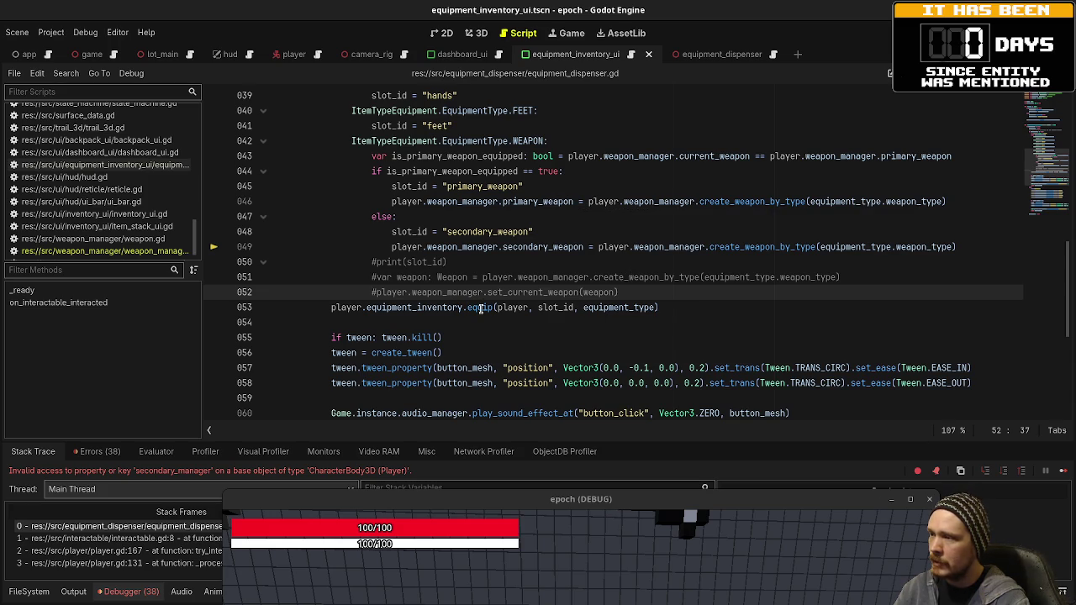
pyautogui.keyDown('ctrl'); pyautogui.click(481, 308); pyautogui.keyUp('ctrl')
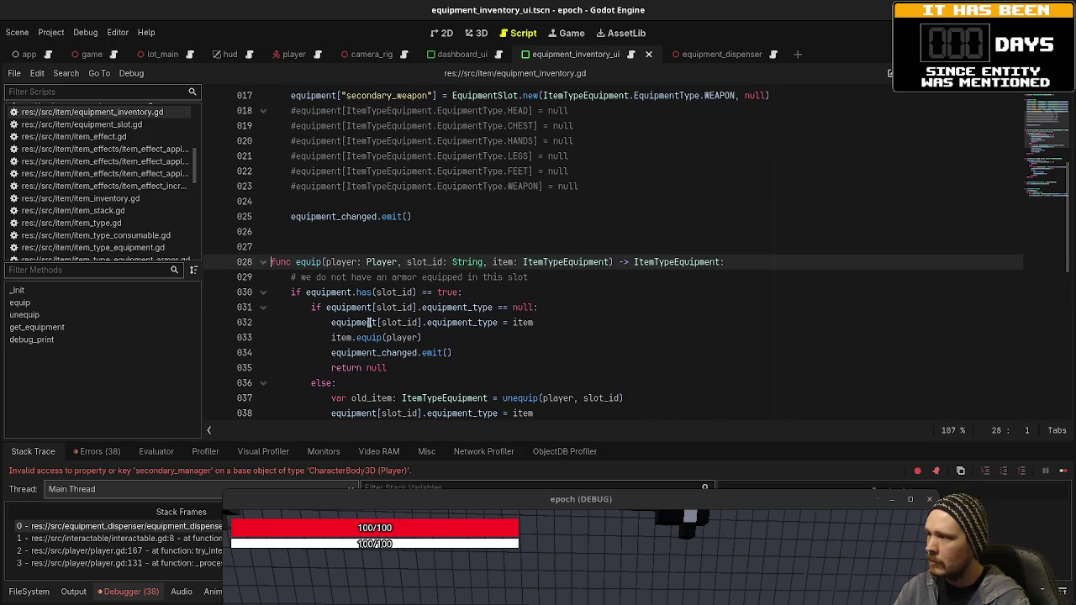
# Browse equipment_inventory.gd and open the weapon equipment item script
pyautogui.scroll(2, 113, 180)
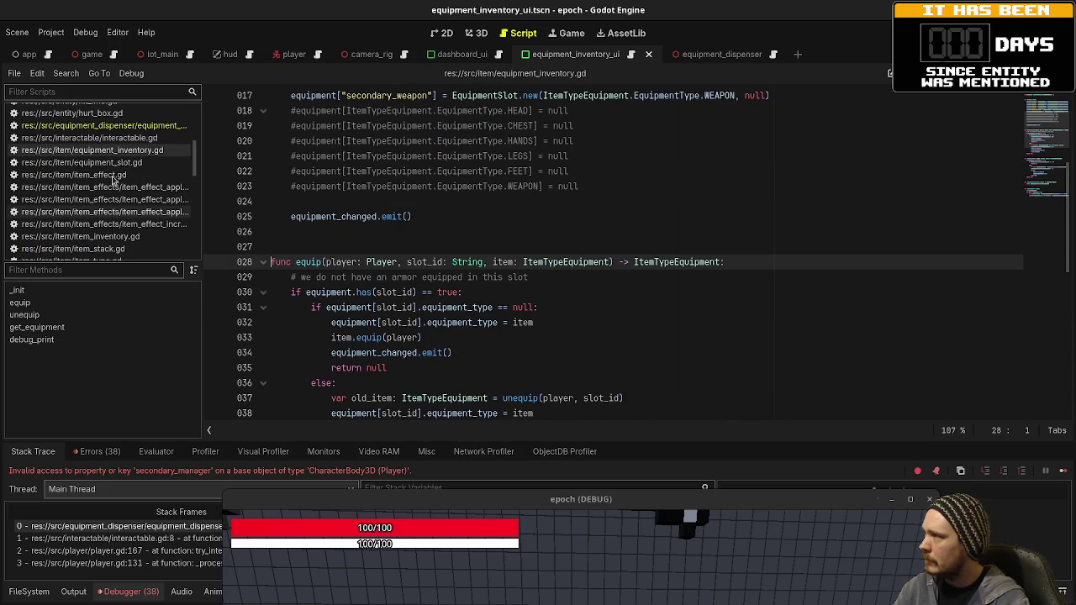
pyautogui.scroll(-5, 118, 176)
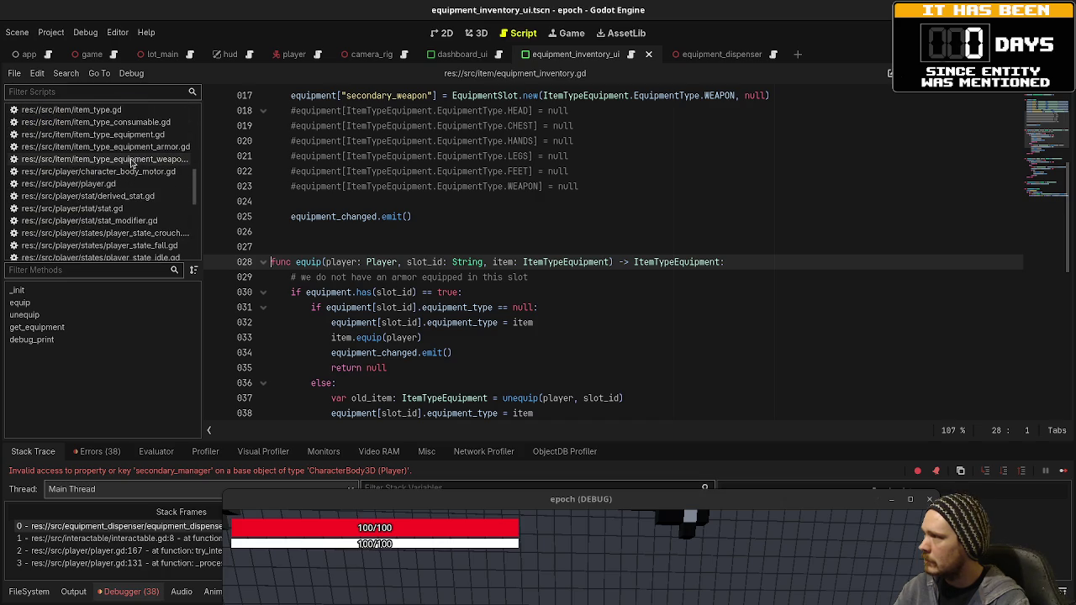
pyautogui.click(132, 160)
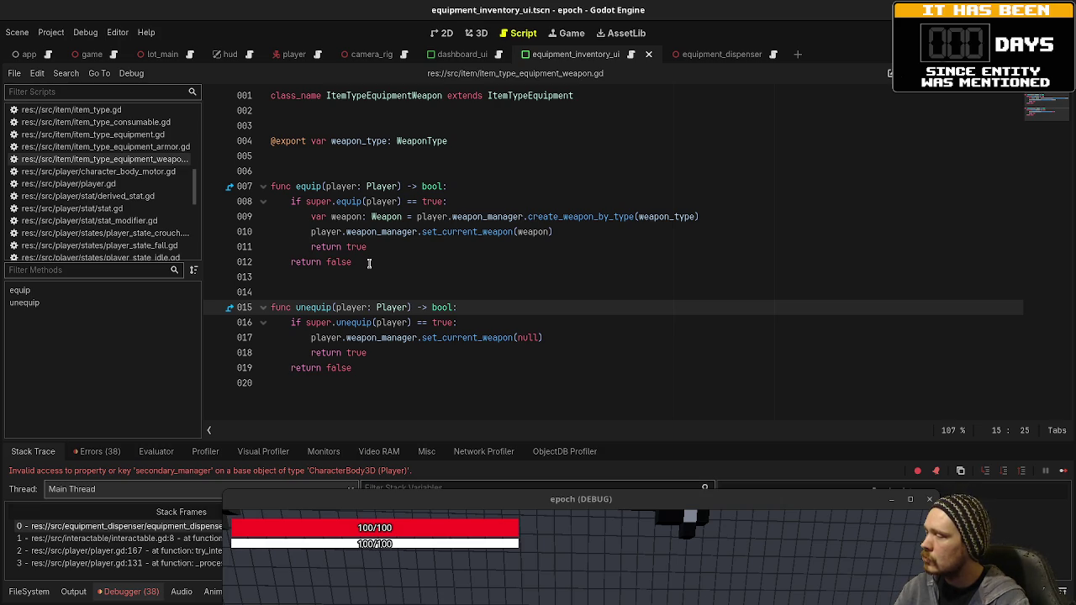
pyautogui.scroll(5, 158, 196)
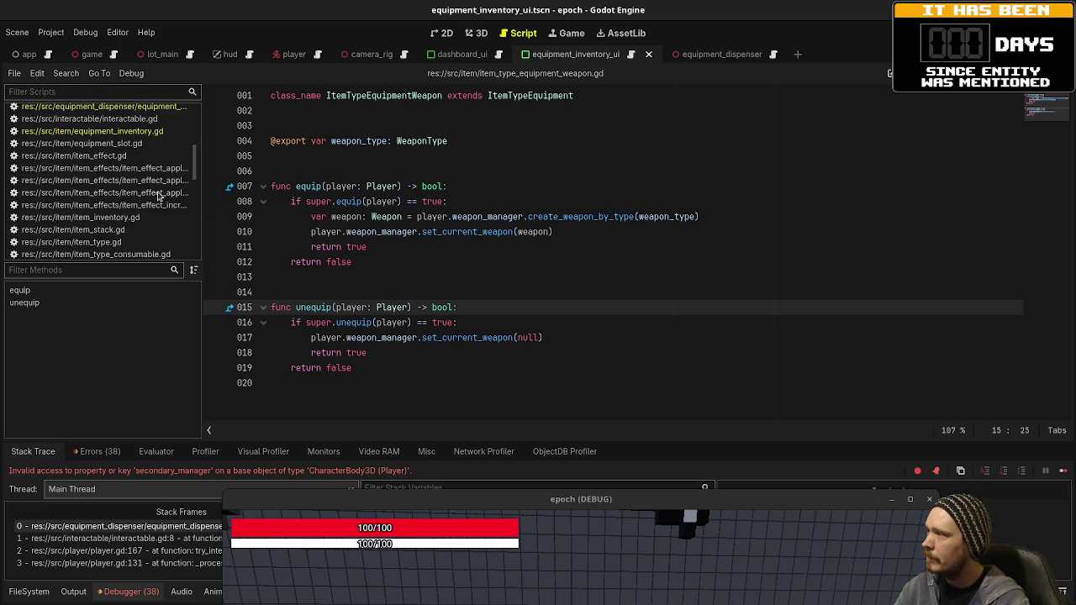
pyautogui.scroll(3, 158, 196)
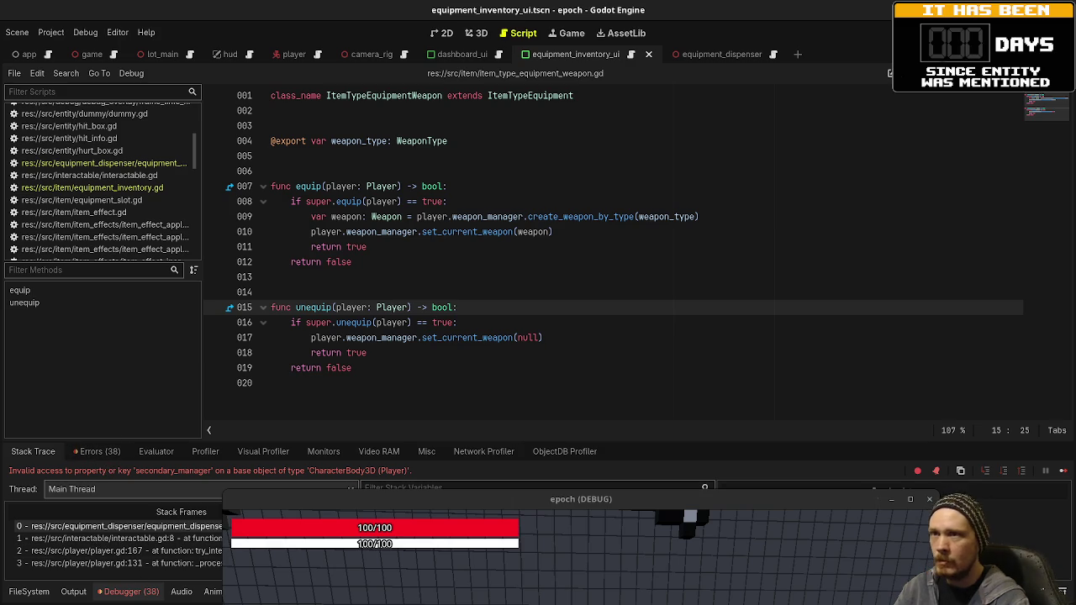
# Stop the debug session and jump from the Errors list to the failing code
pyautogui.press('F8')
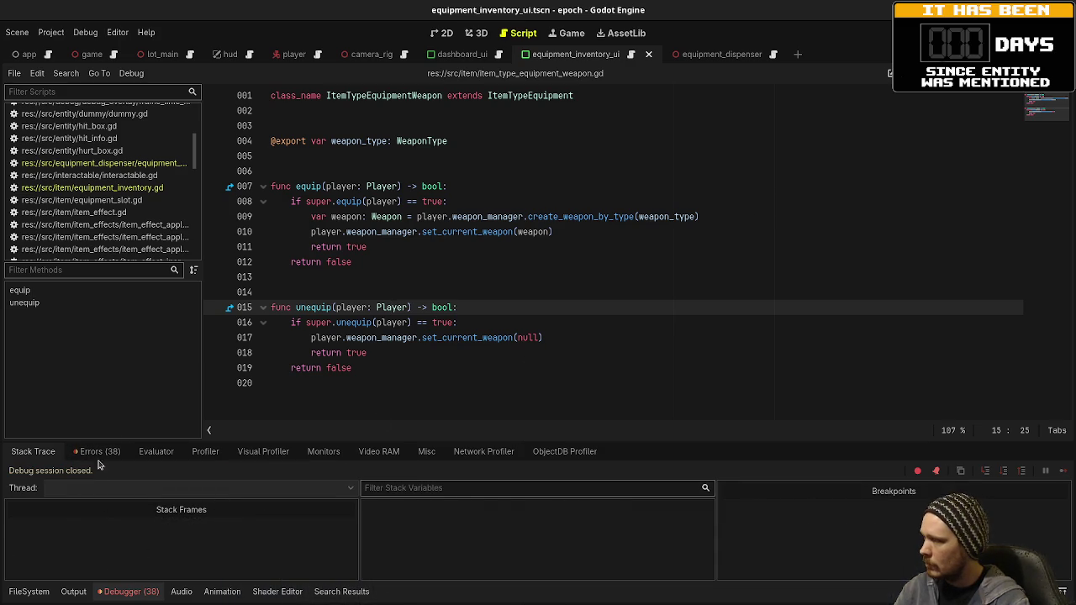
pyautogui.click(97, 452)
pyautogui.doubleClick(278, 572)
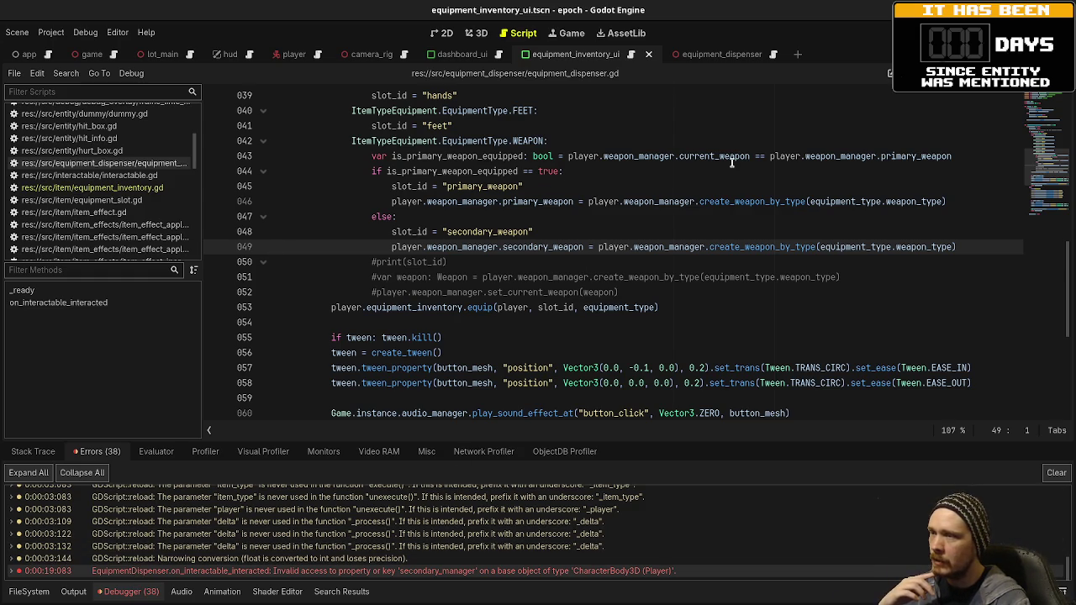
# Review the weapon_manager.gd script
pyautogui.moveTo(732, 163)
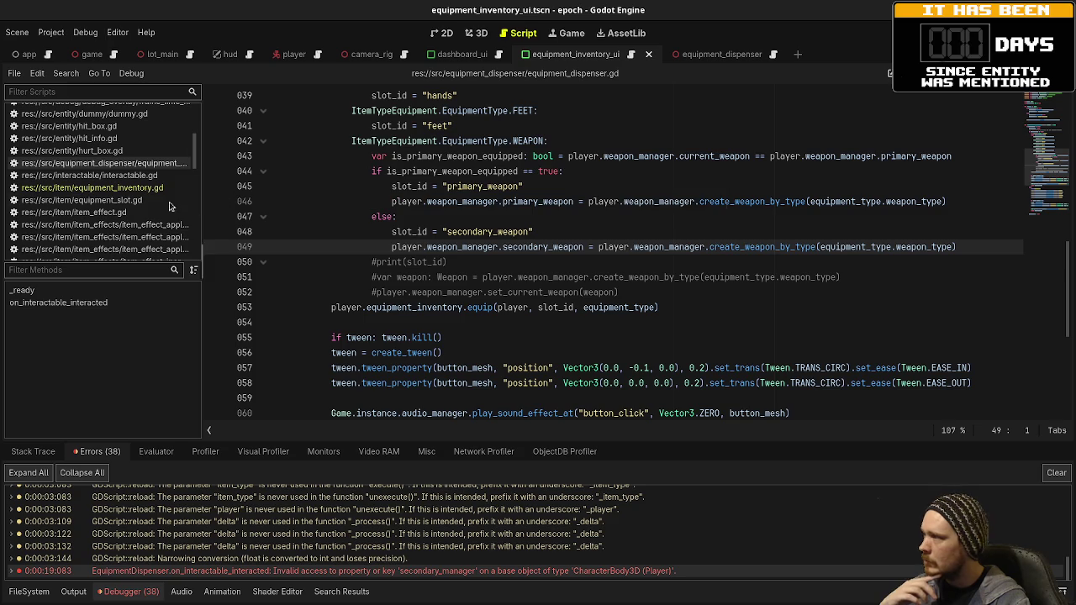
pyautogui.scroll(3, 119, 202)
pyautogui.scroll(-10, 118, 203)
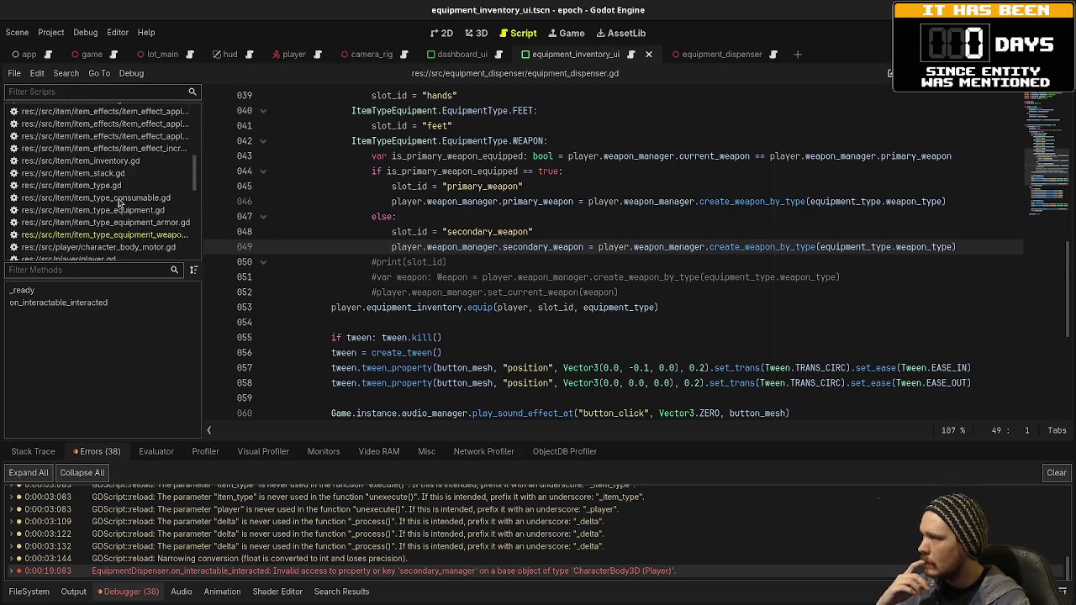
pyautogui.click(105, 239)
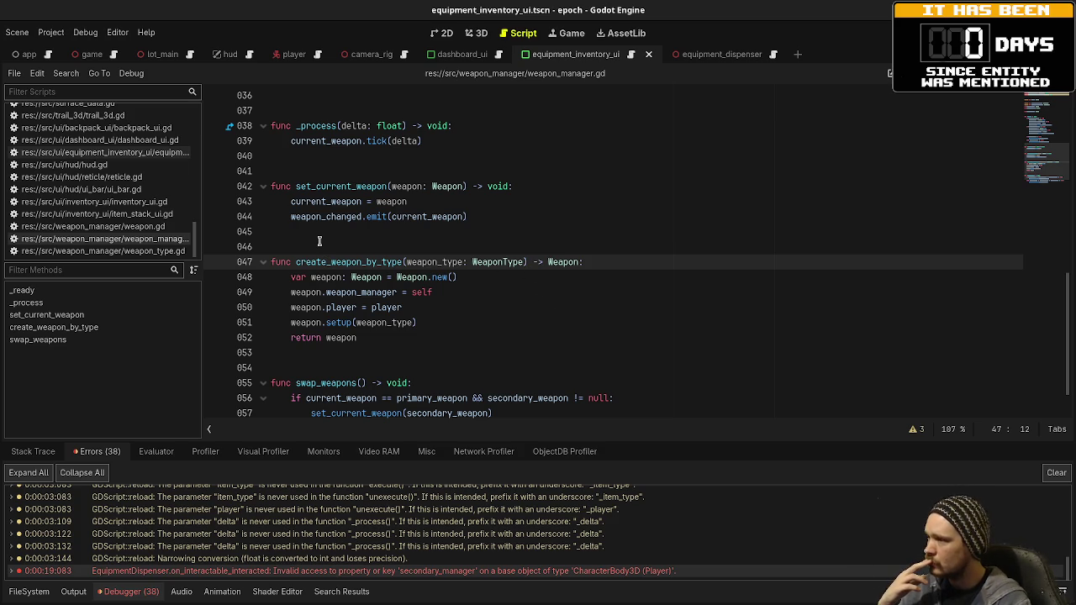
pyautogui.scroll(4, 530, 303)
pyautogui.scroll(8, 540, 306)
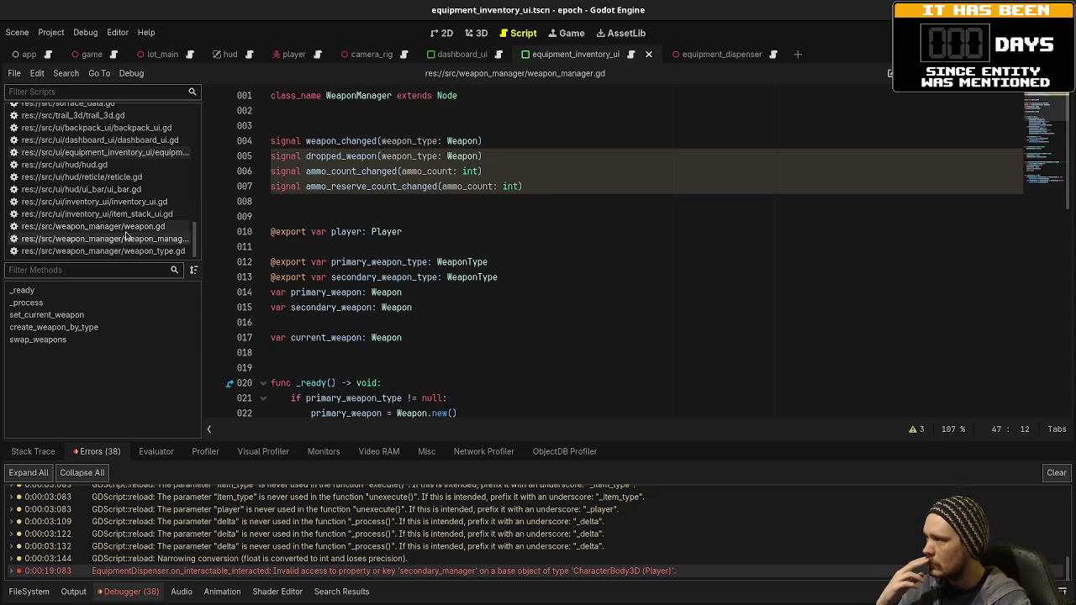
pyautogui.scroll(8, 131, 231)
pyautogui.scroll(3, 134, 223)
# Recheck the weapon item script, then return to equipment_dispenser.gd around line 53
pyautogui.click(158, 242)
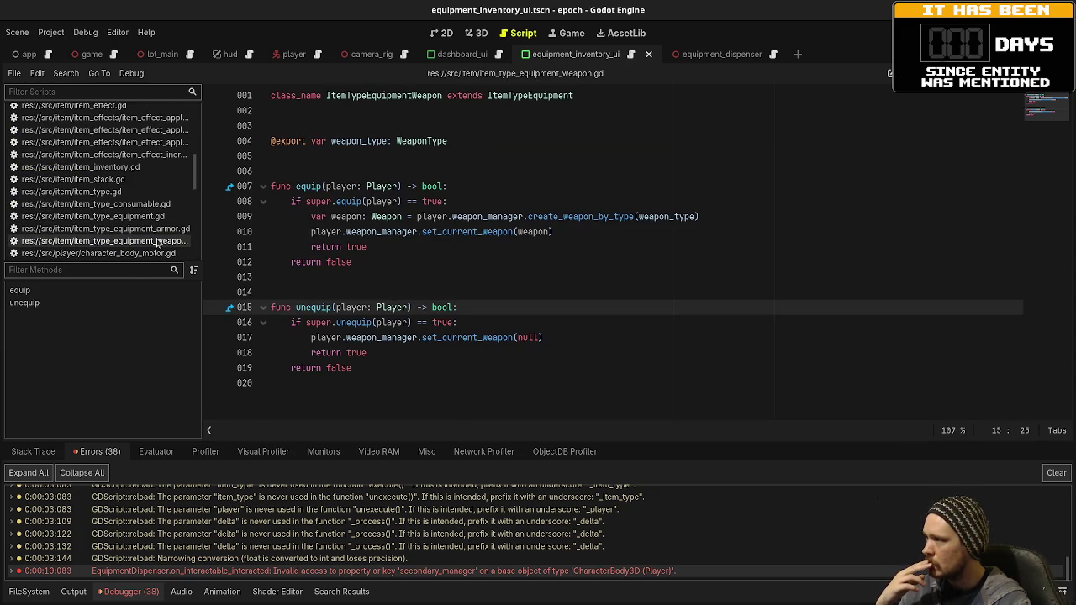
pyautogui.scroll(4, 119, 152)
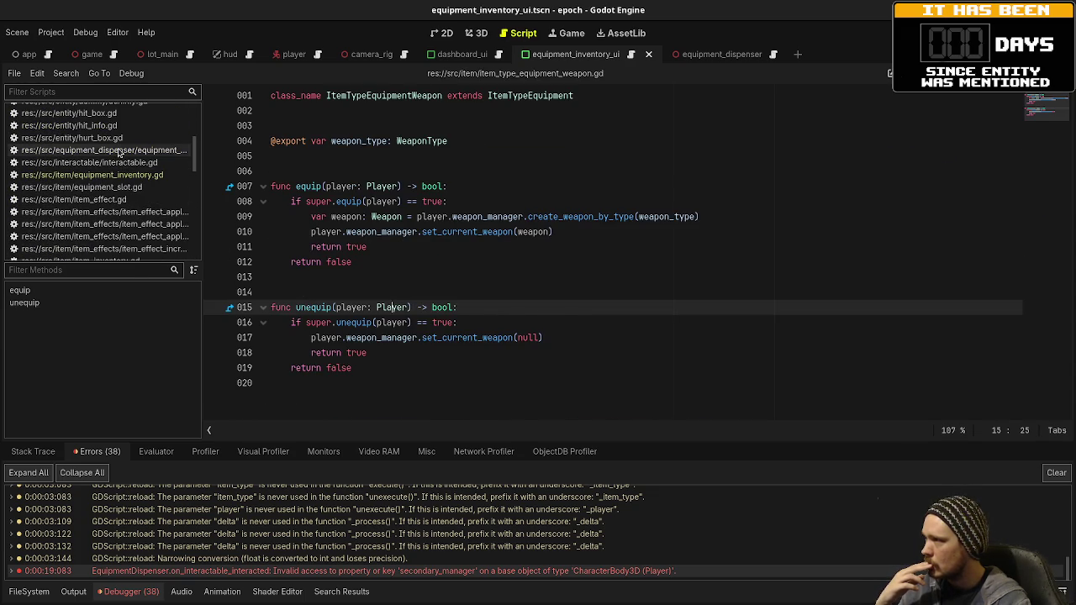
pyautogui.click(119, 151)
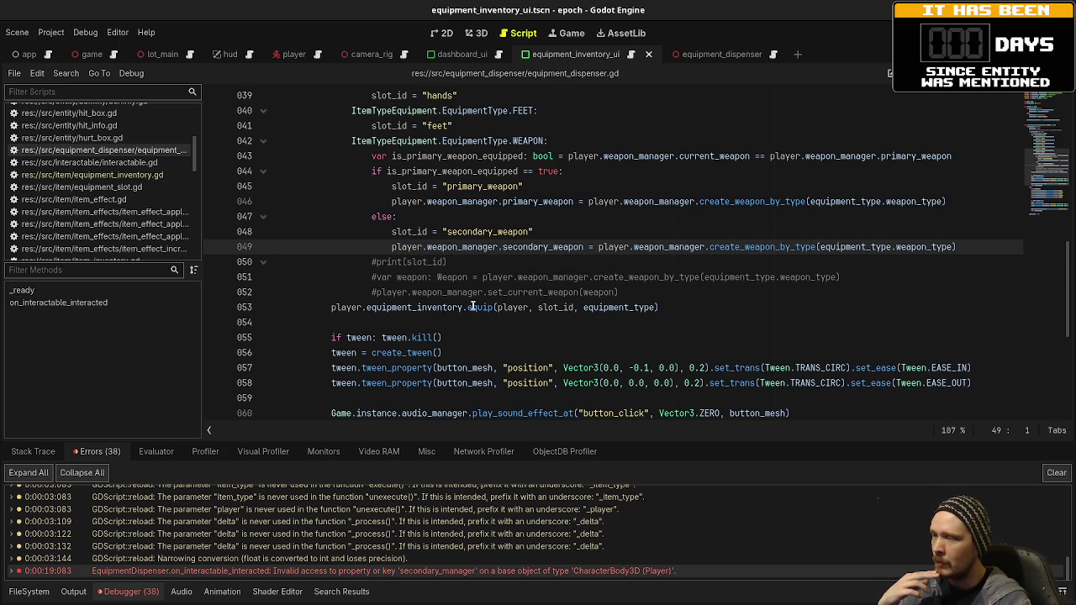
pyautogui.moveTo(475, 308)
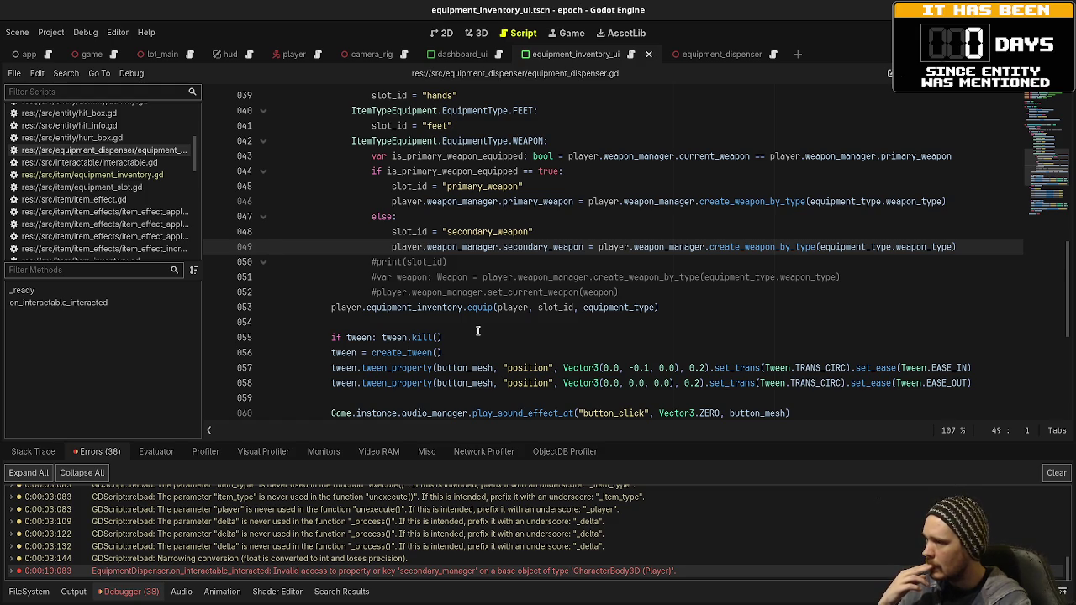
pyautogui.scroll(-3, 140, 183)
pyautogui.scroll(-3, 139, 183)
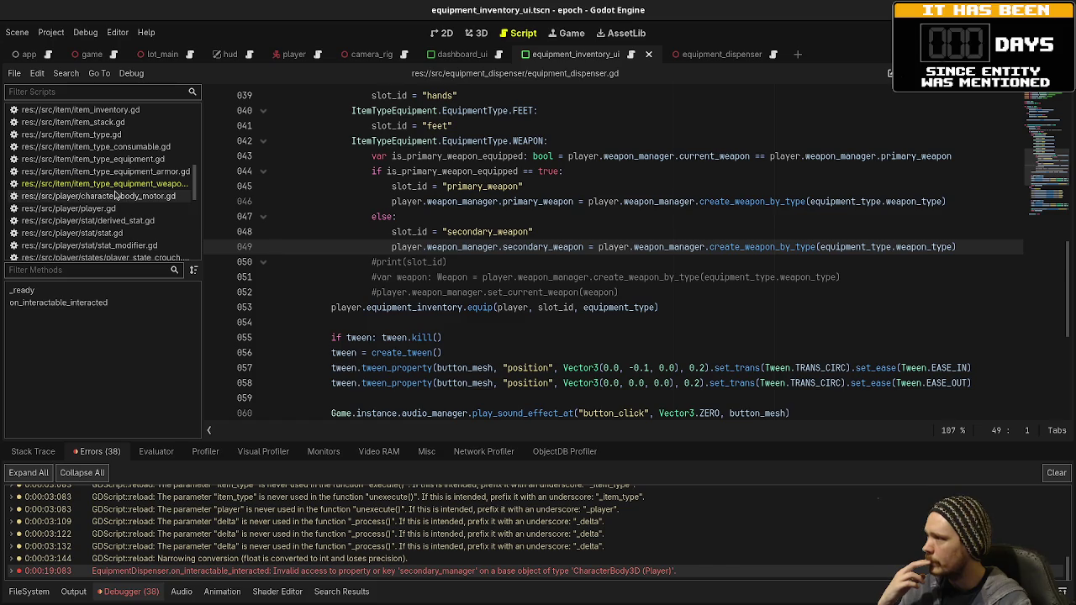
# Comment out lines 9–10 and 17 of item_type_equipment_weapon.gd with Ctrl+K and save
pyautogui.click(120, 185)
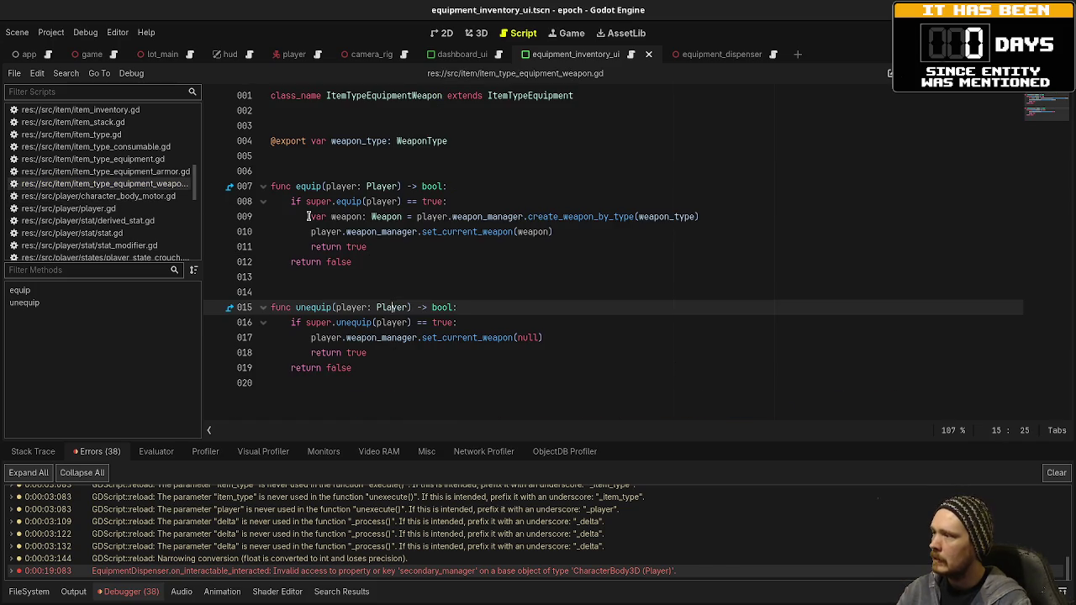
pyautogui.moveTo(310, 216); pyautogui.dragTo(314, 233)
pyautogui.hotkey('ctrl', 'k')
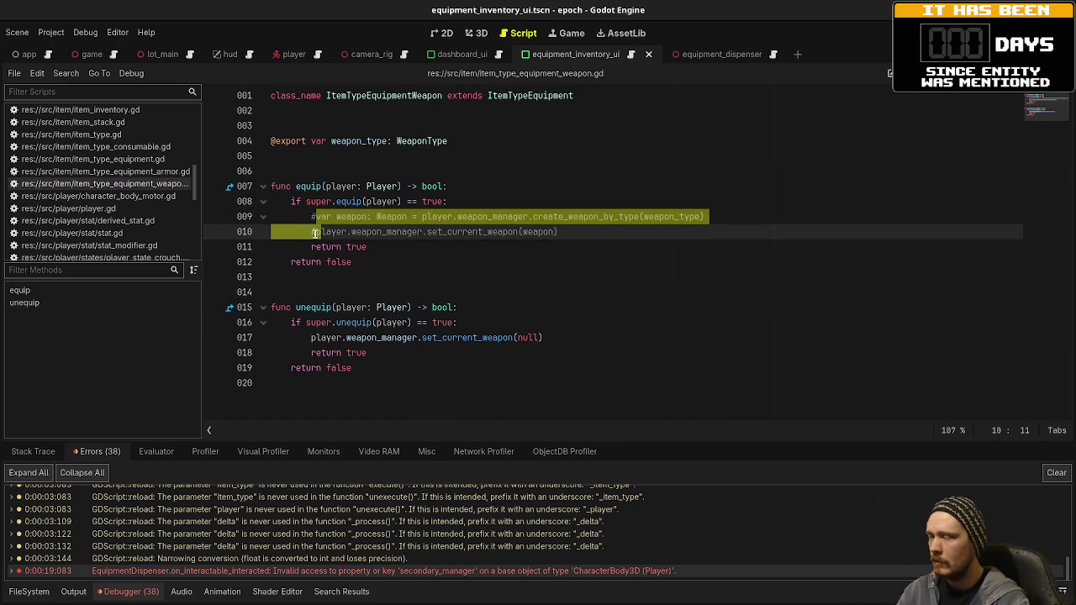
pyautogui.click(312, 337)
pyautogui.hotkey('ctrl', 'k')
pyautogui.hotkey('ctrl', 's')
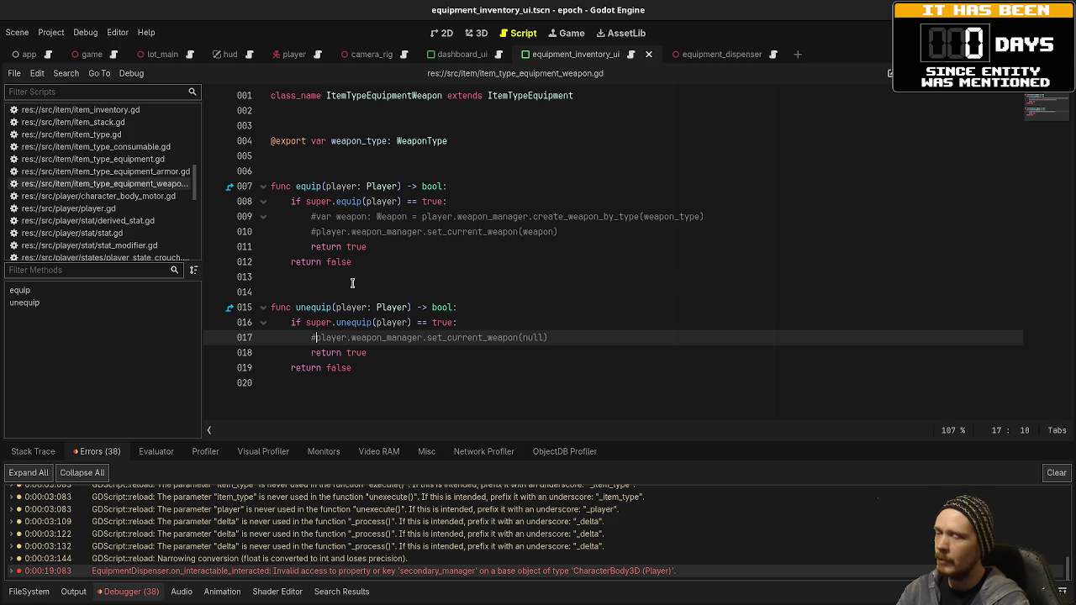
pyautogui.scroll(3, 115, 178)
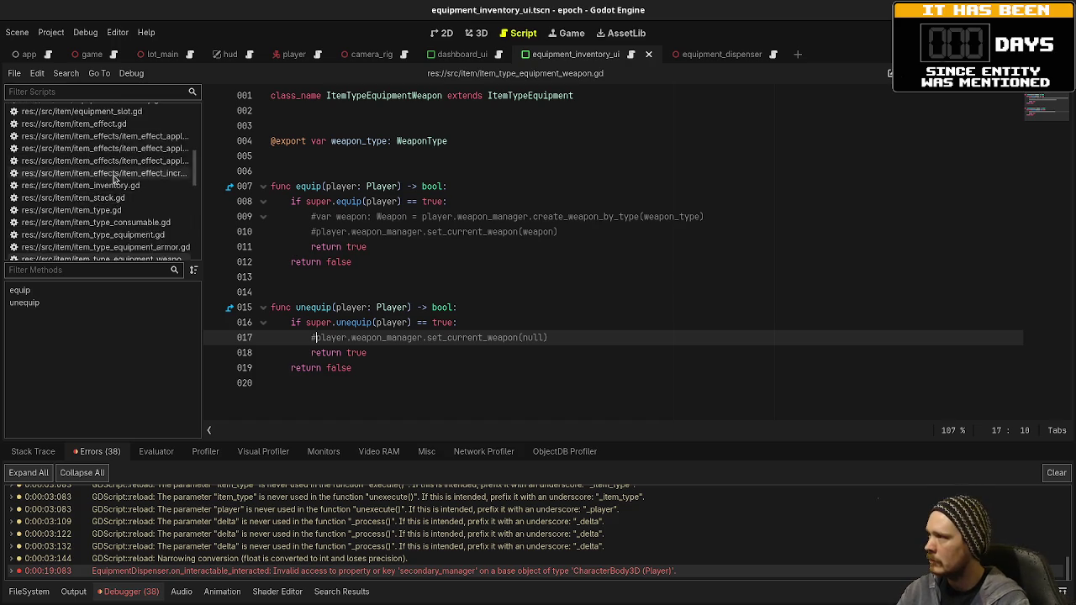
pyautogui.scroll(3, 115, 177)
pyautogui.click(109, 169)
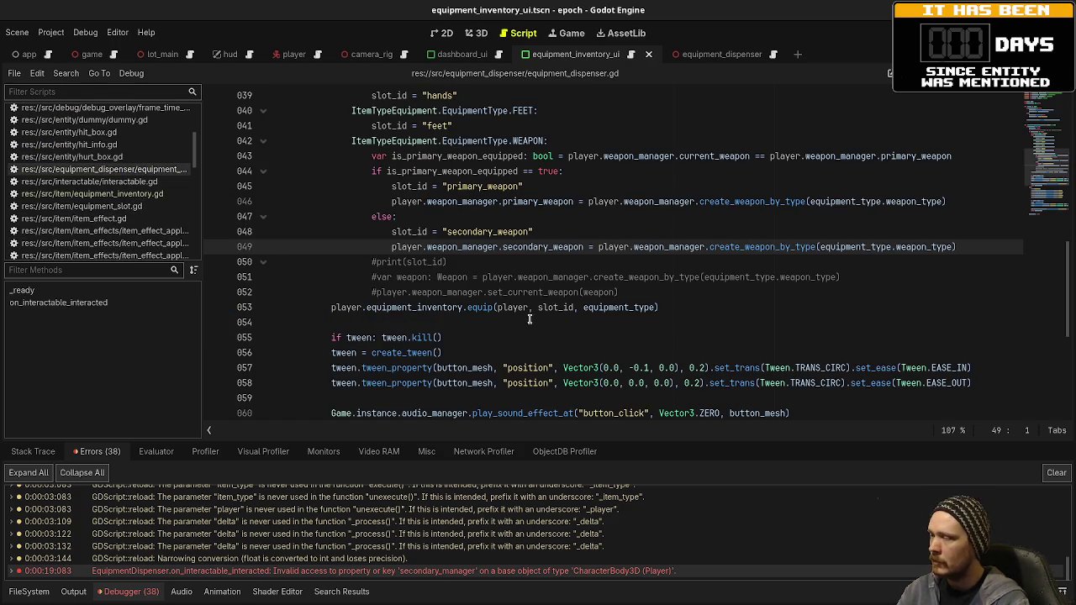
# Add a 'var weapon: Weapon =' line under the primary slot assignment
pyautogui.click(676, 307)
pyautogui.press('Return')
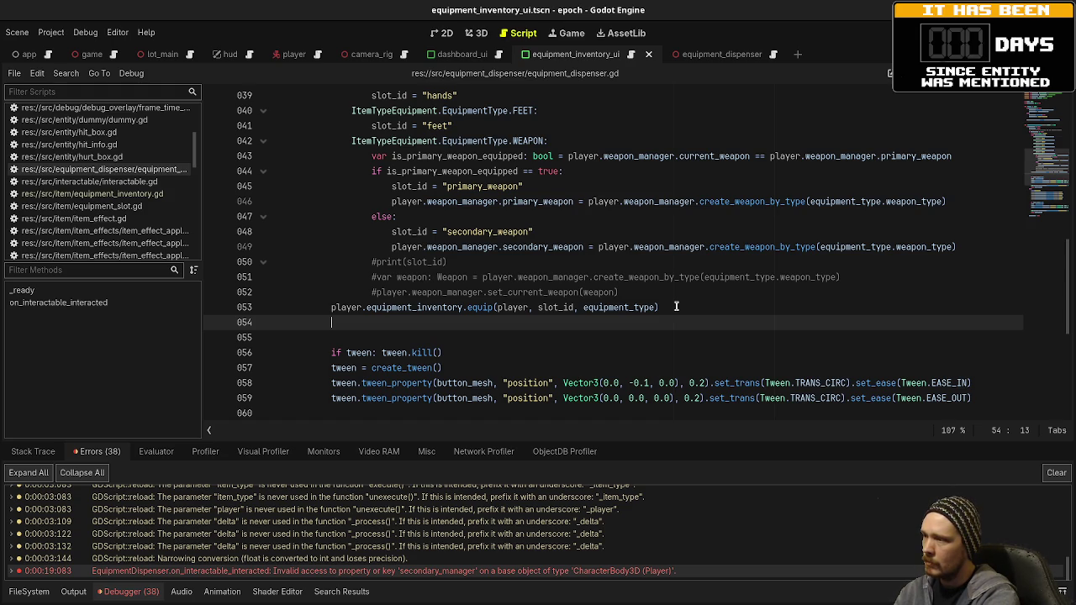
pyautogui.click(951, 204)
pyautogui.click(568, 183)
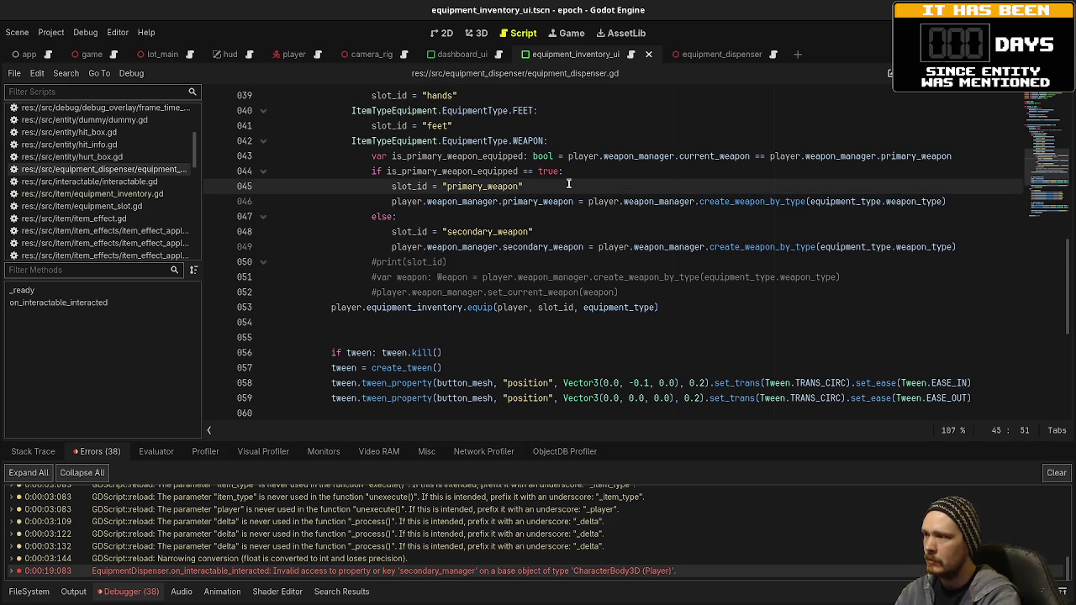
pyautogui.press('Return')
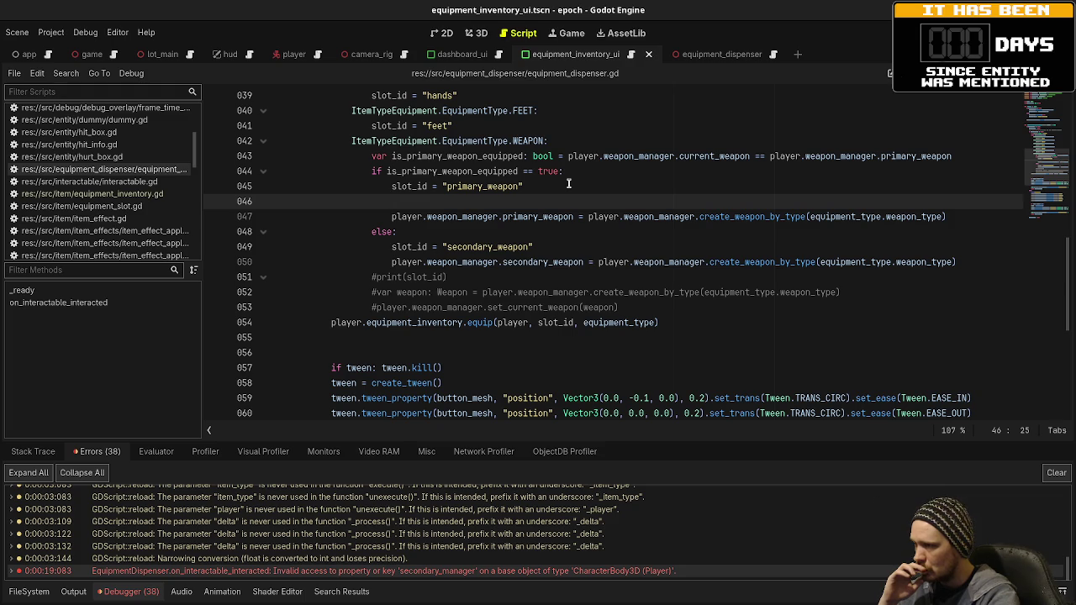
pyautogui.write('var ')
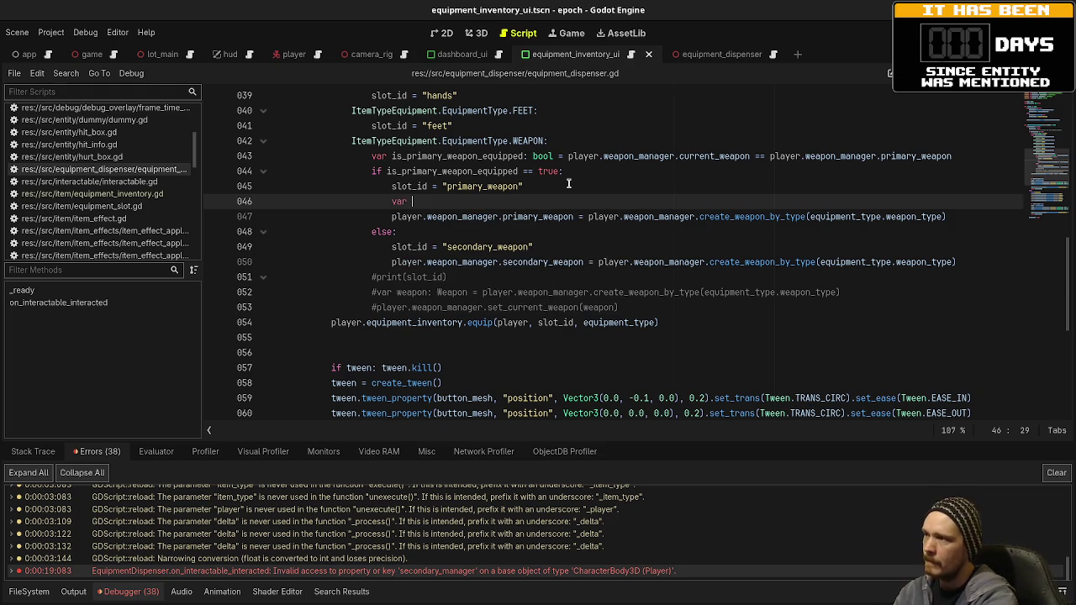
pyautogui.write('weapon: Weapon =')
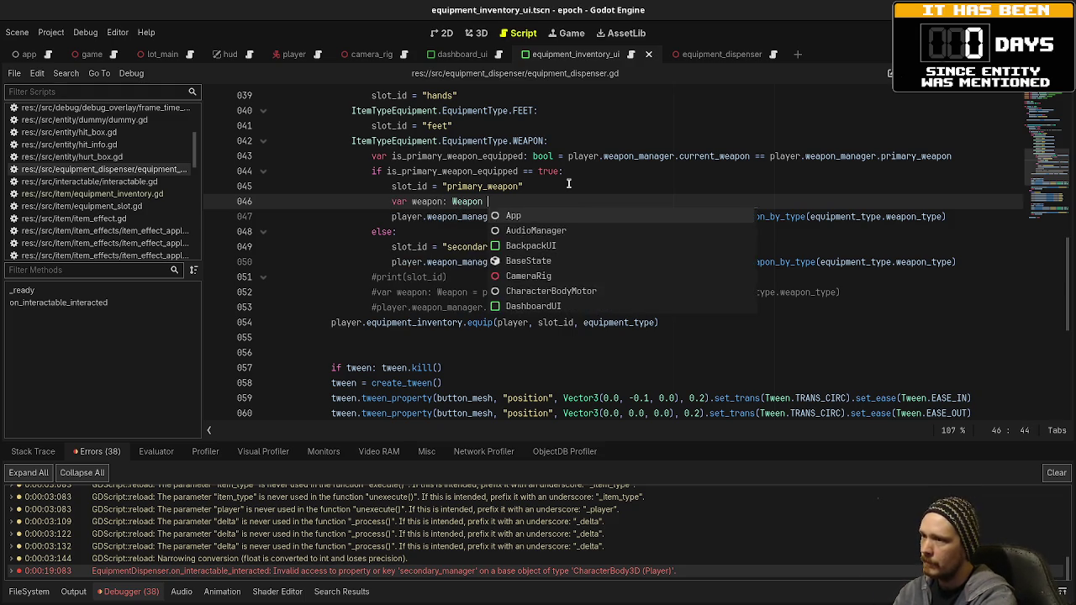
# Move the create_weapon_by_type call into the weapon declaration and assign primary_weapon = weapon
pyautogui.moveTo(946, 217); pyautogui.dragTo(591, 211)
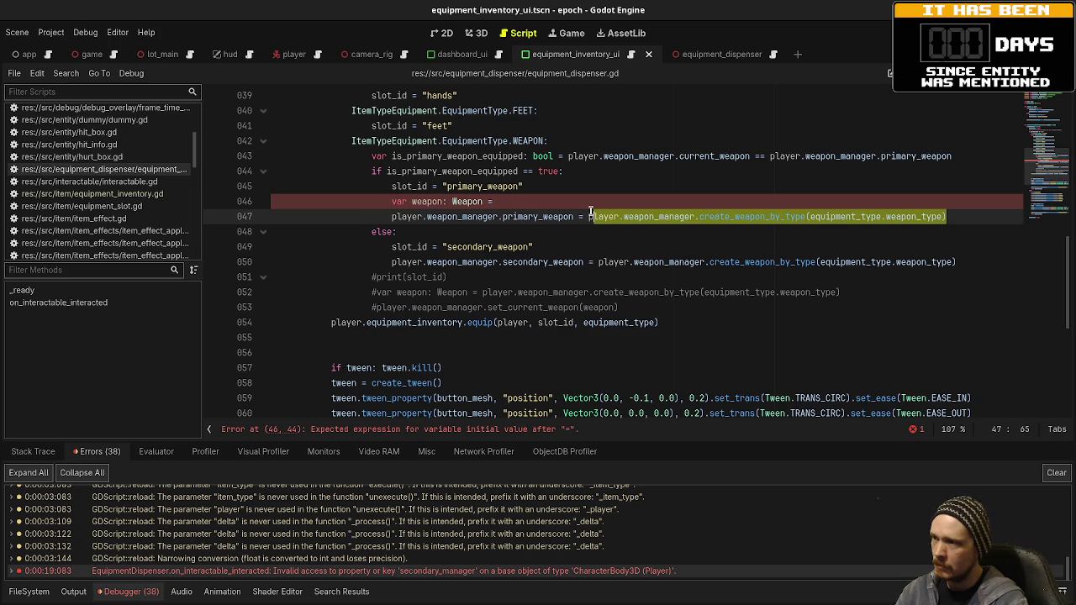
pyautogui.hotkey('ctrl', 'x')
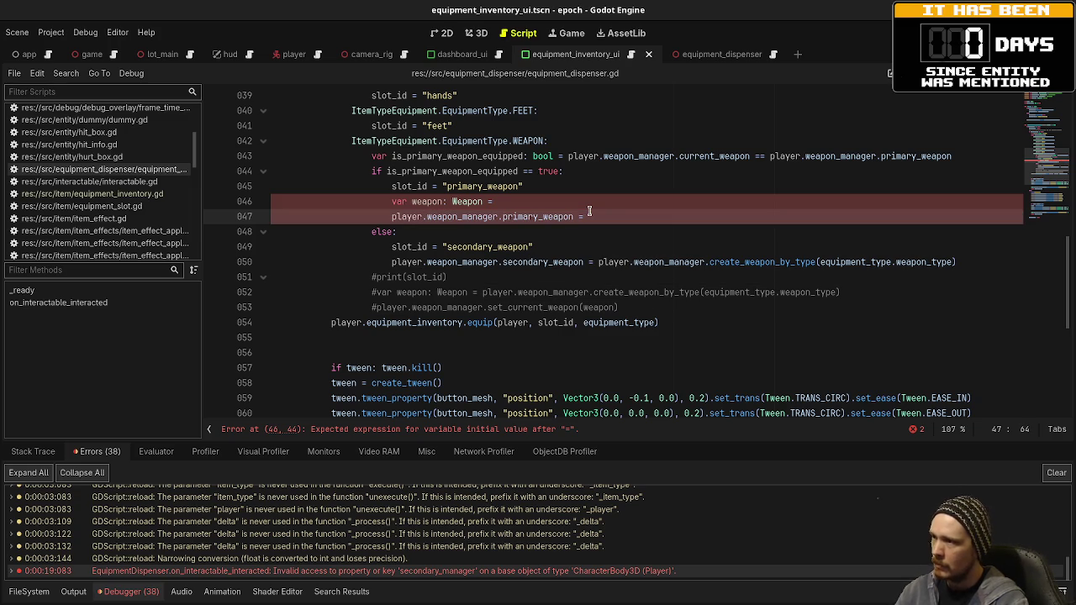
pyautogui.write('weapon')
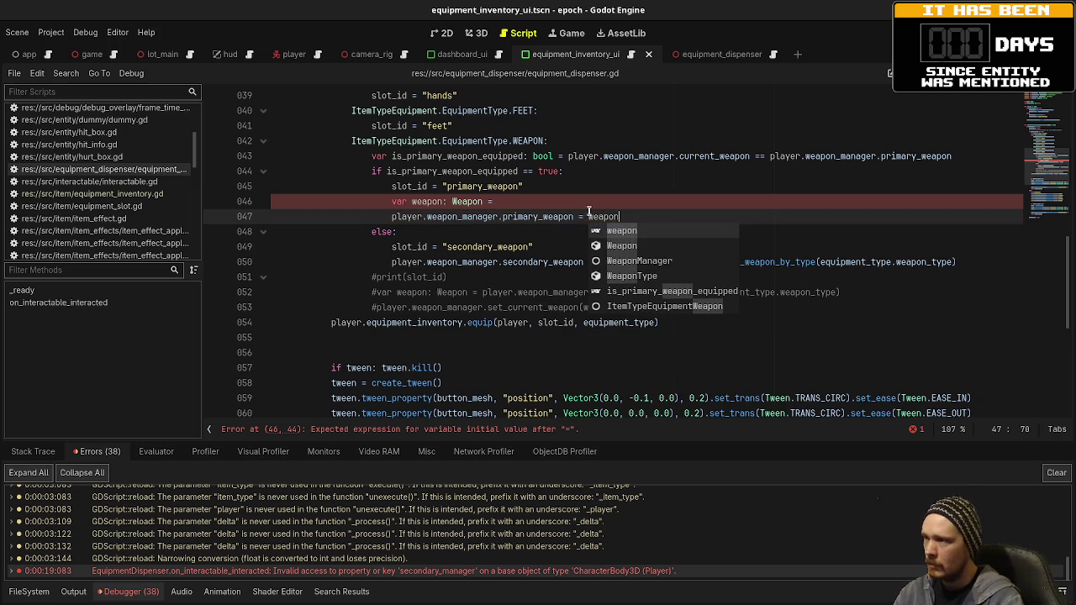
pyautogui.click(595, 201)
pyautogui.write('weapon')
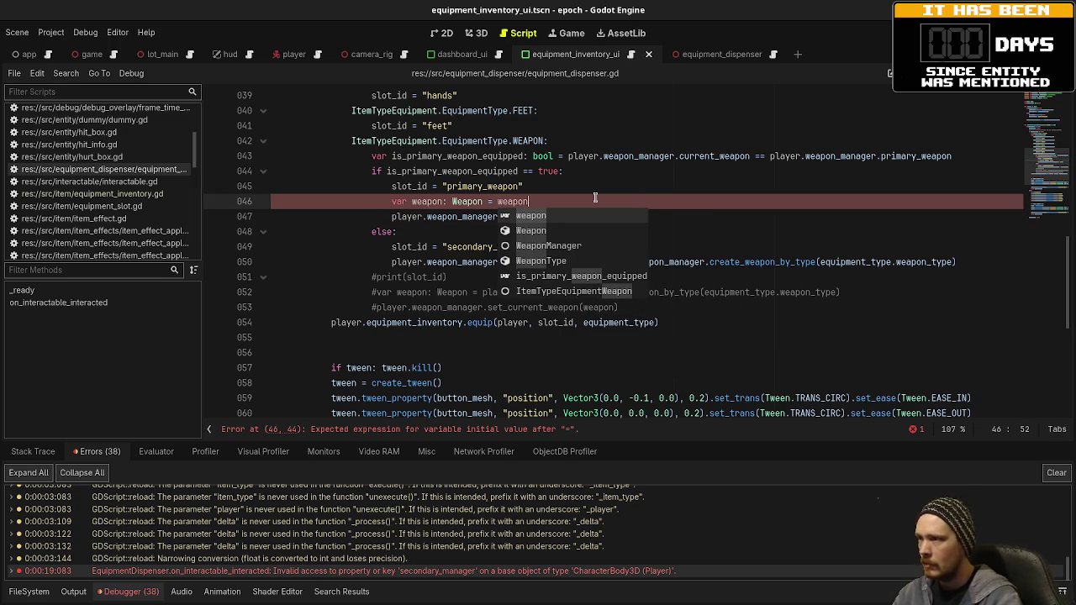
pyautogui.press('Escape')
pyautogui.click(656, 216)
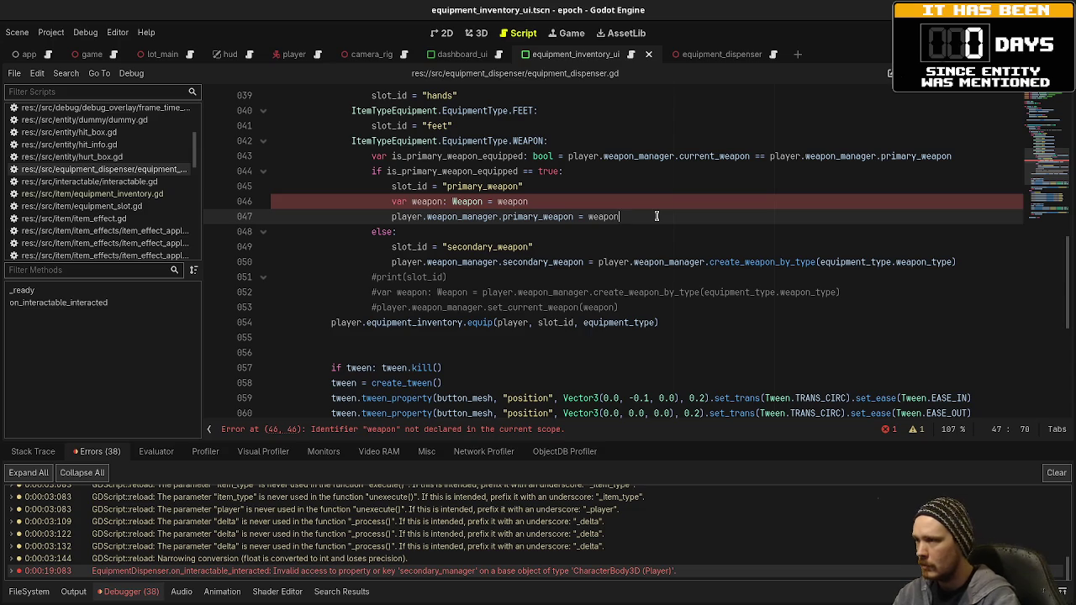
pyautogui.doubleClick(512, 202)
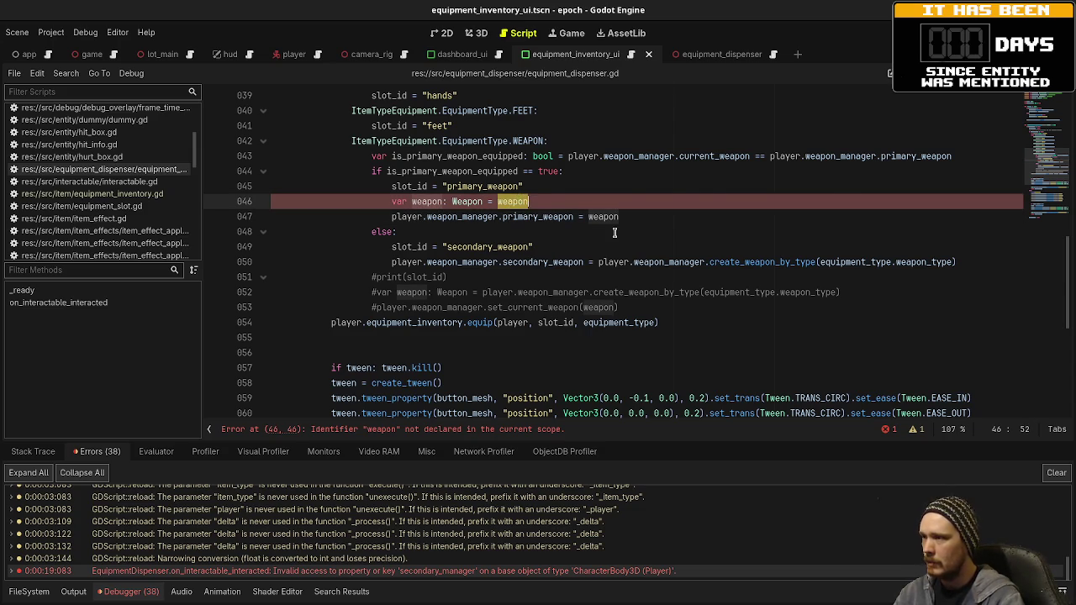
pyautogui.hotkey('ctrl', 'v')
# Add player.weapon_manager.set_current_weapon(weapon) after the primary_weapon assignment
pyautogui.click(664, 214)
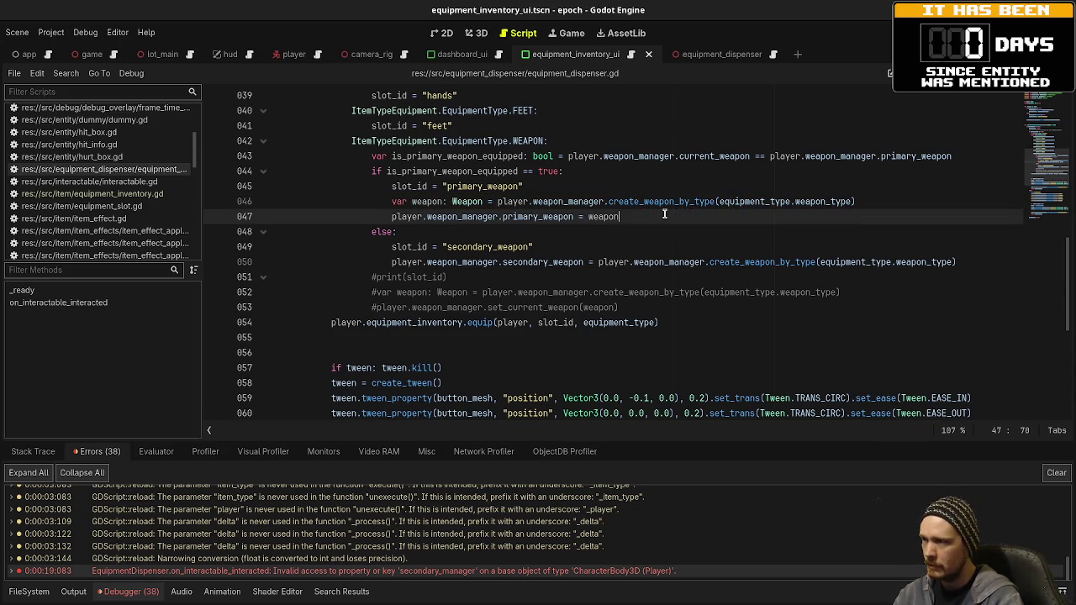
pyautogui.press('Return')
pyautogui.write('player.weapon')
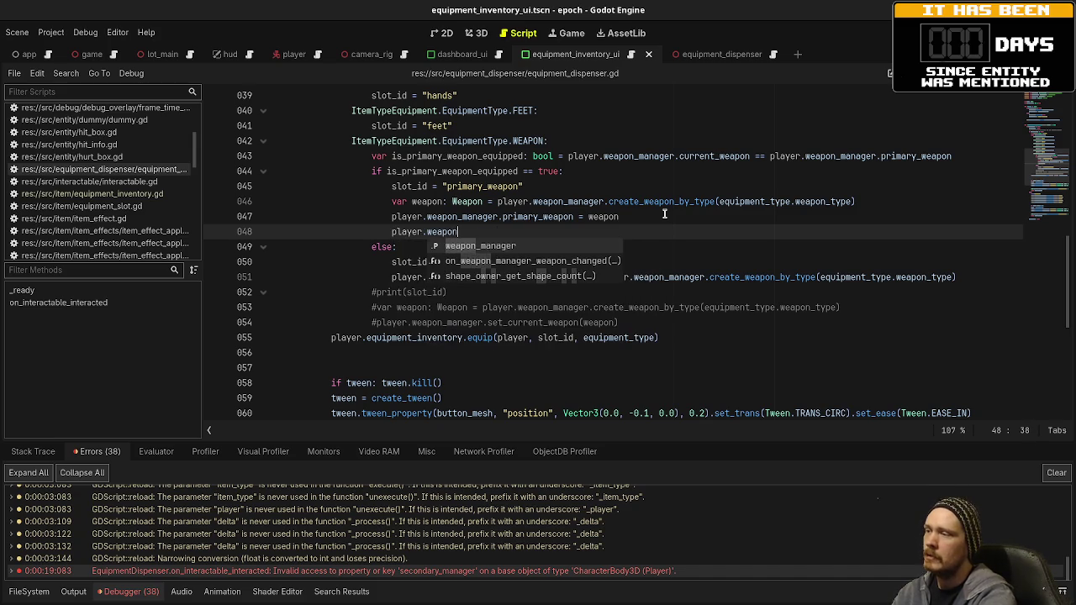
pyautogui.press('Return')
pyautogui.write('.set_')
pyautogui.press('Return')
pyautogui.write('weap')
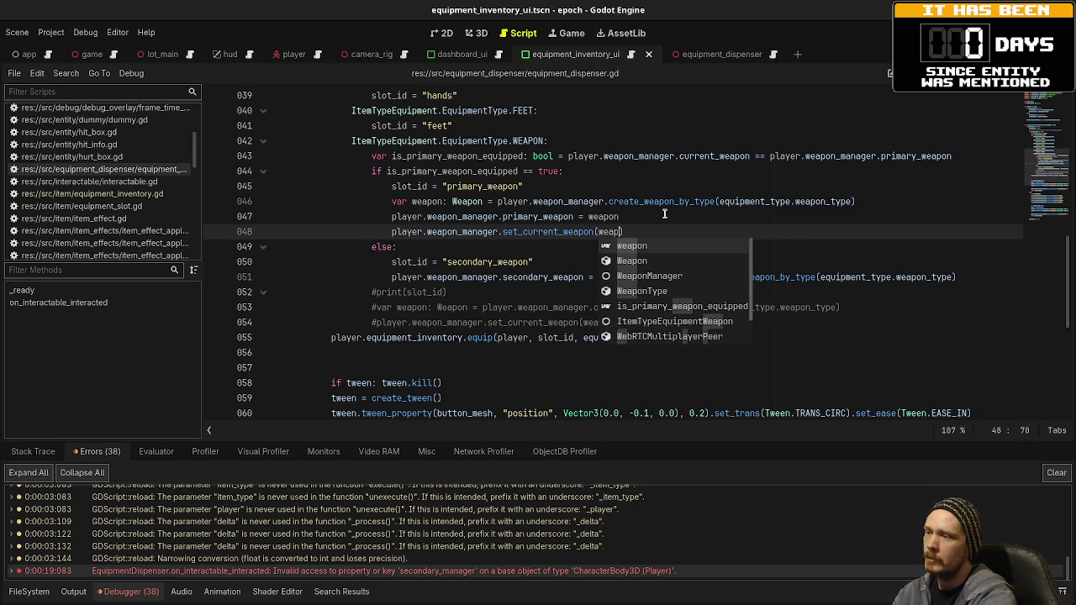
pyautogui.write('on')
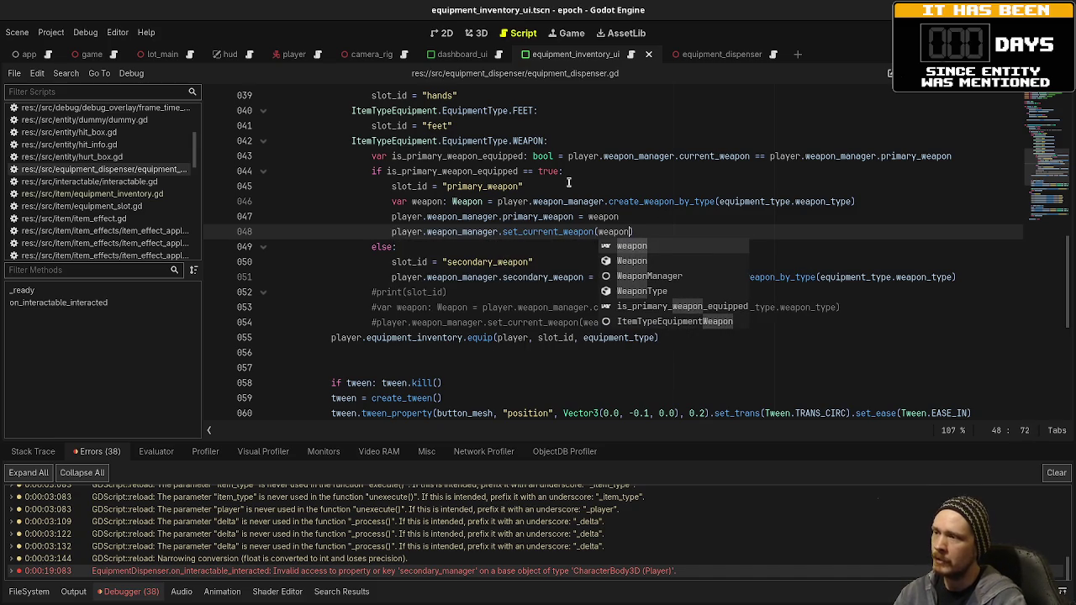
pyautogui.click(568, 258)
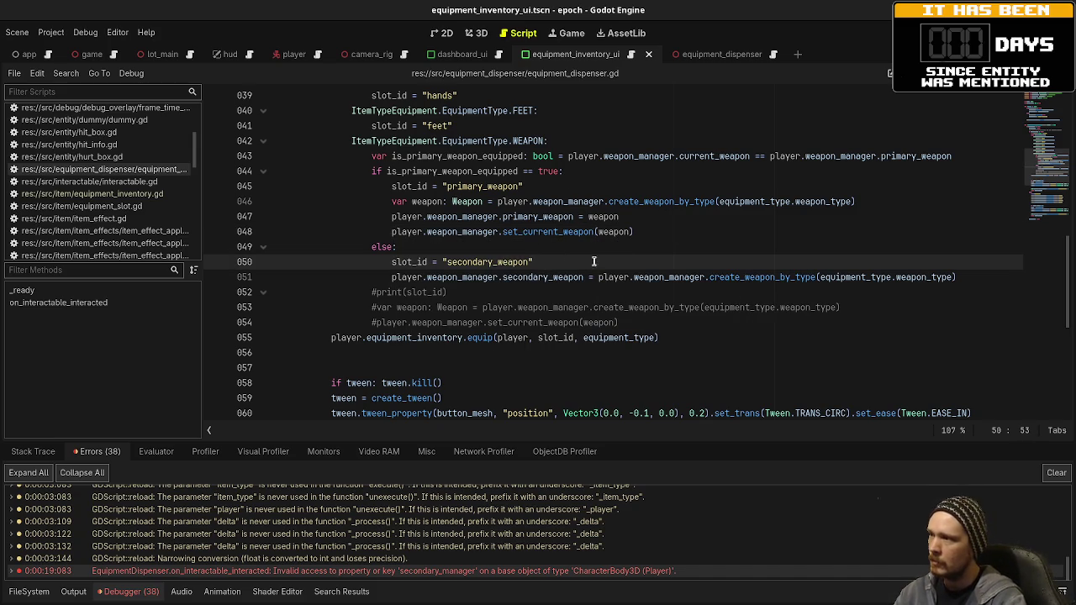
# Declare weapon from create_weapon_by_type in the else branch and assign secondary_weapon = weapon
pyautogui.press('Return')
pyautogui.write('var weapo')
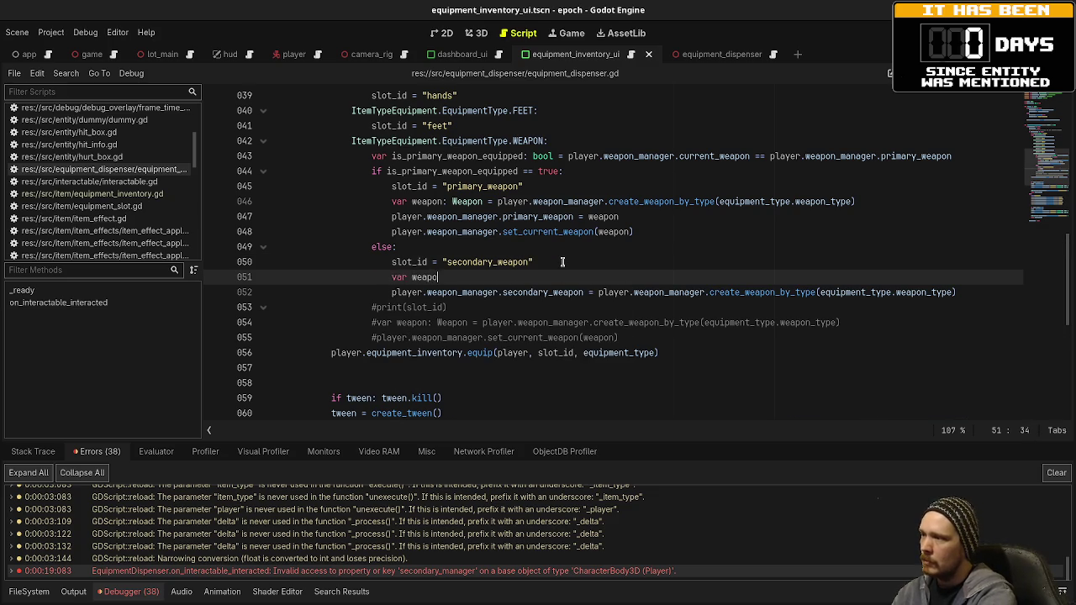
pyautogui.write('n: Weapon ')
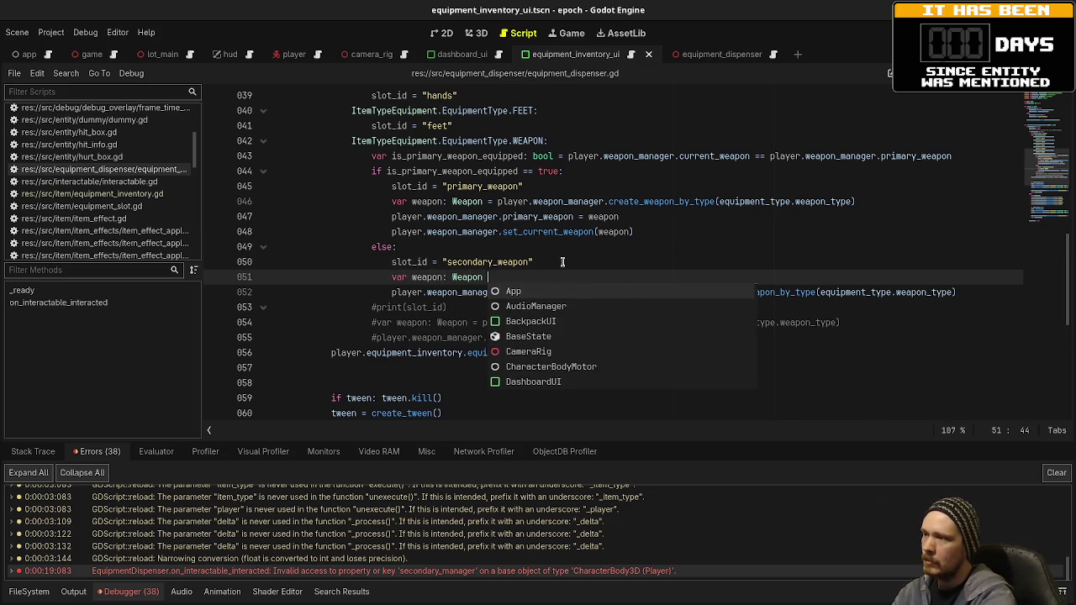
pyautogui.write('=')
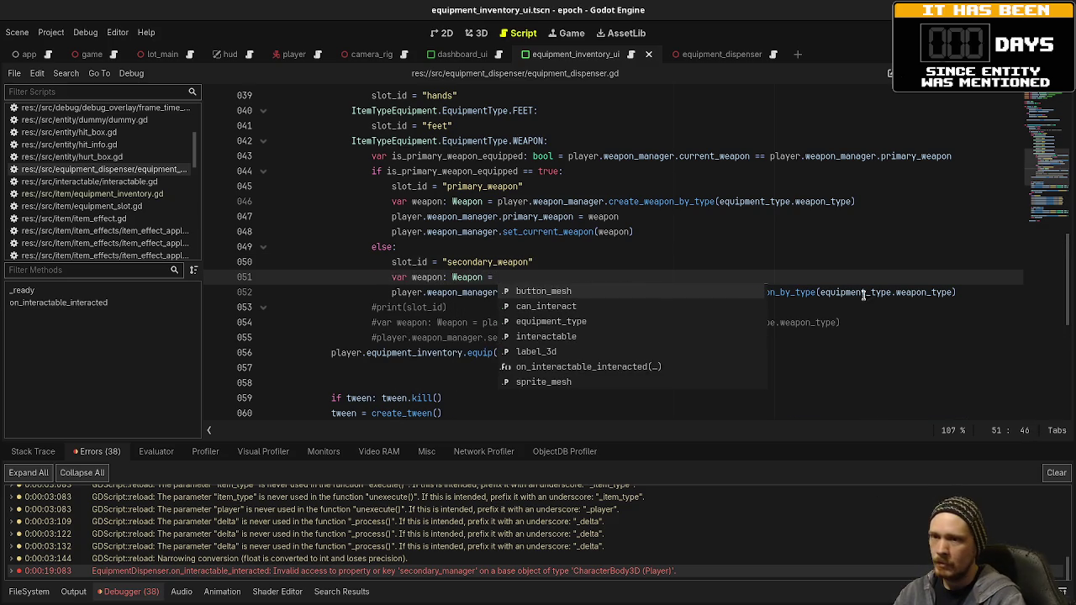
pyautogui.moveTo(956, 293); pyautogui.dragTo(697, 292)
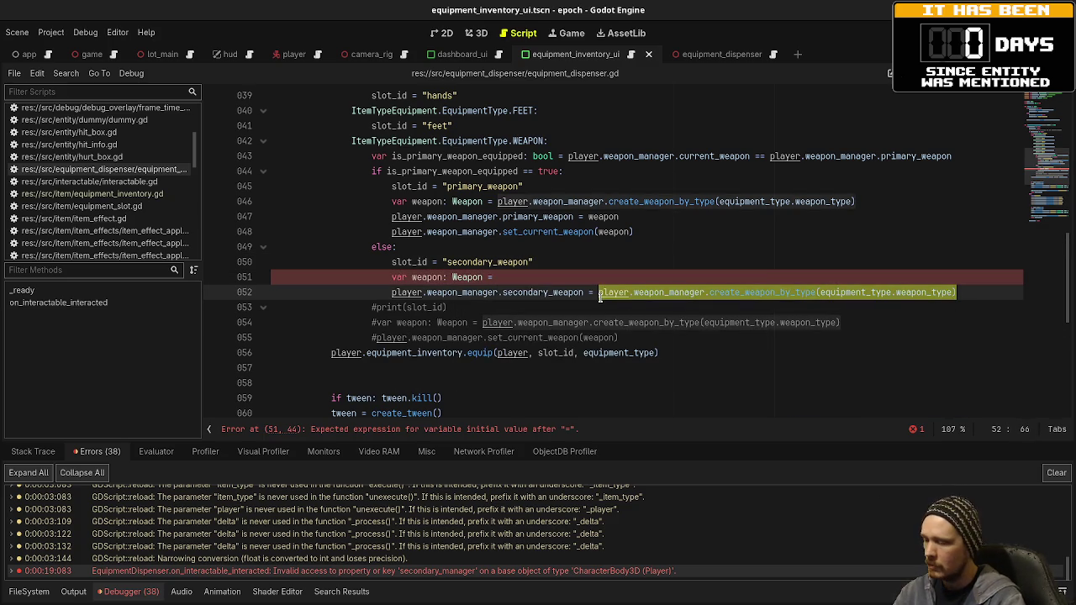
pyautogui.click(555, 263)
pyautogui.click(540, 280)
pyautogui.hotkey('ctrl', 'v')
pyautogui.moveTo(599, 292); pyautogui.dragTo(958, 291)
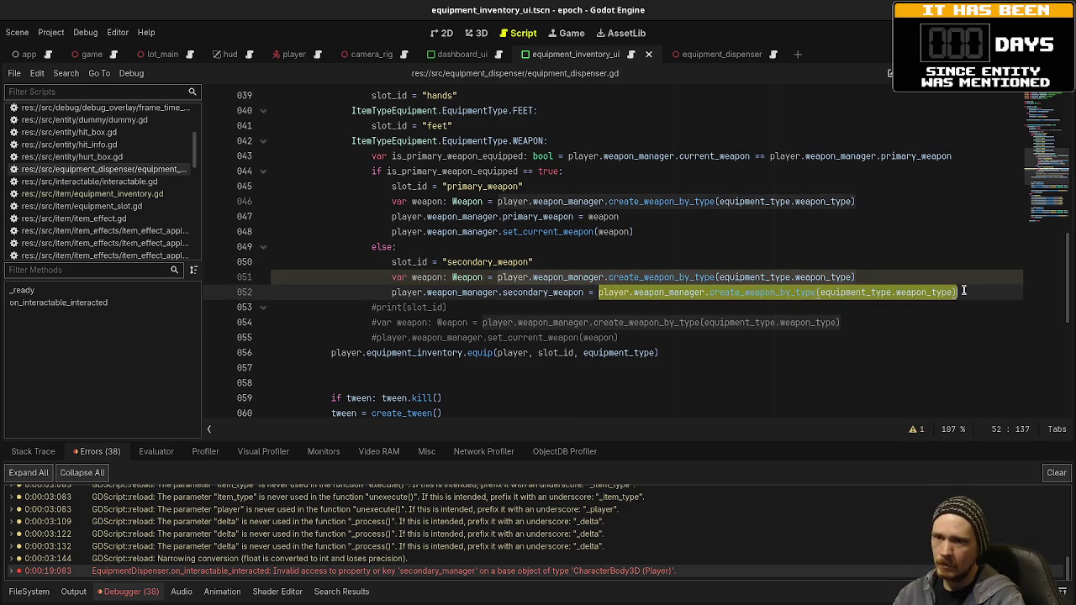
pyautogui.write('weapon')
# Add player.weapon_manager.set_current_weapon(weapon) to the secondary branch and run the game
pyautogui.press('Return')
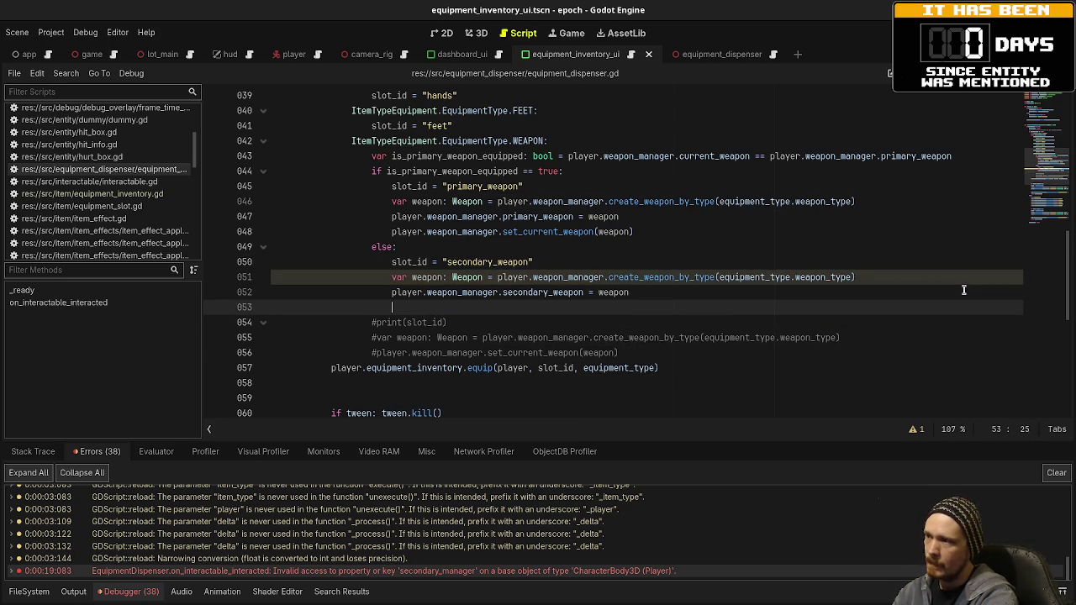
pyautogui.write('player.weapon_')
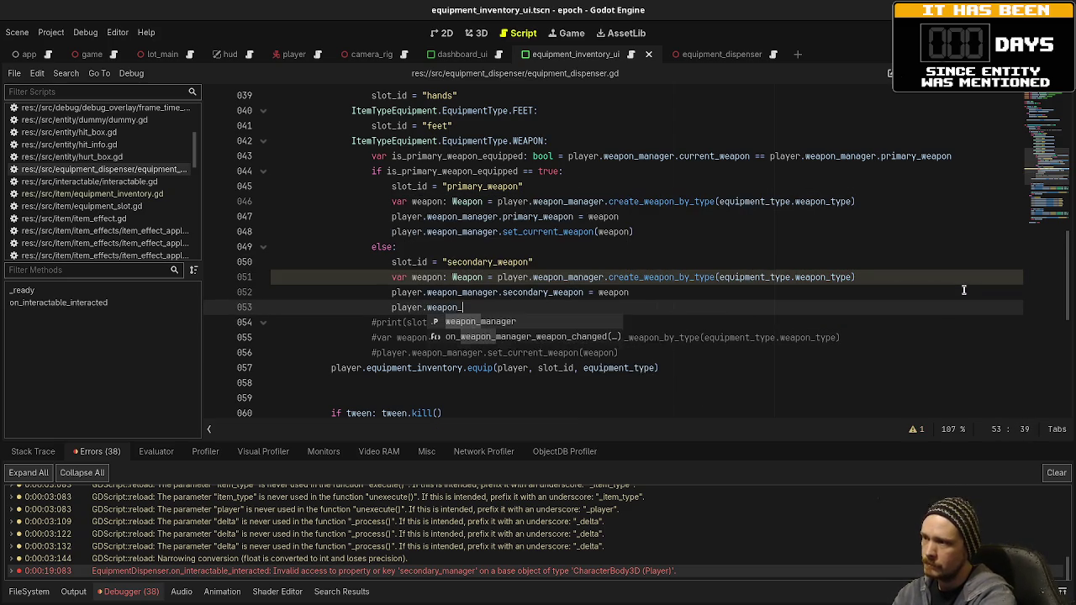
pyautogui.write('manager.set_curren')
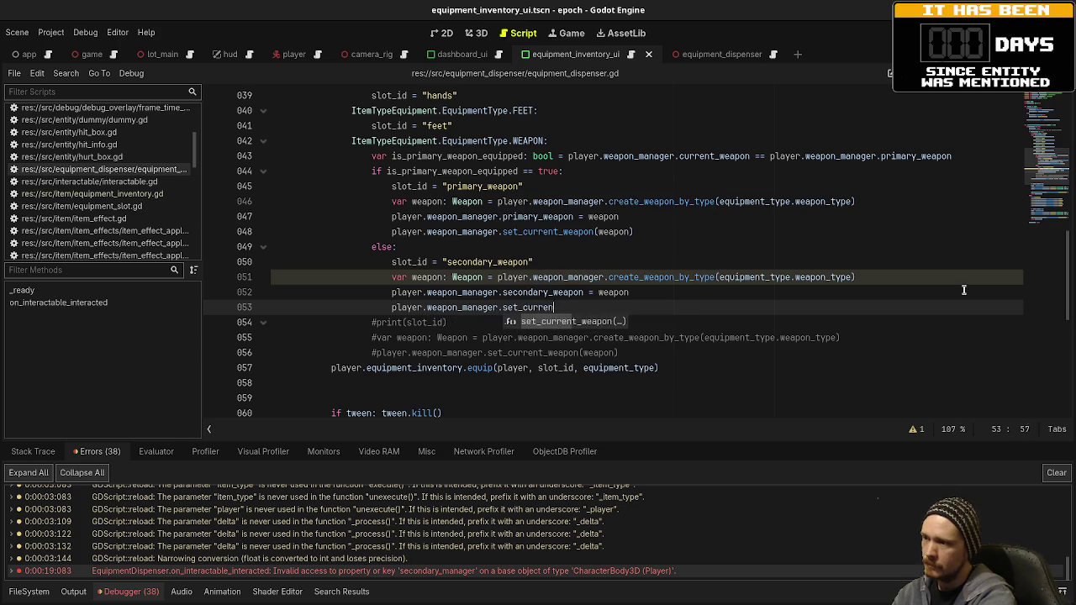
pyautogui.write('t_weapo')
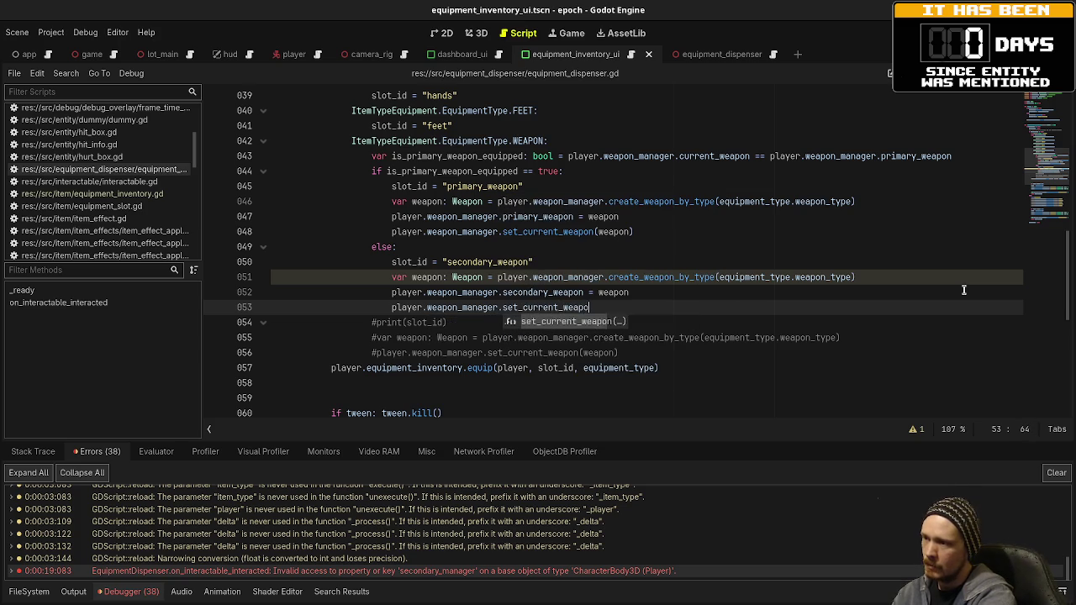
pyautogui.press('Return')
pyautogui.write('weapon')
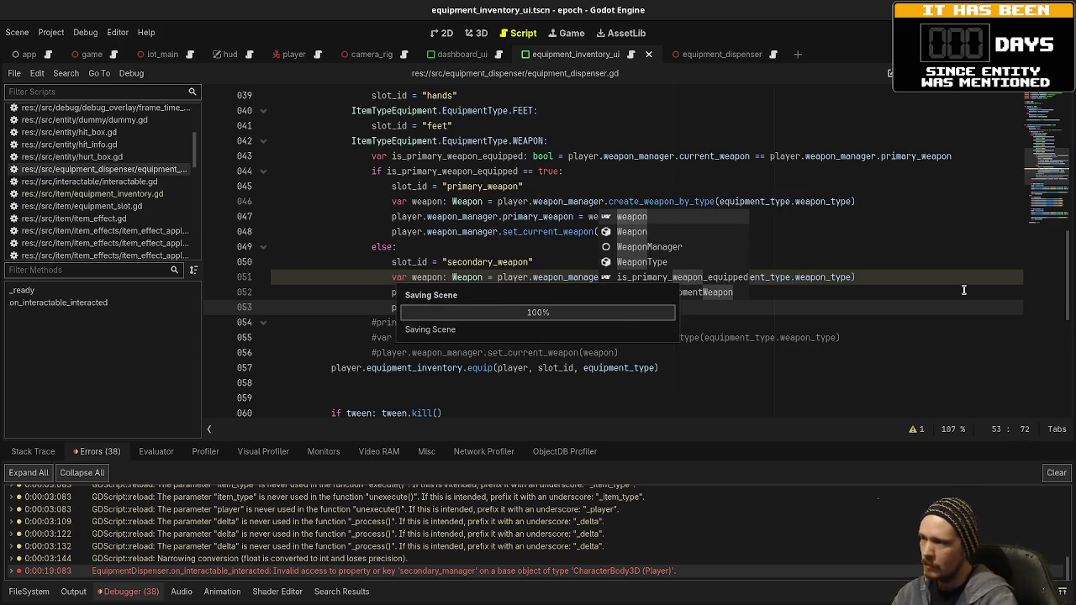
pyautogui.click(575, 232)
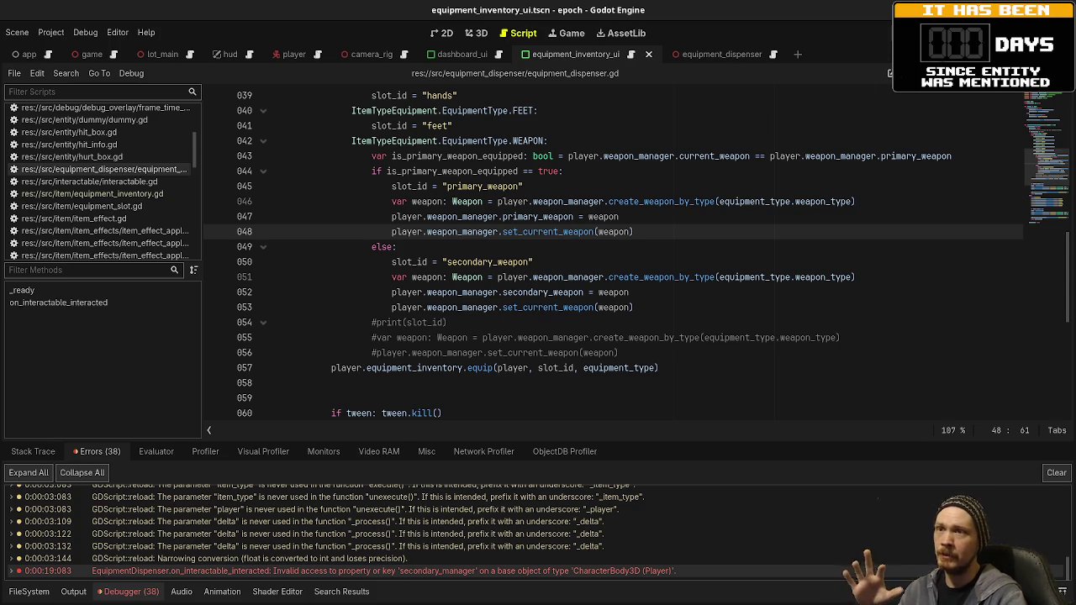
pyautogui.press('F5')
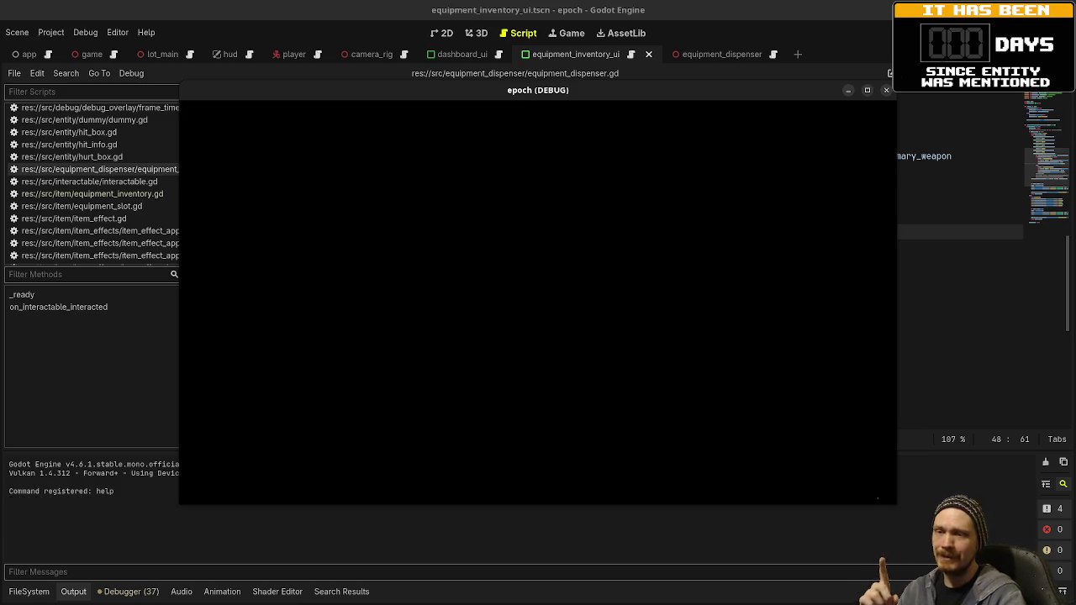
# Walk up to the pistol dispenser and check the equipment and stats overlay
pyautogui.press('w')
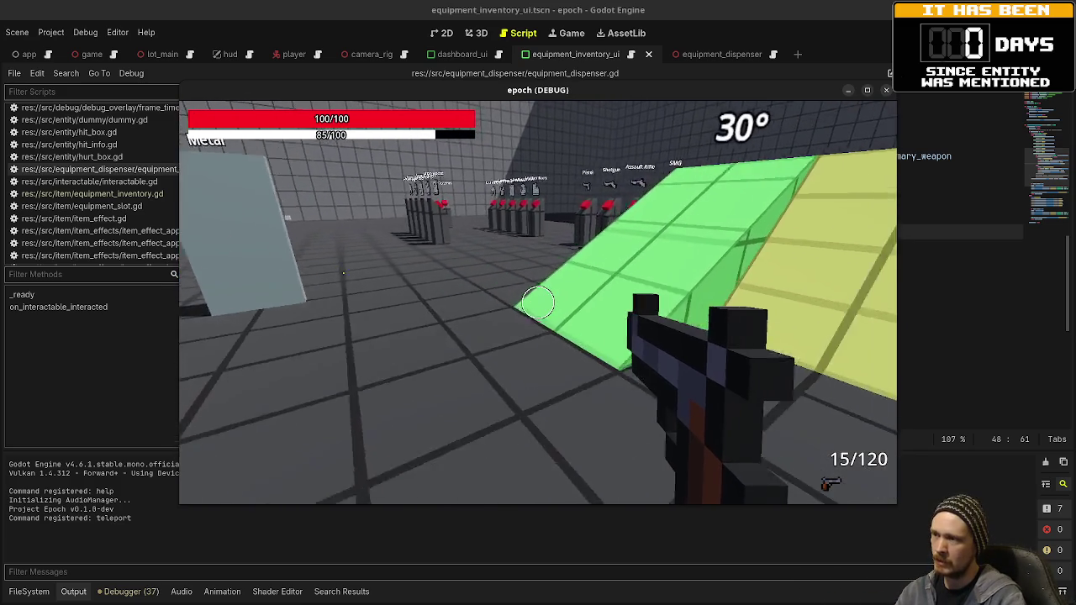
pyautogui.press('Tab')
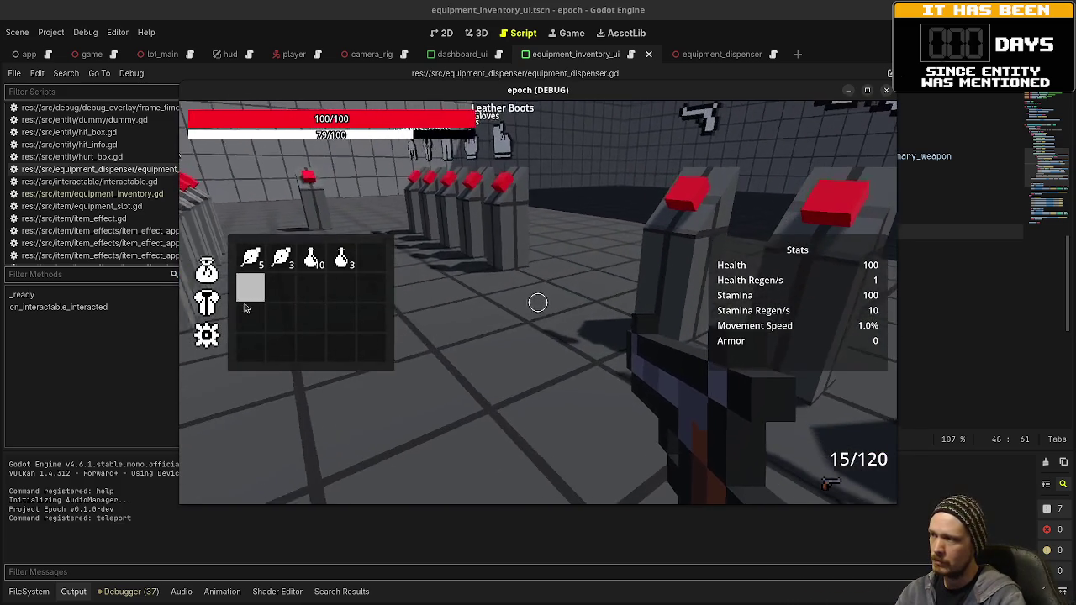
pyautogui.press('Tab')
pyautogui.press('Tab')
pyautogui.press('w')
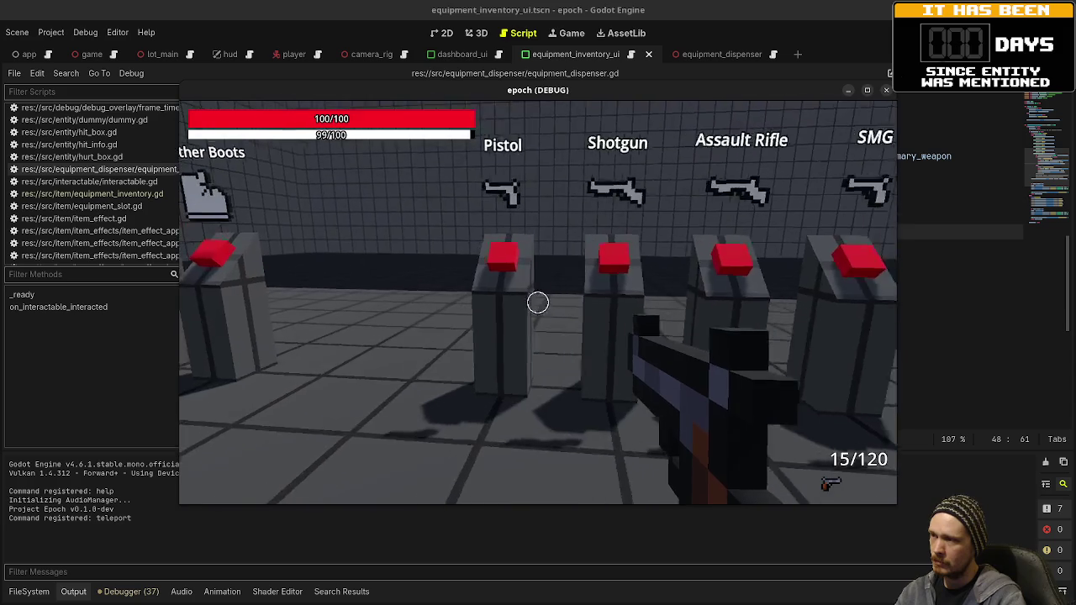
pyautogui.press('Tab')
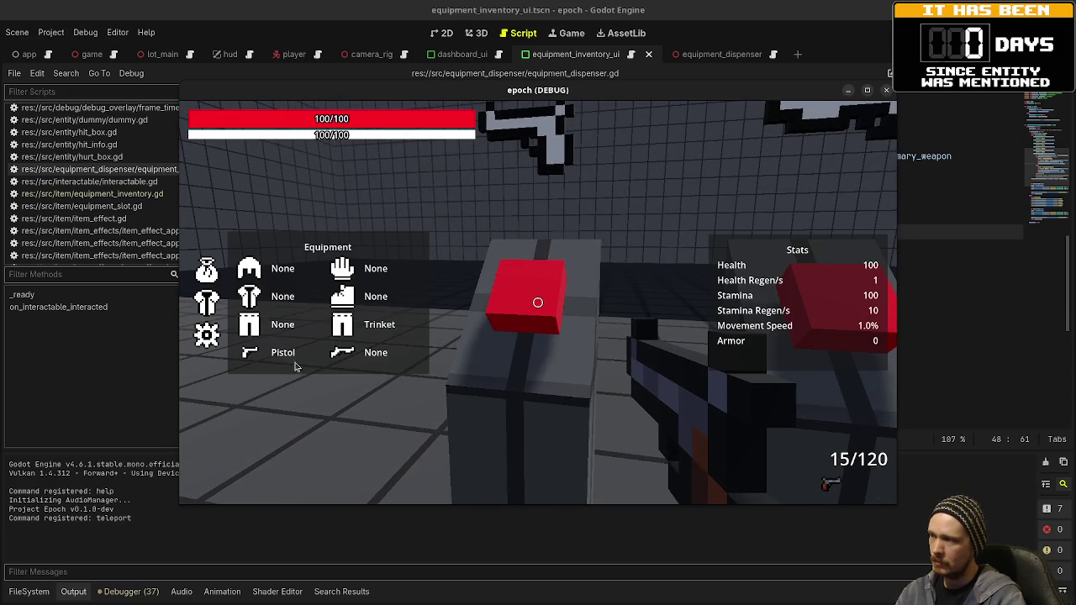
# Take the shotgun, then the assault rifle, checking the weapon slot after each
pyautogui.press('Tab')
pyautogui.press('s')
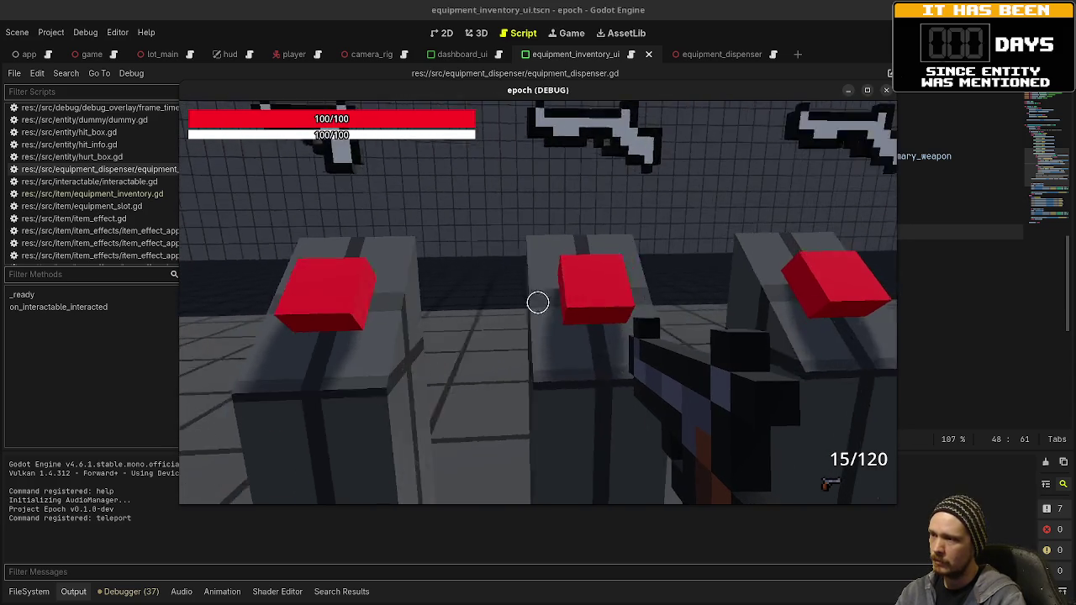
pyautogui.press('e')
pyautogui.press('Tab')
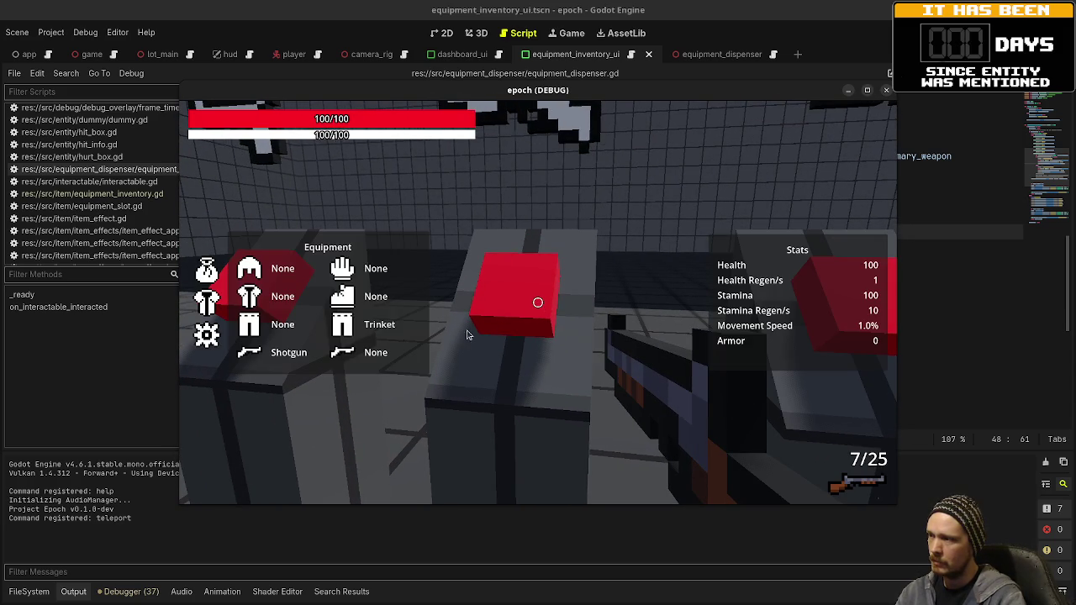
pyautogui.press('Tab')
pyautogui.press('s')
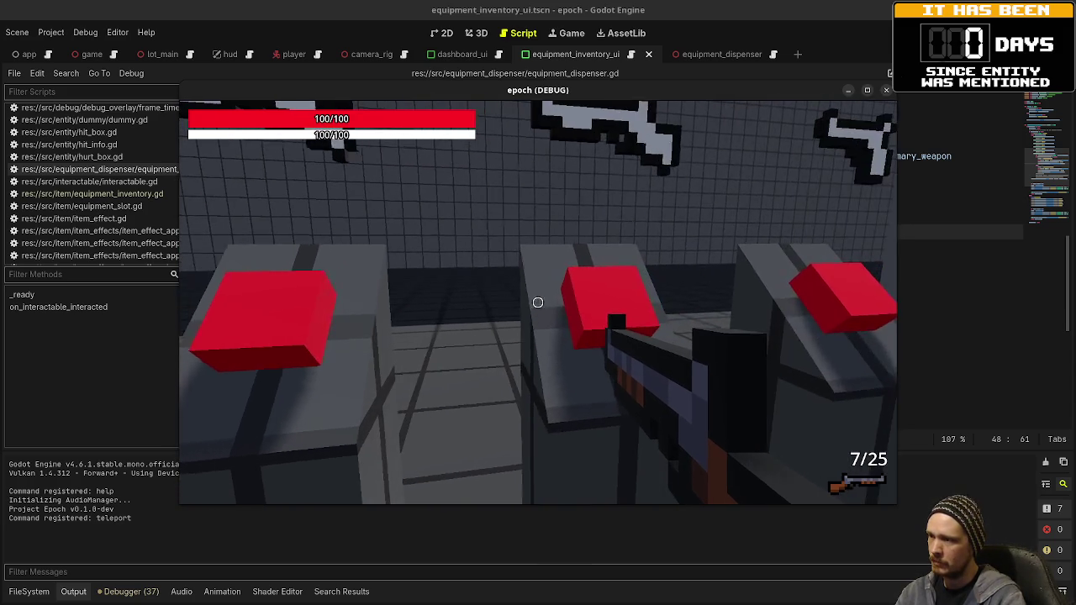
pyautogui.press('w')
pyautogui.press('e')
pyautogui.press('Tab')
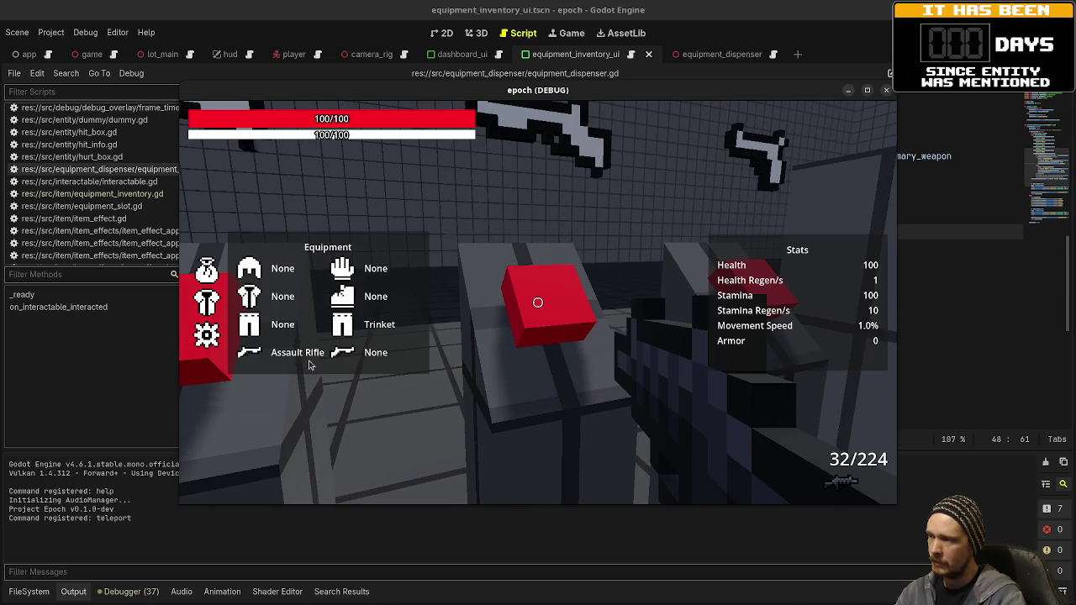
pyautogui.press('Tab')
# Take the SMG, then switch back to the shotgun and the assault rifle
pyautogui.press('e')
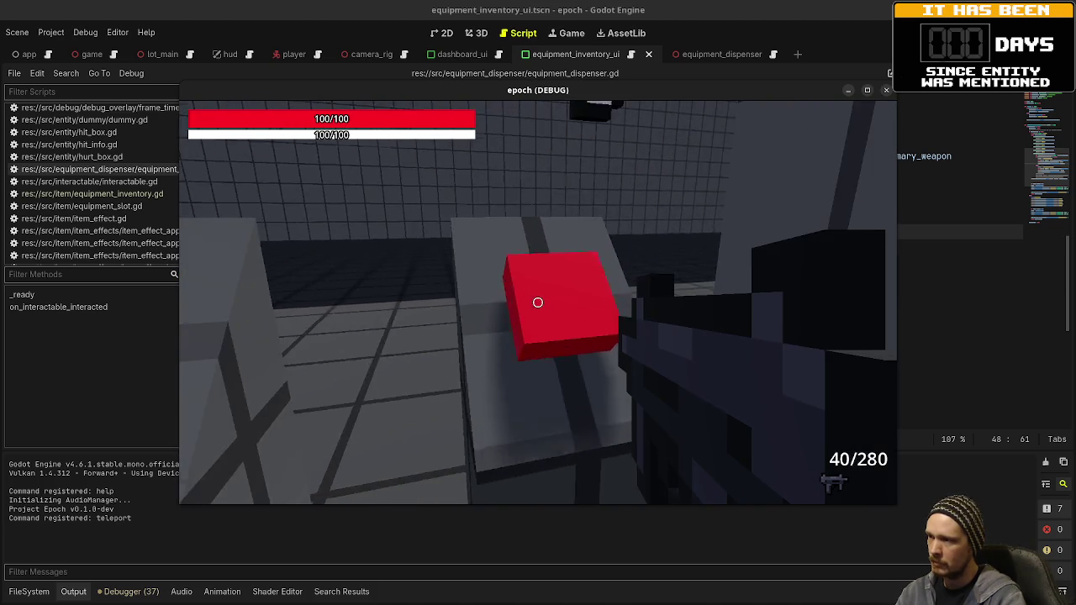
pyautogui.press('Tab')
pyautogui.press('Tab')
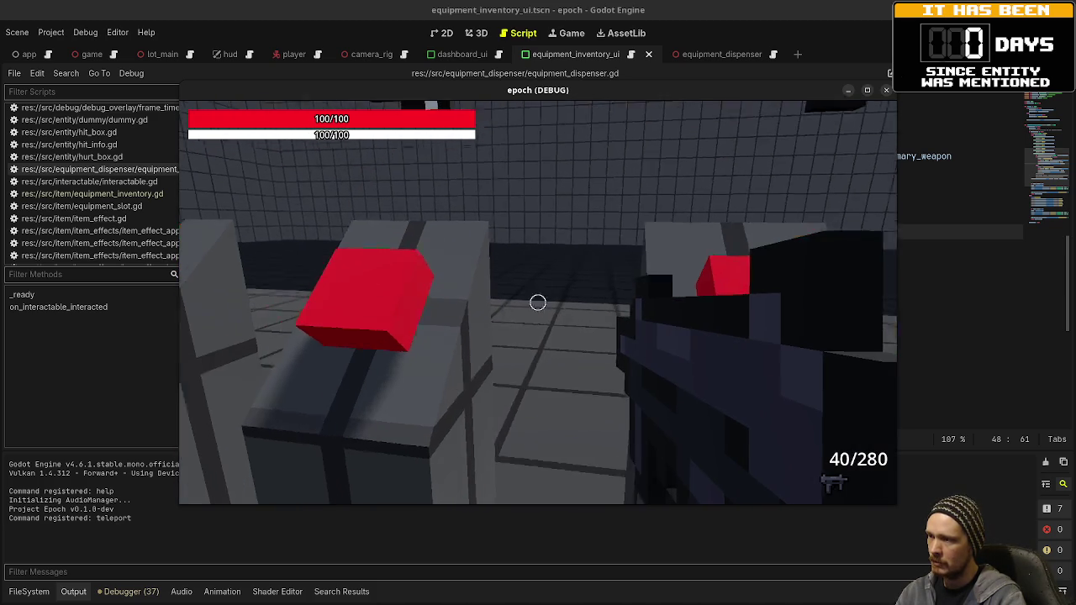
pyautogui.press('e')
pyautogui.press('w')
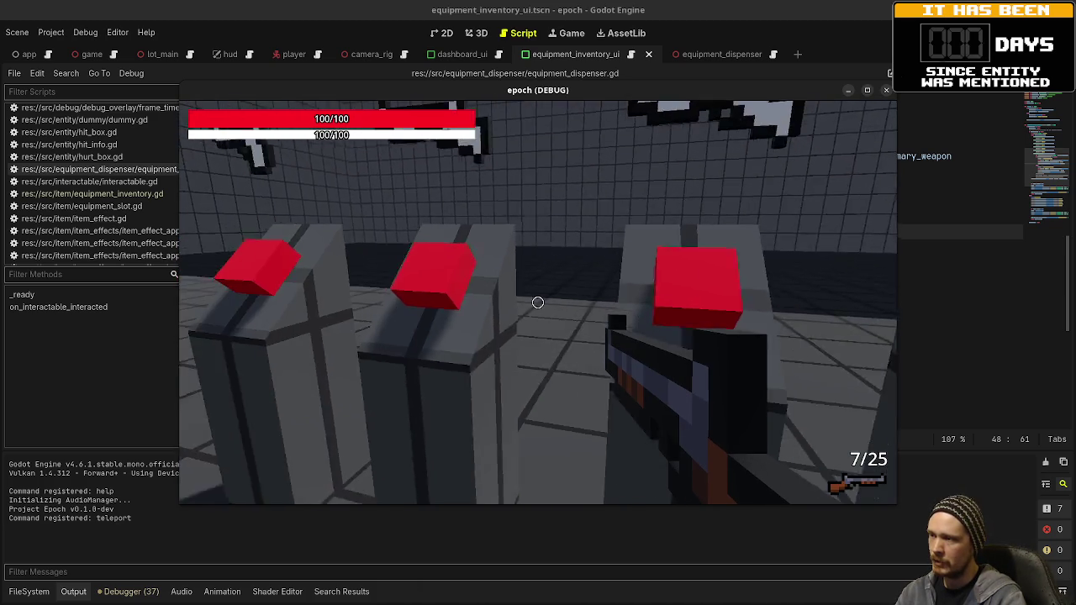
pyautogui.press('e')
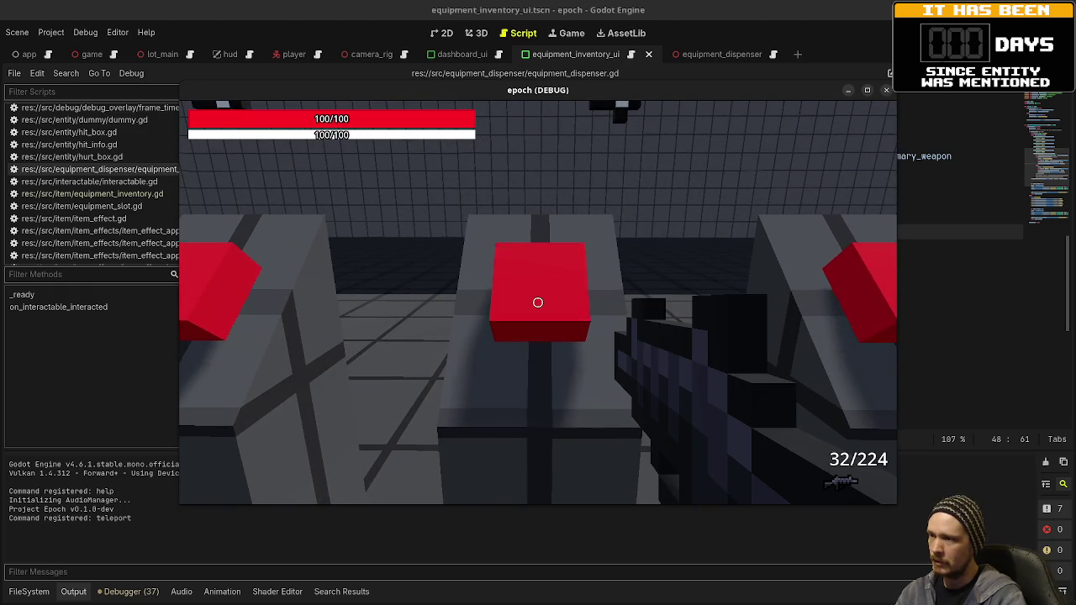
pyautogui.press('Tab')
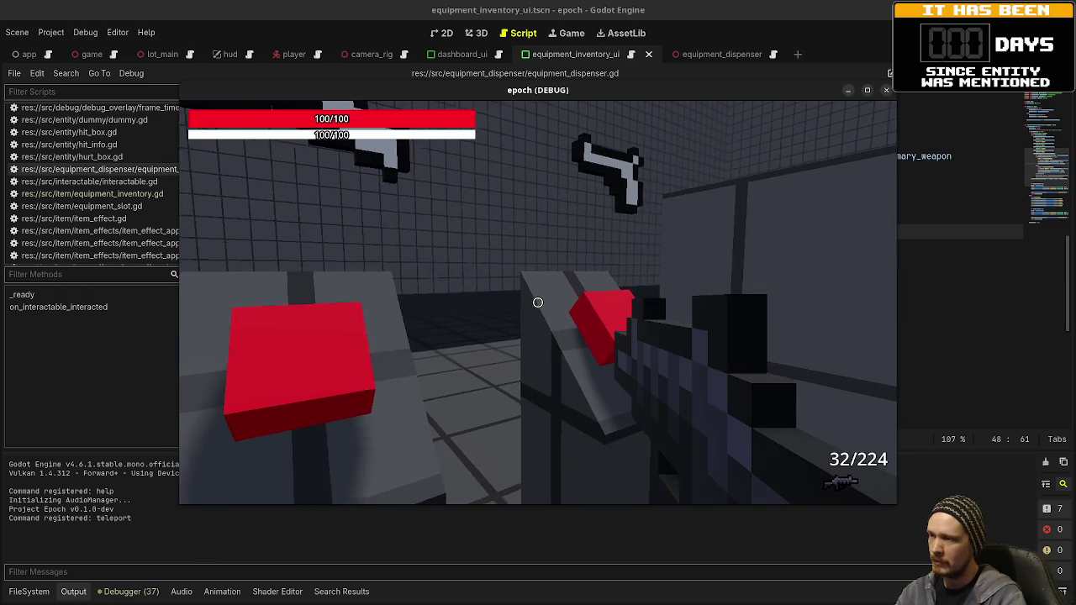
# Cycle through the SMG and shotgun dispensers, ending with the SMG at 39/280 ammo
pyautogui.press('e')
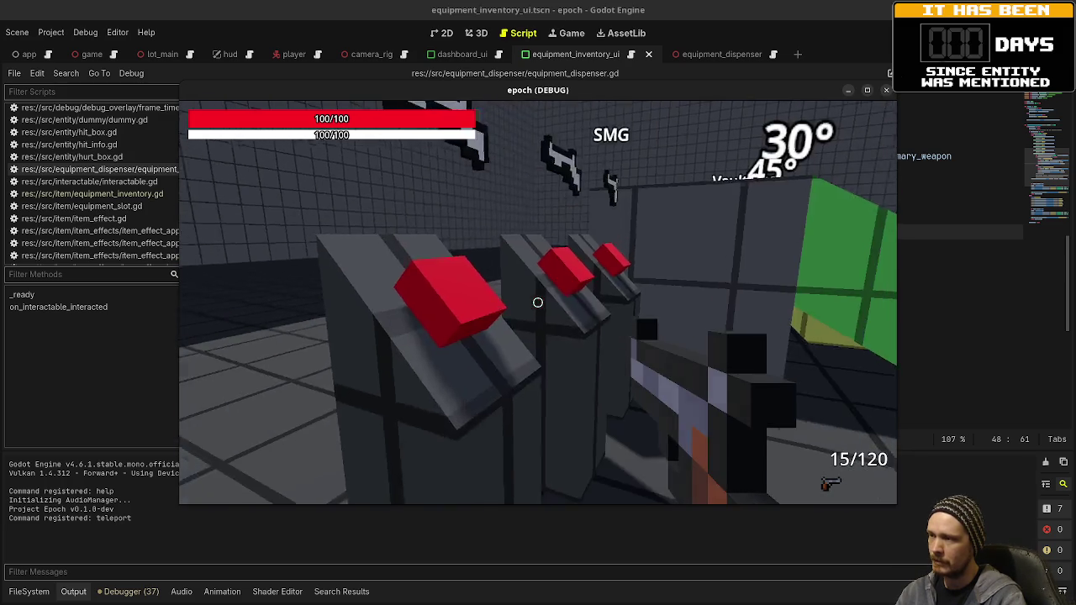
pyautogui.moveTo(538, 302)
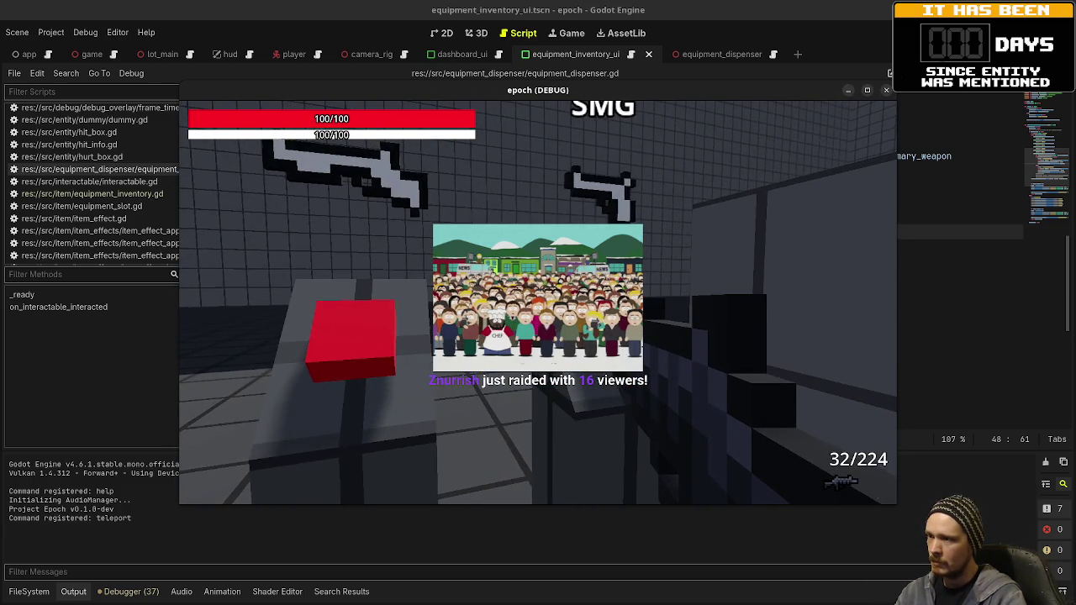
pyautogui.press('e')
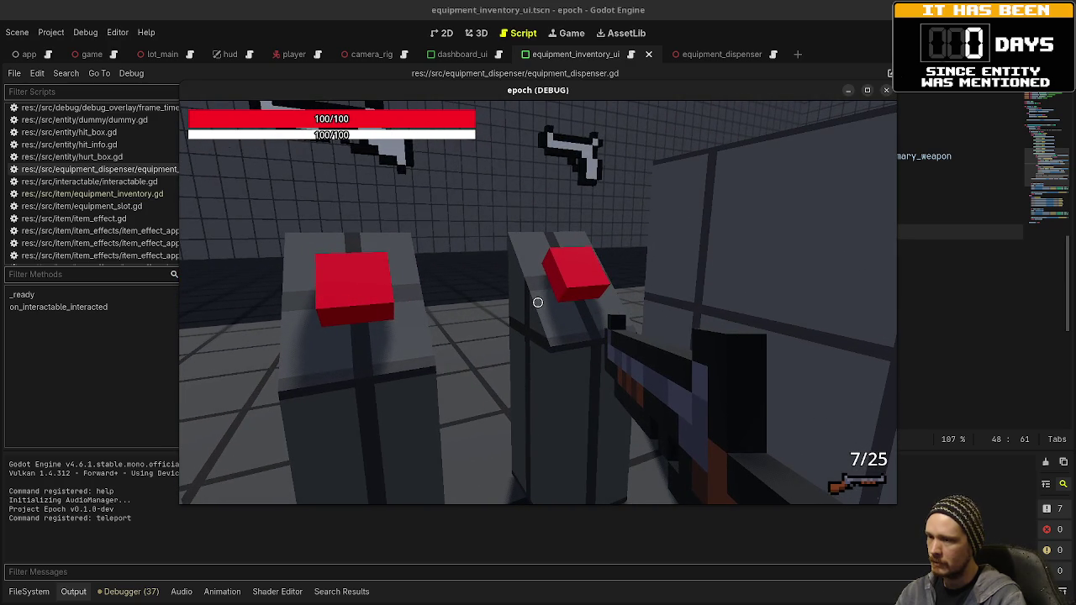
pyautogui.press('e')
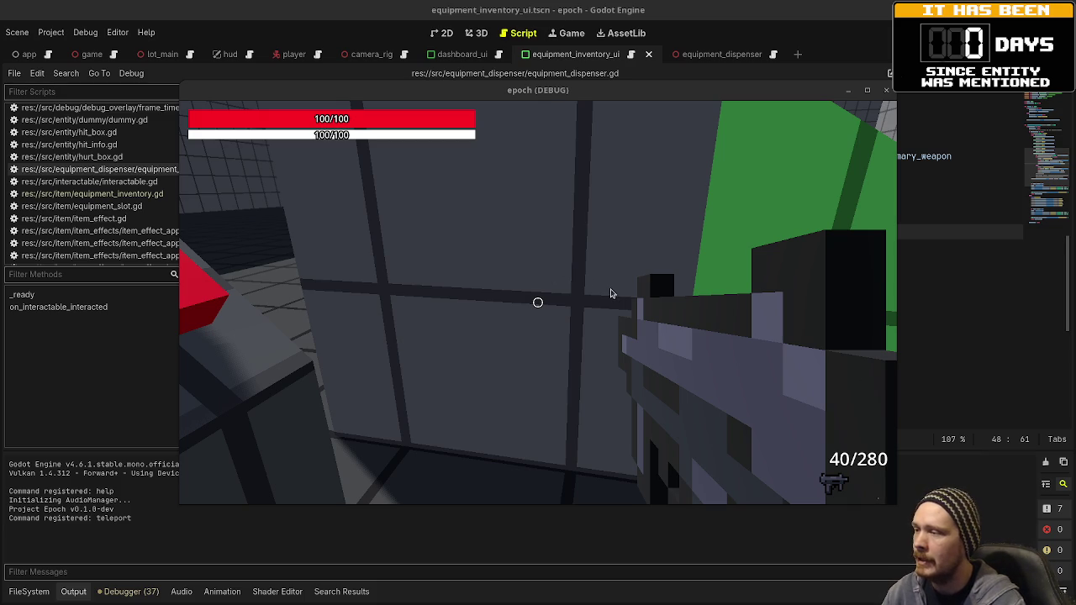
pyautogui.click(574, 249)
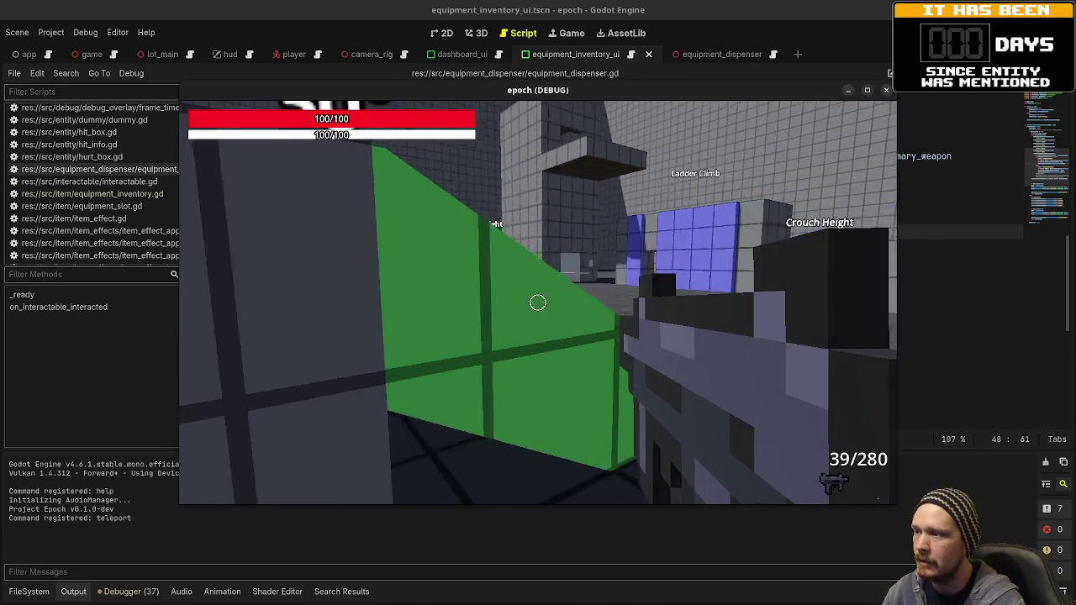
# Walk past the jump test area toward the equipment dispensers, checking the stats overlay
pyautogui.press('w')
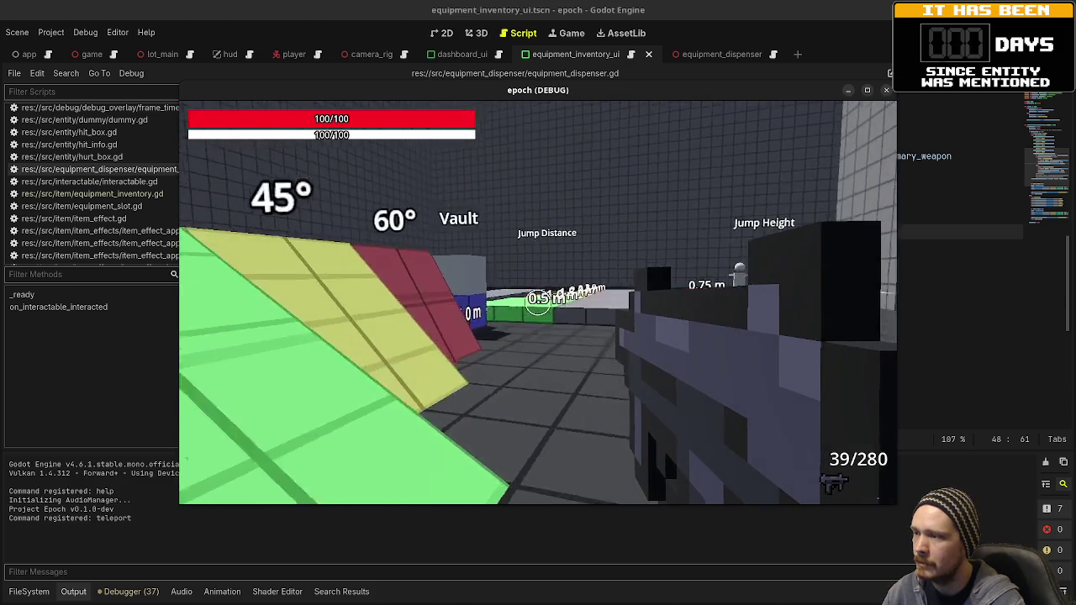
pyautogui.press('s')
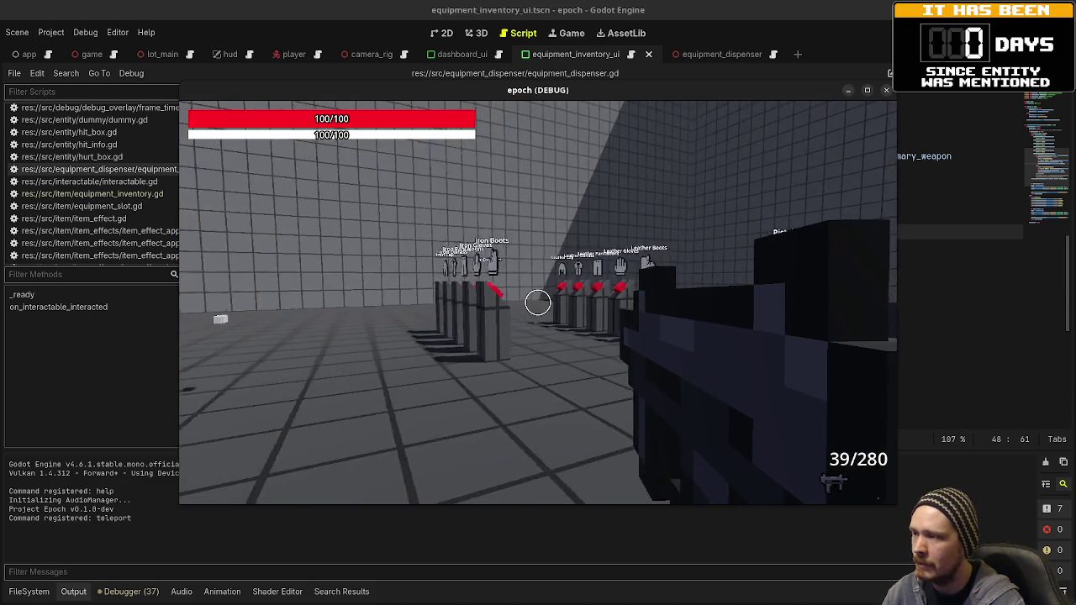
pyautogui.press('w')
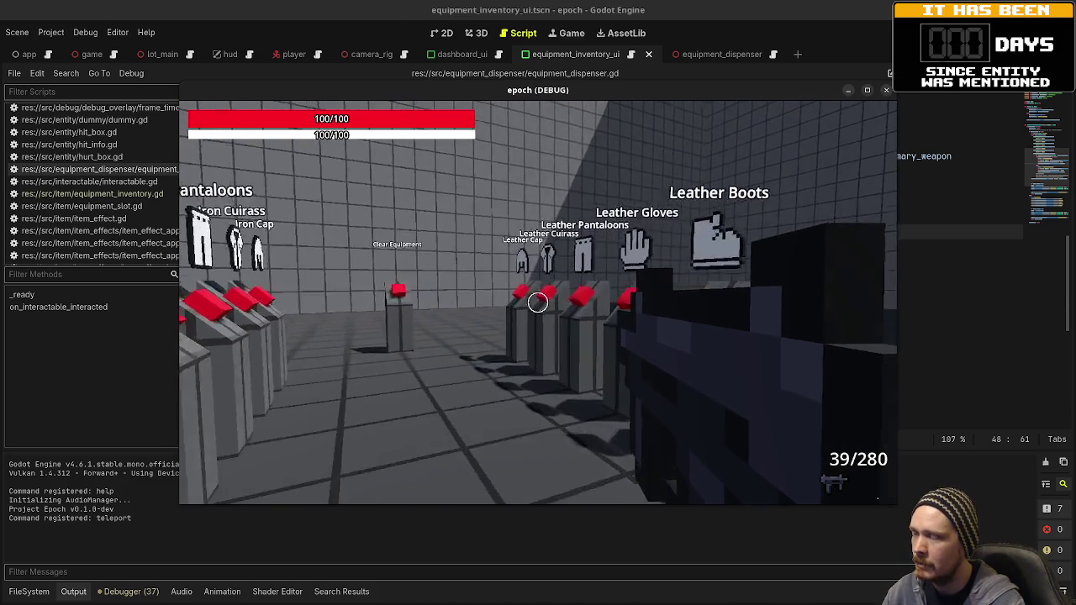
pyautogui.press('Tab')
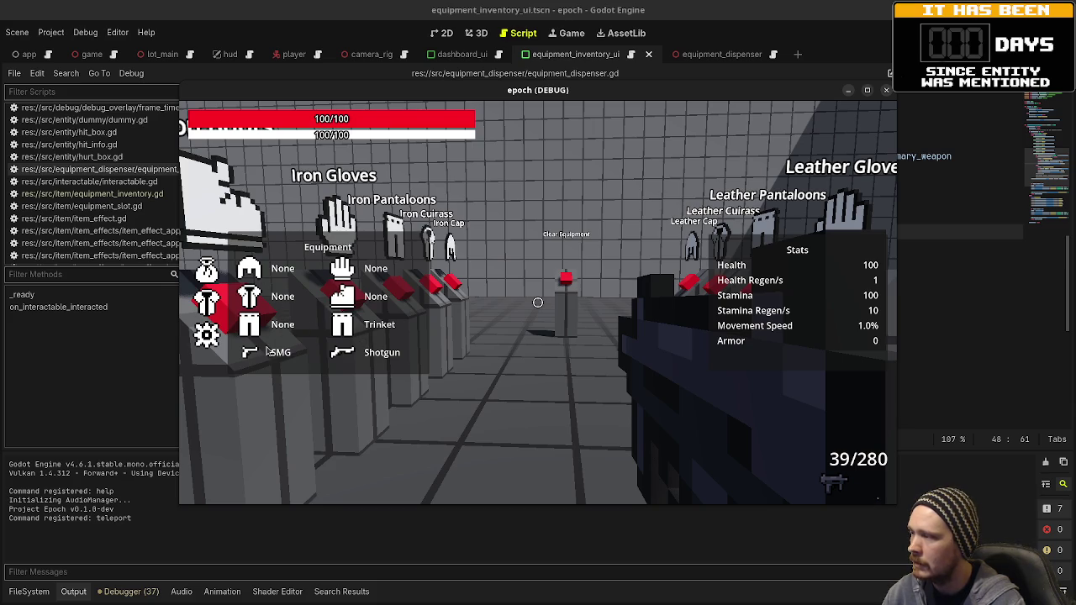
pyautogui.press('d')
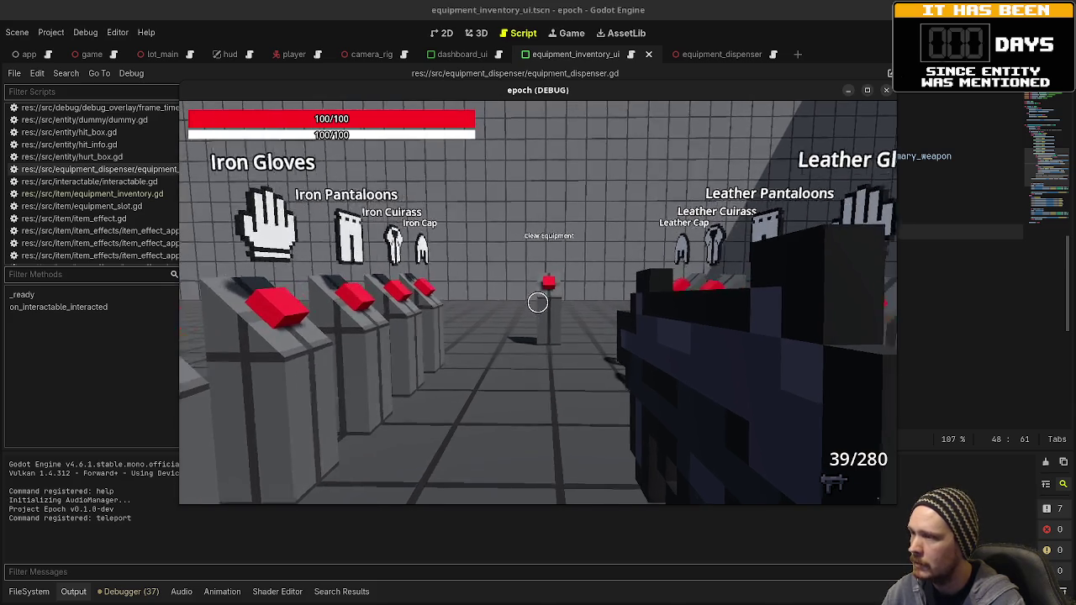
pyautogui.press('d')
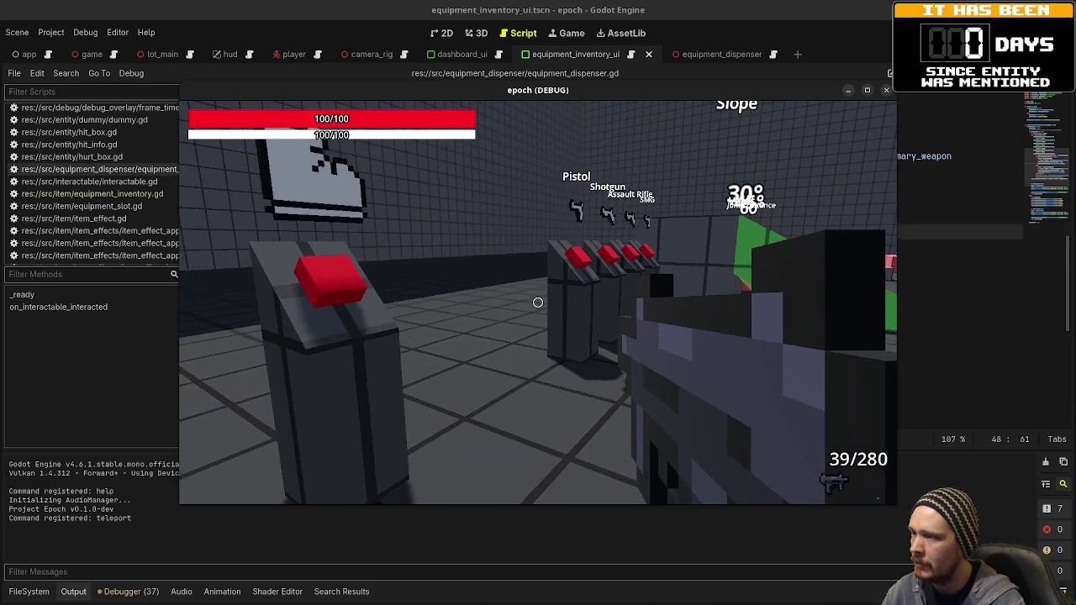
pyautogui.press('s')
# Line up with the Leather dispensers, looking over the neighbouring Iron dispensers
pyautogui.press('a')
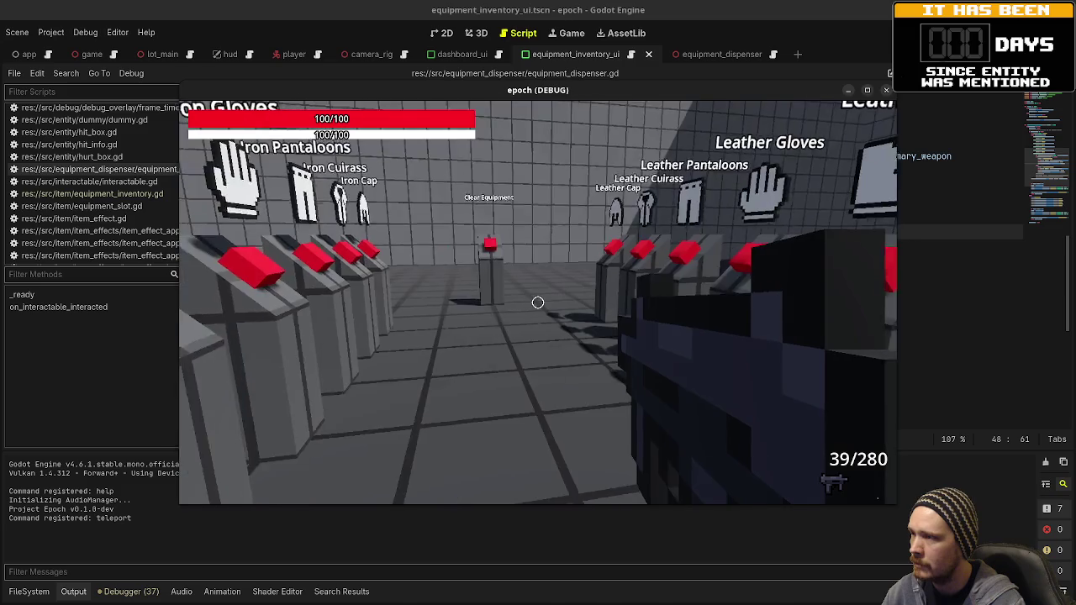
pyautogui.press('w')
pyautogui.press('d')
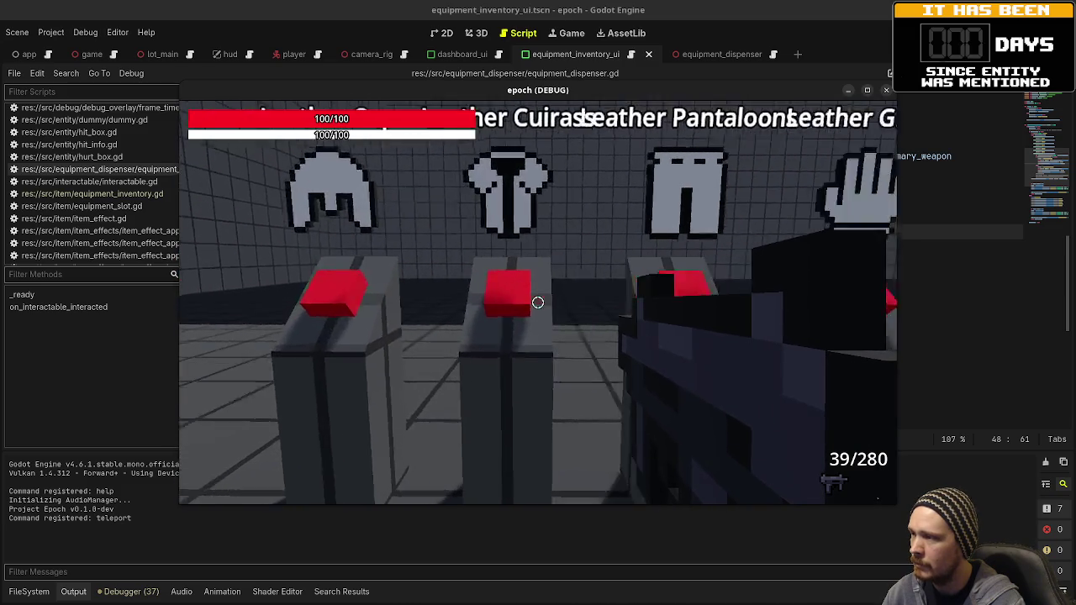
pyautogui.press('a')
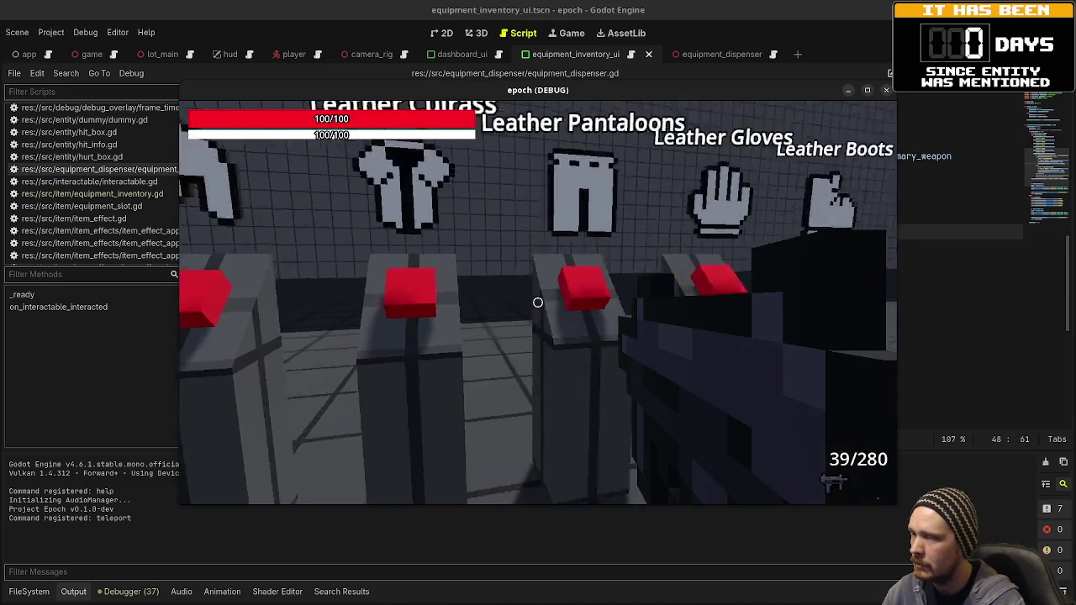
pyautogui.press('d')
pyautogui.press('a')
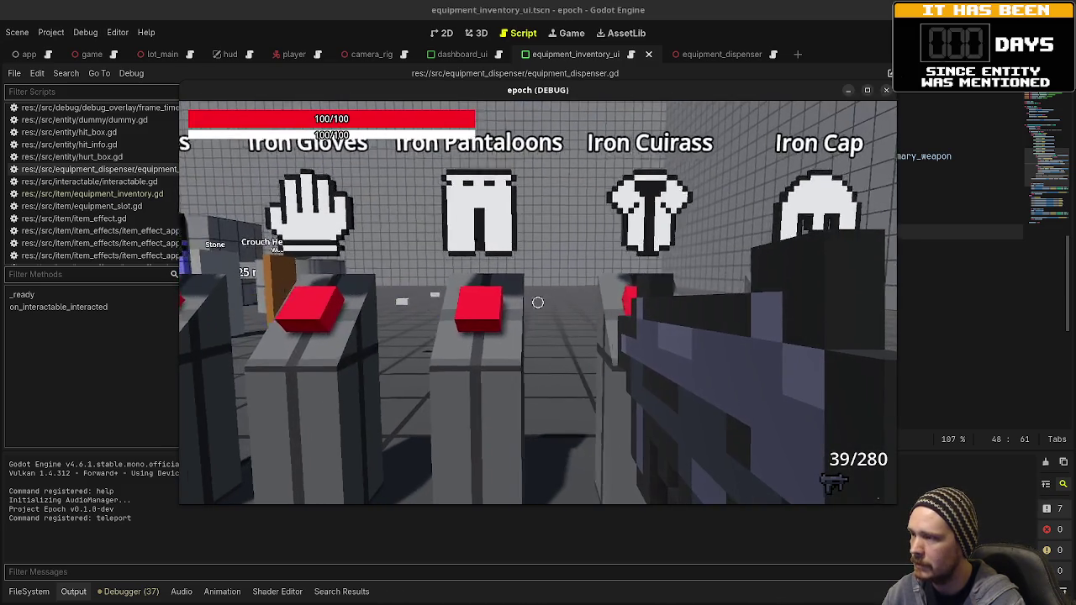
pyautogui.press('a')
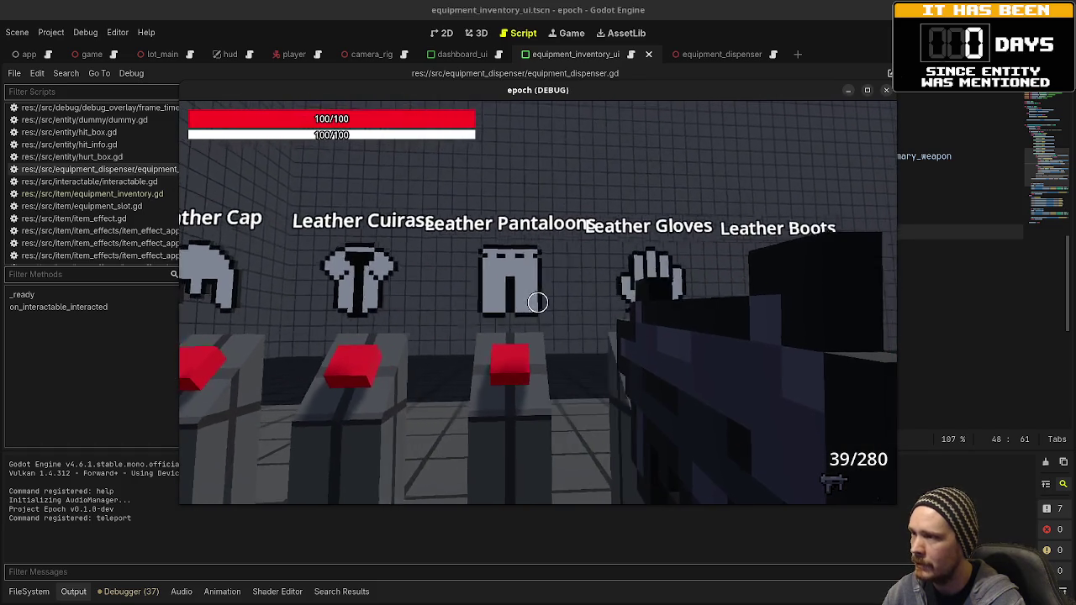
pyautogui.press('s')
pyautogui.press('d')
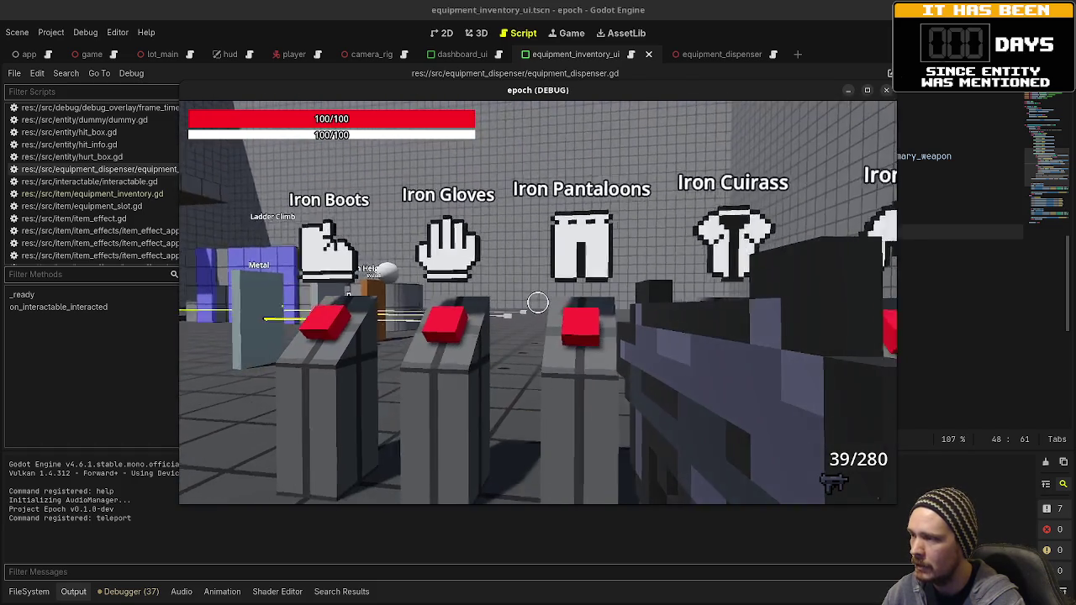
pyautogui.press('a')
# Equip the Leather Cap and confirm max Health 150 and Armor 10
pyautogui.press('Tab')
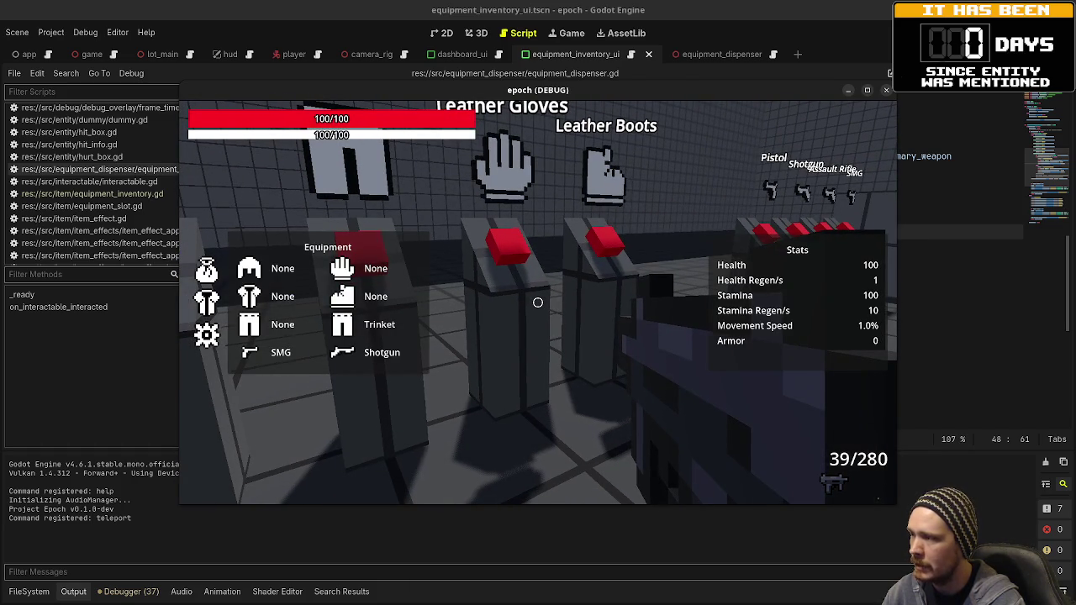
pyautogui.press('Tab')
pyautogui.press('w')
pyautogui.press('e')
pyautogui.press('s')
pyautogui.press('d')
pyautogui.press('Tab')
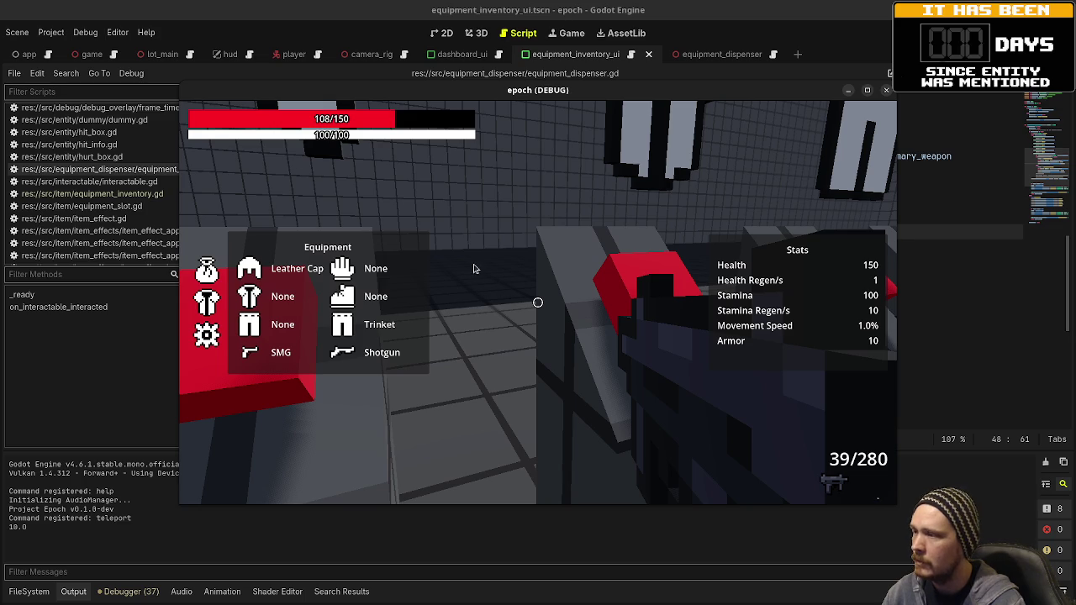
# Walk to the next iron armor dispenser and review the equipment and stats panels
pyautogui.press('Tab')
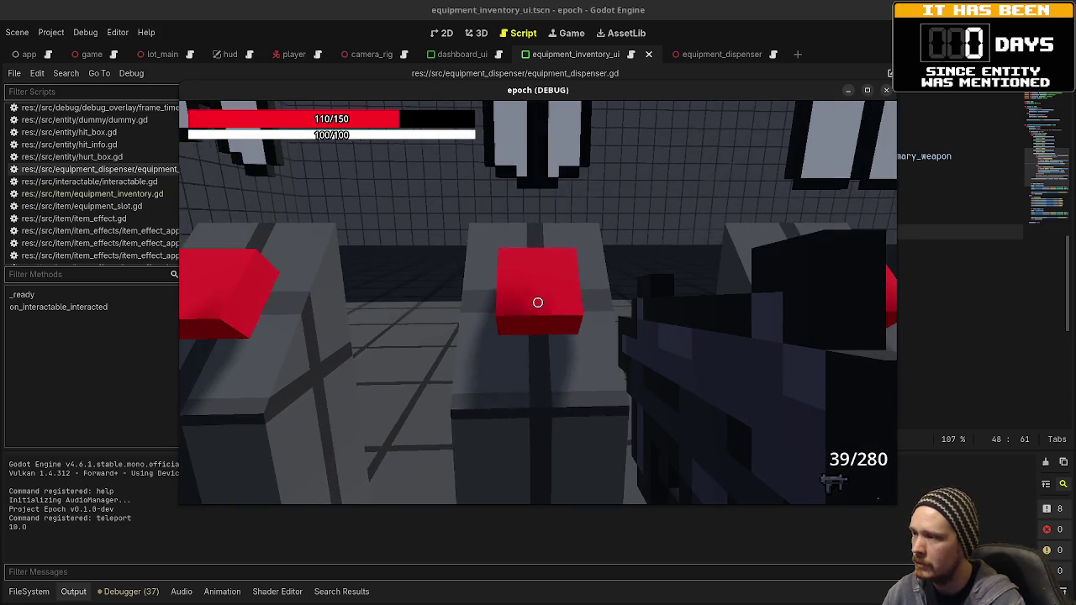
pyautogui.press('a')
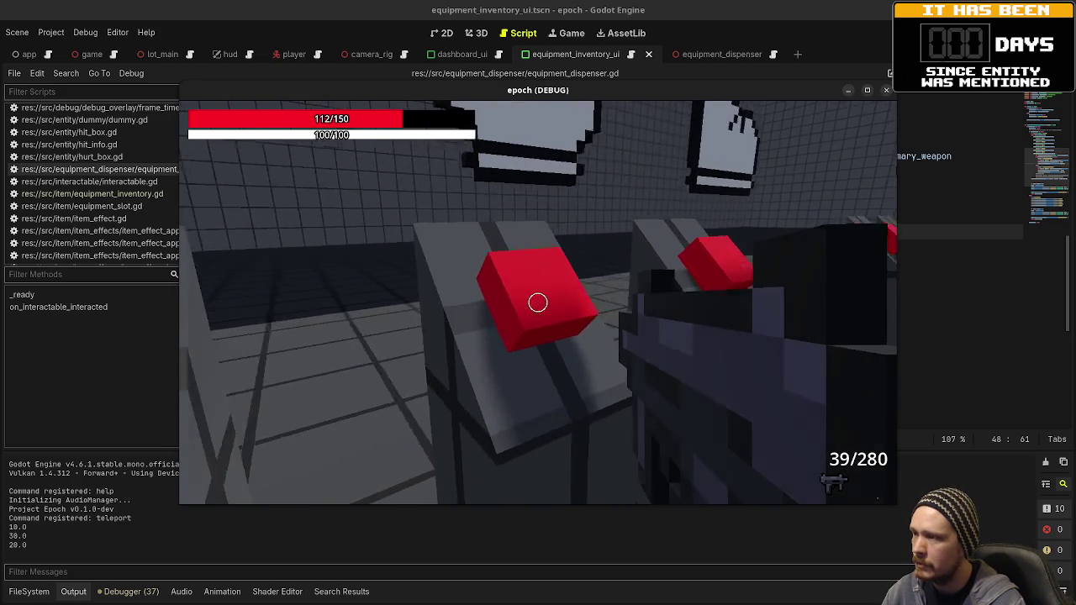
pyautogui.press('Tab')
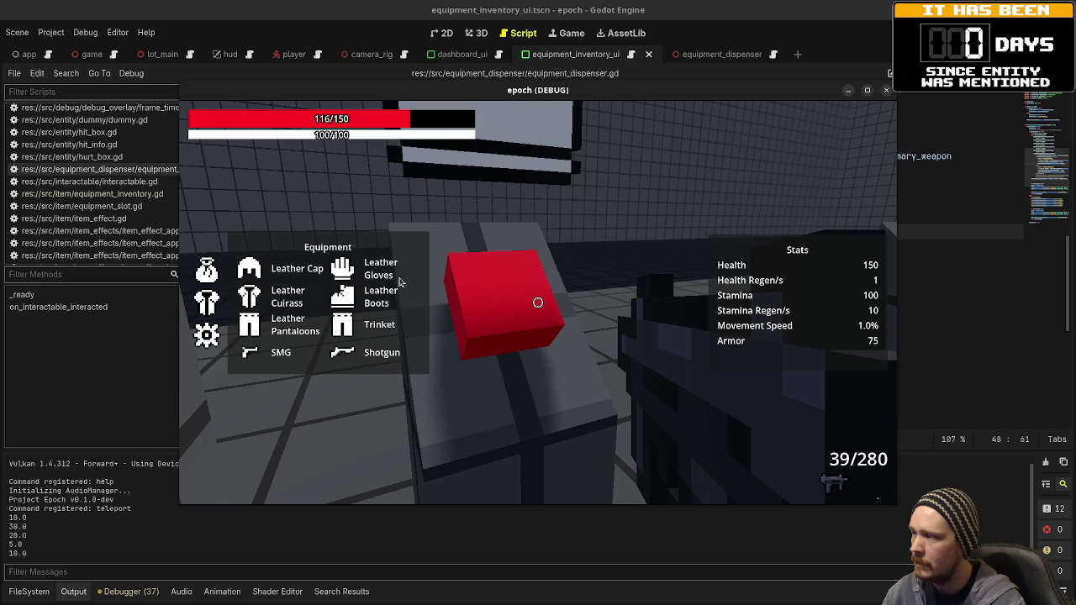
pyautogui.press('Tab')
# Equip the remaining iron pieces, reaching Armor 120 and Movement Speed 1.2%
pyautogui.press('w')
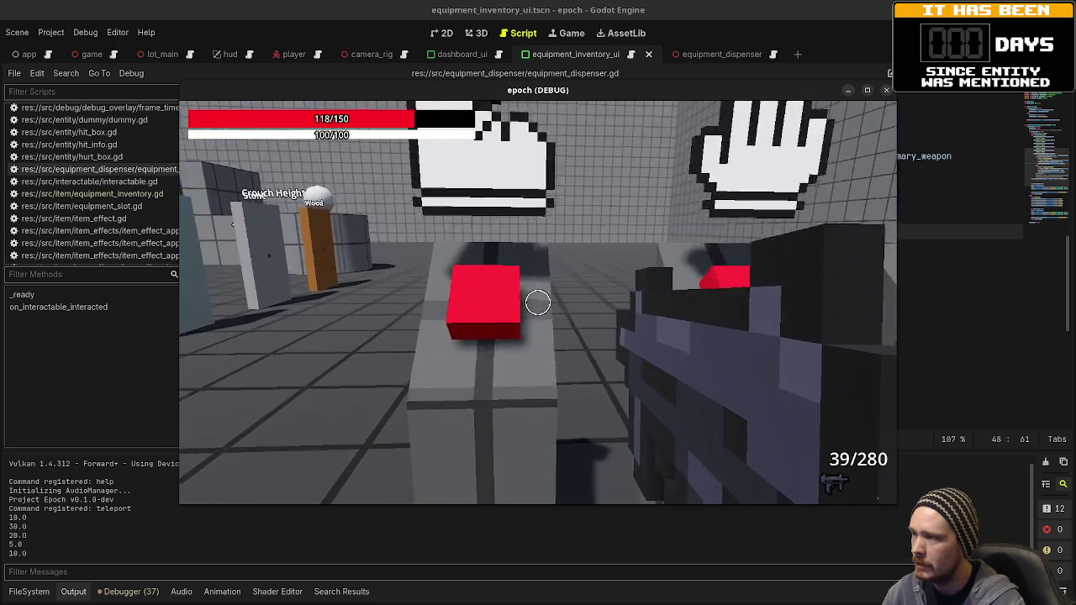
pyautogui.press('w')
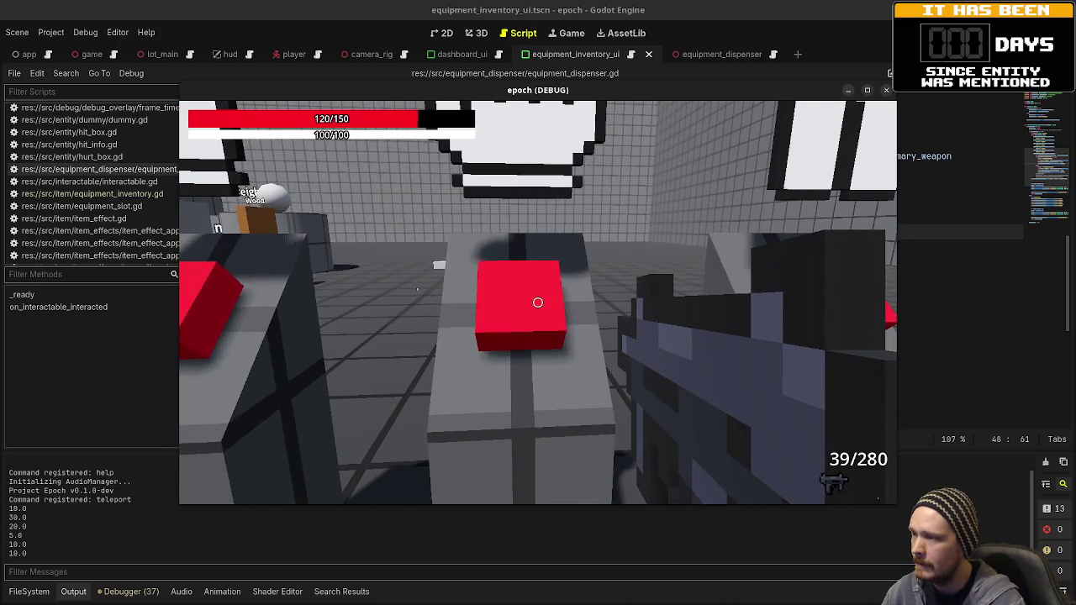
pyautogui.press('w')
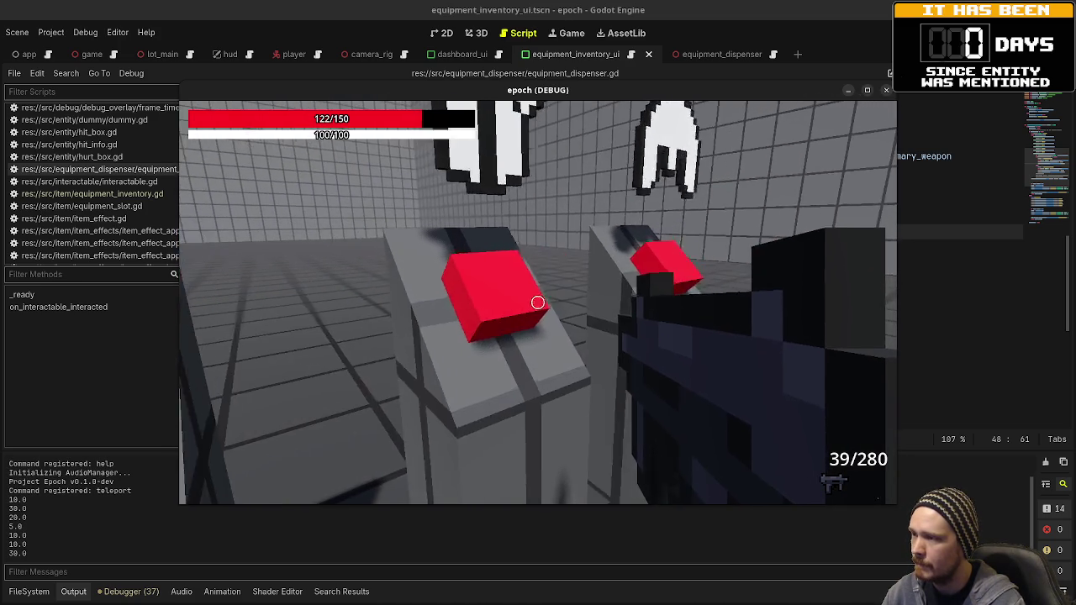
pyautogui.press('w')
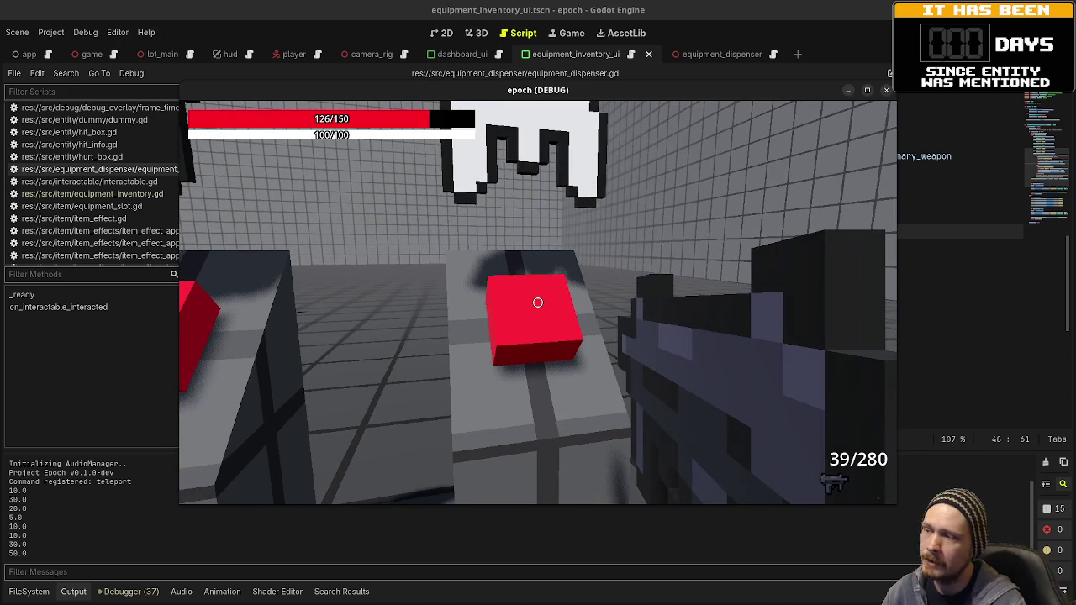
pyautogui.press('e')
pyautogui.press('Tab')
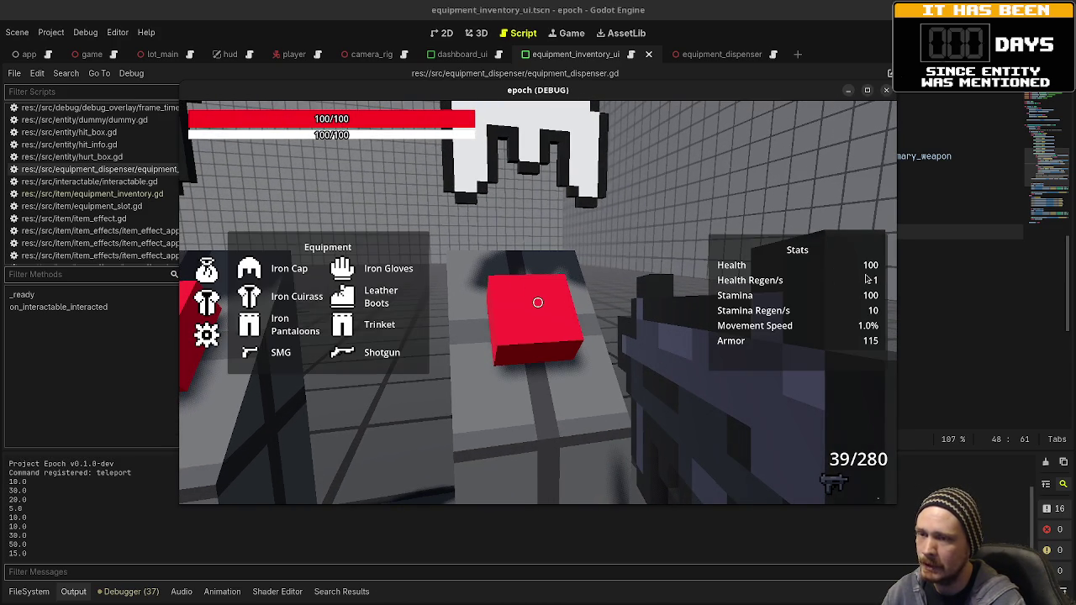
pyautogui.press('Tab')
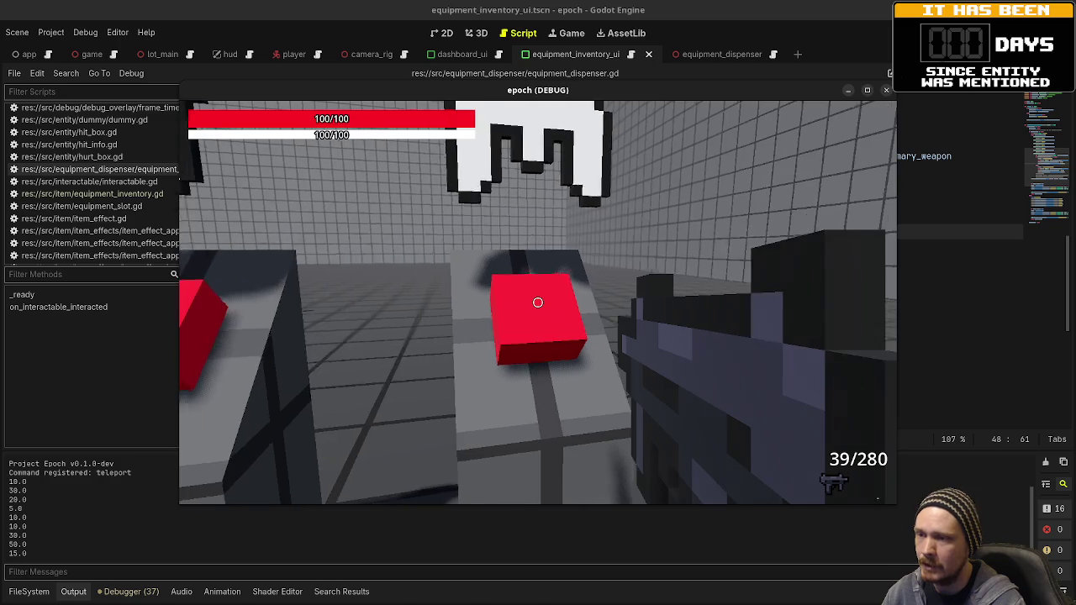
pyautogui.press('Tab')
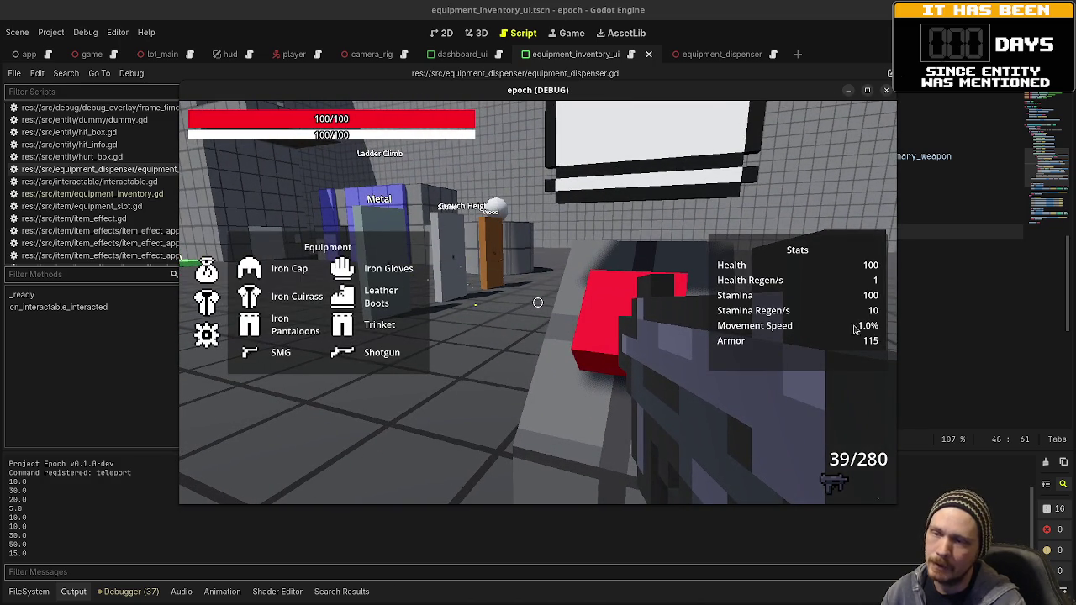
pyautogui.press('Tab')
pyautogui.press('Tab')
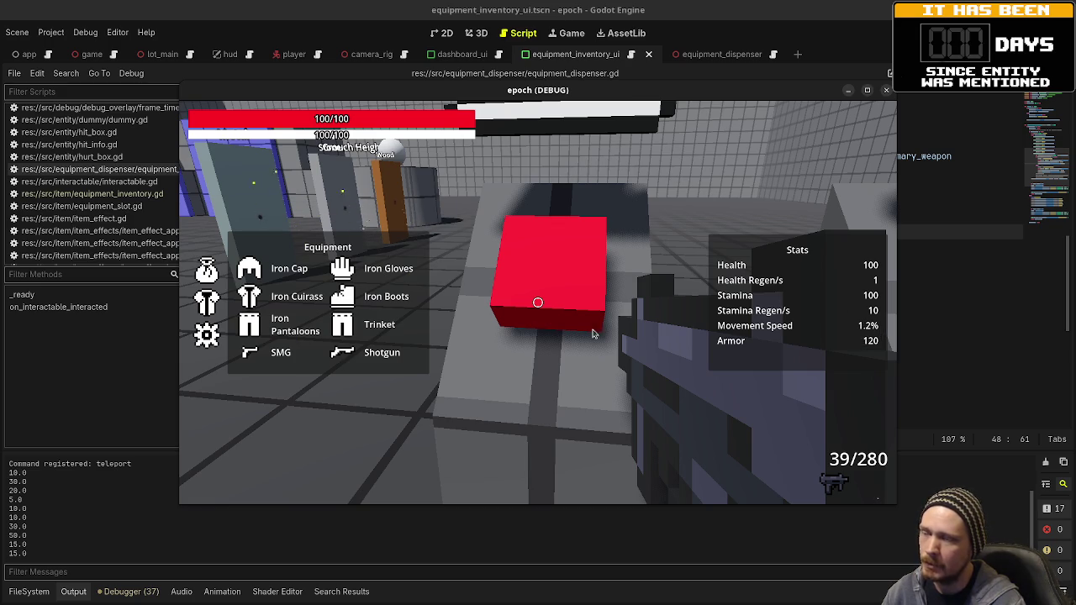
pyautogui.press('Tab')
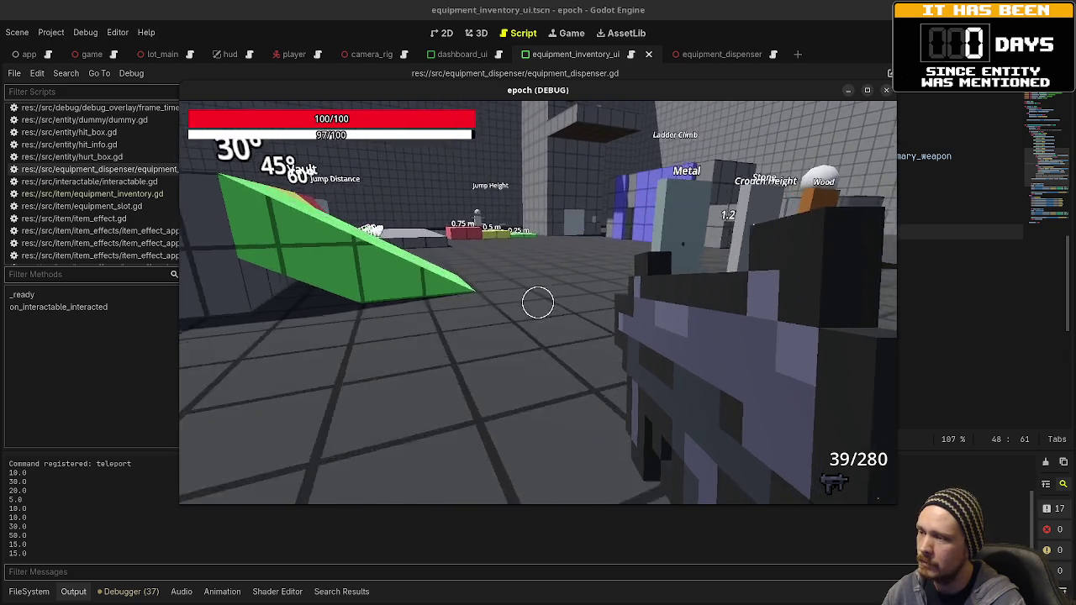
# Switch back and forth between the shotgun and assault rifle at the weapon dispensers
pyautogui.press('w')
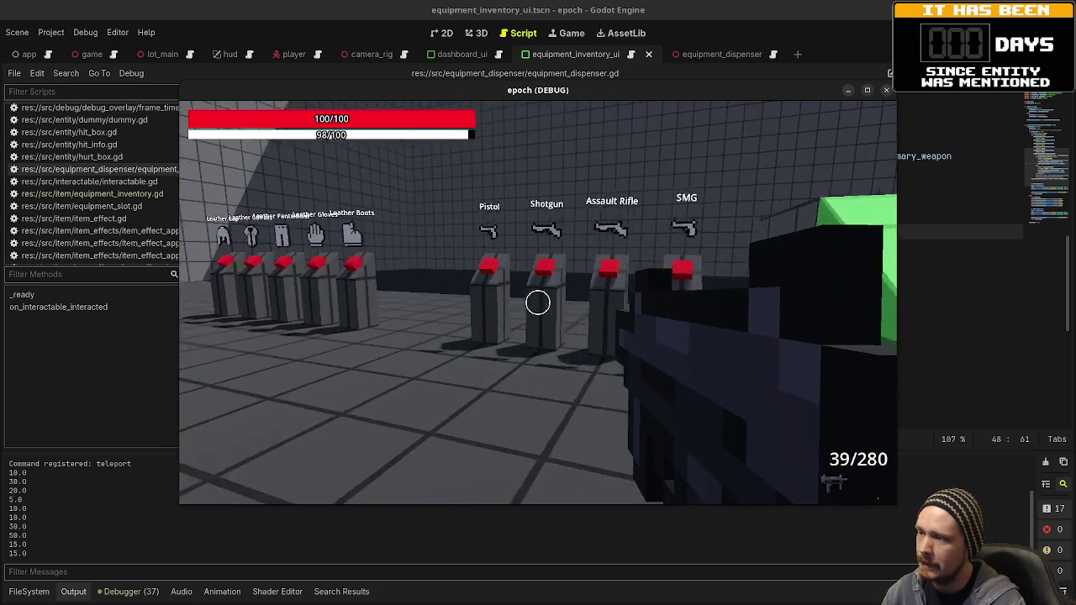
pyautogui.press('w')
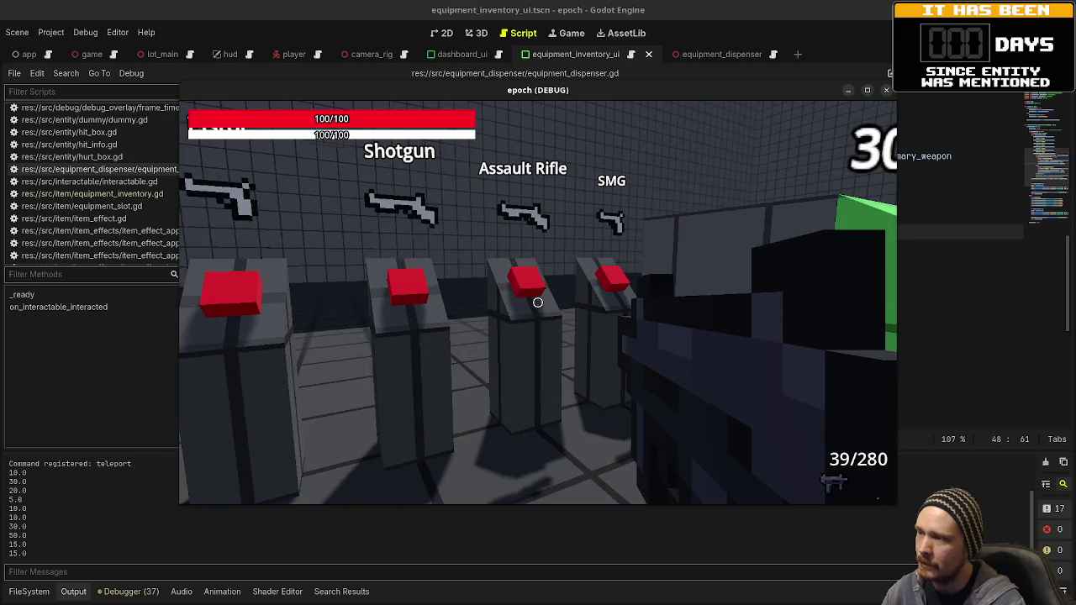
pyautogui.press('e')
pyautogui.press('w')
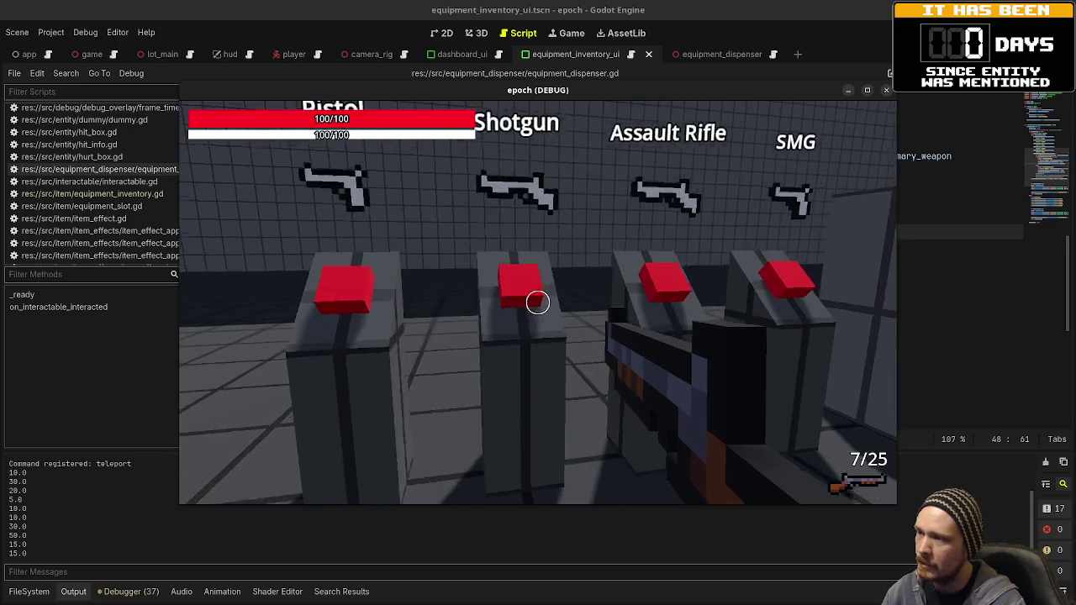
pyautogui.press('s')
pyautogui.press('e')
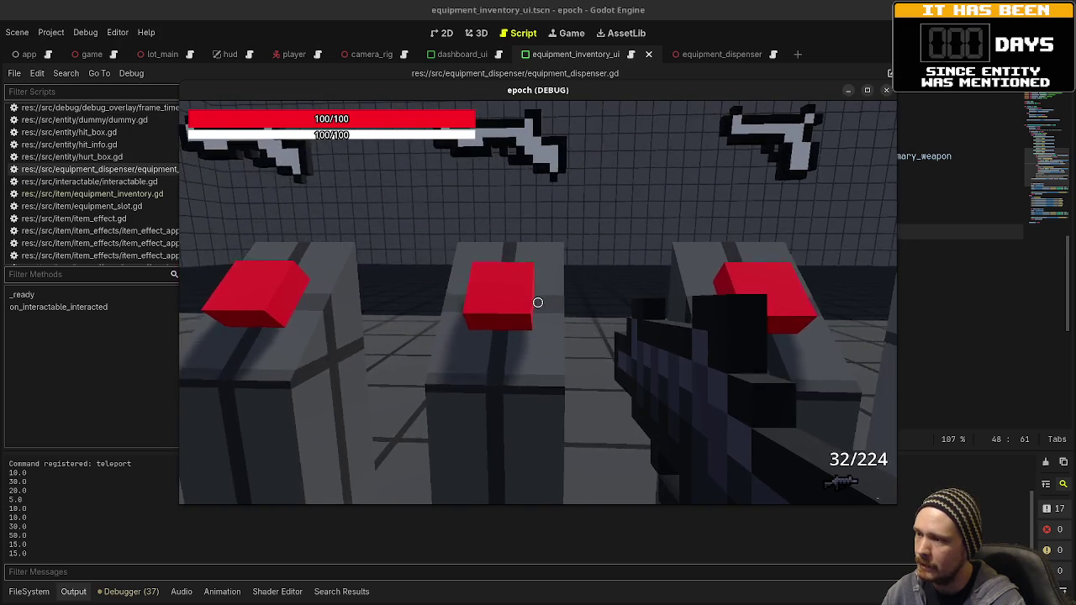
pyautogui.press('e')
pyautogui.press('w')
pyautogui.press('e')
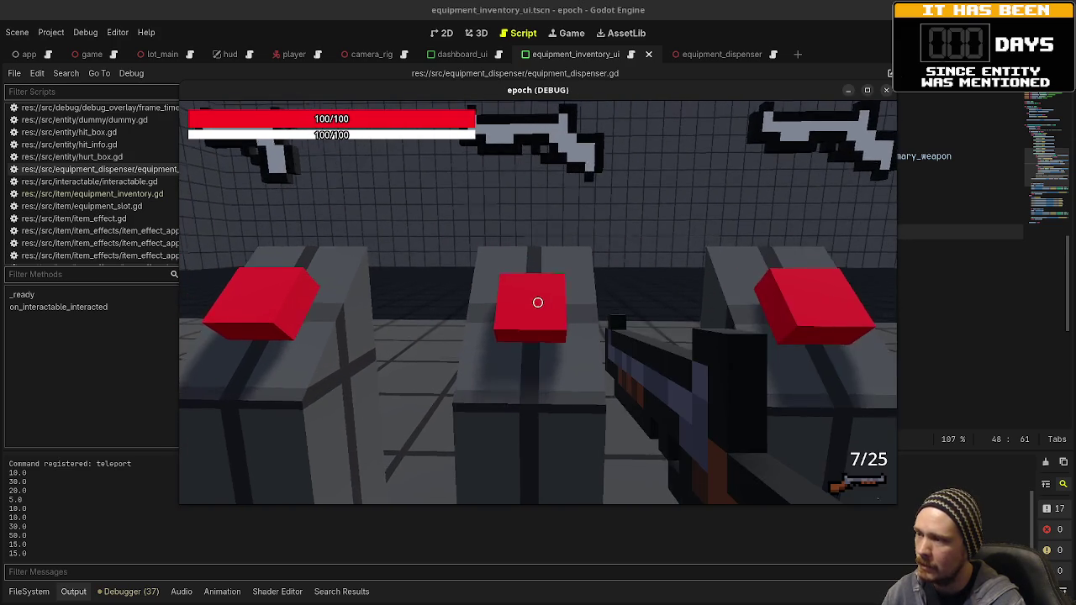
pyautogui.press('e')
pyautogui.press('q')
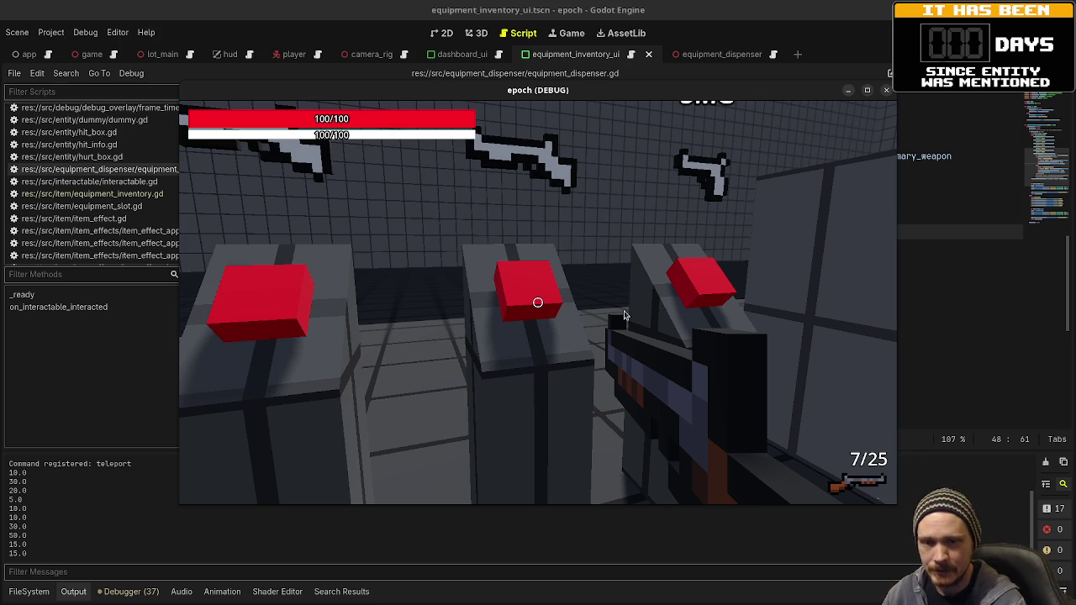
# Fire the shotgun at the dispenser block and check the equipment panels
pyautogui.click(464, 310)
pyautogui.press('Tab')
pyautogui.press('Tab')
pyautogui.press('s')
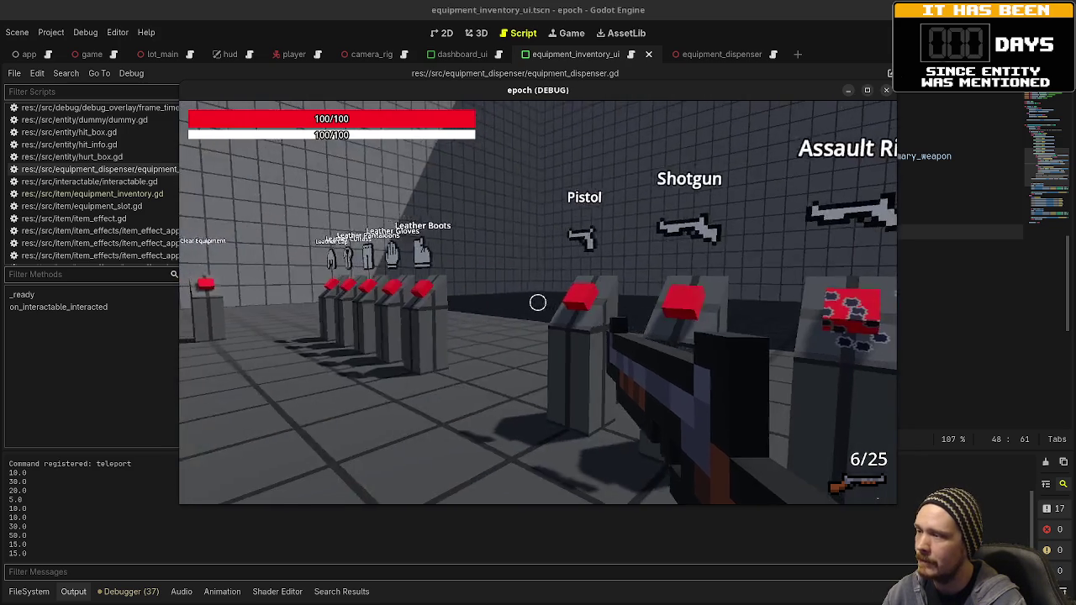
pyautogui.press('w')
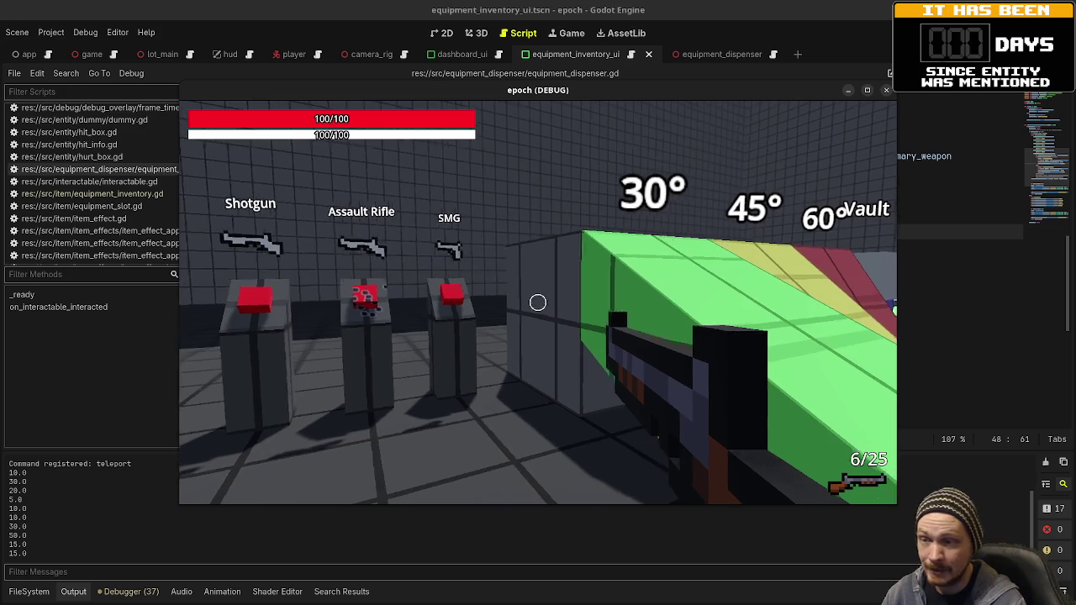
pyautogui.press('space')
pyautogui.press('space')
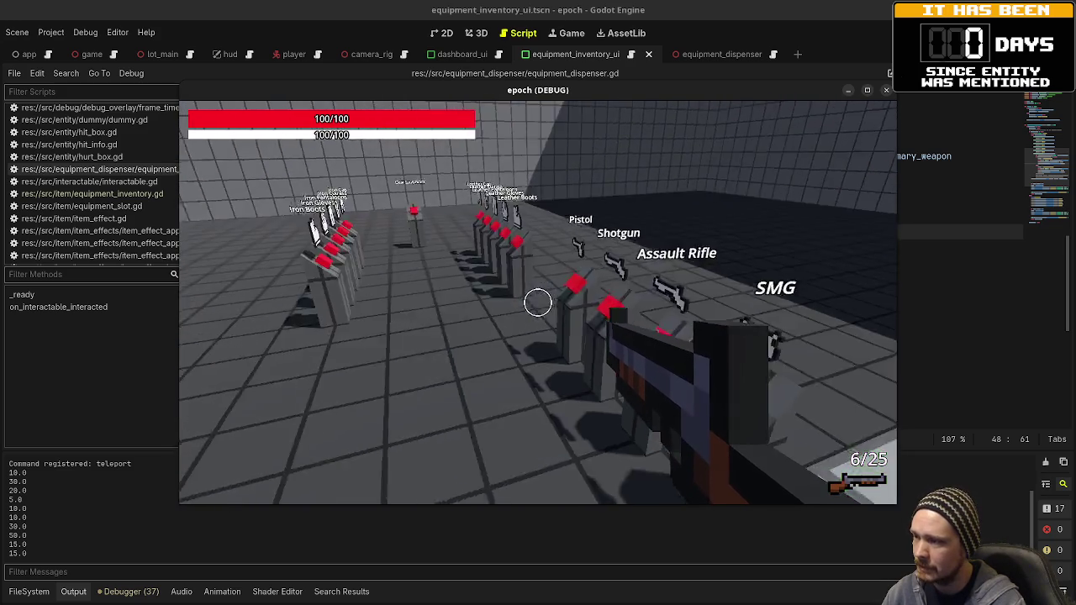
pyautogui.press('w')
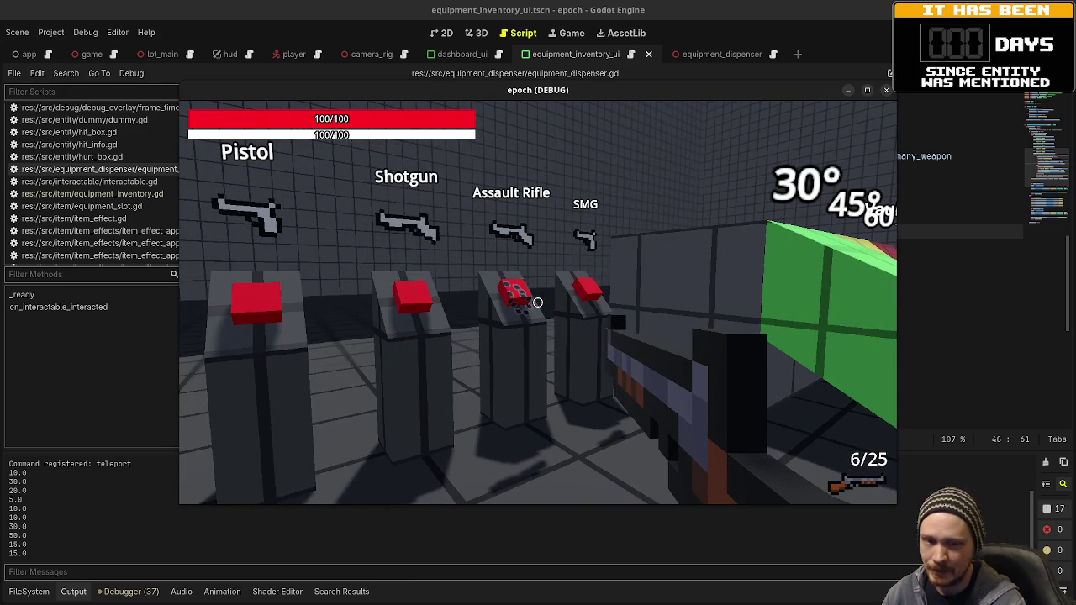
pyautogui.press('Tab')
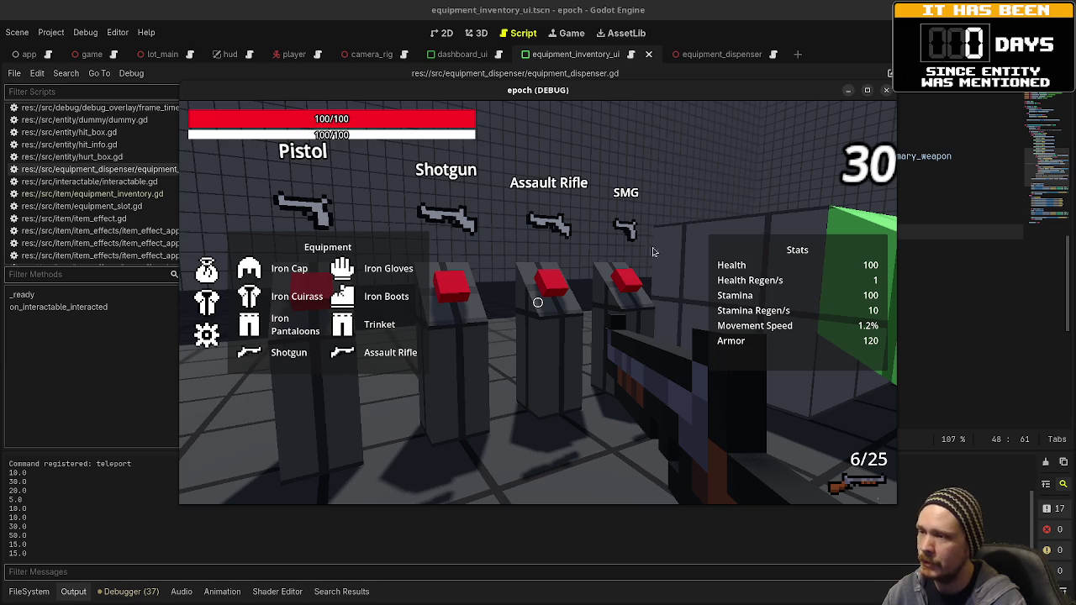
pyautogui.press('Tab')
# Return to the dispensers and confirm Shotgun and Assault Rifle slots, shotgun at 6/25
pyautogui.moveTo(538, 302)
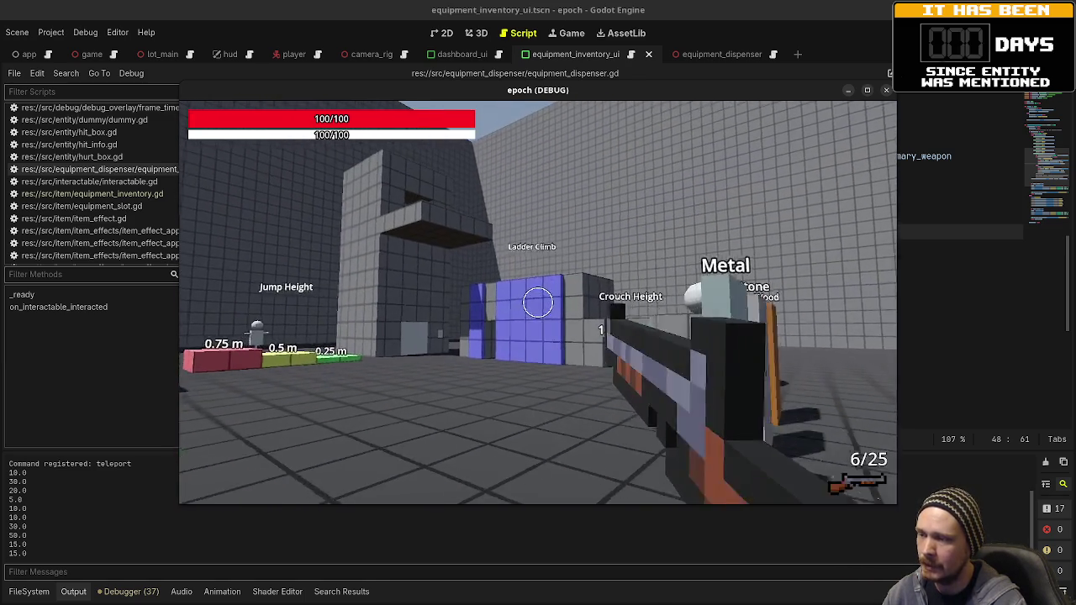
pyautogui.press('Tab')
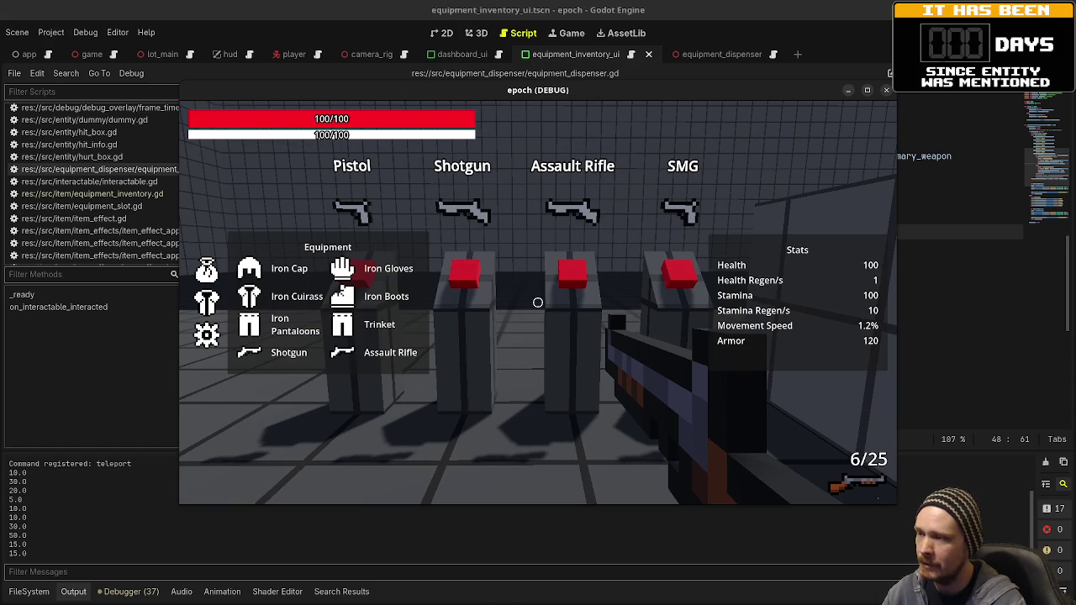
pyautogui.press('d')
pyautogui.press('a')
pyautogui.press('w')
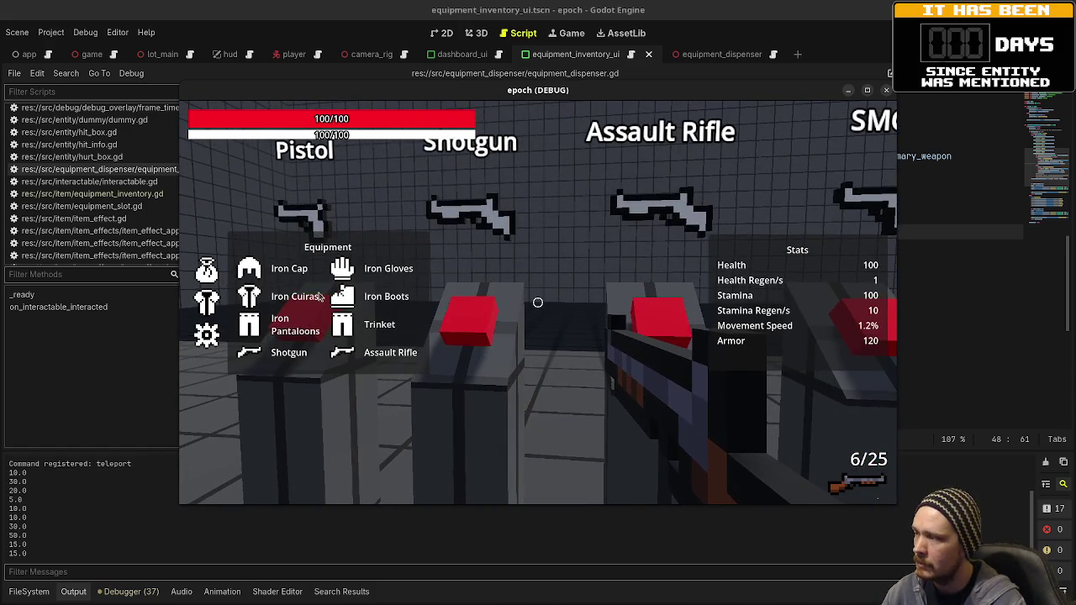
pyautogui.press('w')
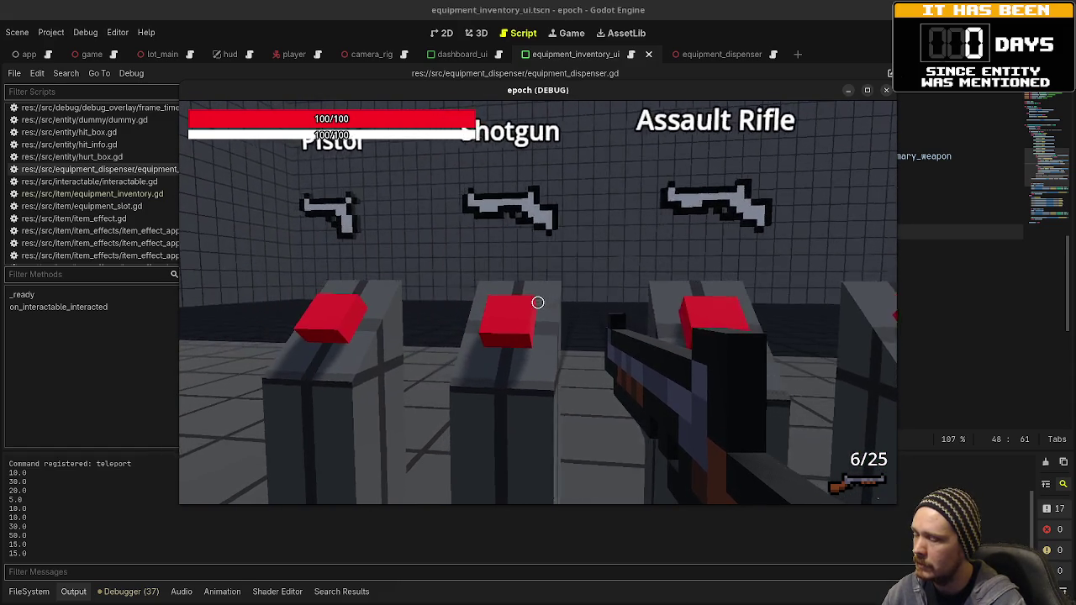
pyautogui.press('a')
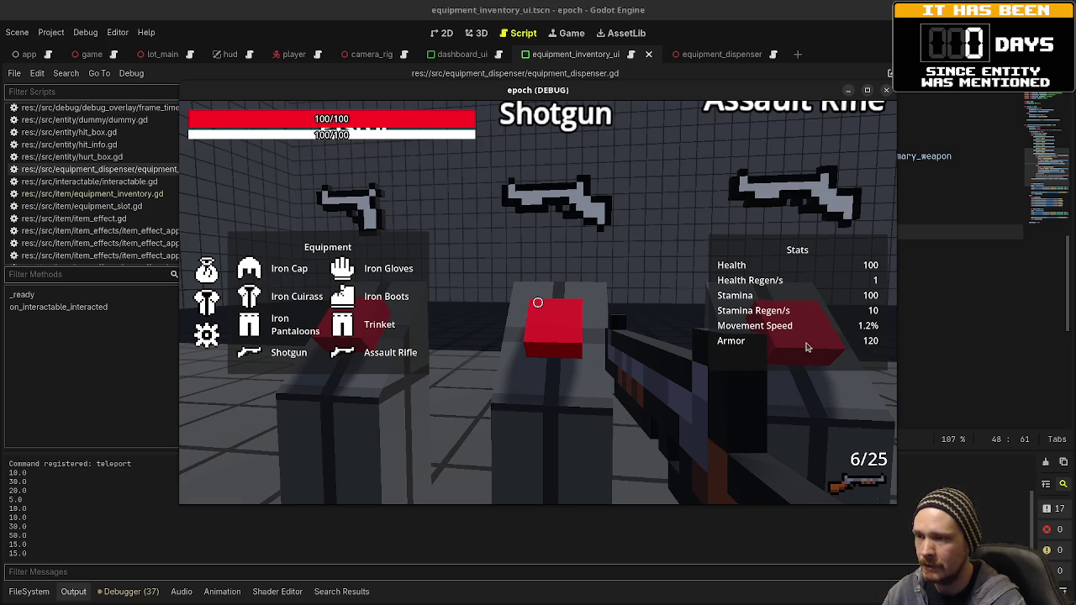
pyautogui.press('s')
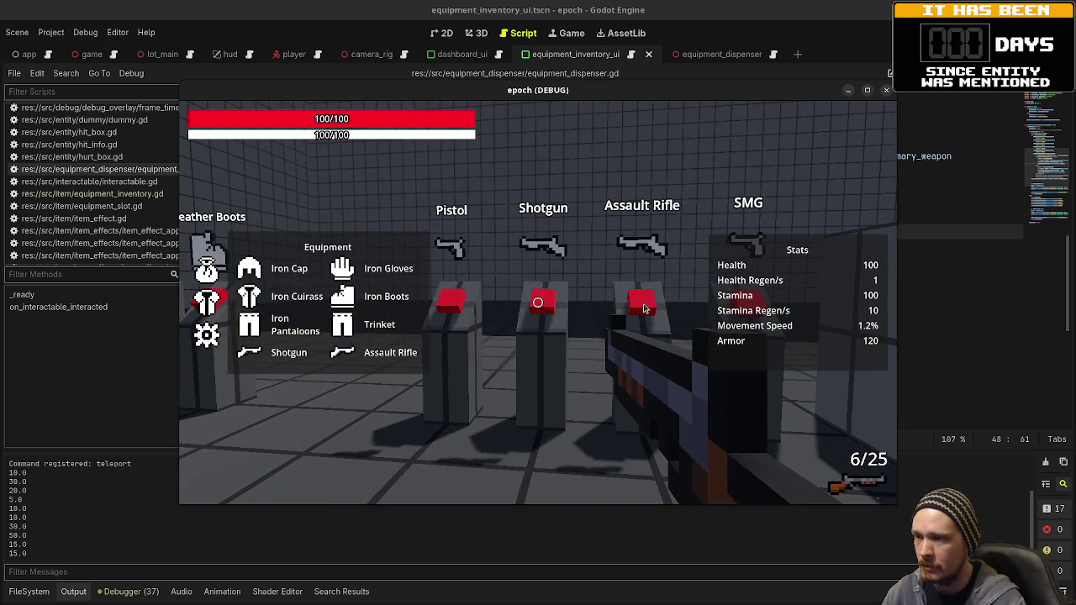
pyautogui.press('w')
pyautogui.press('Tab')
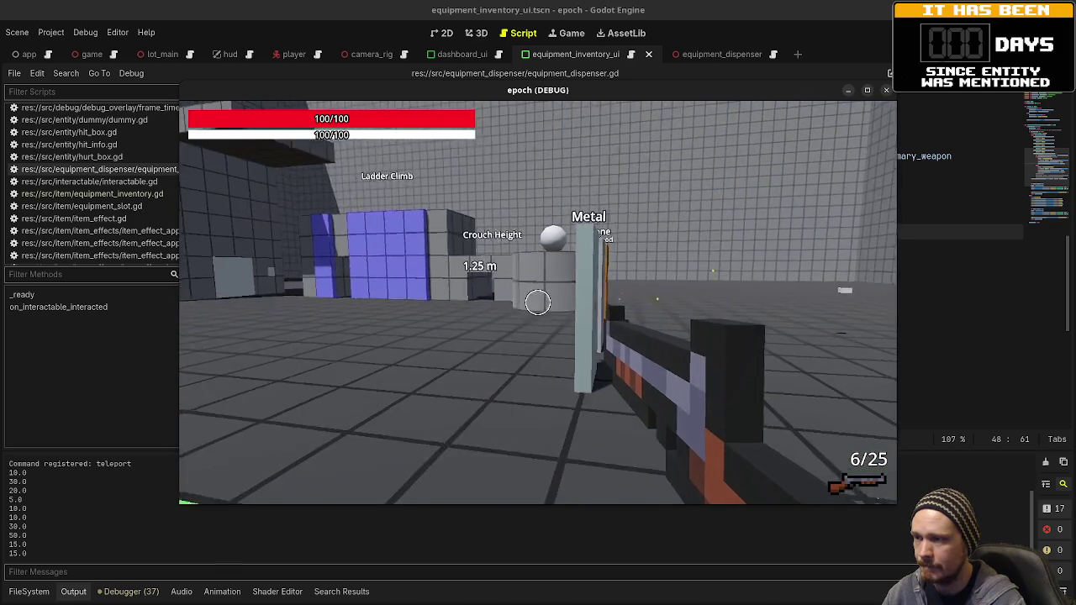
# Shoot the Metal test wall, bringing shotgun ammo down to 2/25
pyautogui.press('w')
pyautogui.click(538, 302)
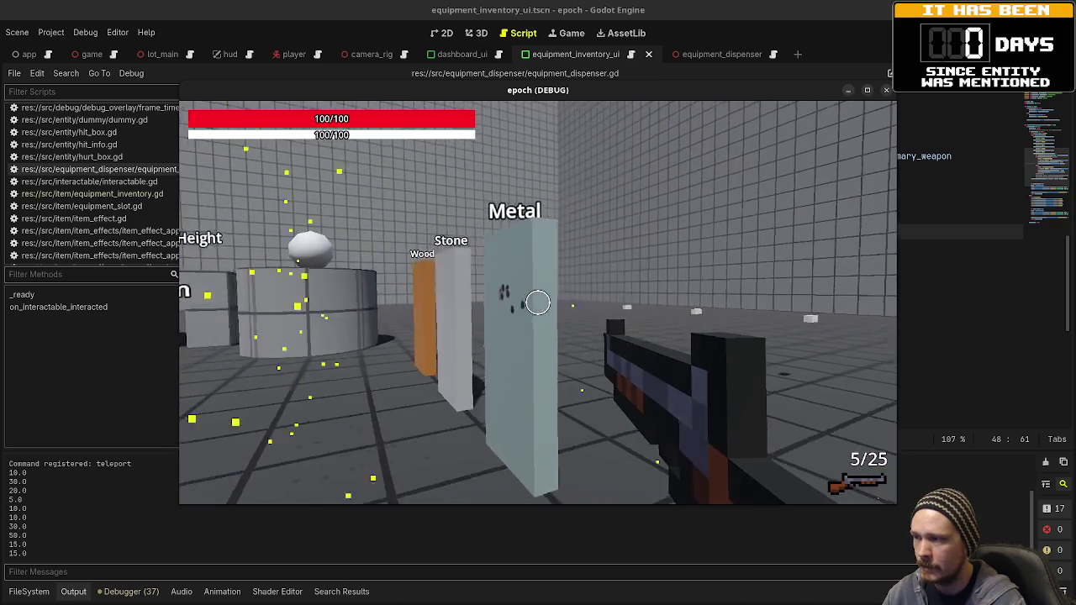
pyautogui.press('s')
pyautogui.click(538, 303)
pyautogui.click(538, 303)
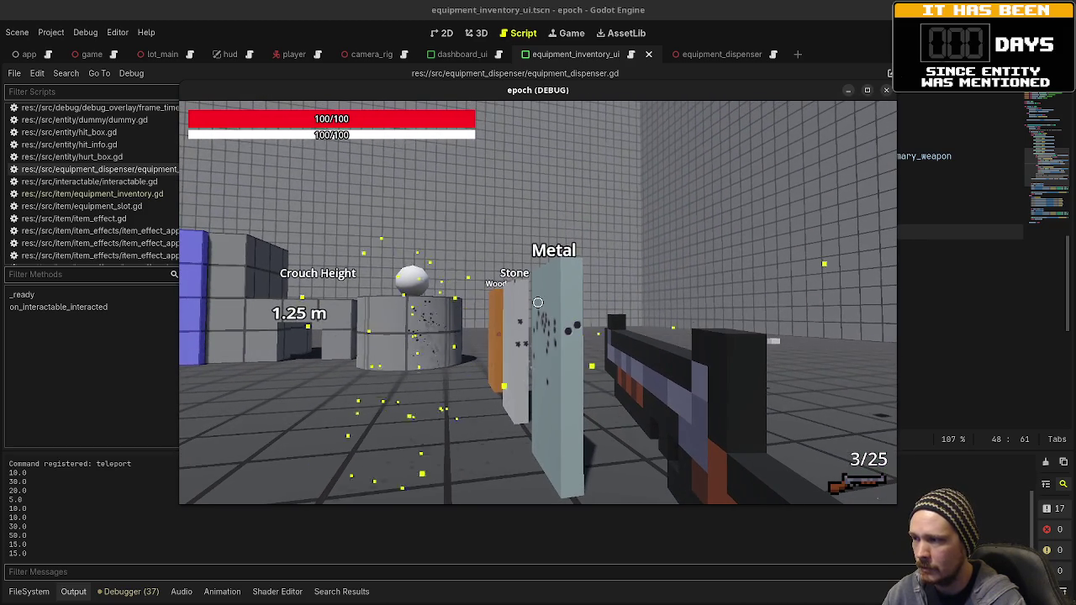
pyautogui.moveTo(538, 302)
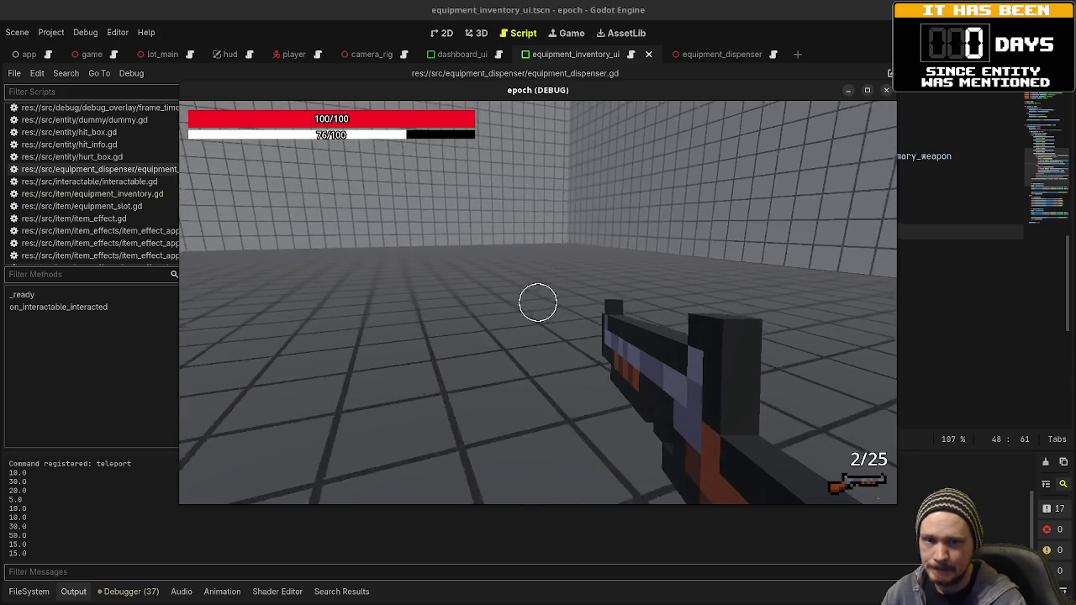
# Sprint past the crouch, jump-height and jump-distance areas onto the green 30° ramp
pyautogui.hotkey('shift', 'w')
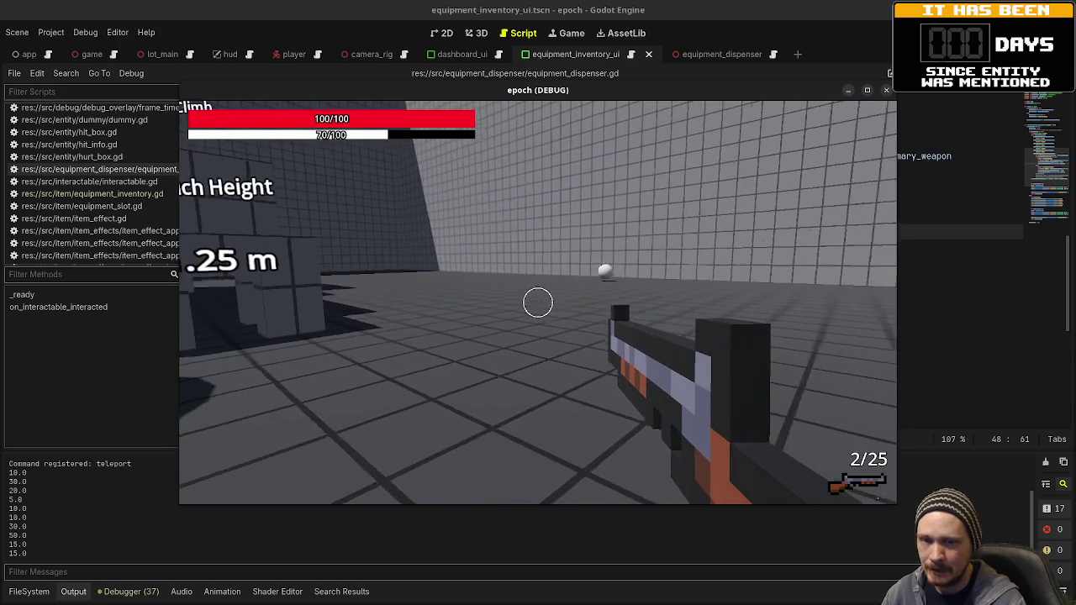
pyautogui.press('w')
pyautogui.press('w')
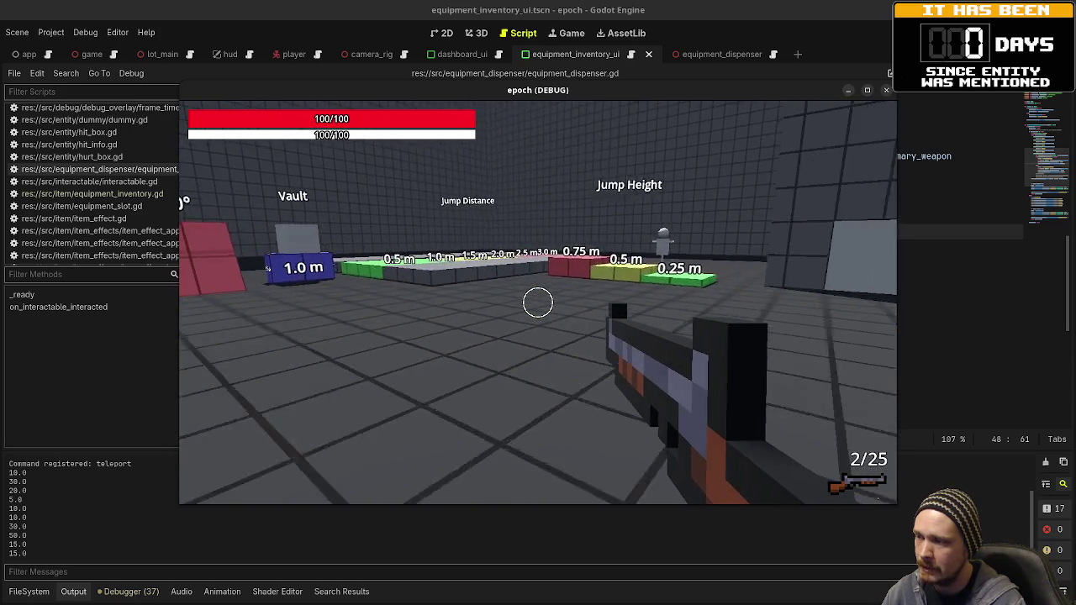
pyautogui.press('w')
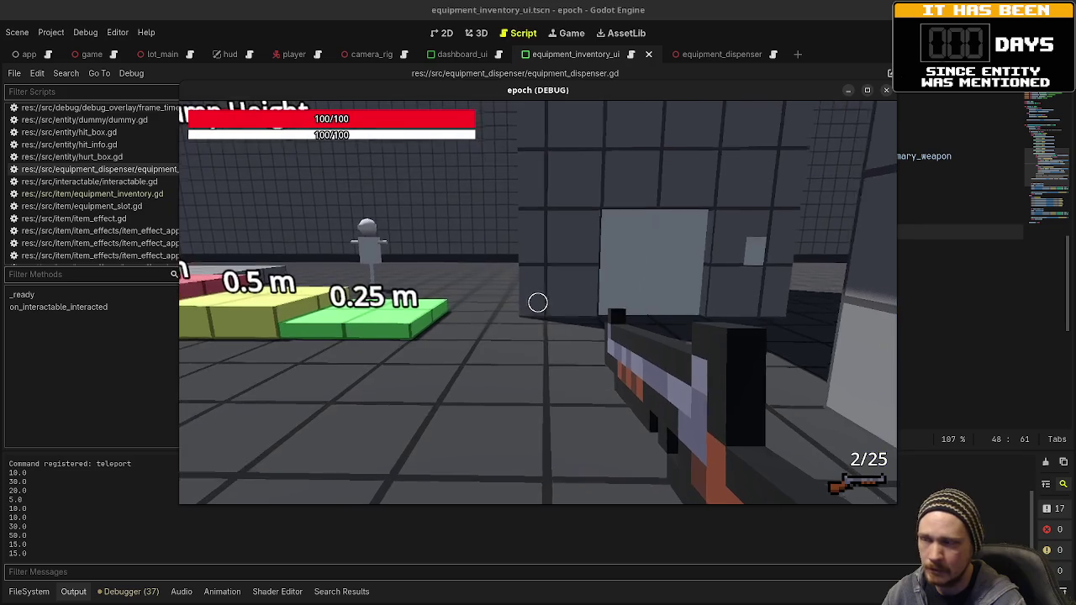
pyautogui.press('w')
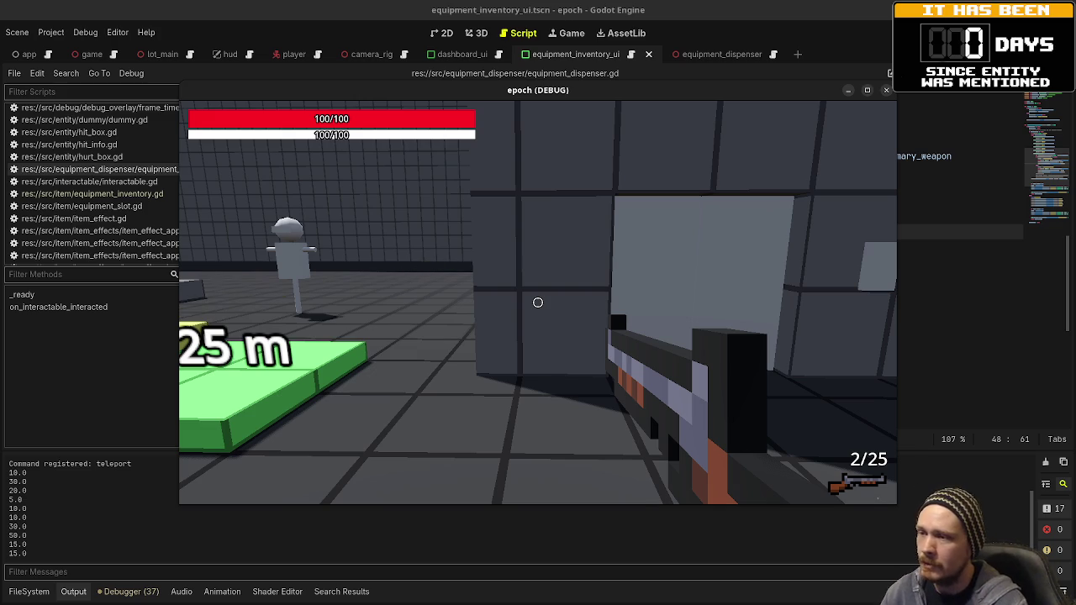
pyautogui.press('w')
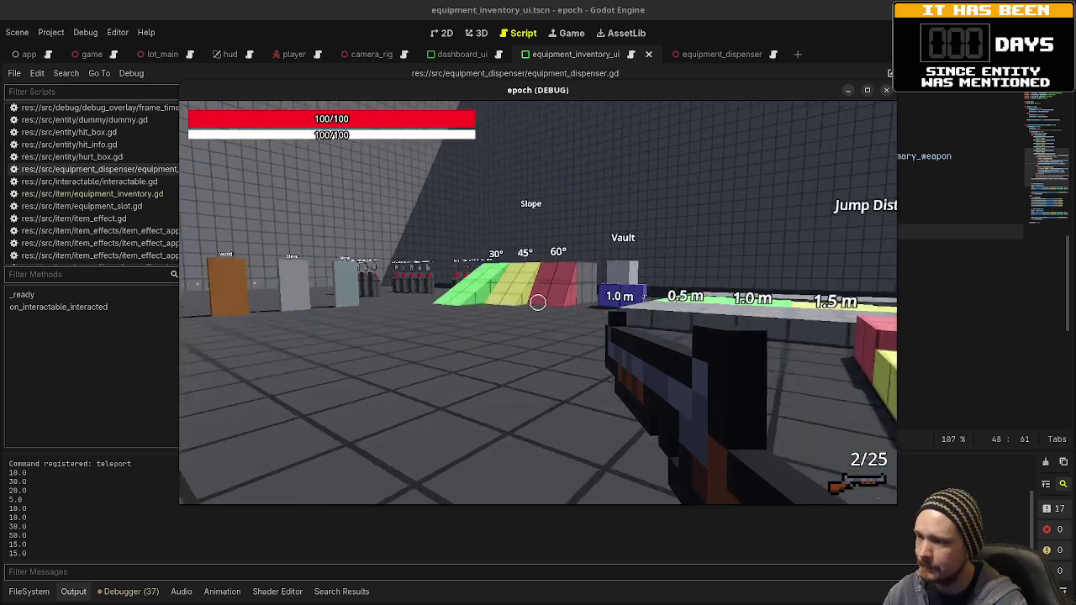
pyautogui.press('w')
pyautogui.press('space')
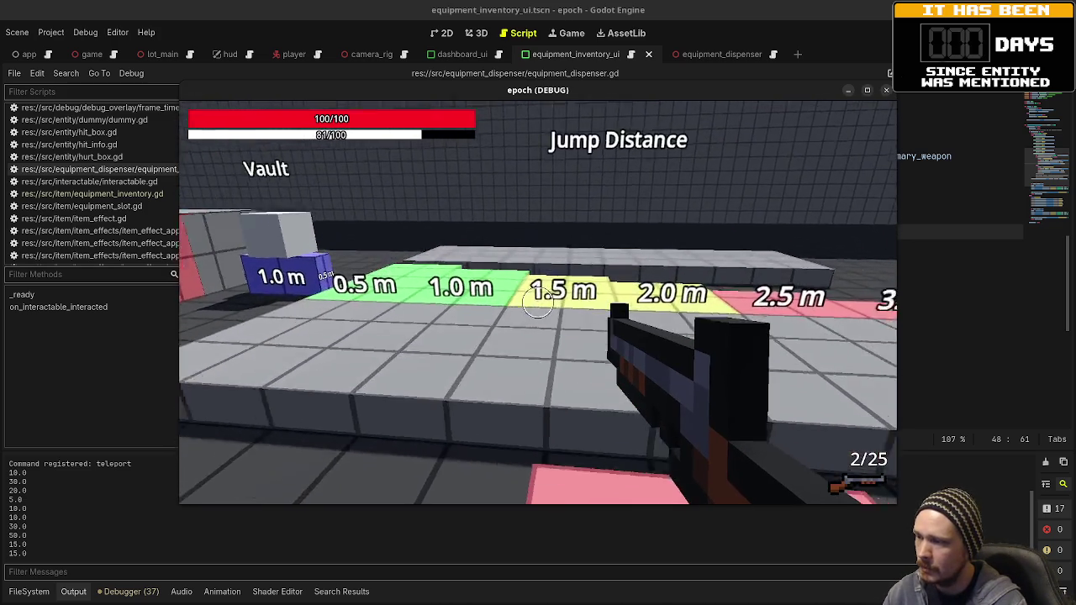
pyautogui.moveTo(538, 303)
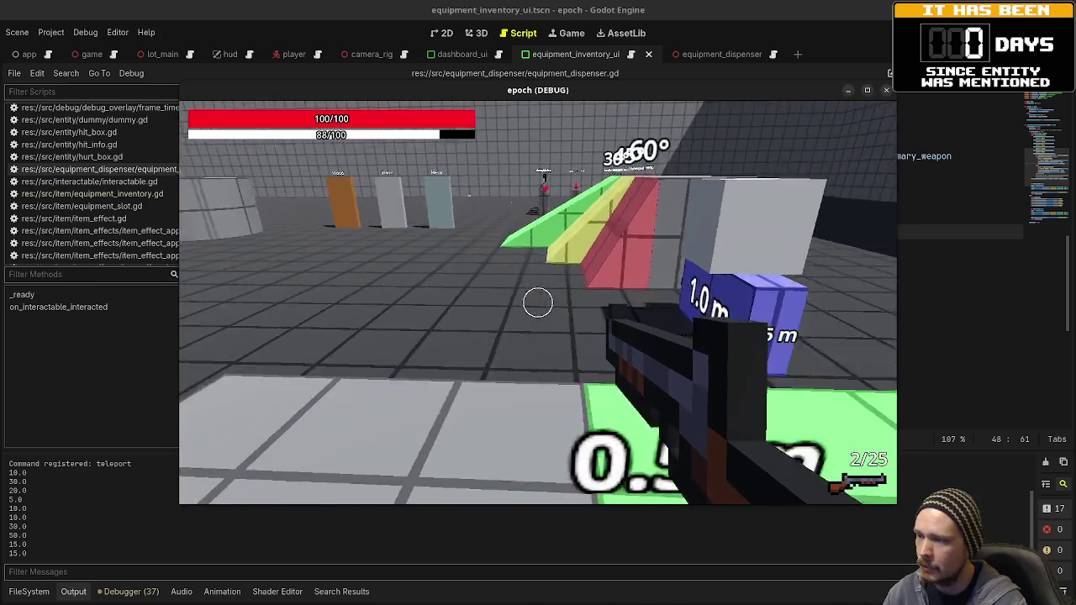
pyautogui.press('w')
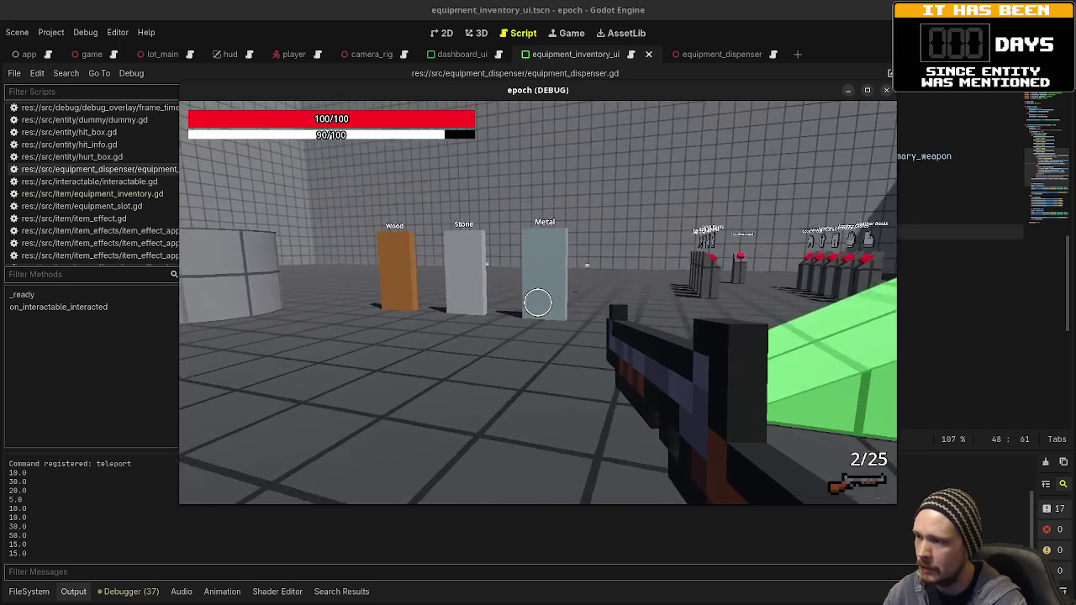
pyautogui.press('w')
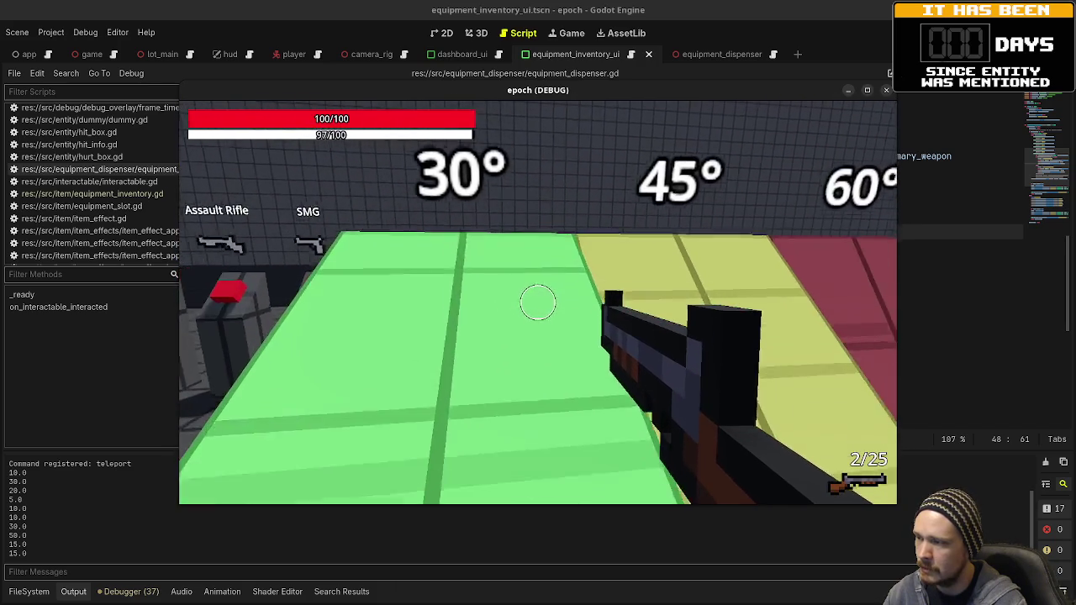
# Switch to the Assault Rifle at 32/224 and verify it beside the Shotgun in Equipment
pyautogui.press('w')
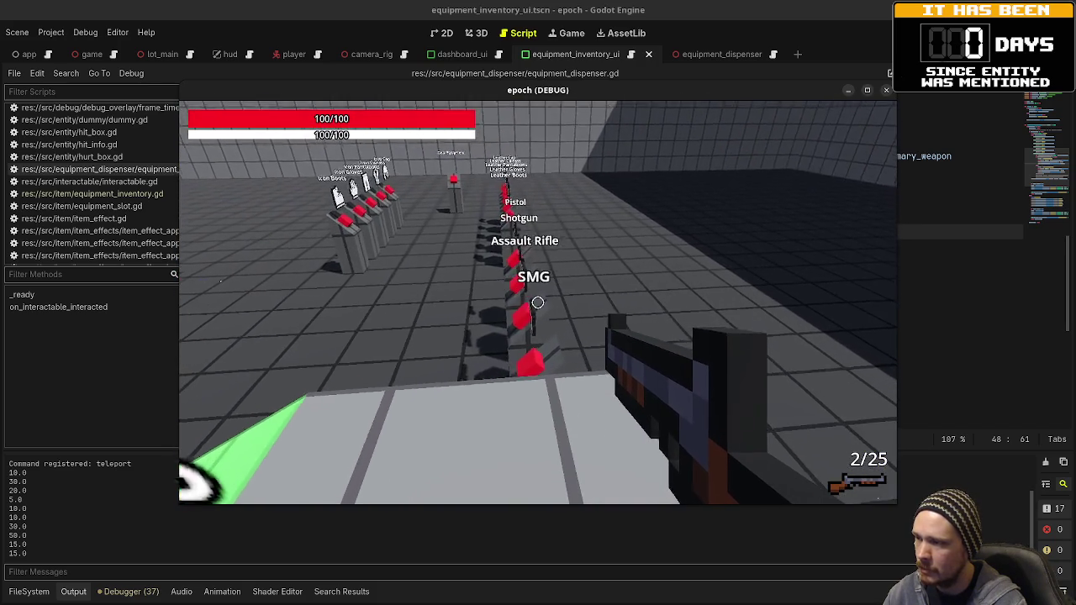
pyautogui.press('w')
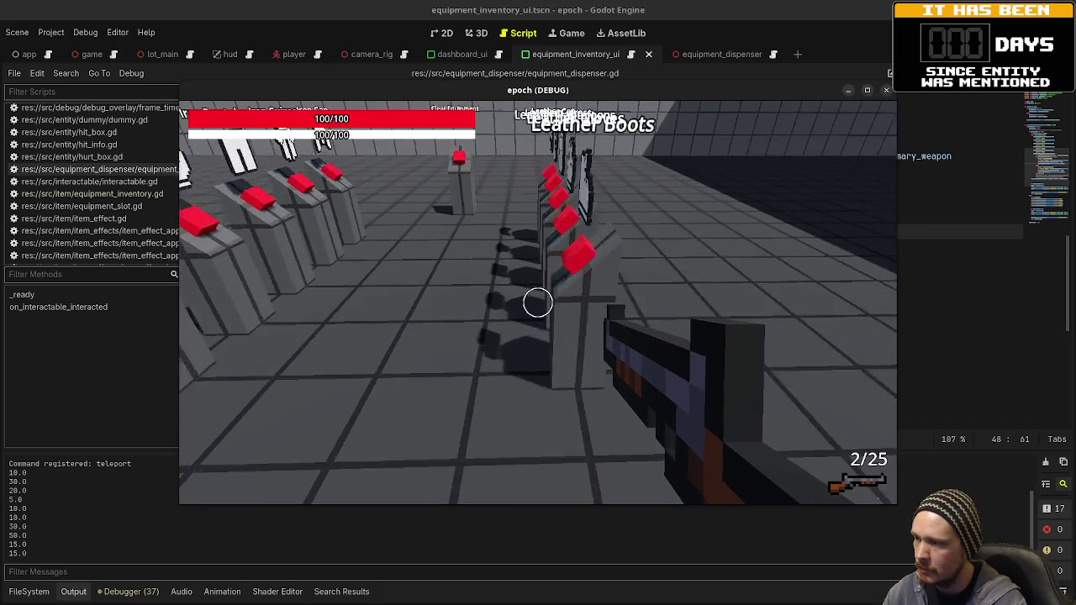
pyautogui.press('s')
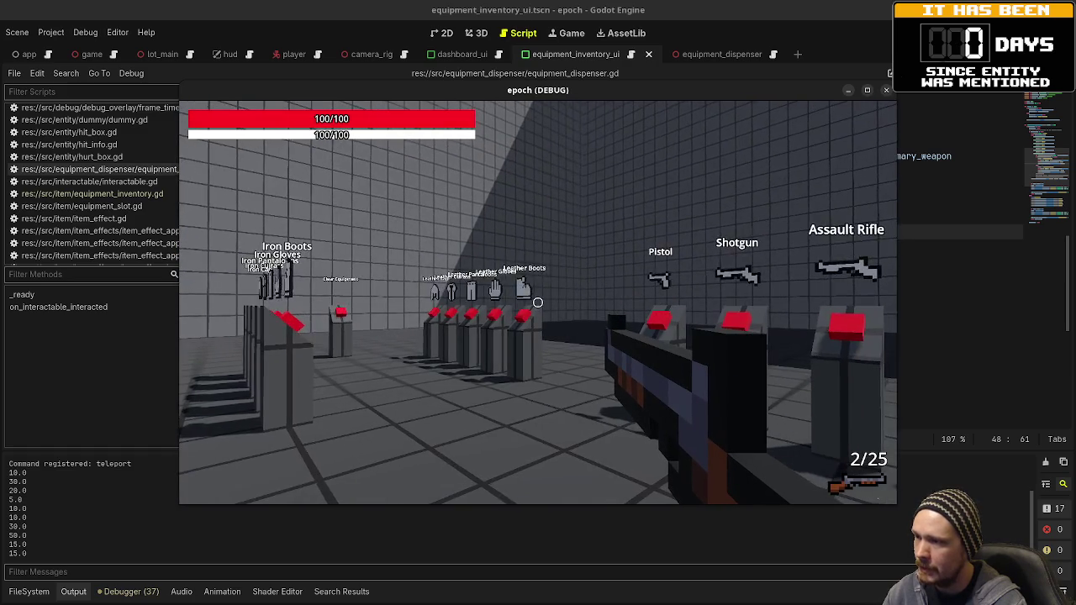
pyautogui.press('2')
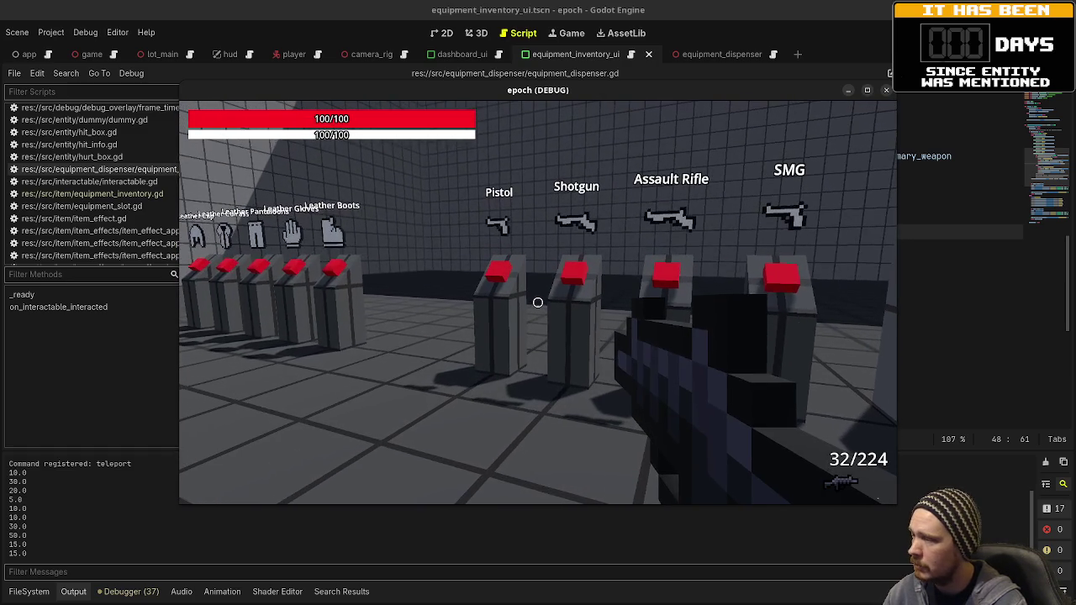
pyautogui.press('Tab')
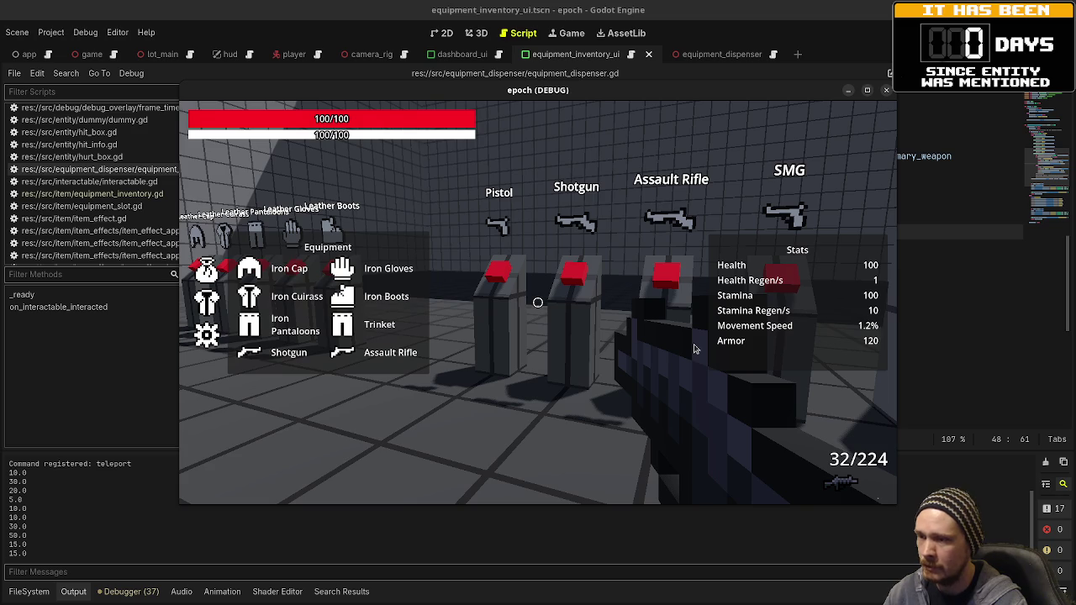
pyautogui.press('Tab')
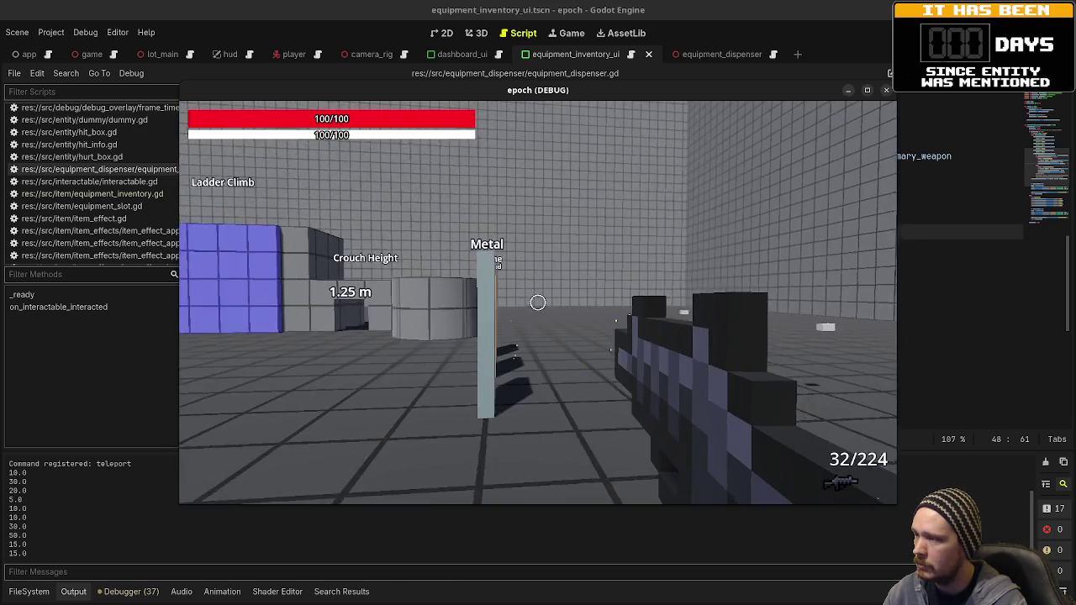
pyautogui.press('w')
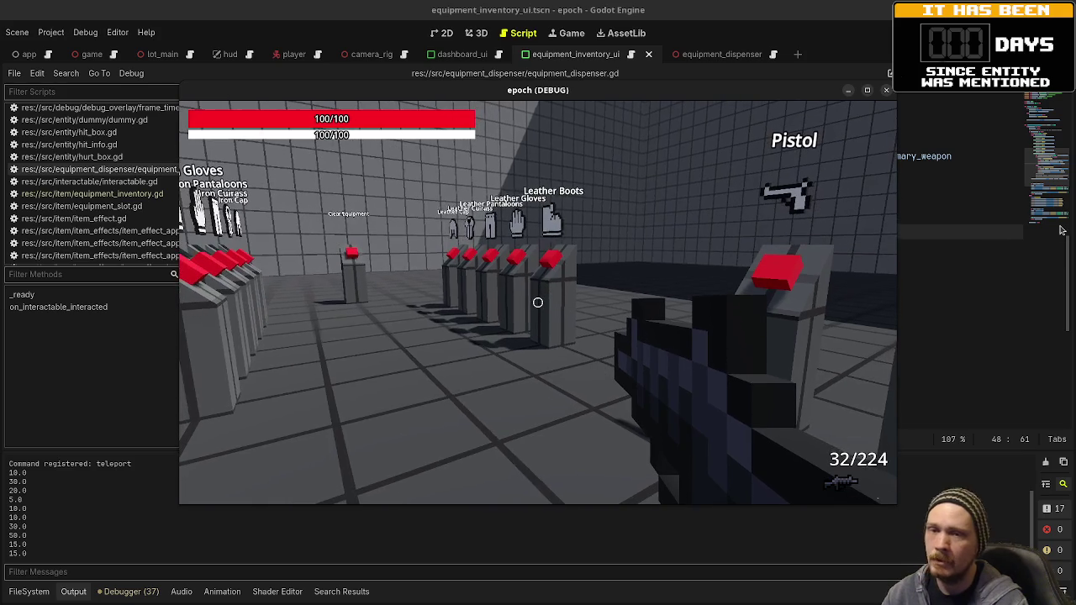
pyautogui.hotkey('alt', 'Tab')
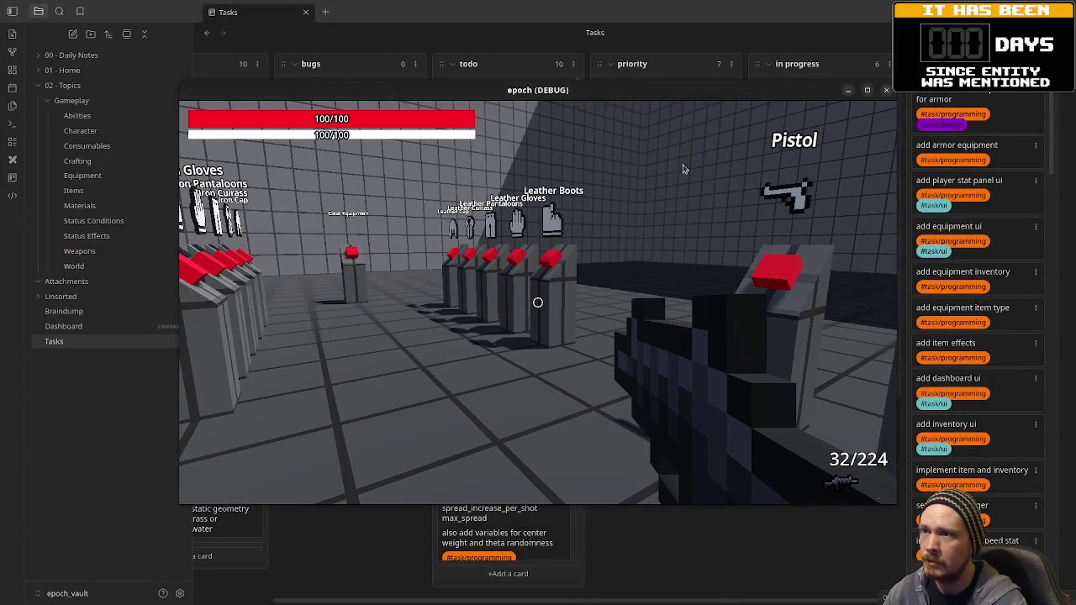
# Move the weapon equipment setup and weapon dispensers cards from In progress to the next column
pyautogui.press('super+Left')
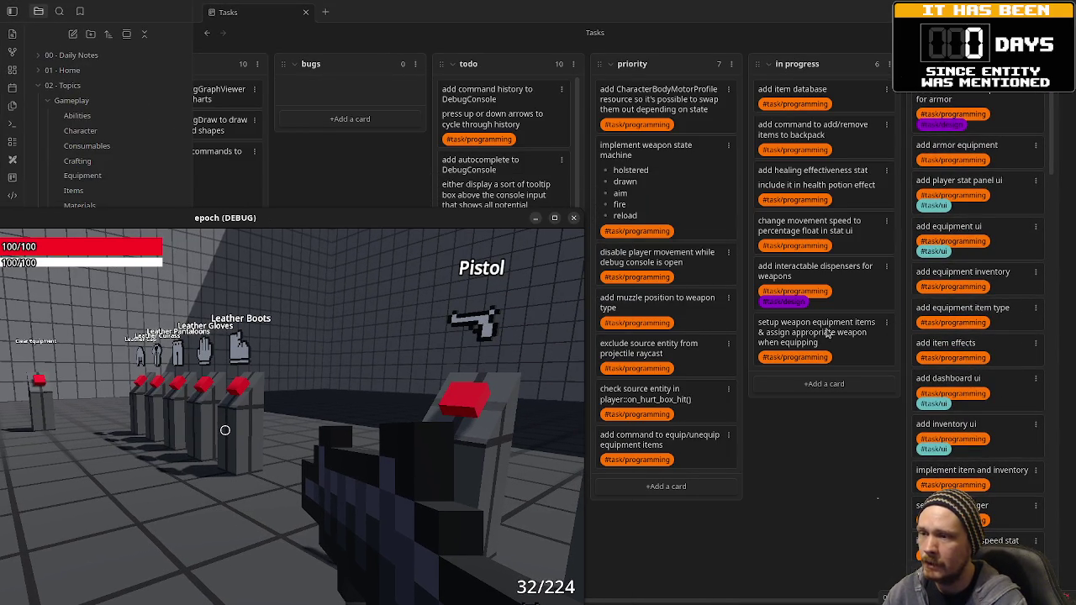
pyautogui.moveTo(835, 352)
pyautogui.mouseDown()
pyautogui.moveTo(908, 278)
pyautogui.moveTo(971, 105)
pyautogui.mouseUp()
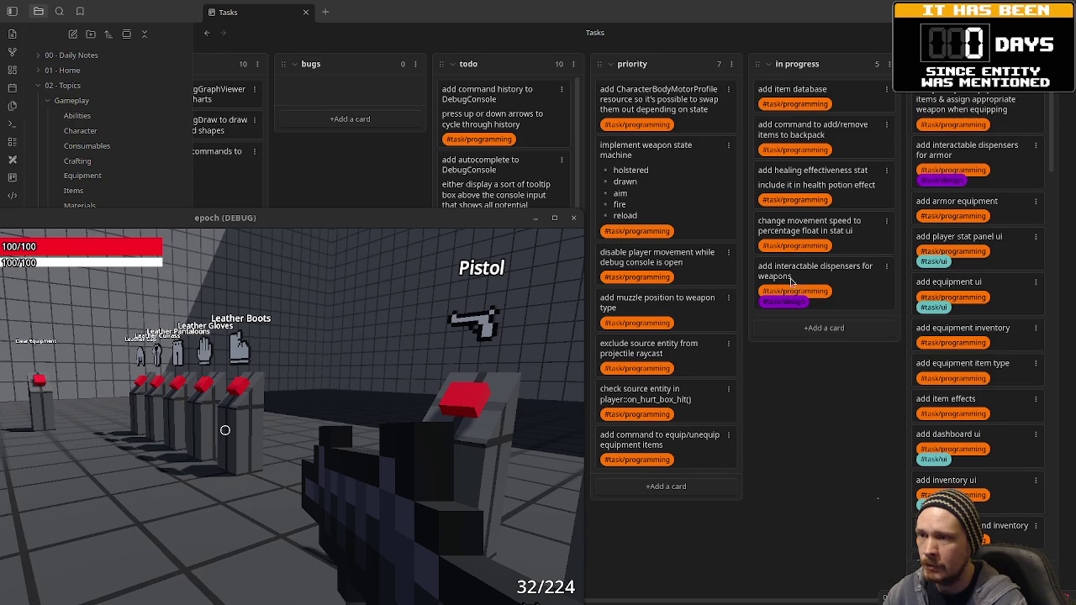
pyautogui.moveTo(787, 286)
pyautogui.mouseDown()
pyautogui.moveTo(938, 152)
pyautogui.moveTo(958, 159)
pyautogui.mouseUp()
pyautogui.moveTo(988, 255); pyautogui.dragTo(988, 256)
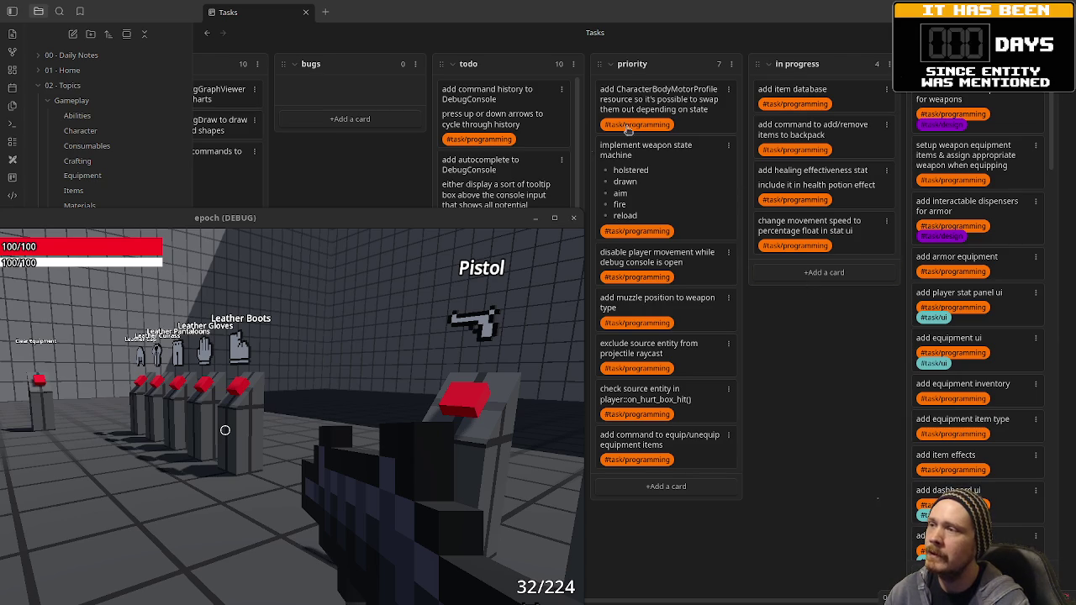
# Reposition the game window back to mid-screen over the board
pyautogui.moveTo(454, 218); pyautogui.dragTo(898, 211)
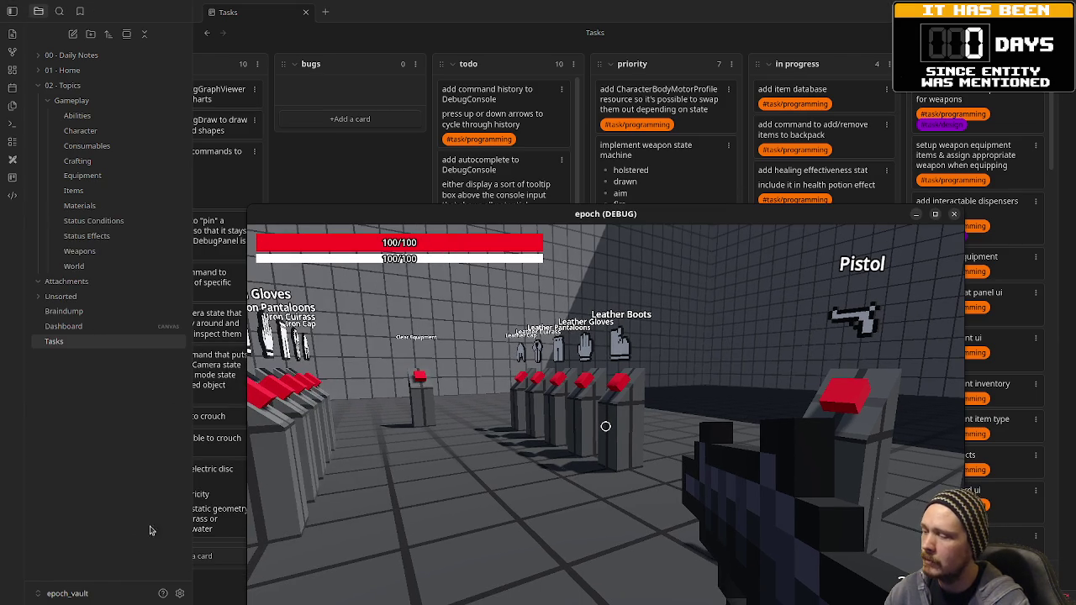
pyautogui.moveTo(546, 217)
pyautogui.mouseDown()
pyautogui.moveTo(500, 311)
pyautogui.moveTo(498, 587)
pyautogui.moveTo(478, 551)
pyautogui.mouseUp()
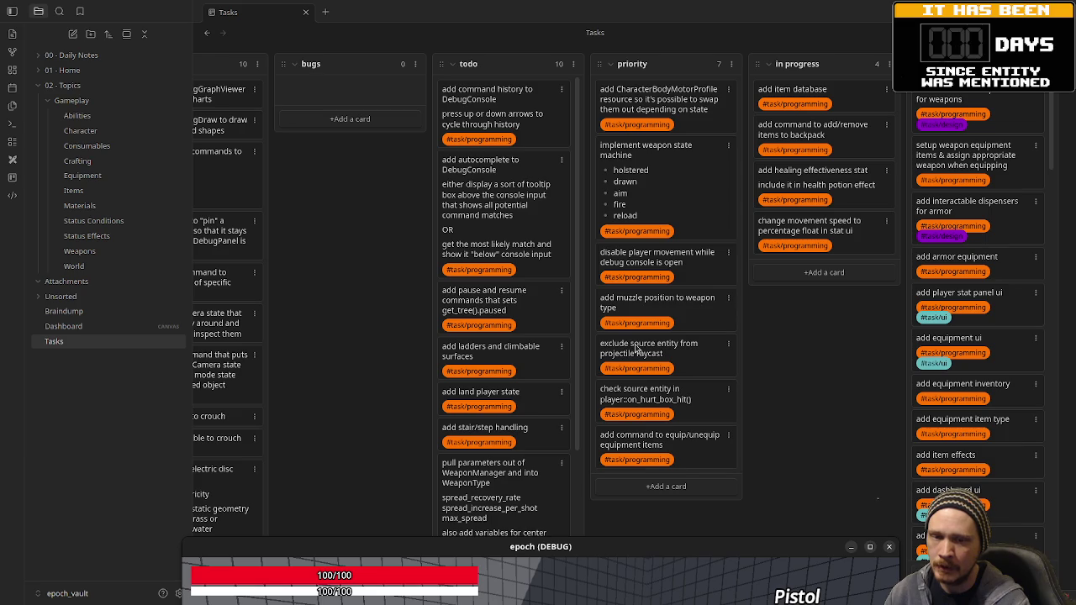
pyautogui.moveTo(625, 547)
pyautogui.mouseDown()
pyautogui.moveTo(596, 392)
pyautogui.moveTo(510, 112)
pyautogui.moveTo(496, 108)
pyautogui.mouseUp()
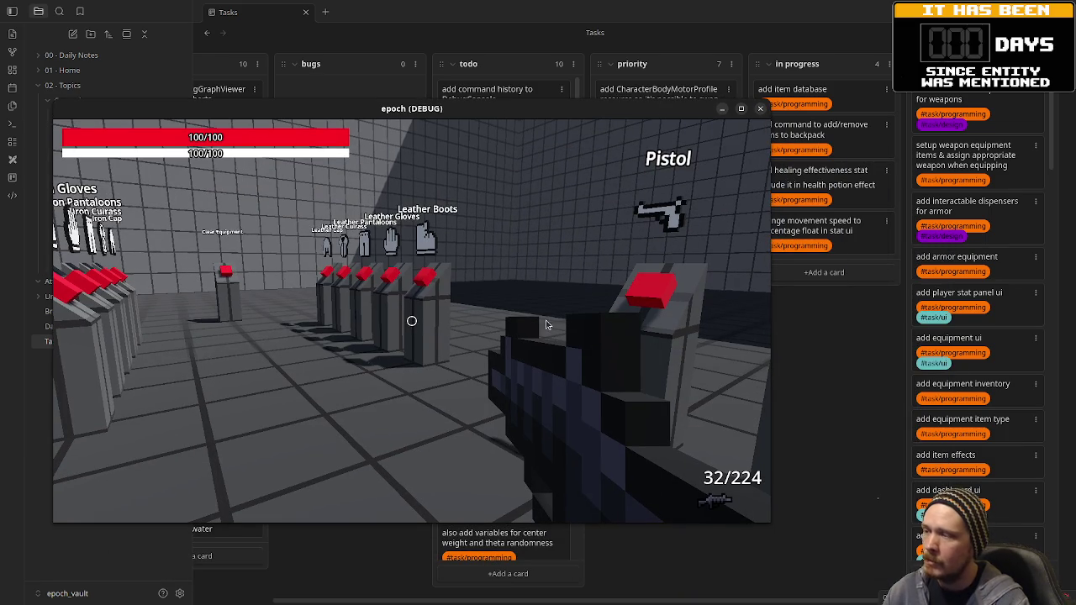
# Fire the rifle at the Metal, Stone and Wood material walls until its last rounds
pyautogui.click(425, 324)
pyautogui.click(411, 321)
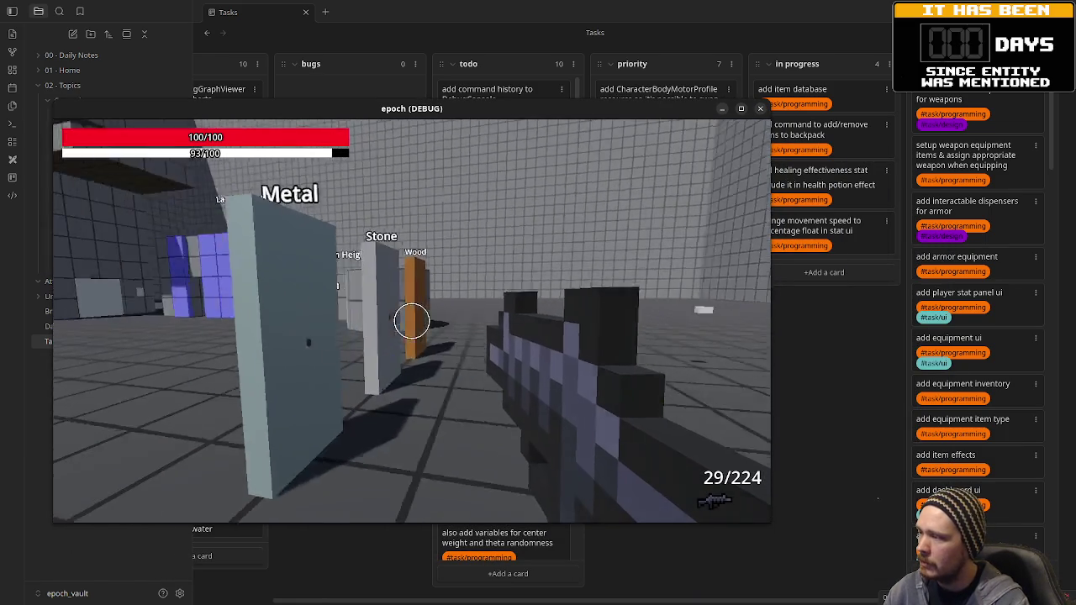
pyautogui.click(412, 321)
pyautogui.click(412, 321)
pyautogui.click(412, 321)
pyautogui.click(412, 321)
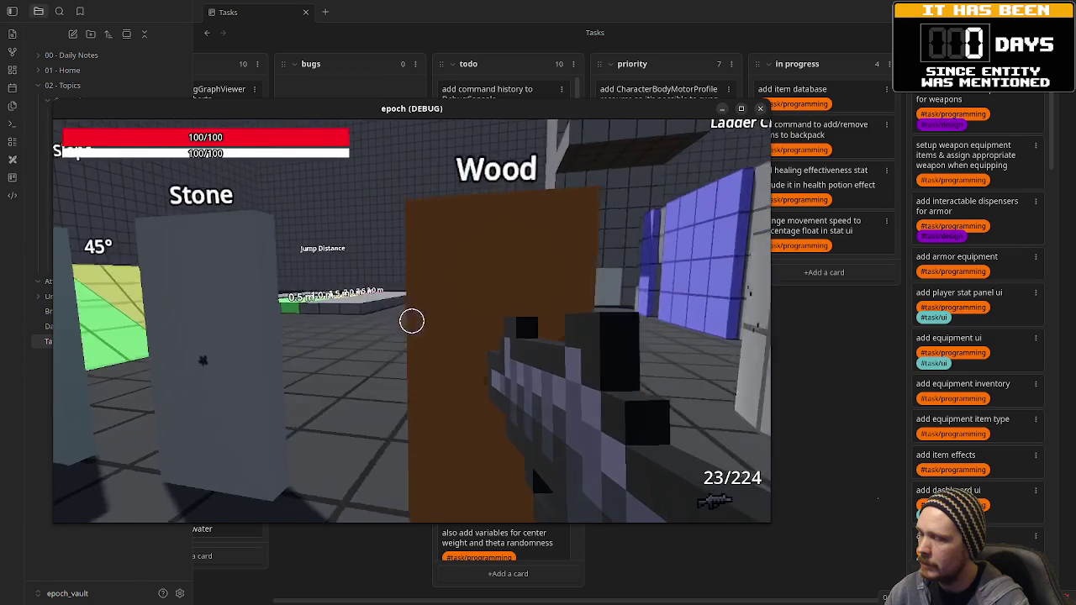
pyautogui.press('2')
pyautogui.click(412, 321)
# Take the Assault Rifle from its dispenser and fire it toward the material stands
pyautogui.press('w')
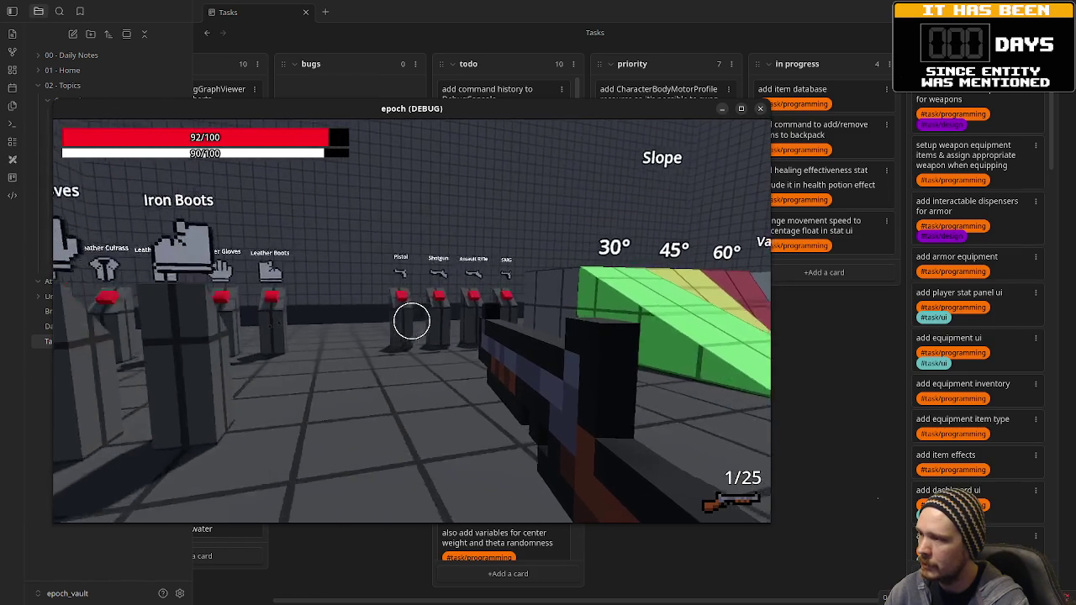
pyautogui.press('w')
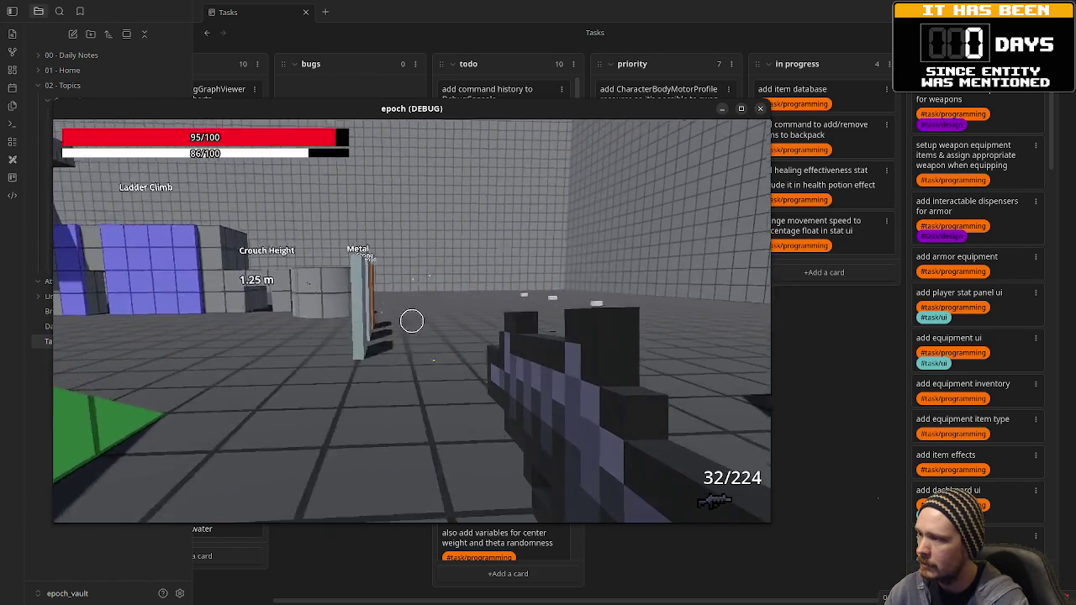
pyautogui.click(412, 321)
pyautogui.click(412, 321)
pyautogui.click(412, 321)
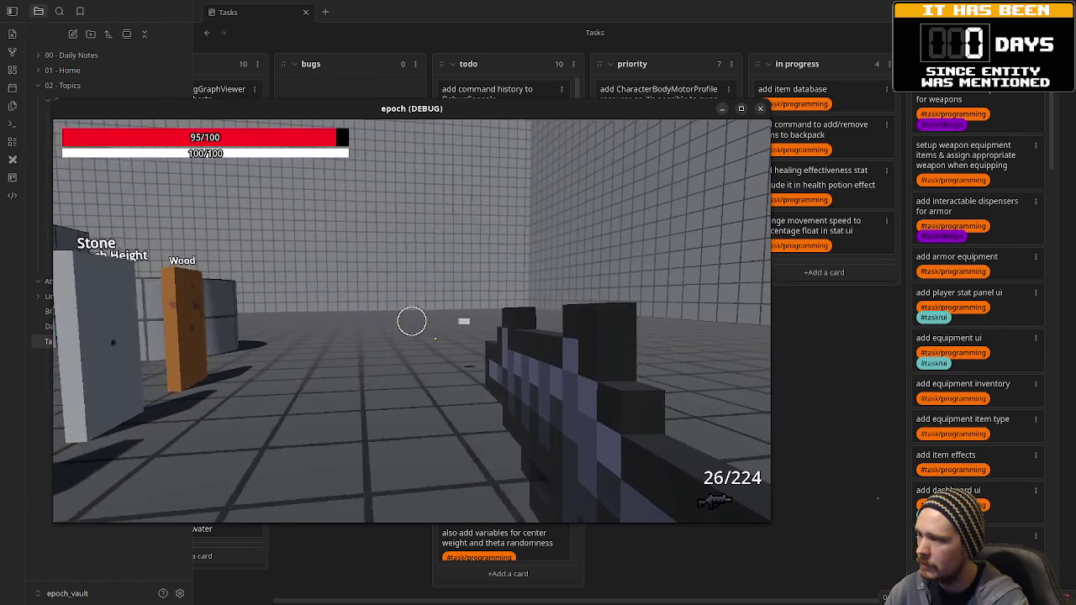
pyautogui.click(412, 321)
pyautogui.click(412, 321)
# Take the SMG from its dispenser and swap between it and the rifle with keys 1 and 2
pyautogui.press('r')
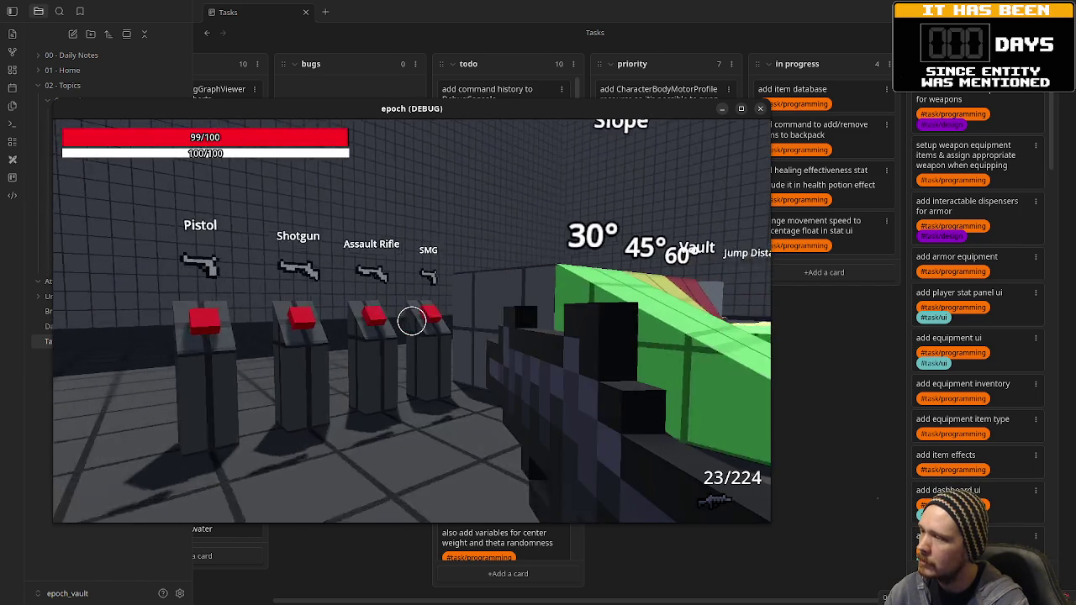
pyautogui.press('w')
pyautogui.press('e')
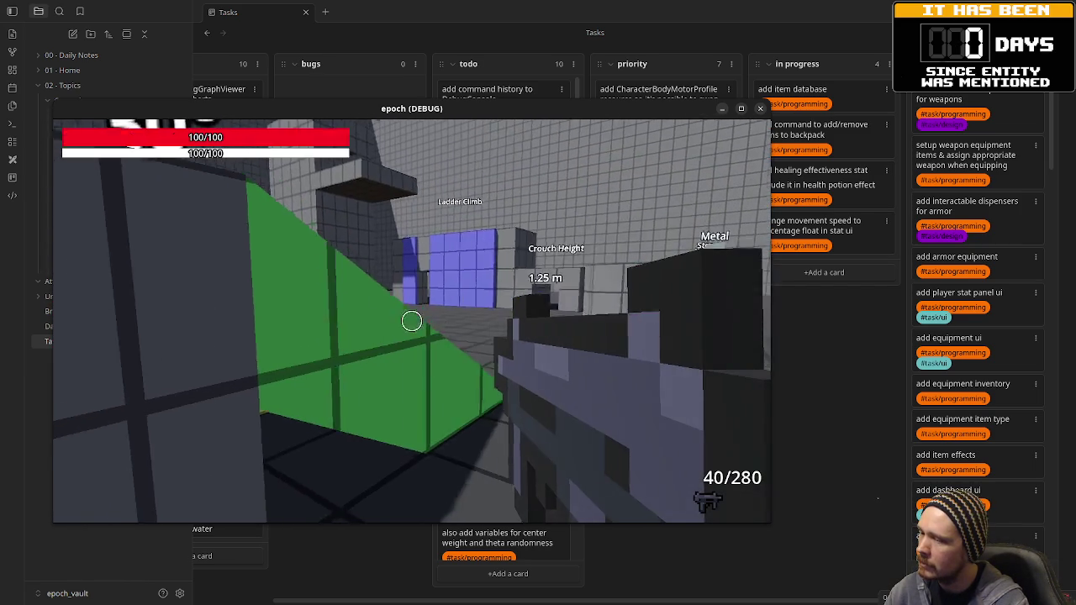
pyautogui.press('1')
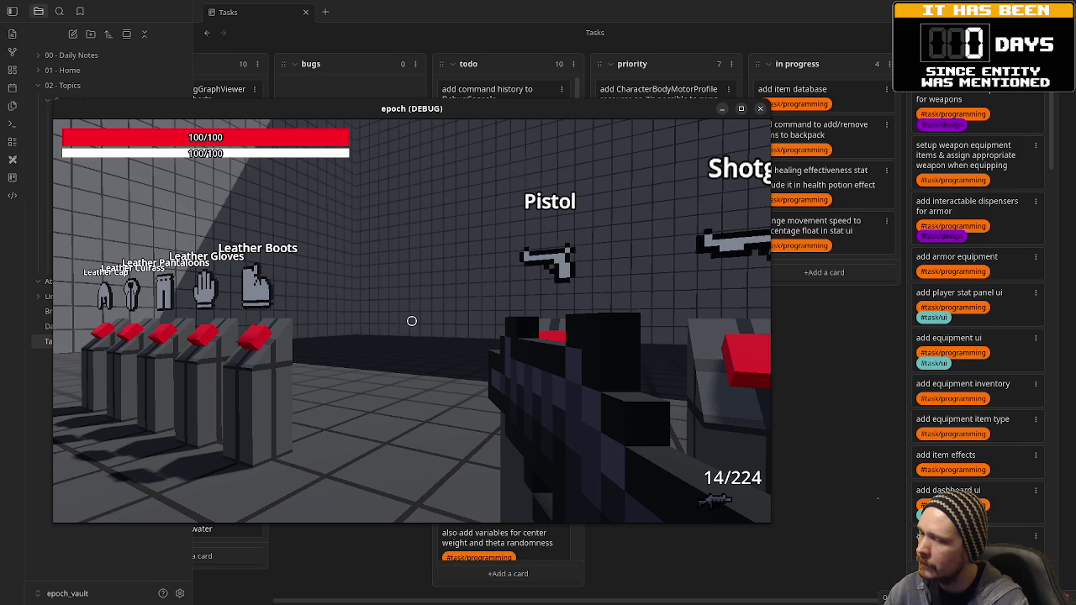
pyautogui.press('2')
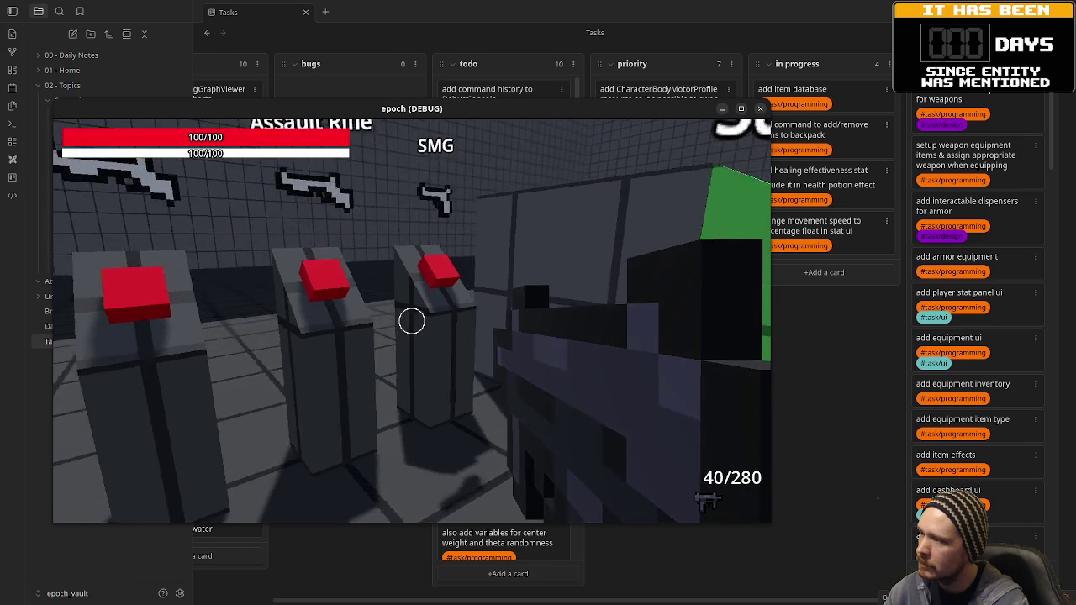
pyautogui.press('1')
pyautogui.press('w')
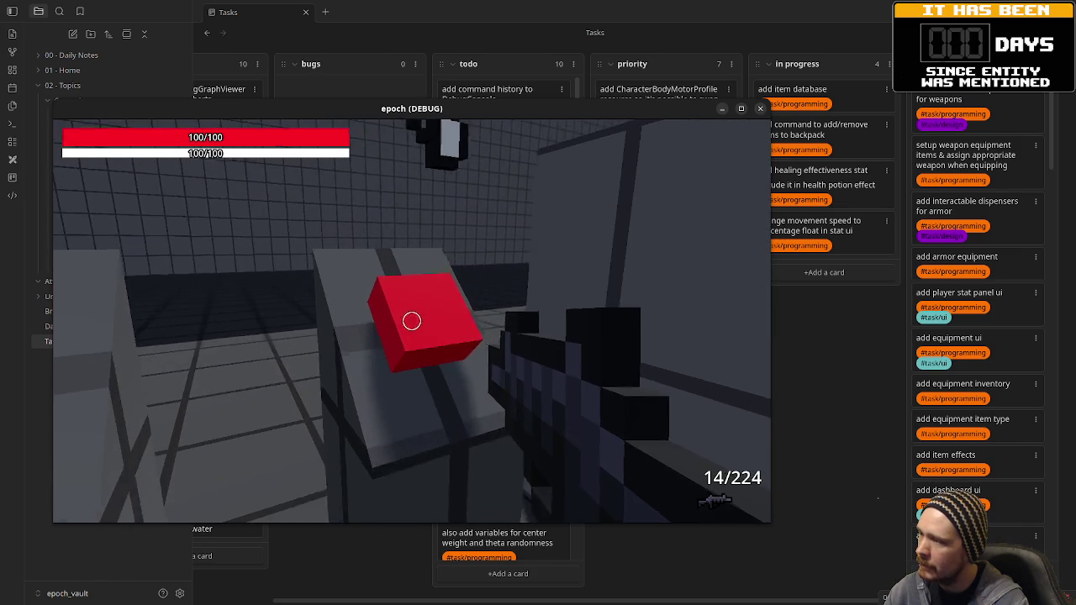
pyautogui.press('2')
# Empty the SMG's magazine into the wall, reload it with R and test-fire it
pyautogui.press('s')
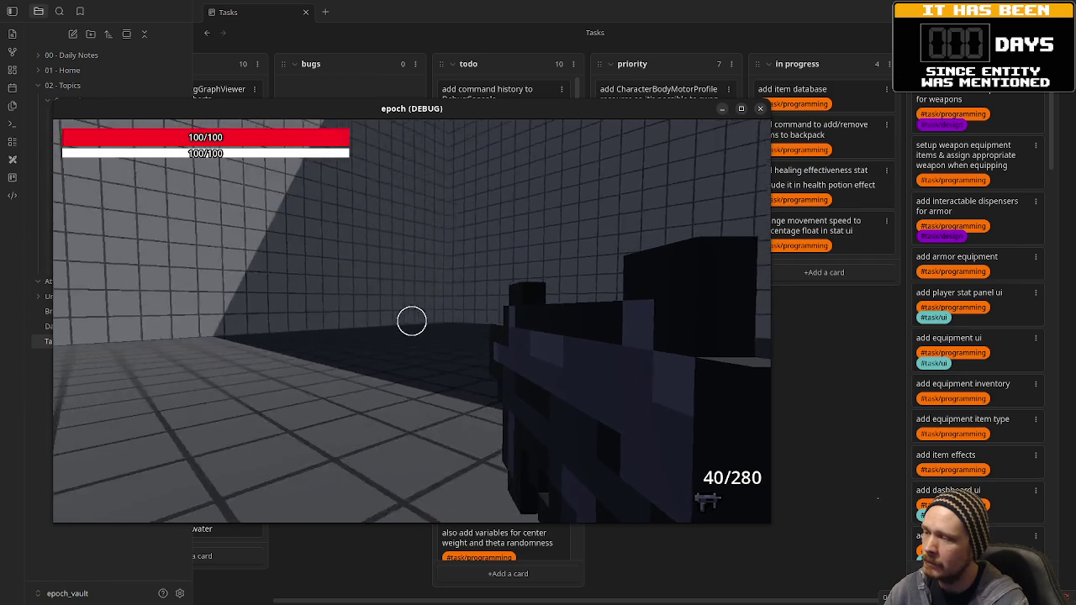
pyautogui.press('w')
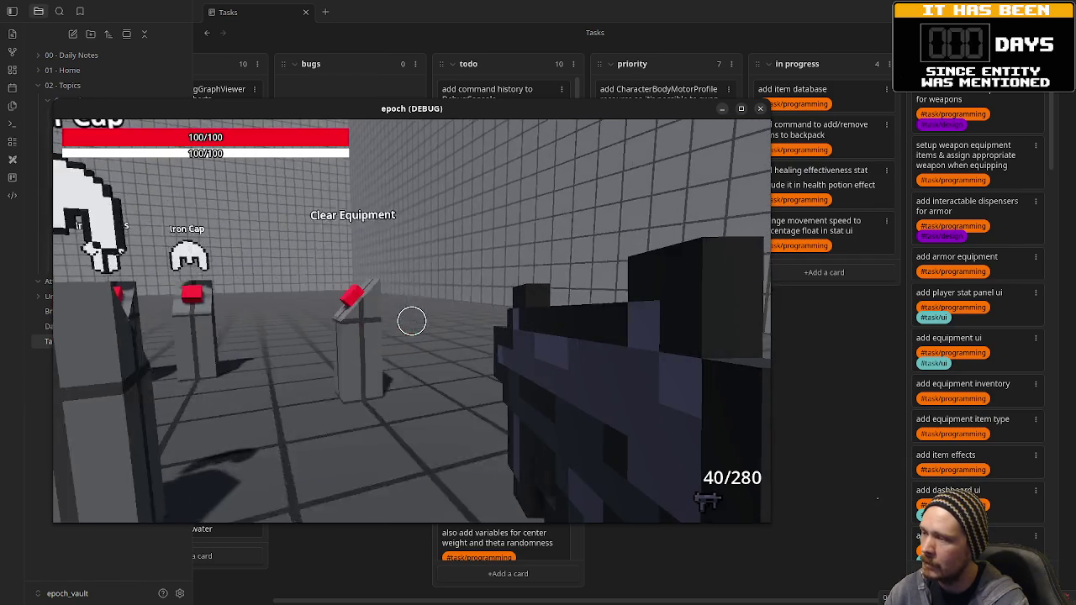
pyautogui.press('s')
pyautogui.click(412, 321)
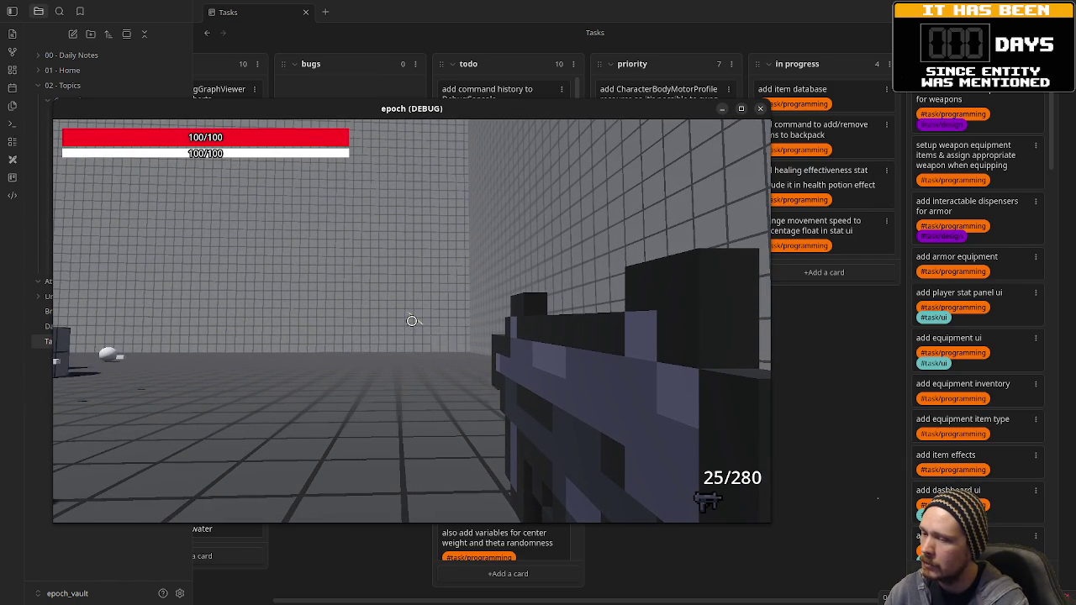
pyautogui.moveTo(412, 321); pyautogui.dragTo(412, 322)
pyautogui.press('r')
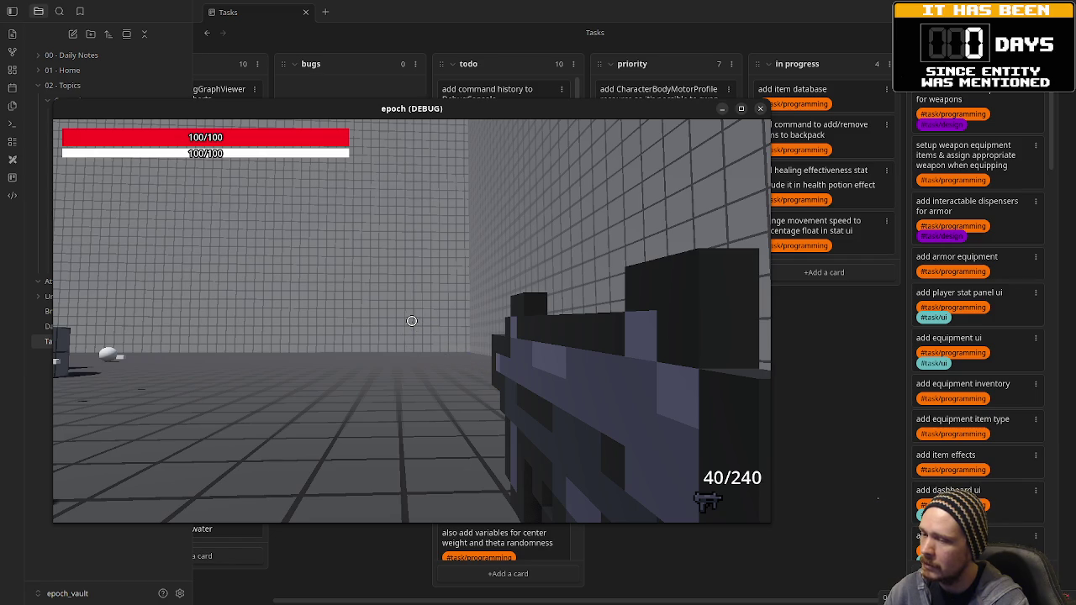
pyautogui.click(412, 321)
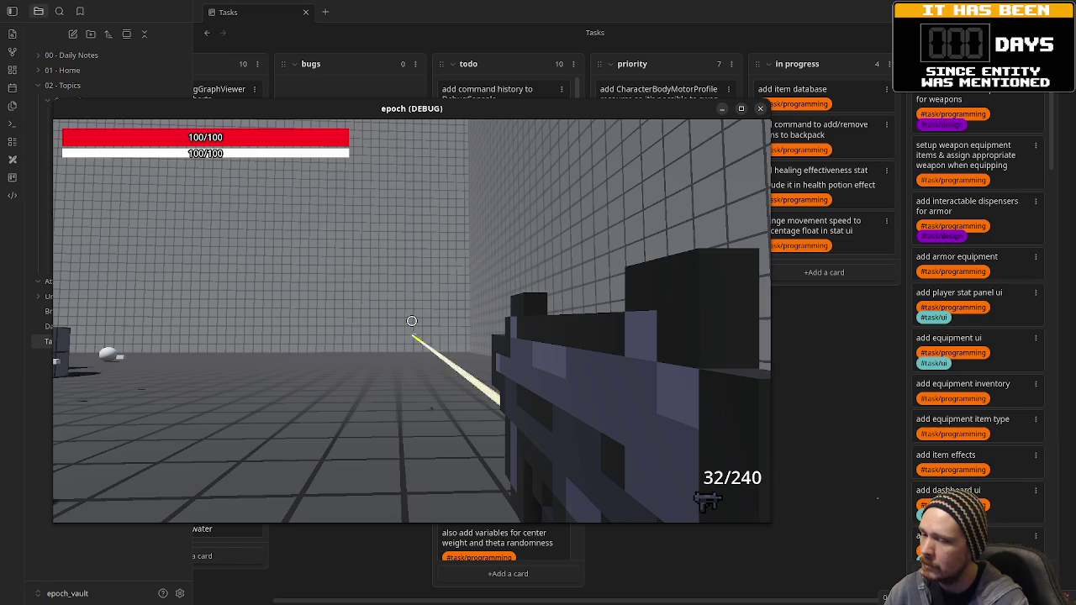
# Cycle through the carried weapons while moving along the weapon dispensers
pyautogui.press('2')
pyautogui.press('1')
pyautogui.press('2')
pyautogui.press('1')
pyautogui.press('2')
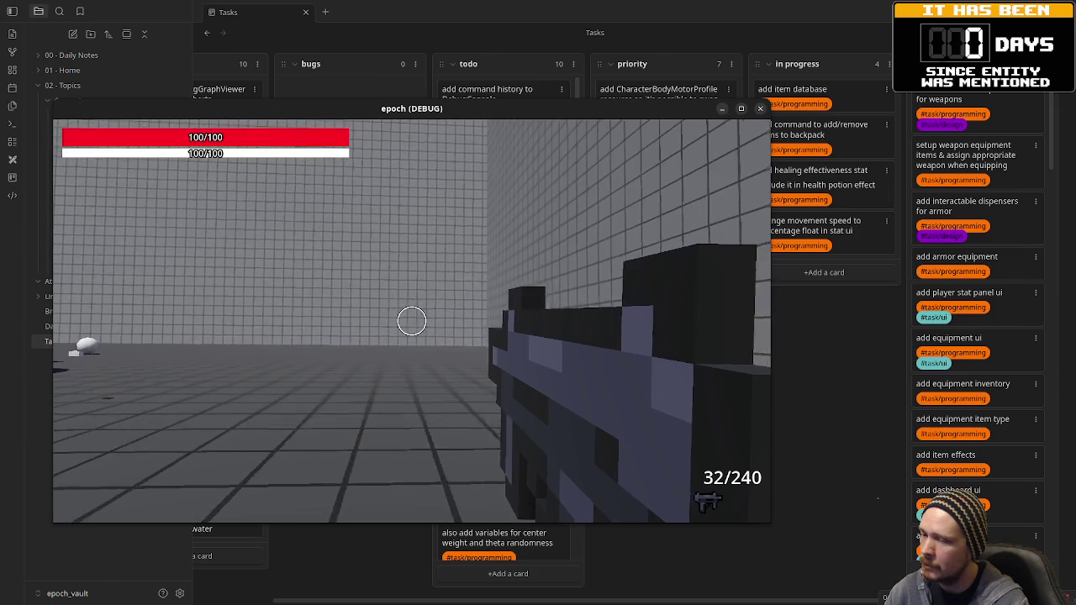
pyautogui.press('w')
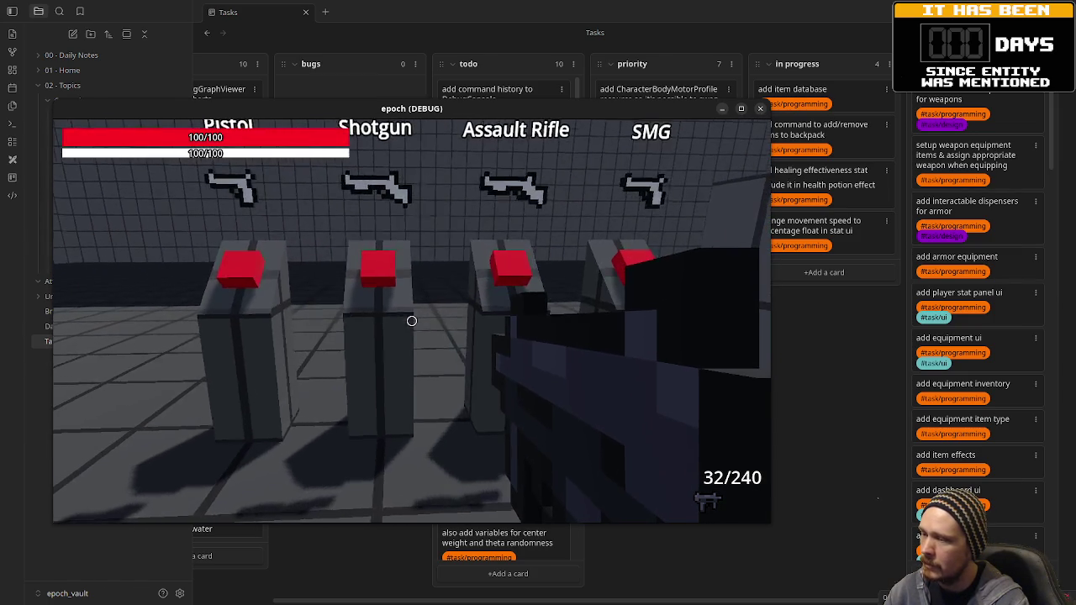
pyautogui.press('d')
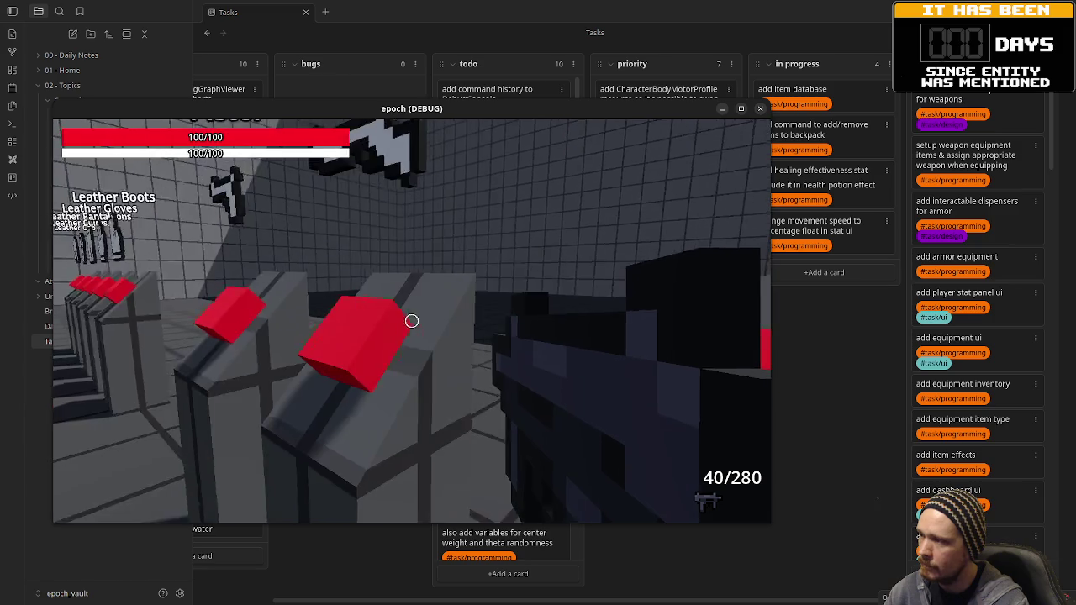
pyautogui.press('3')
pyautogui.press('2')
# Alternate firing the SMG and the weapon with 25 reserve rounds
pyautogui.click(411, 320)
pyautogui.press('3')
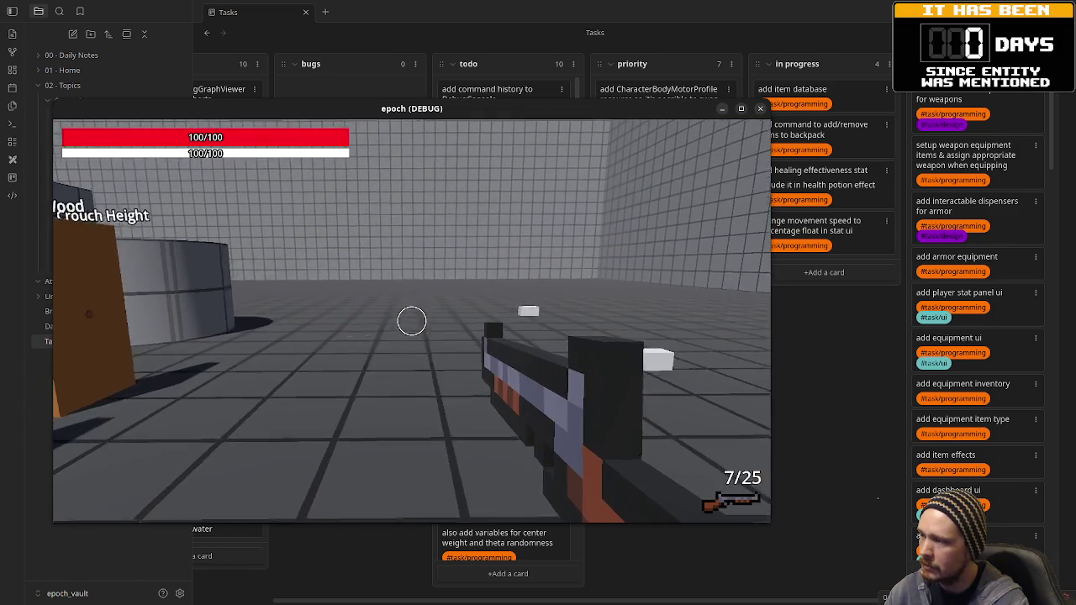
pyautogui.click(411, 320)
pyautogui.click(411, 320)
pyautogui.click(411, 320)
pyautogui.press('2')
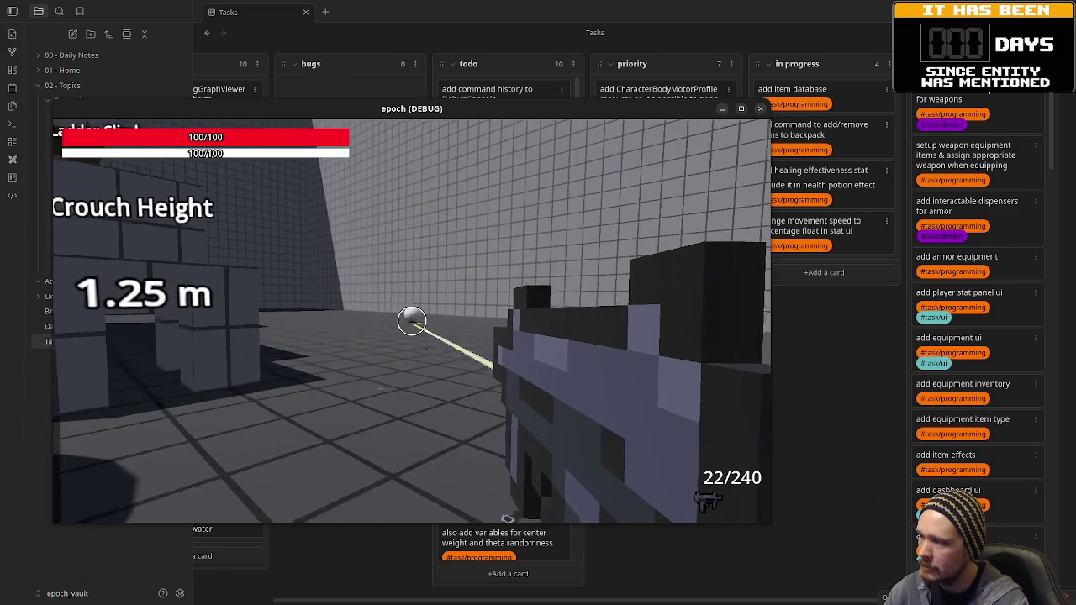
pyautogui.click(411, 320)
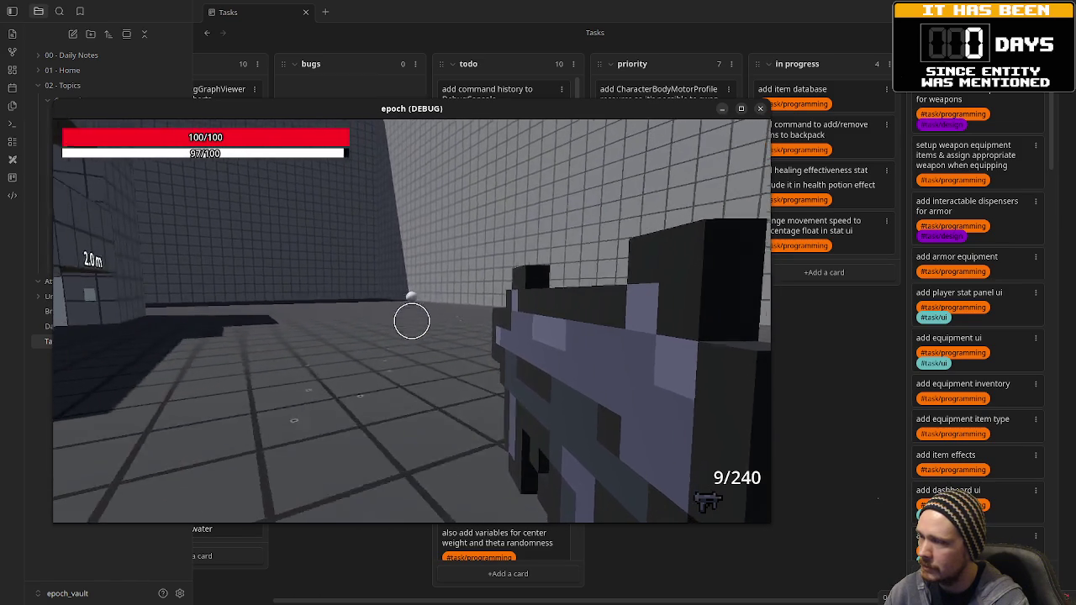
pyautogui.press('1')
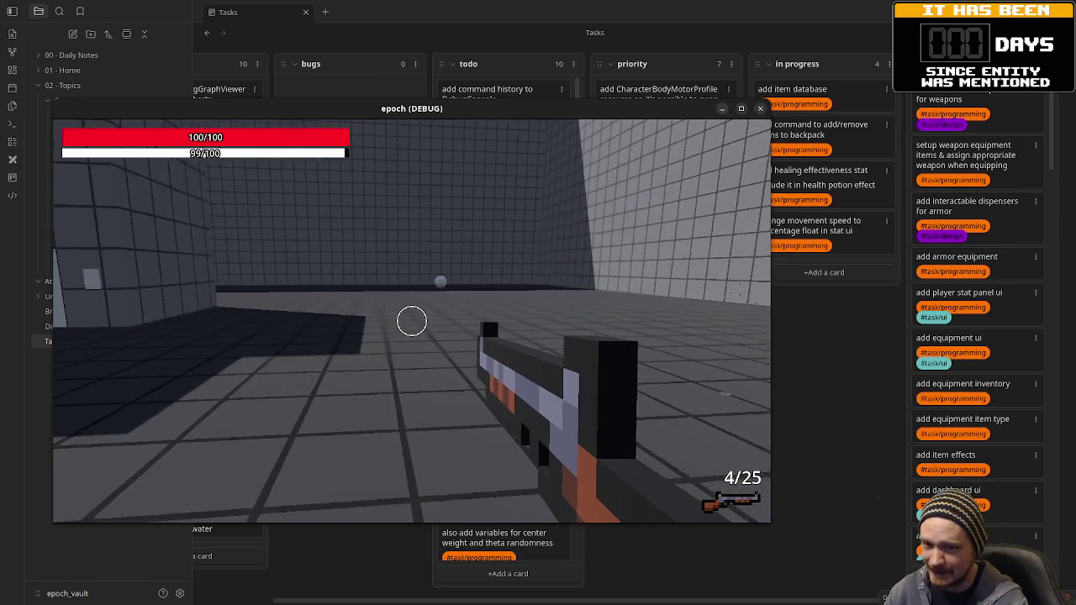
pyautogui.click(411, 321)
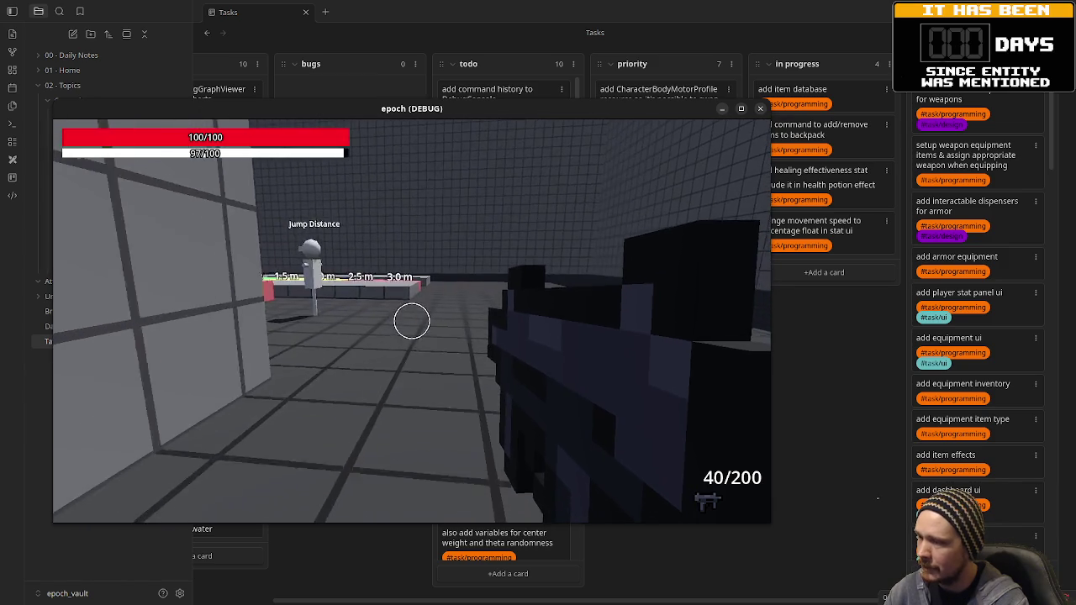
# Walk toward the slope, fire at the targets, reload, and return to face the weapon dispensers
pyautogui.press('w')
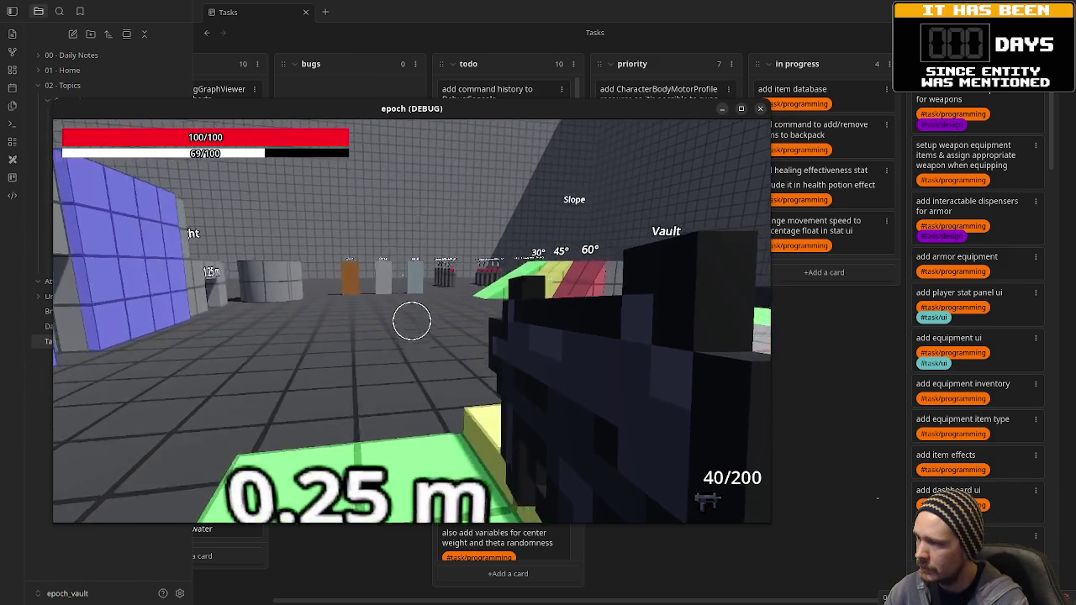
pyautogui.press('w')
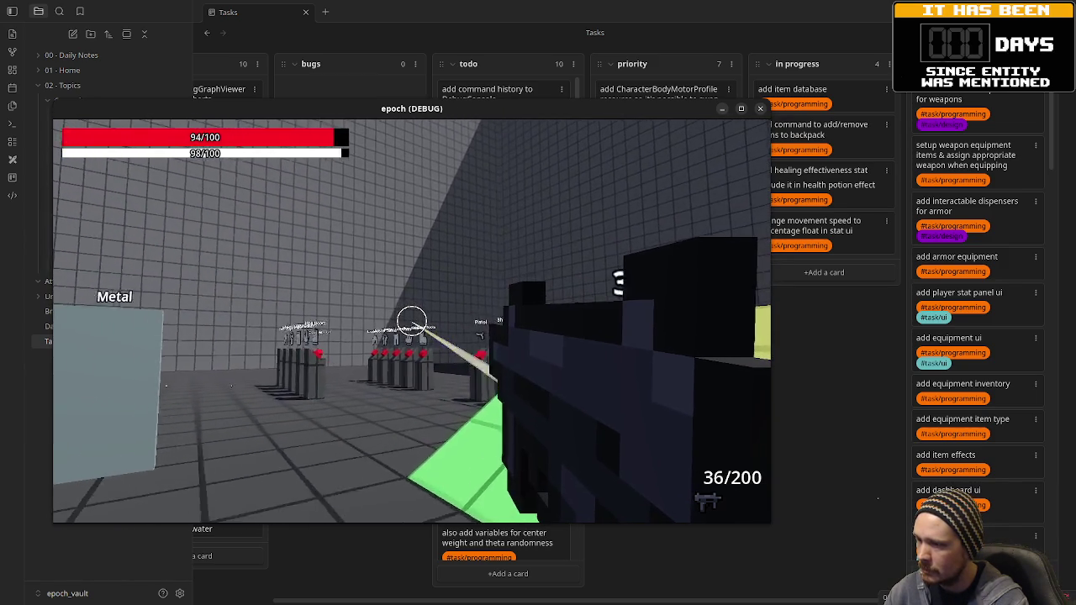
pyautogui.click(412, 319)
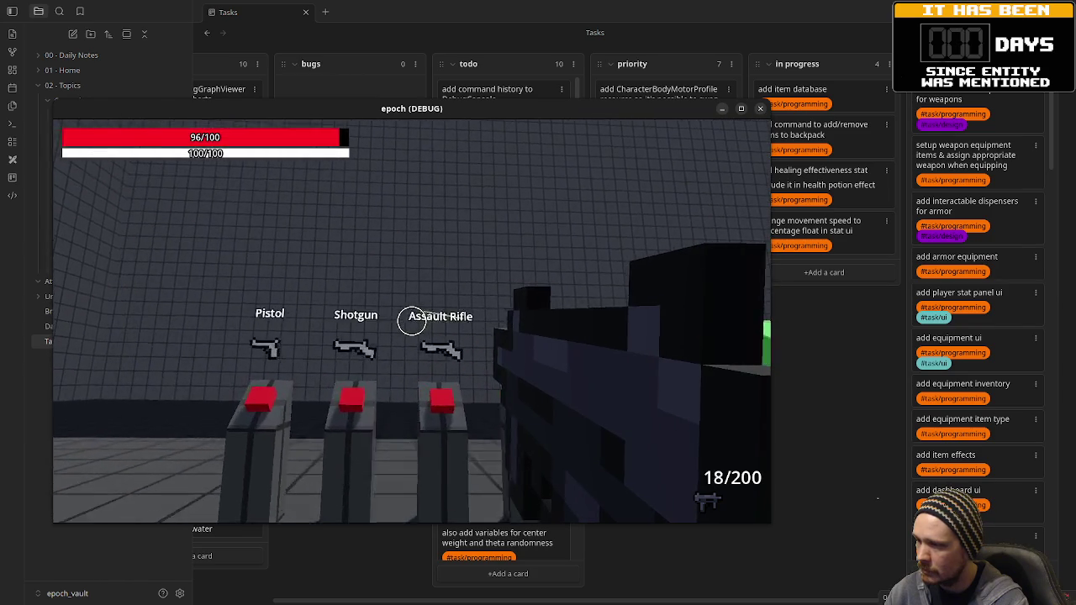
pyautogui.press('r')
pyautogui.press('w')
pyautogui.press('w')
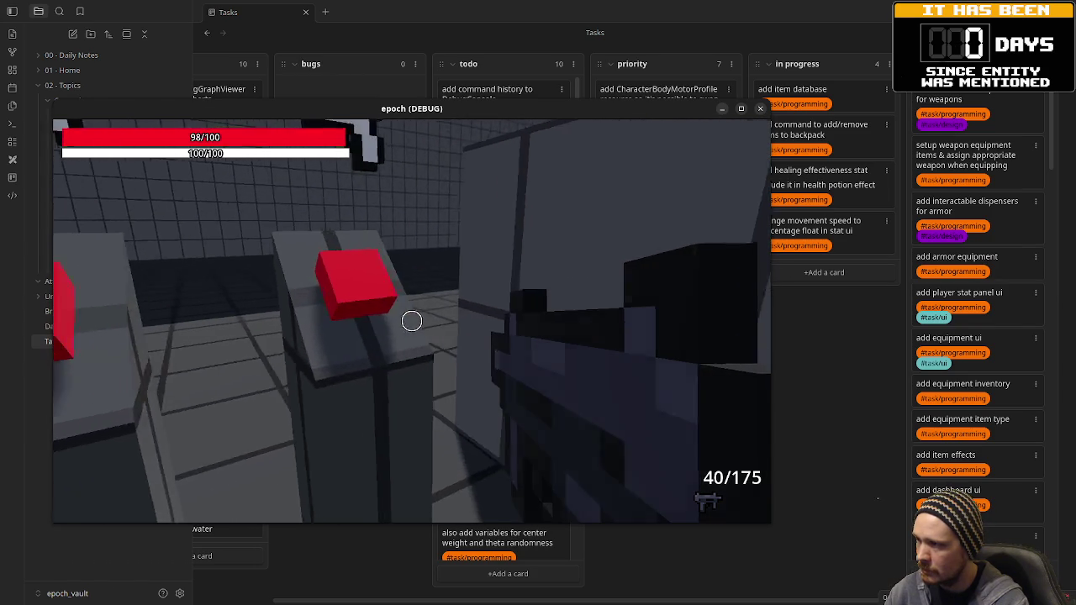
pyautogui.press('w')
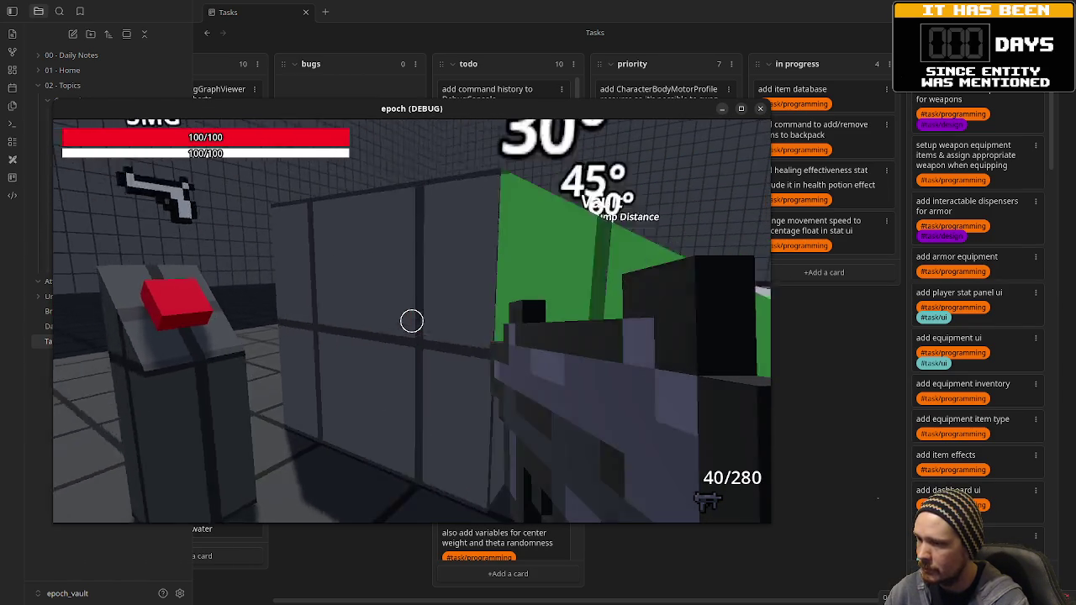
pyautogui.press('s')
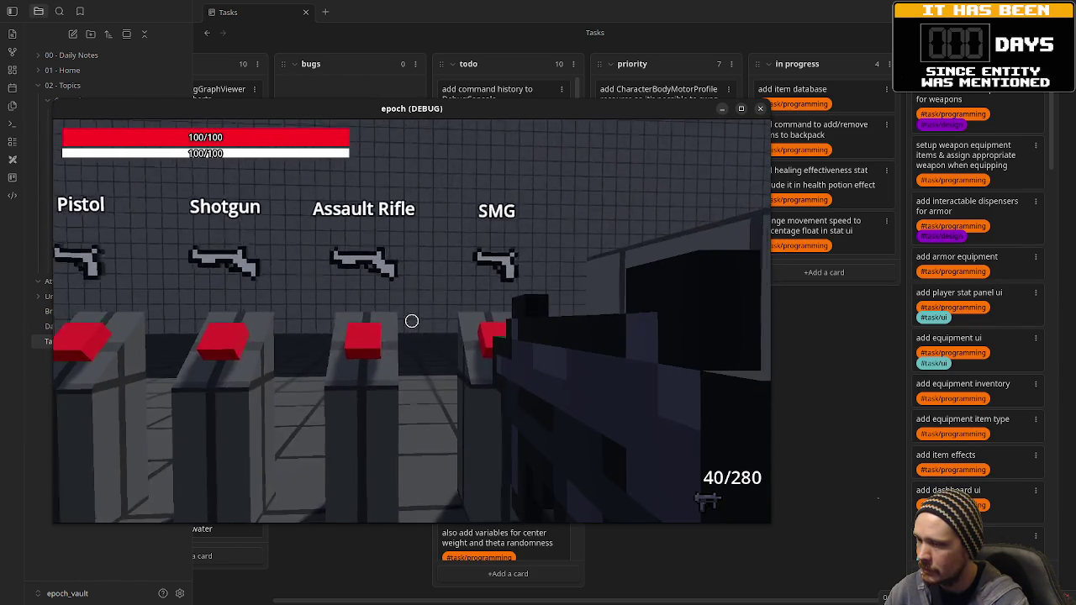
# Fire the rifle continuously until the magazine empties, then reload it
pyautogui.moveTo(412, 322); pyautogui.dragTo(412, 322)
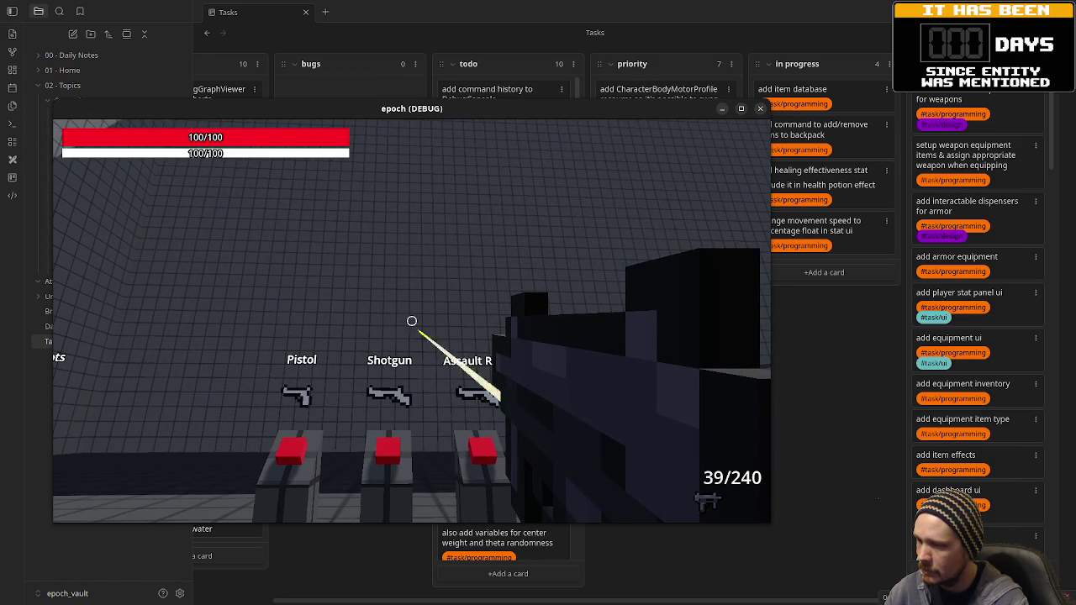
pyautogui.moveTo(412, 322); pyautogui.dragTo(412, 321)
pyautogui.moveTo(412, 320); pyautogui.dragTo(412, 321)
pyautogui.press('r')
# Grab the SMG again, then bring the Godot editor behind the game and shift the game window right
pyautogui.press('e')
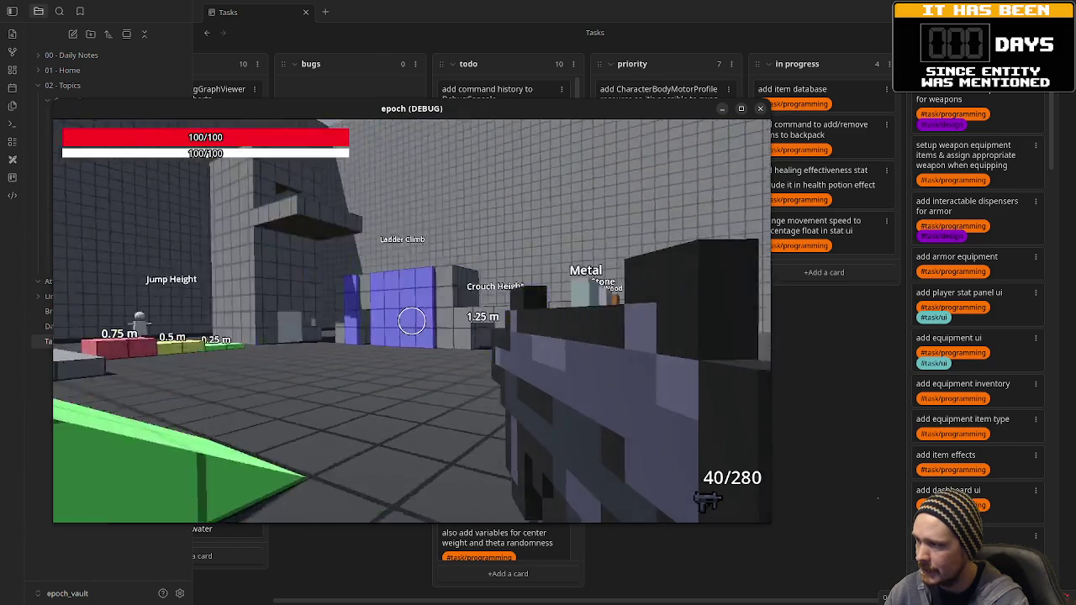
pyautogui.press('space')
pyautogui.press('w')
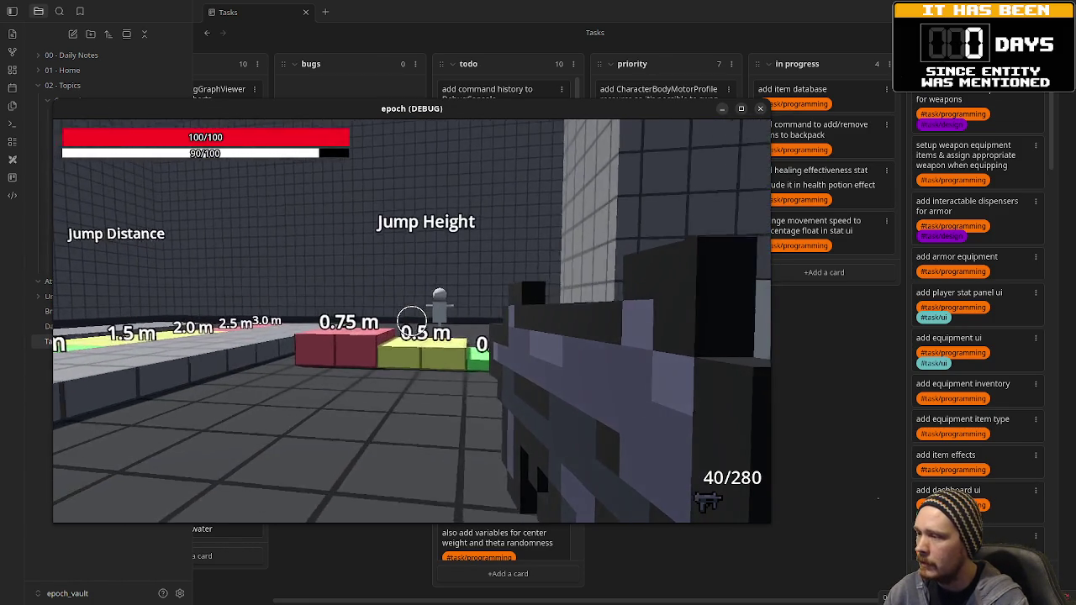
pyautogui.moveTo(411, 322)
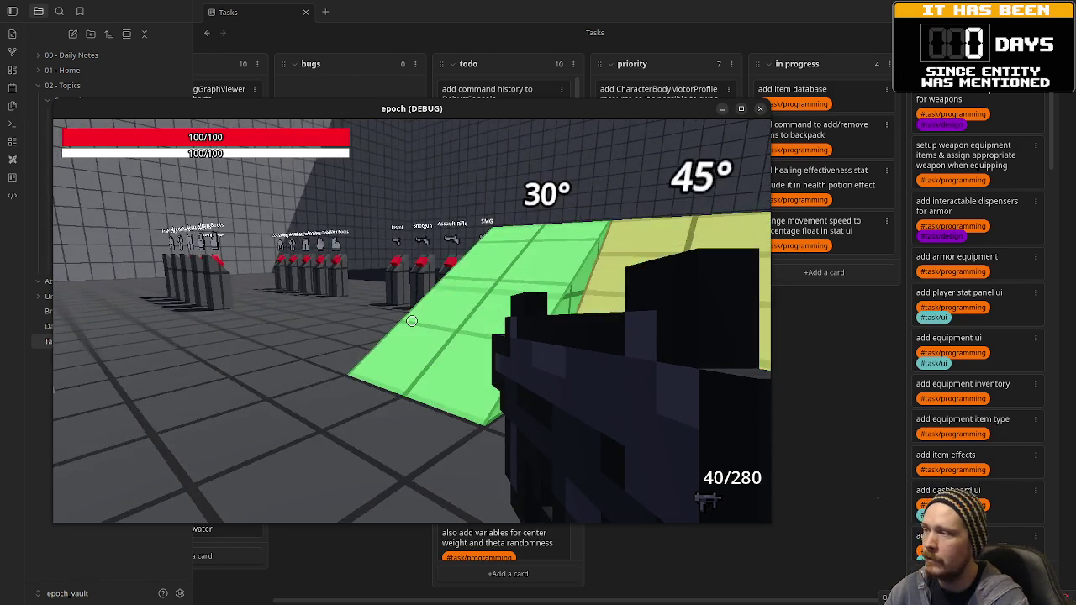
pyautogui.press('a')
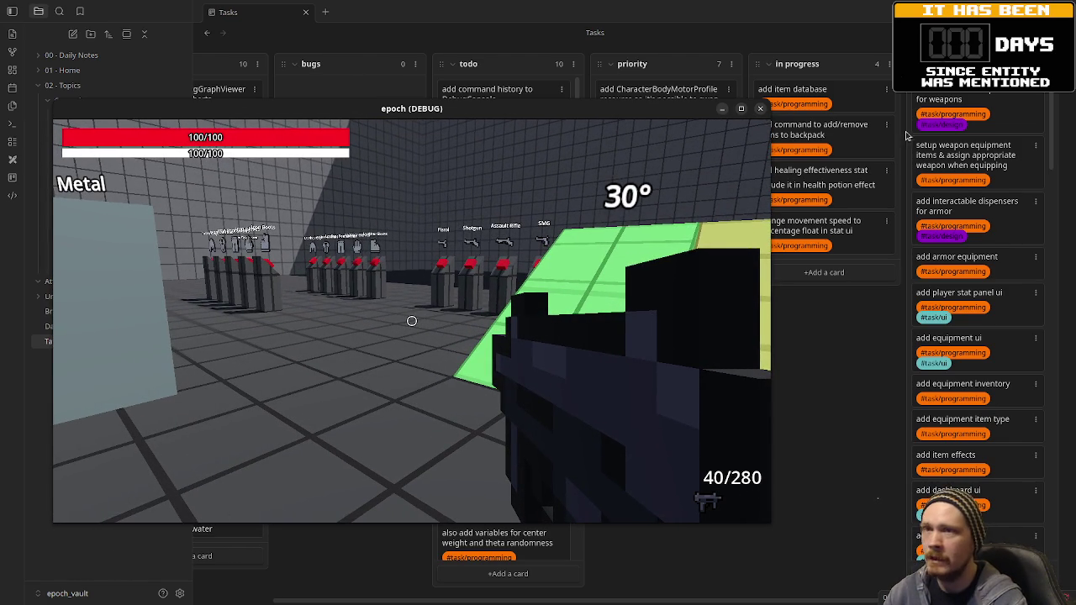
pyautogui.hotkey('alt', 'Tab')
pyautogui.moveTo(611, 117); pyautogui.dragTo(753, 116)
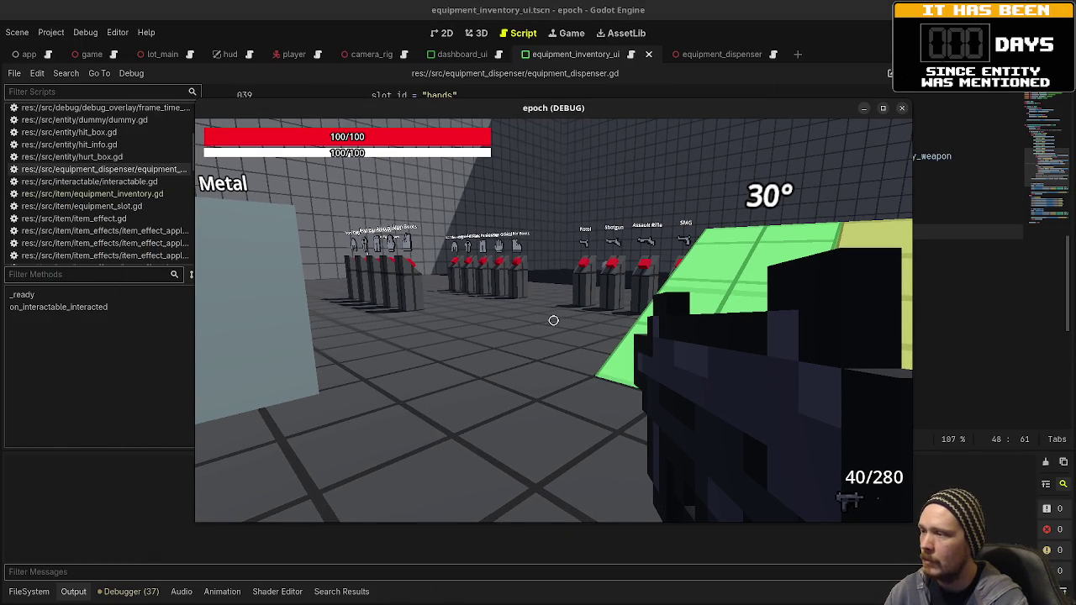
# Take the Assault Rifle from a dispenser (32/224), then move the game window over the task board
pyautogui.press('w')
pyautogui.press('w')
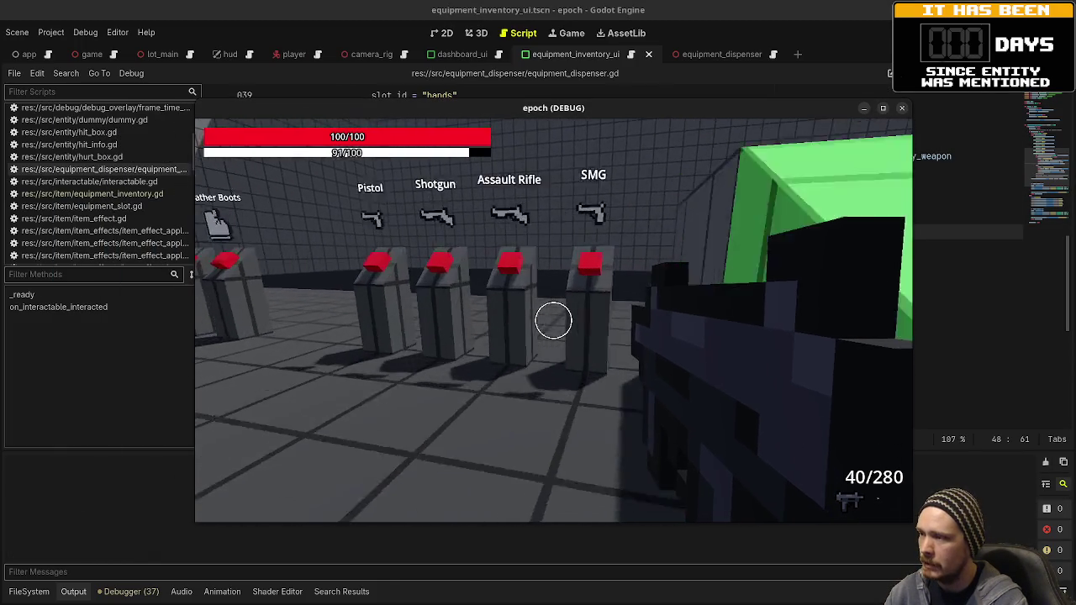
pyautogui.press('e')
pyautogui.press('s')
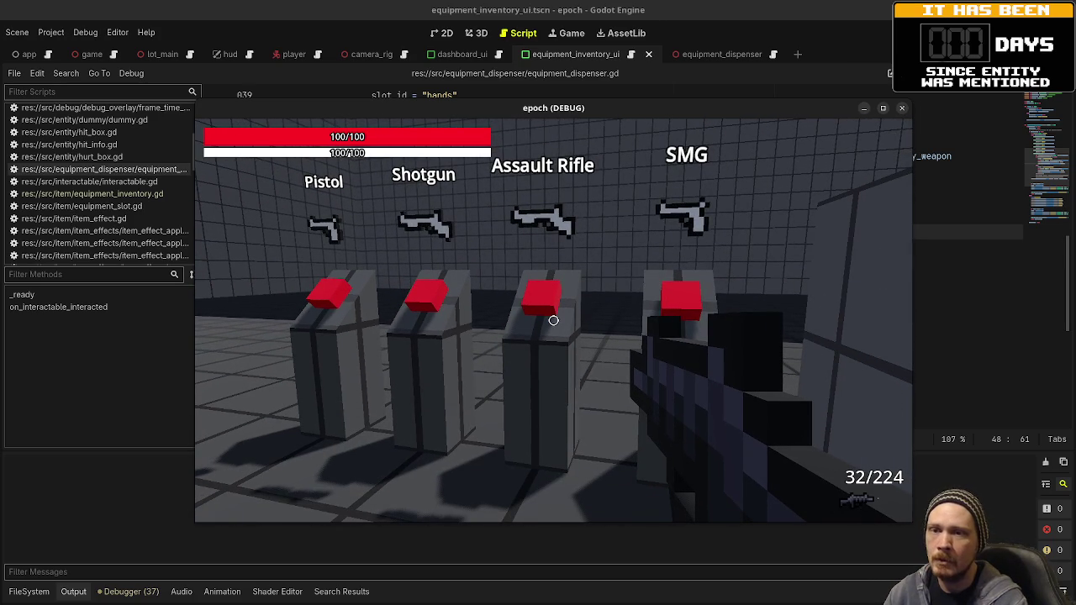
pyautogui.hotkey('alt', 'Tab')
pyautogui.moveTo(775, 116); pyautogui.dragTo(599, 136)
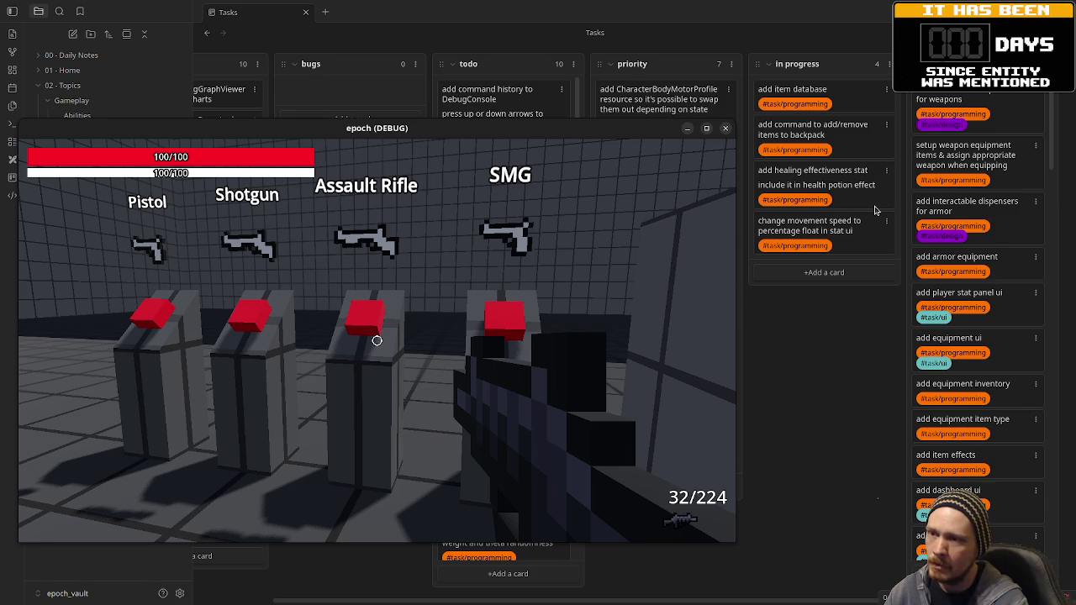
# Fire a shot and show the equipment and stats panels with Tab
pyautogui.click(651, 290)
pyautogui.press('Tab')
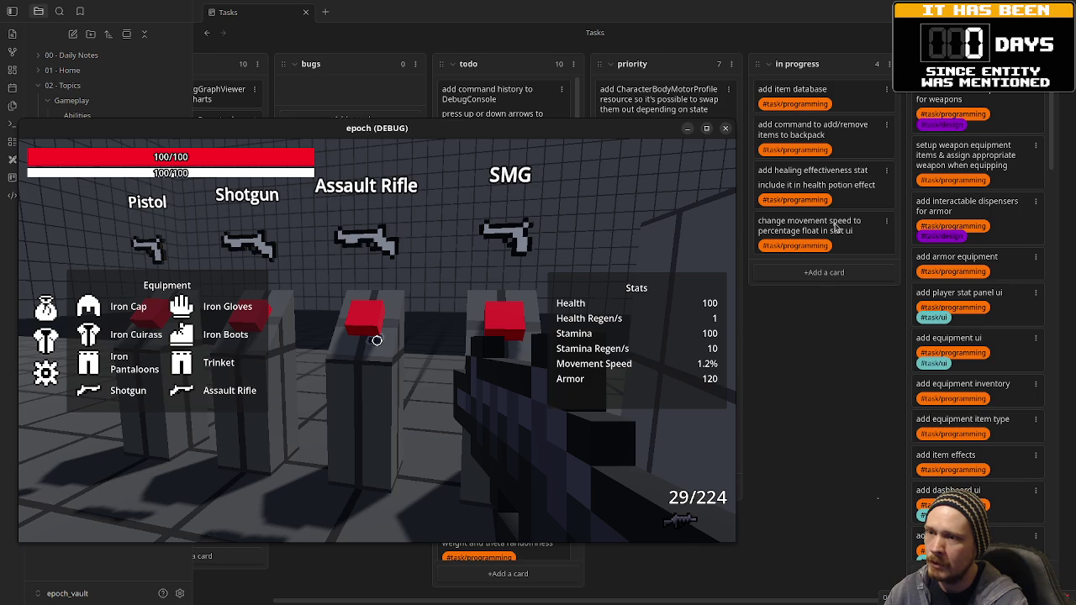
pyautogui.click(847, 187)
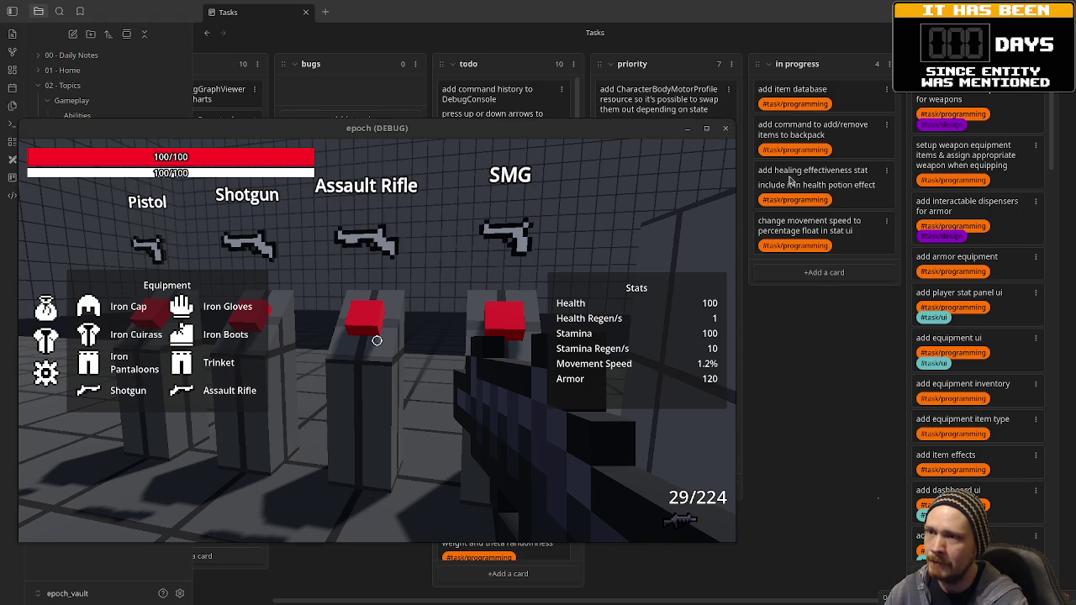
pyautogui.click(445, 278)
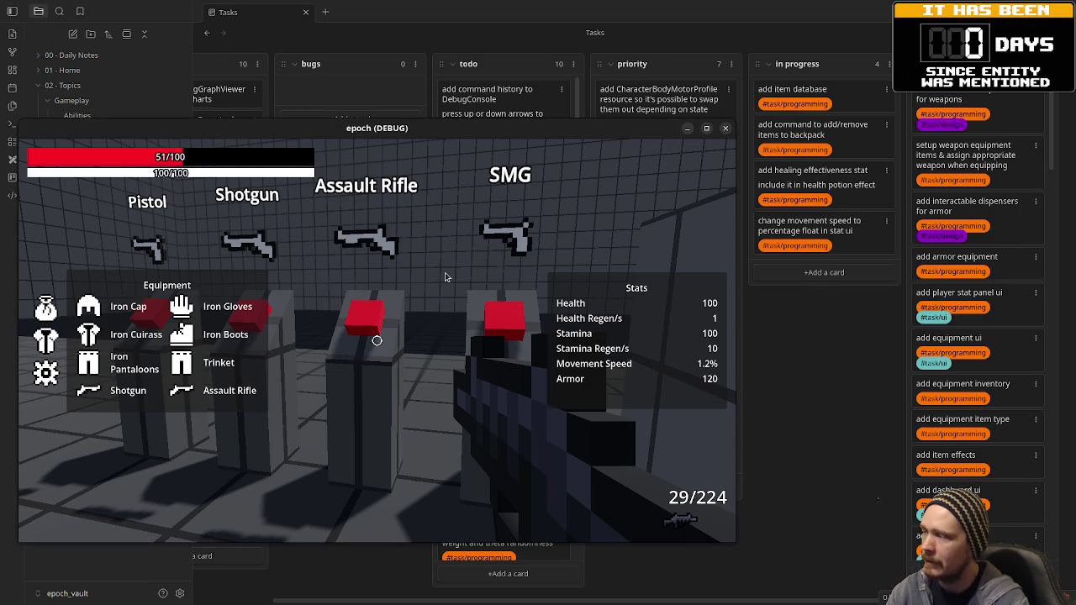
# In the backpack inventory, drink two health potions to restore health to 100/100
pyautogui.click(57, 310)
pyautogui.click(180, 299)
pyautogui.click(180, 299)
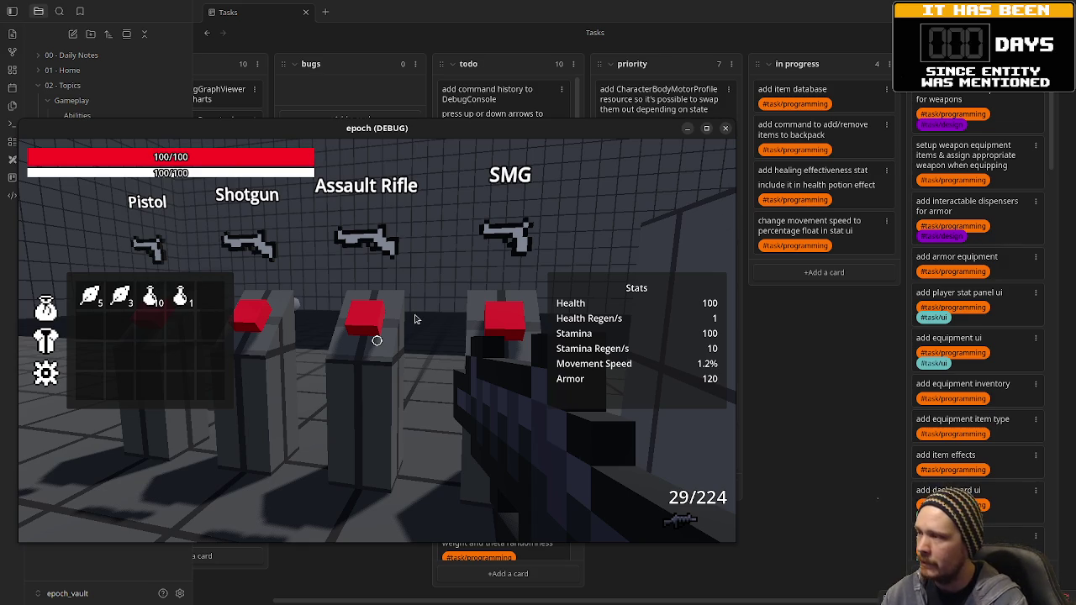
# Nudge the game window right, close the panels, and sprint toward the slope blocks
pyautogui.moveTo(664, 134); pyautogui.dragTo(710, 139)
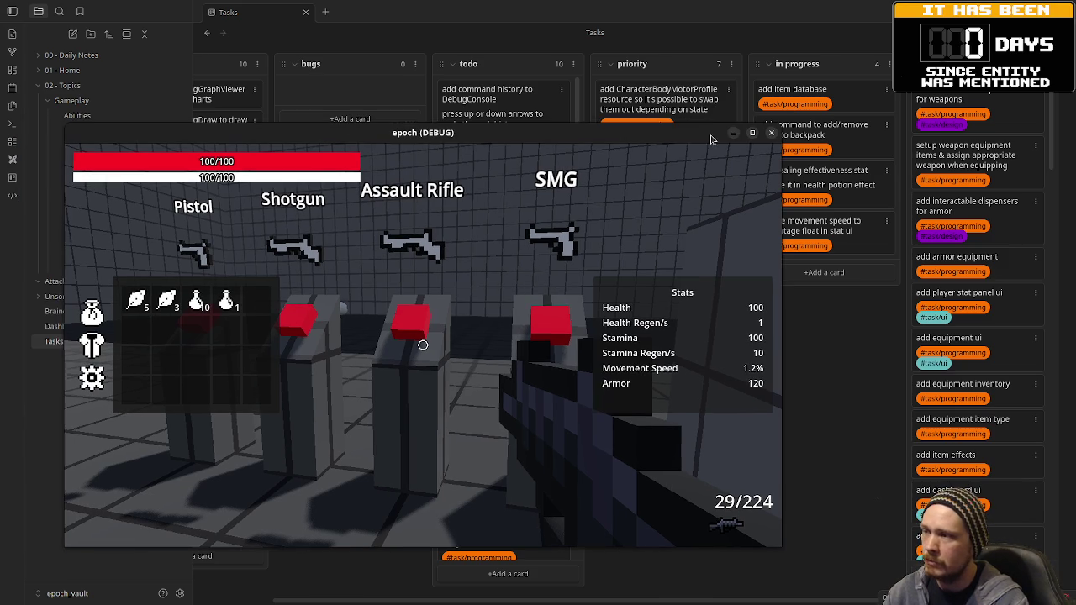
pyautogui.press('Tab')
pyautogui.hotkey('shift', 'w')
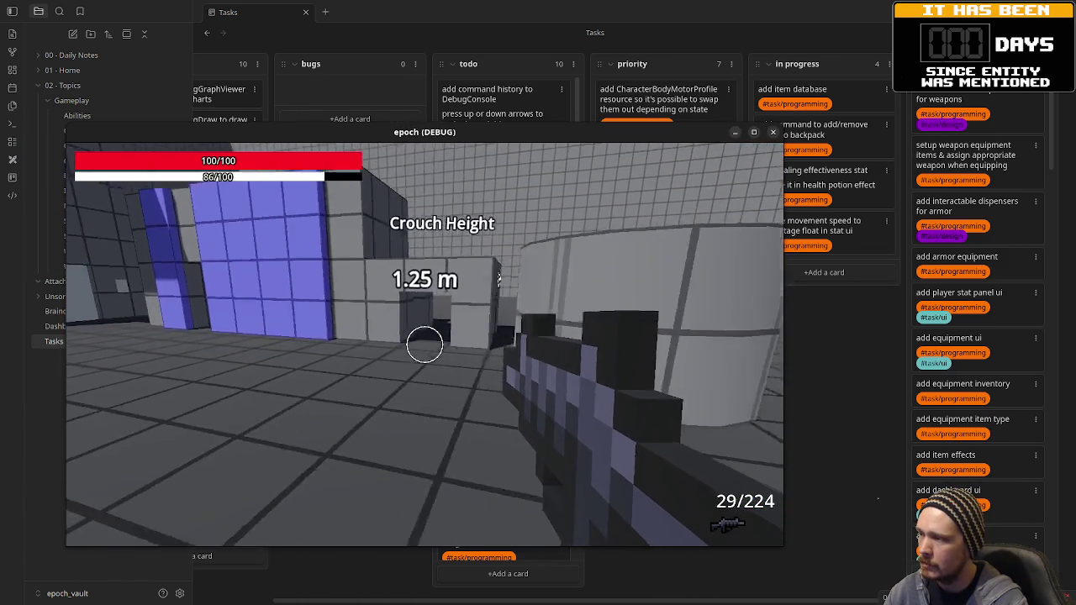
pyautogui.hotkey('shift', 'w')
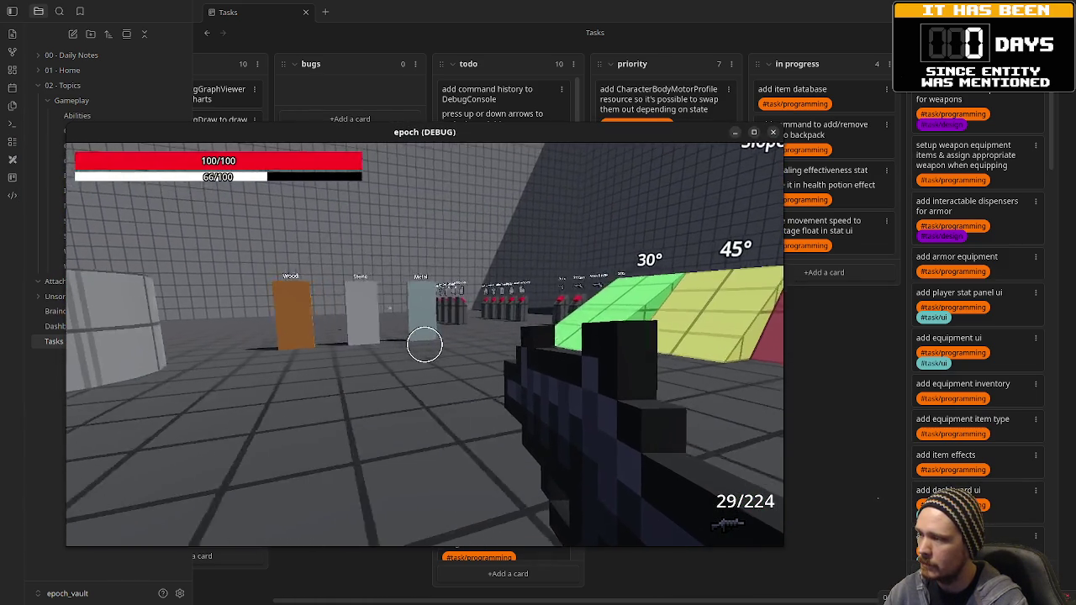
pyautogui.hotkey('shift', 'w')
# Run past the weapon and leather armor dispensers to face the Metal, Stone and Wood doors
pyautogui.press('w')
pyautogui.hotkey('shift', 'w')
pyautogui.press('w')
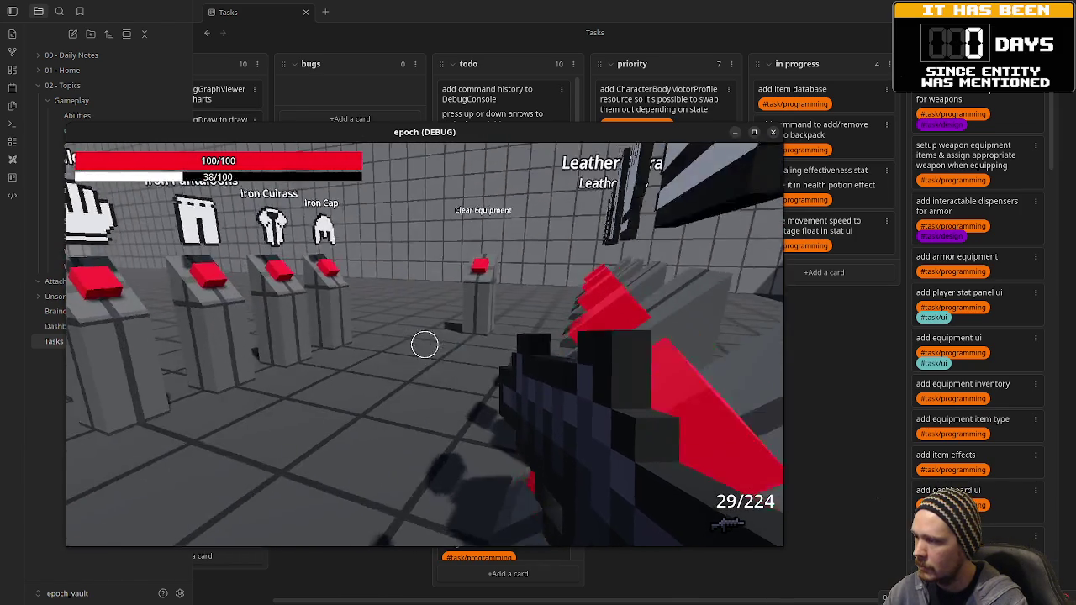
pyautogui.hotkey('shift', 'w')
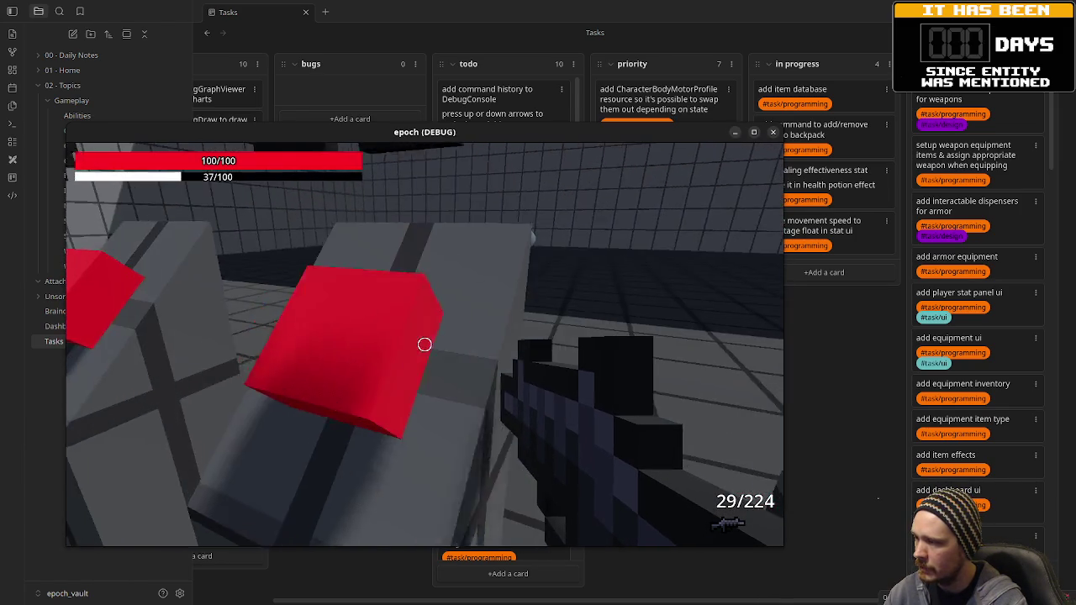
pyautogui.hotkey('shift', 'w')
pyautogui.hotkey('shift', 'w')
pyautogui.press('w')
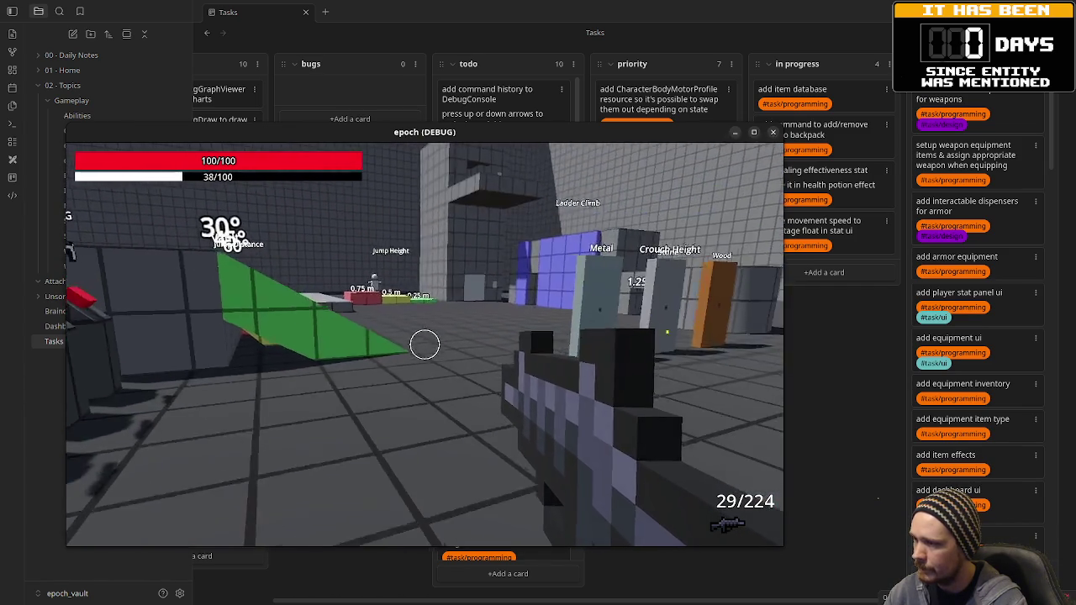
pyautogui.press('w')
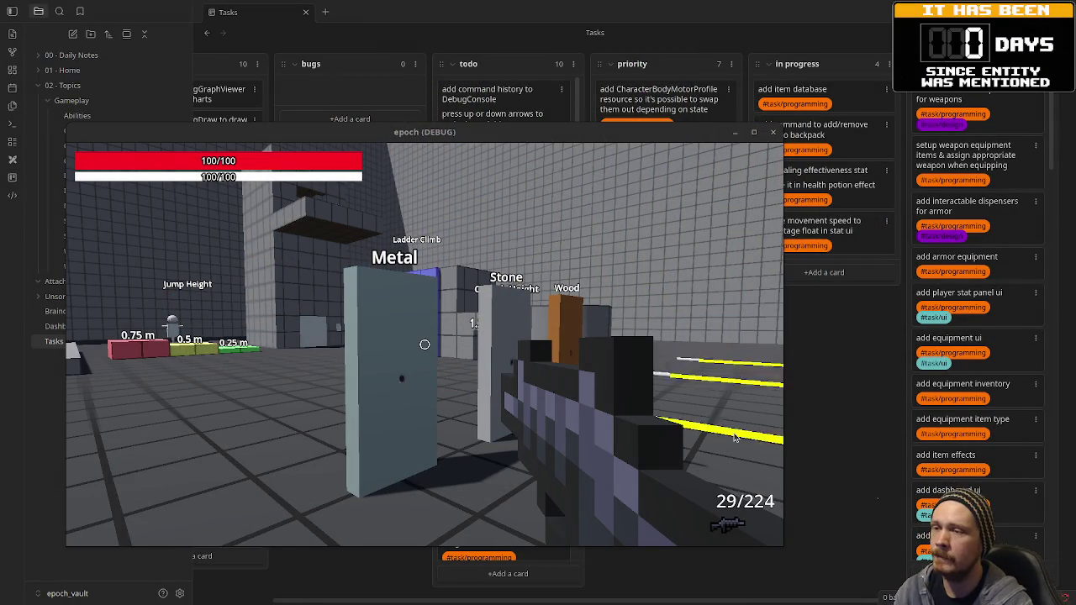
# Move the game window further right, recapture the mouse, and walk to the Clear Equipment dispenser
pyautogui.moveTo(651, 149)
pyautogui.mouseDown()
pyautogui.moveTo(761, 154)
pyautogui.moveTo(740, 160)
pyautogui.mouseUp()
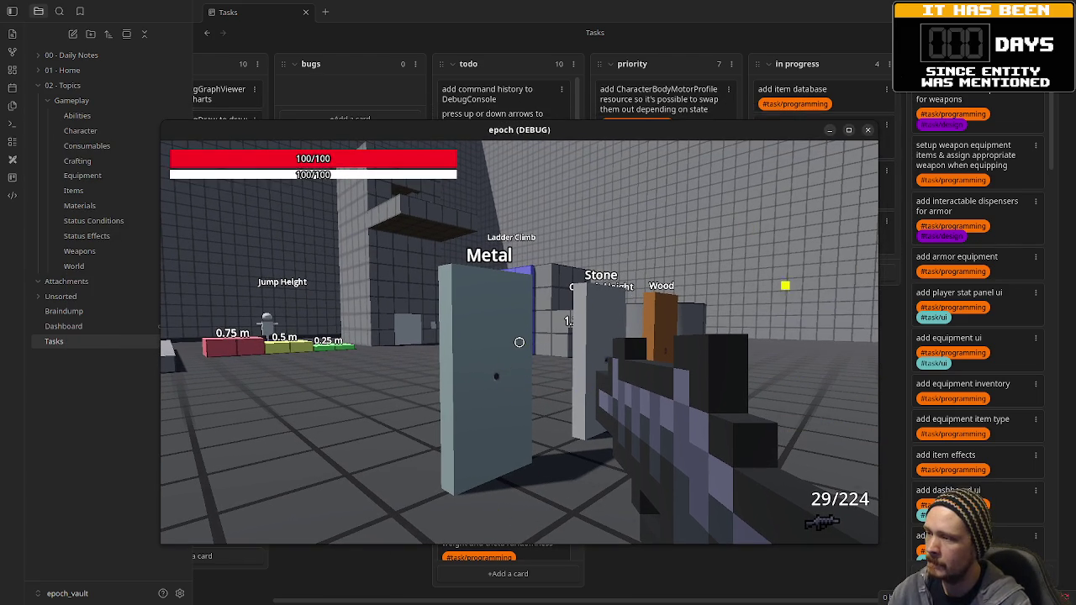
pyautogui.click(614, 317)
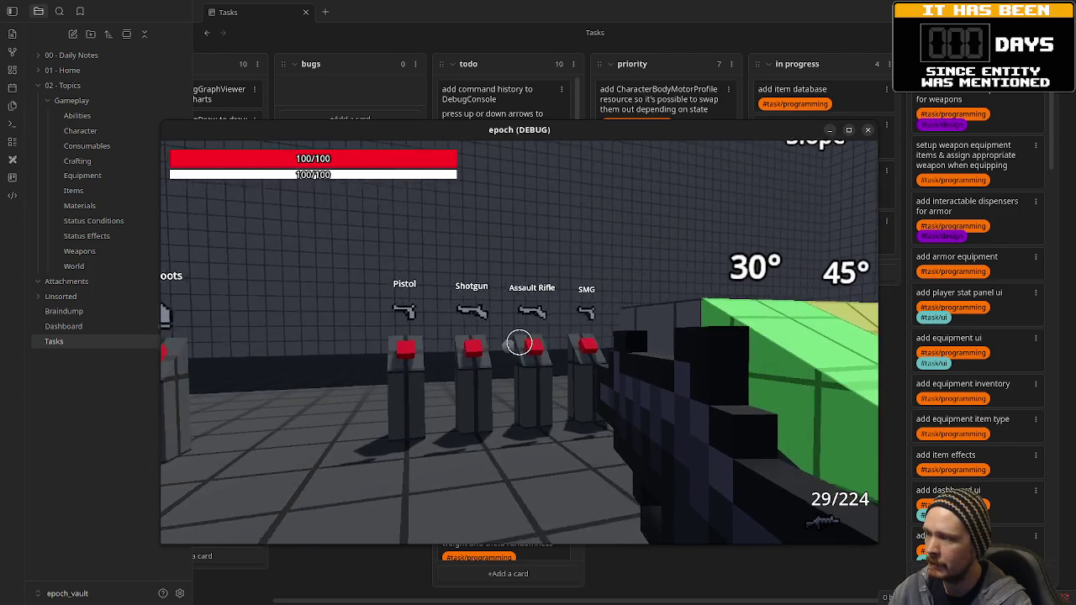
pyautogui.press('w')
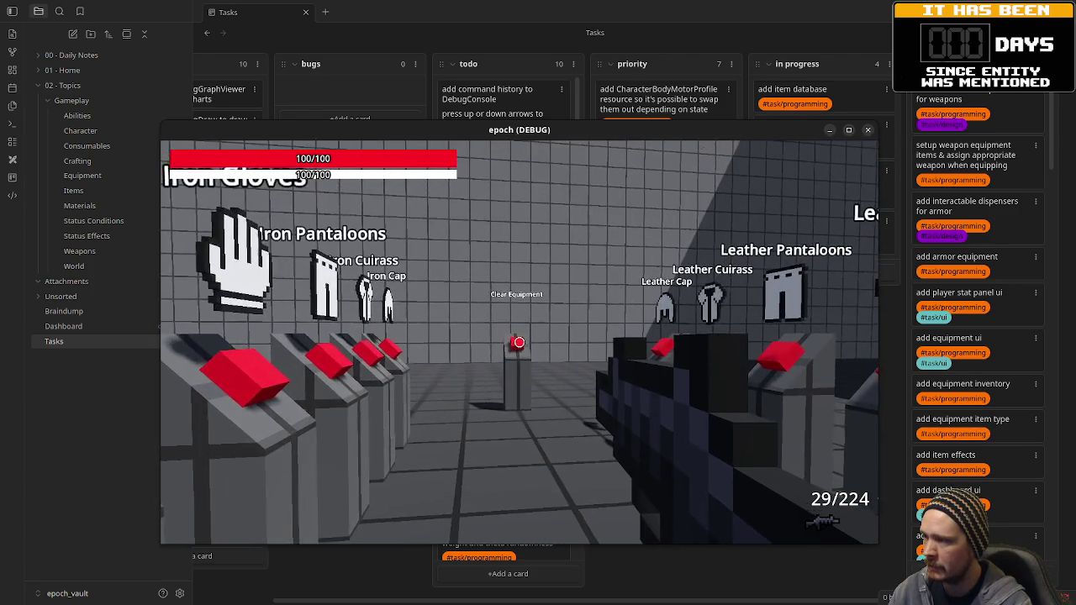
pyautogui.press('s')
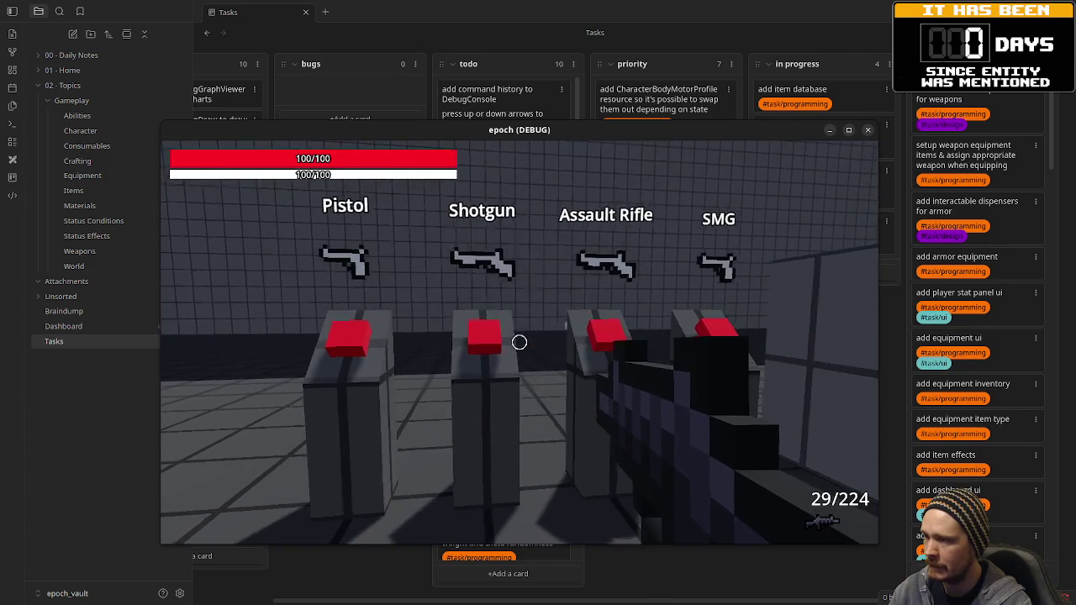
pyautogui.press('w')
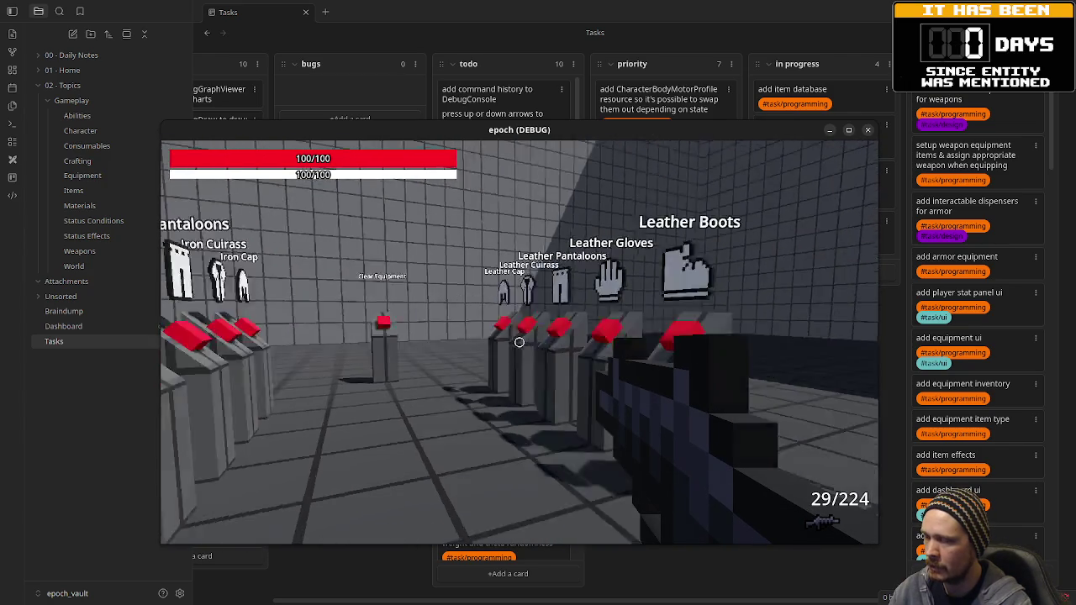
# Pace in front of the four weapon dispensers, then head right toward the wall and green ramp
pyautogui.press('d')
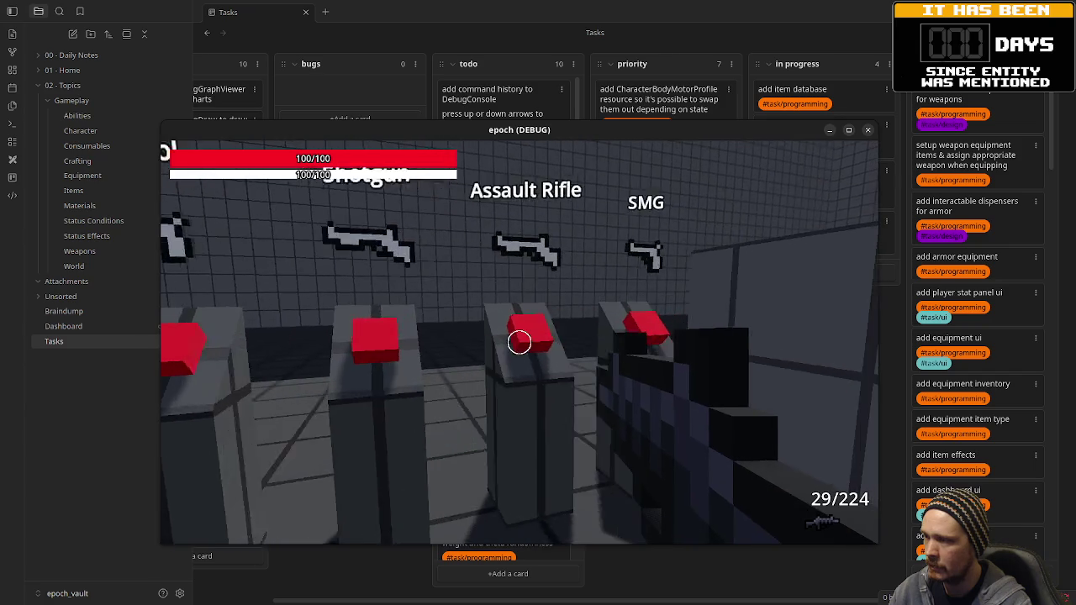
pyautogui.press('s')
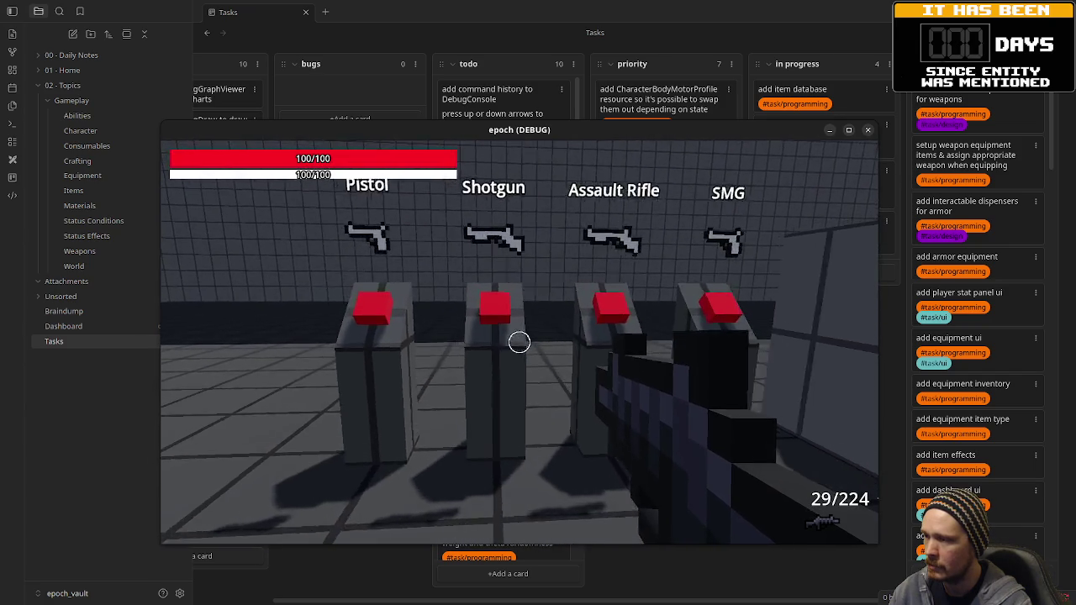
pyautogui.press('w')
pyautogui.press('s')
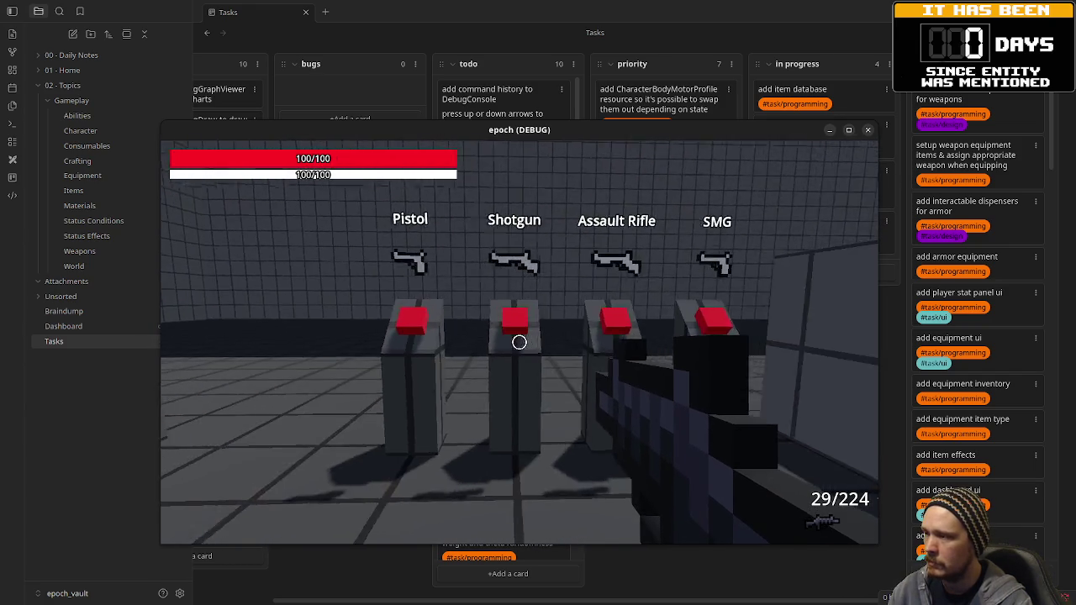
pyautogui.press('w')
pyautogui.press('s')
pyautogui.press('d')
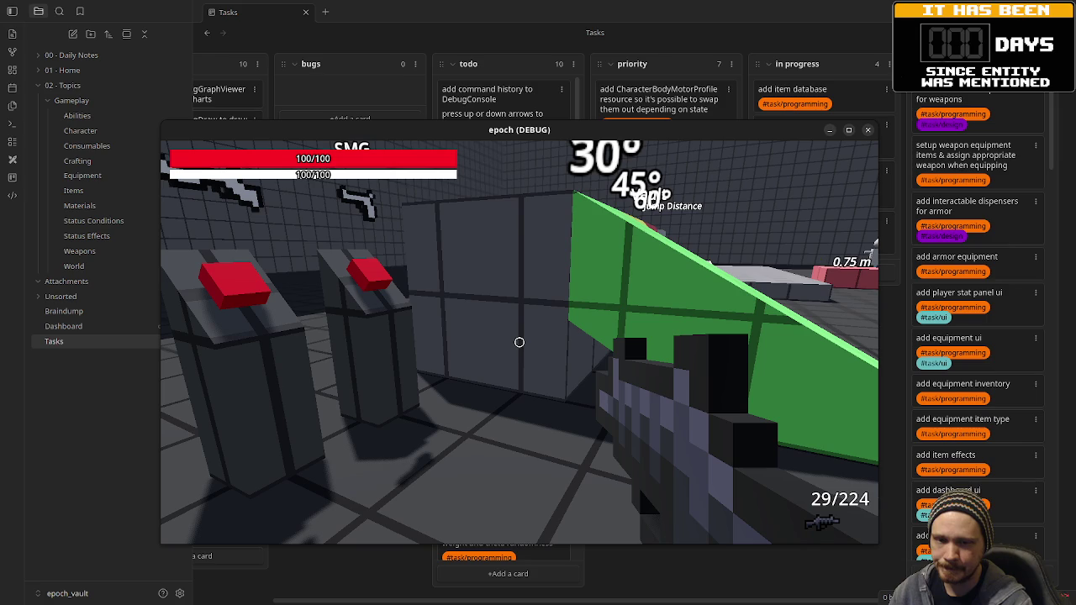
pyautogui.press('s')
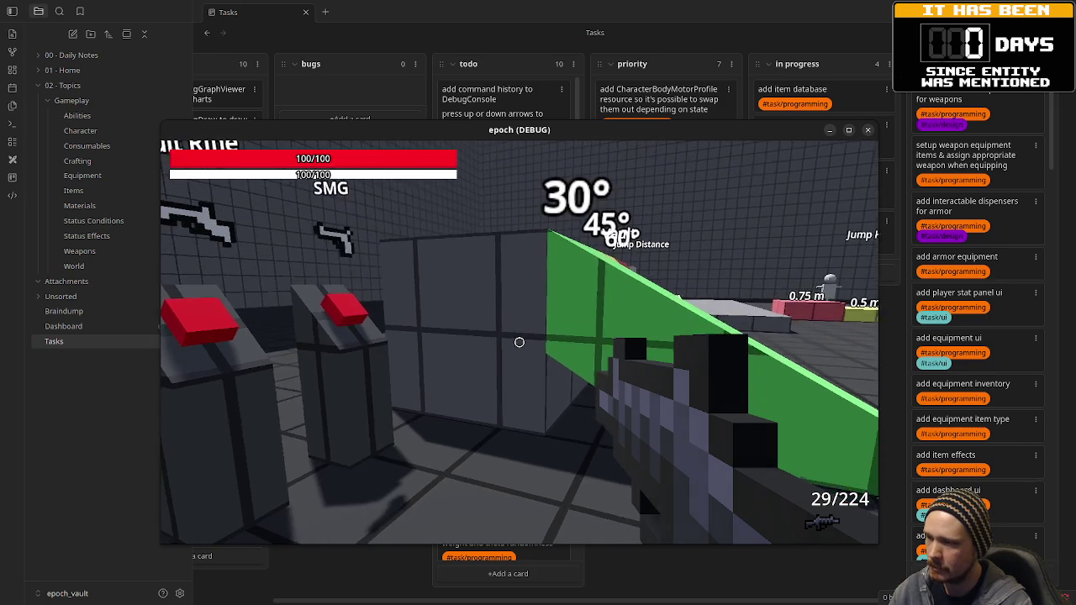
pyautogui.moveTo(520, 343)
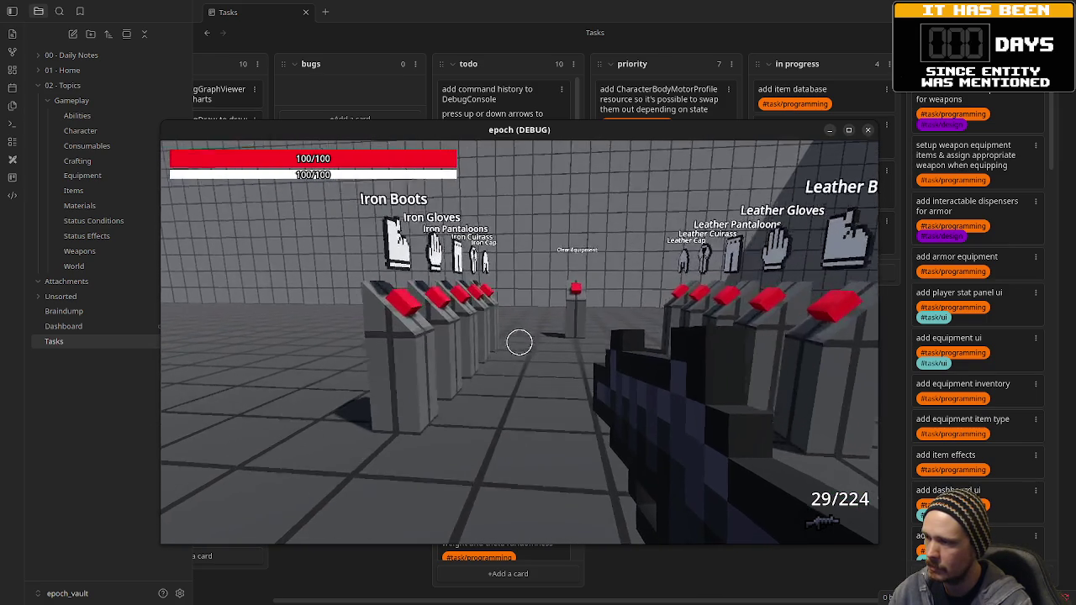
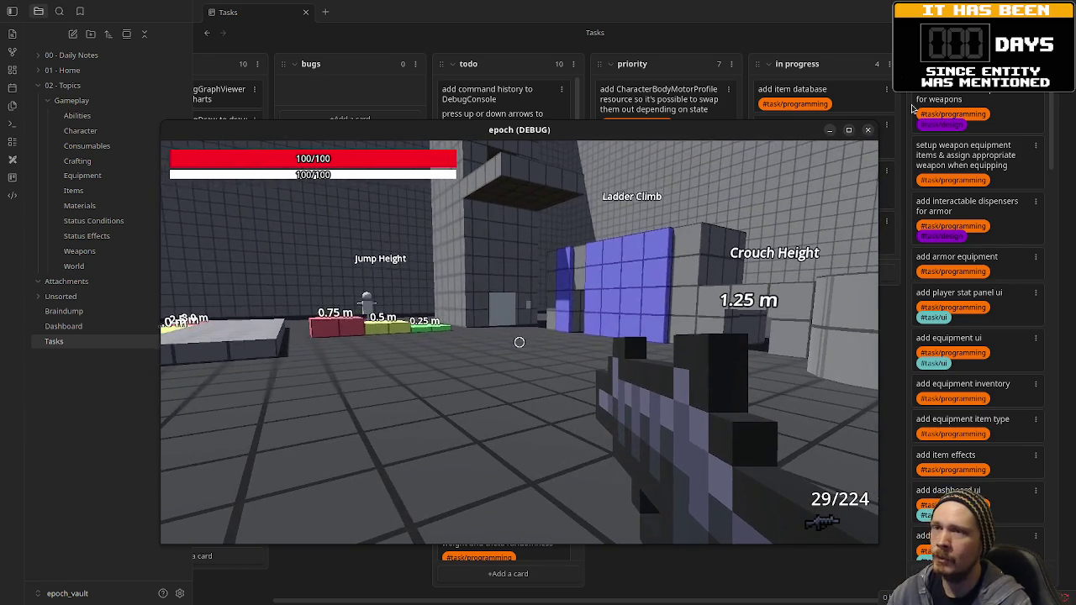
# Close the game and delete the commented-out weapon lines 054–056 in equipment_dispenser.gd
pyautogui.click(869, 132)
pyautogui.hotkey('alt', 'Tab')
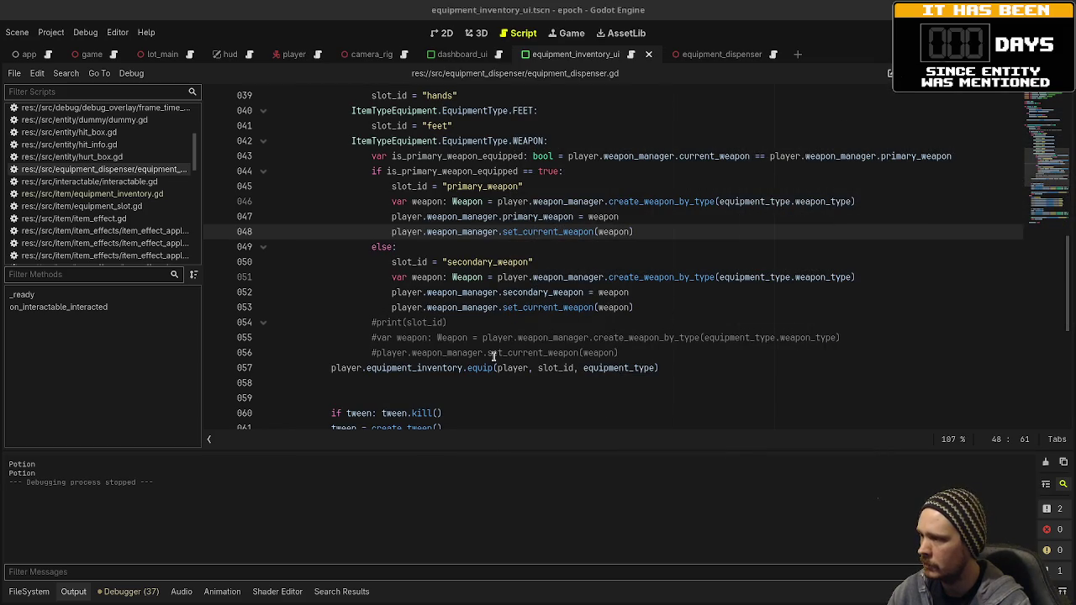
pyautogui.click(637, 353)
pyautogui.moveTo(674, 301); pyautogui.dragTo(672, 304)
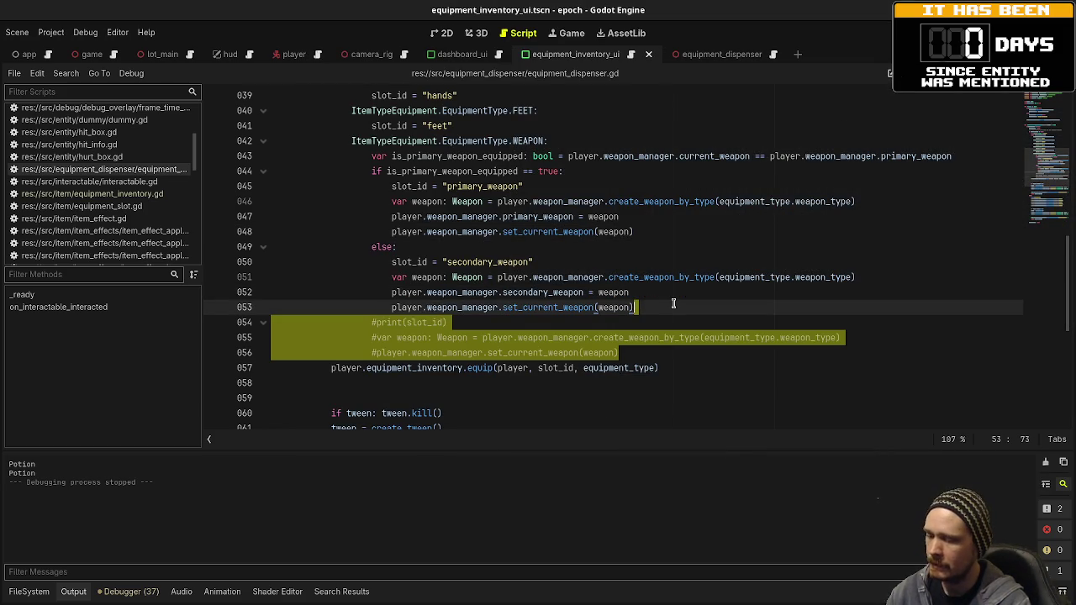
pyautogui.press('Delete')
# Remove the print("uhghghgh") debug line and save equipment_dispenser.gd
pyautogui.scroll(3, 619, 338)
pyautogui.scroll(3, 614, 332)
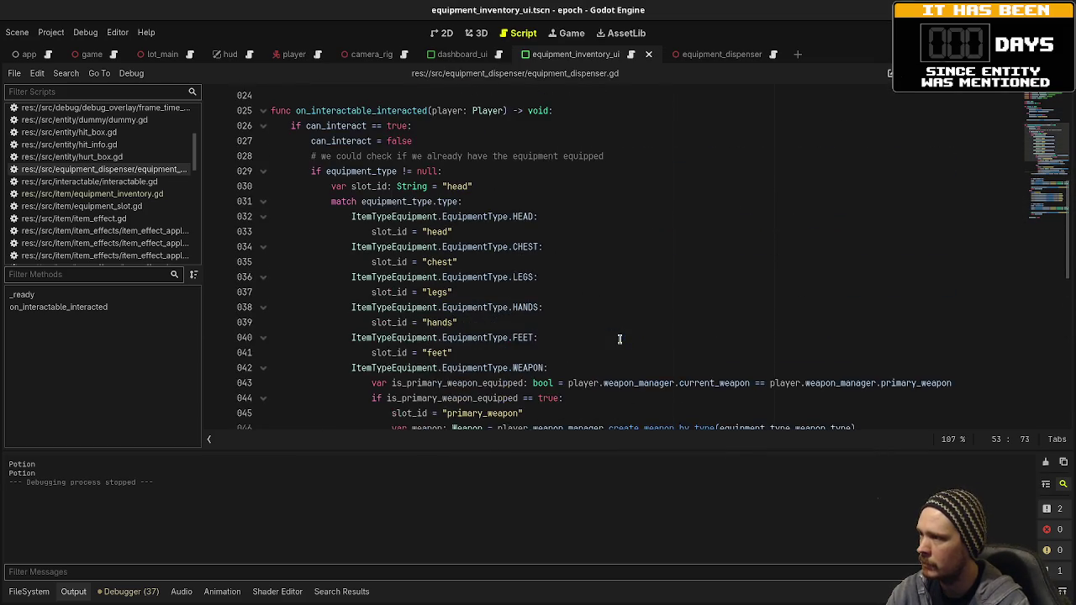
pyautogui.scroll(-10, 601, 315)
pyautogui.scroll(-3, 591, 300)
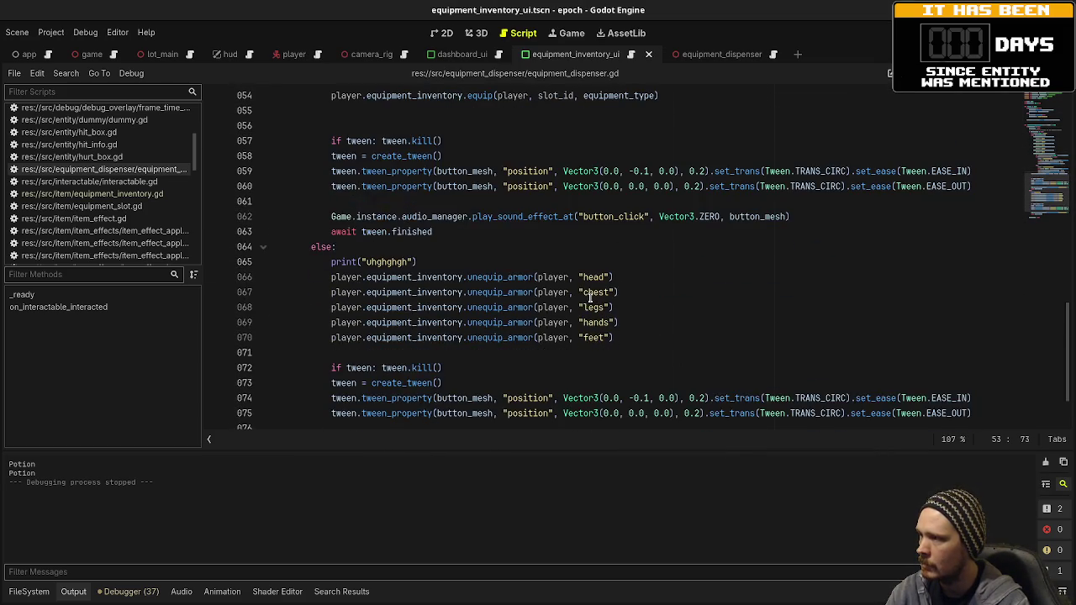
pyautogui.click(427, 178)
pyautogui.hotkey('ctrl', 'shift', 'k')
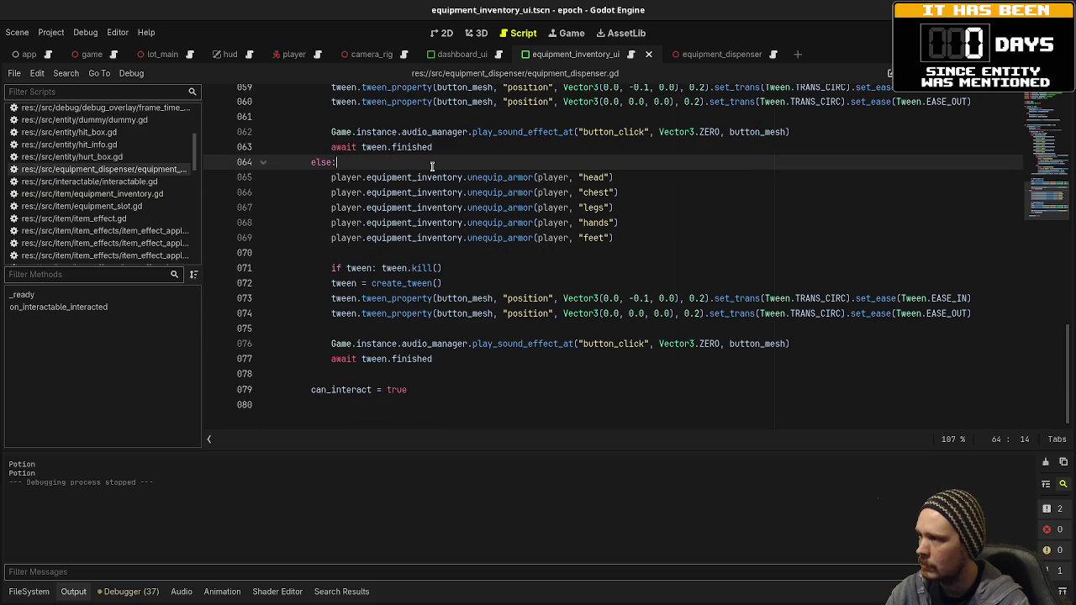
pyautogui.scroll(4, 377, 305)
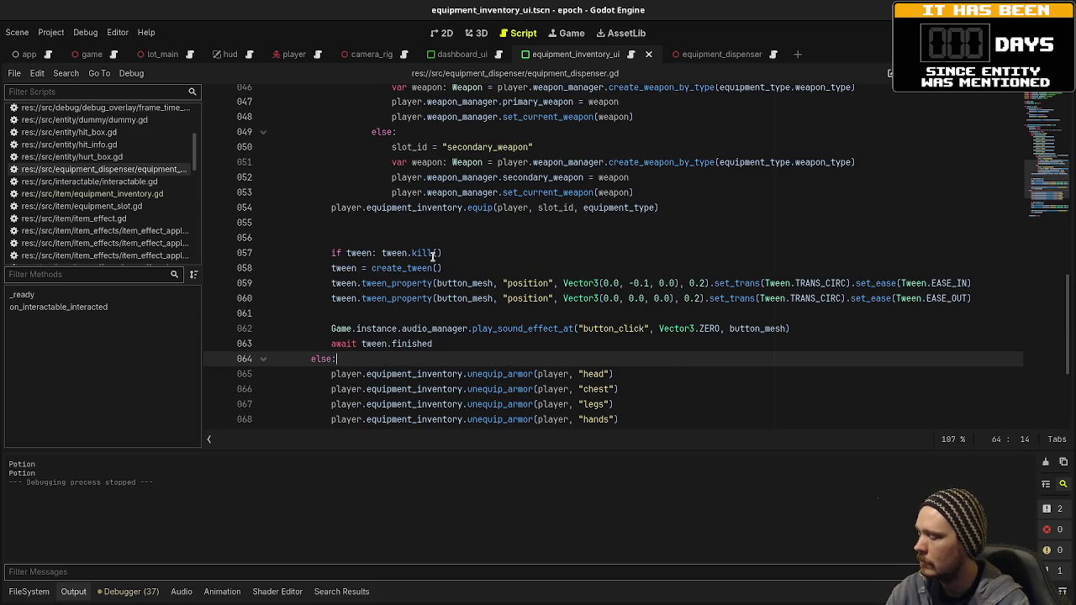
pyautogui.hotkey('ctrl', 's')
pyautogui.scroll(5, 91, 229)
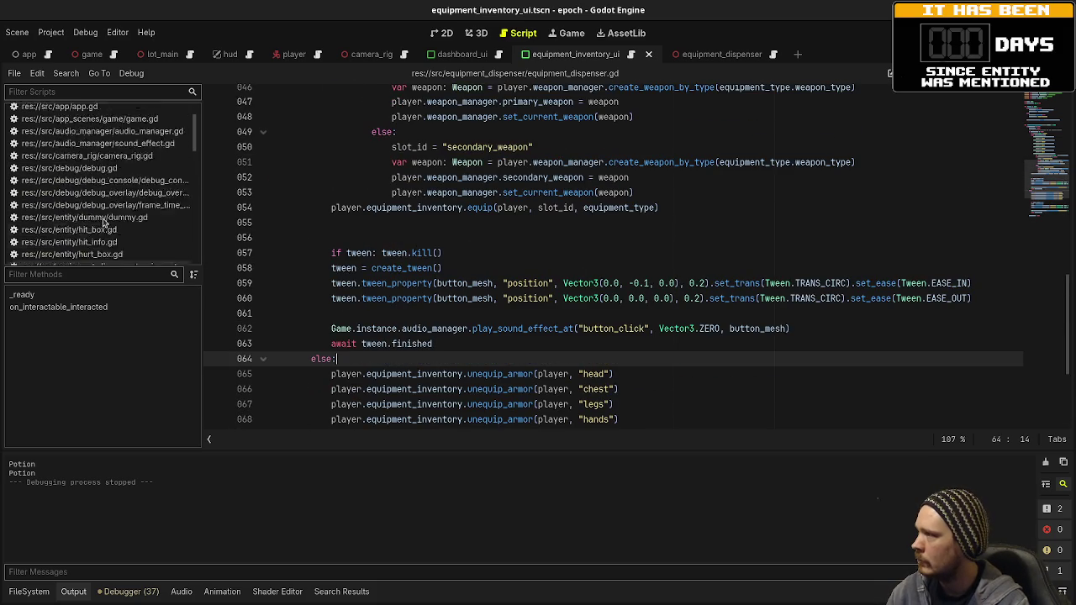
pyautogui.scroll(-10, 103, 223)
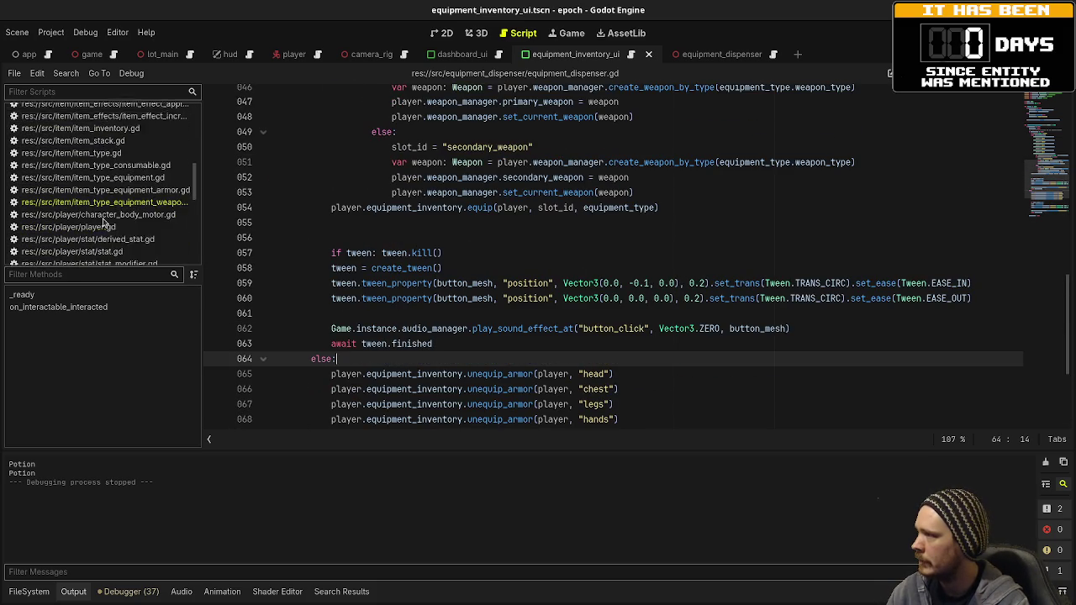
# In player.gd, delete the commented-out equip and debug lines 132–135 under the interact check
pyautogui.click(108, 130)
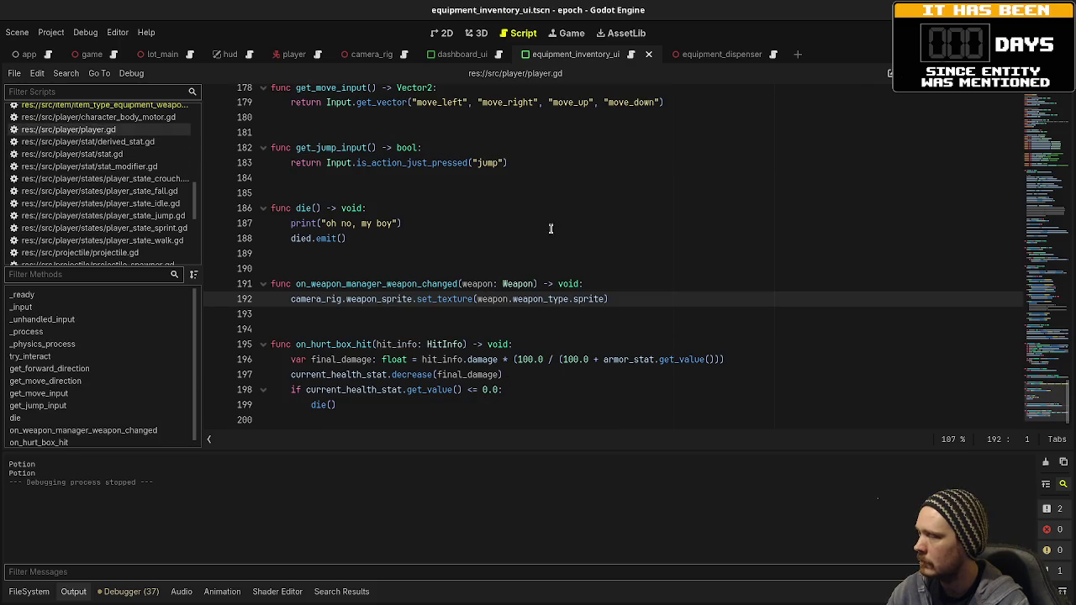
pyautogui.scroll(3, 491, 257)
pyautogui.scroll(15, 490, 256)
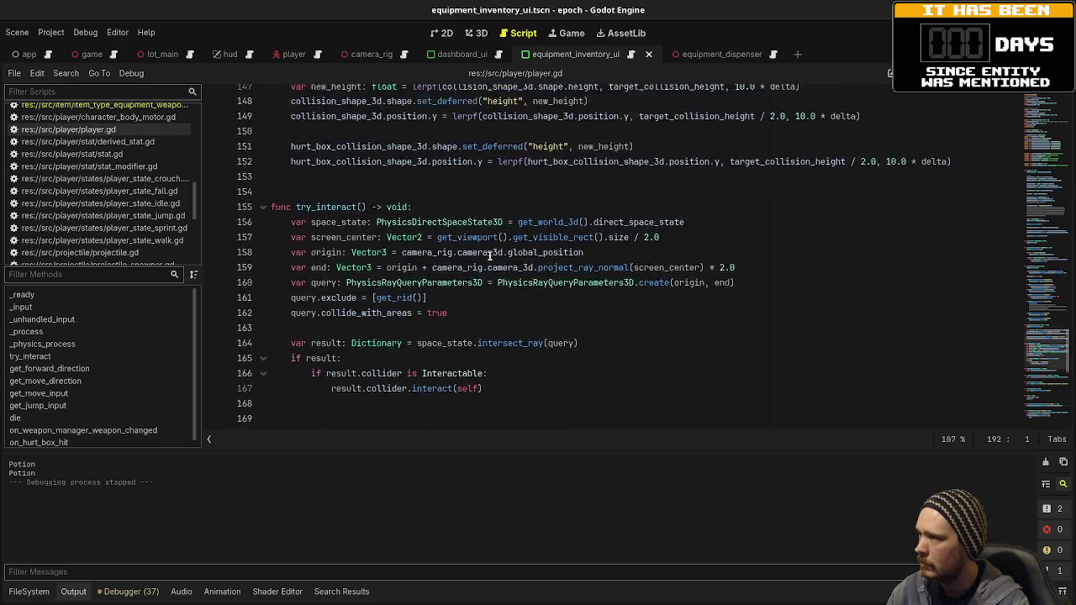
pyautogui.scroll(2, 493, 270)
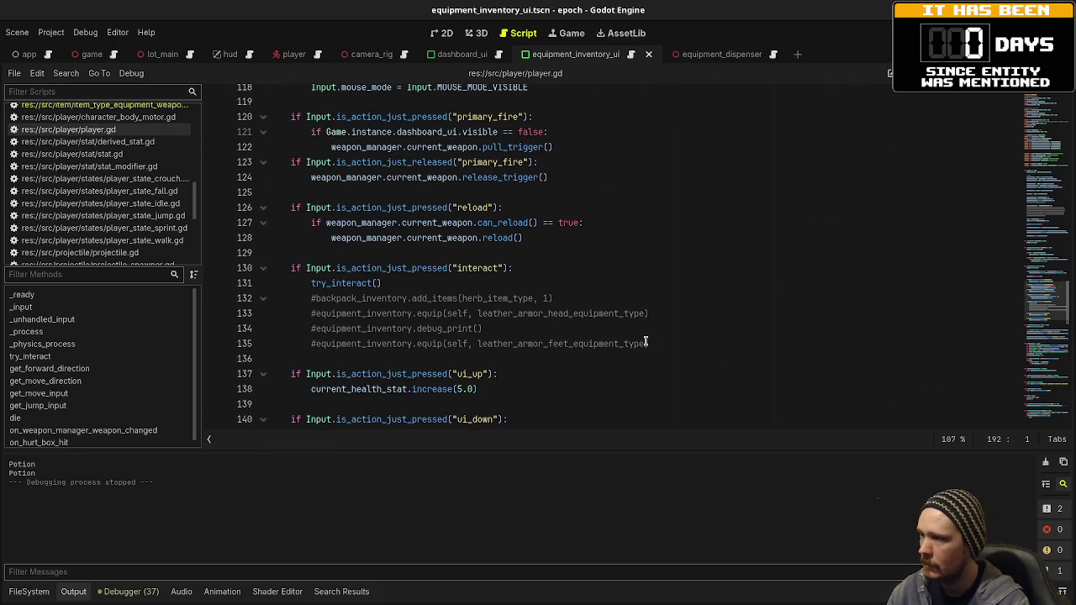
pyautogui.moveTo(664, 344); pyautogui.dragTo(672, 281)
pyautogui.press('BackSpace')
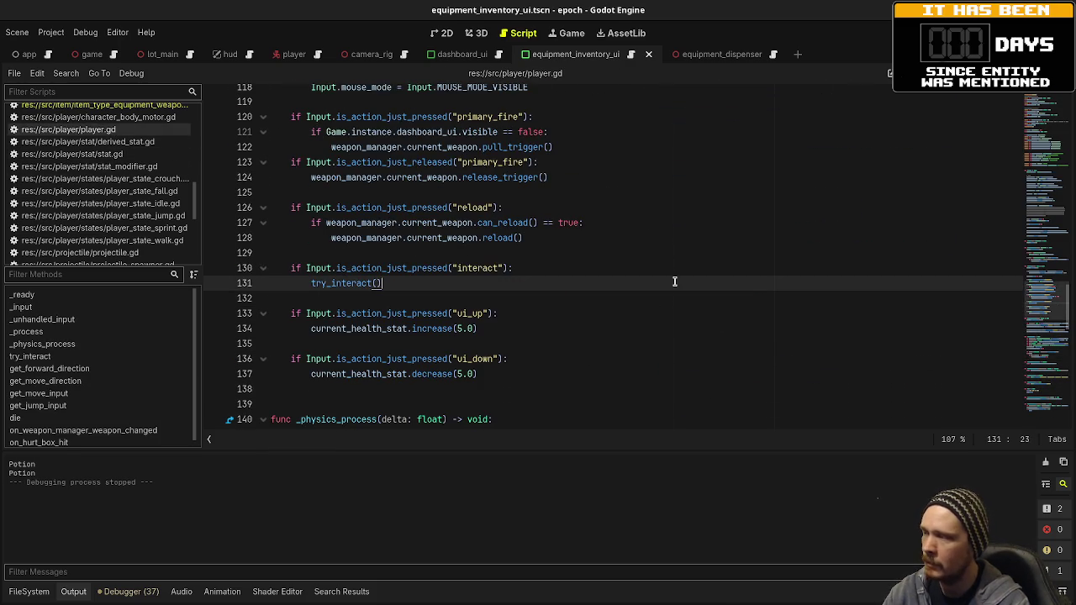
# Review the rest of player.gd, then bring up weapon_manager.gd
pyautogui.scroll(9, 548, 321)
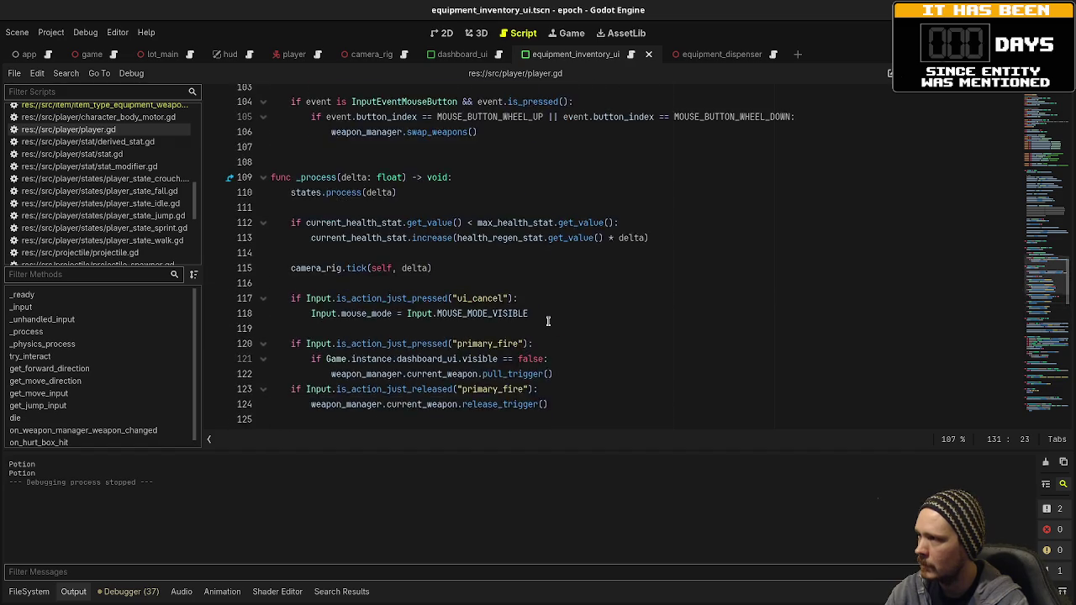
pyautogui.scroll(8, 548, 321)
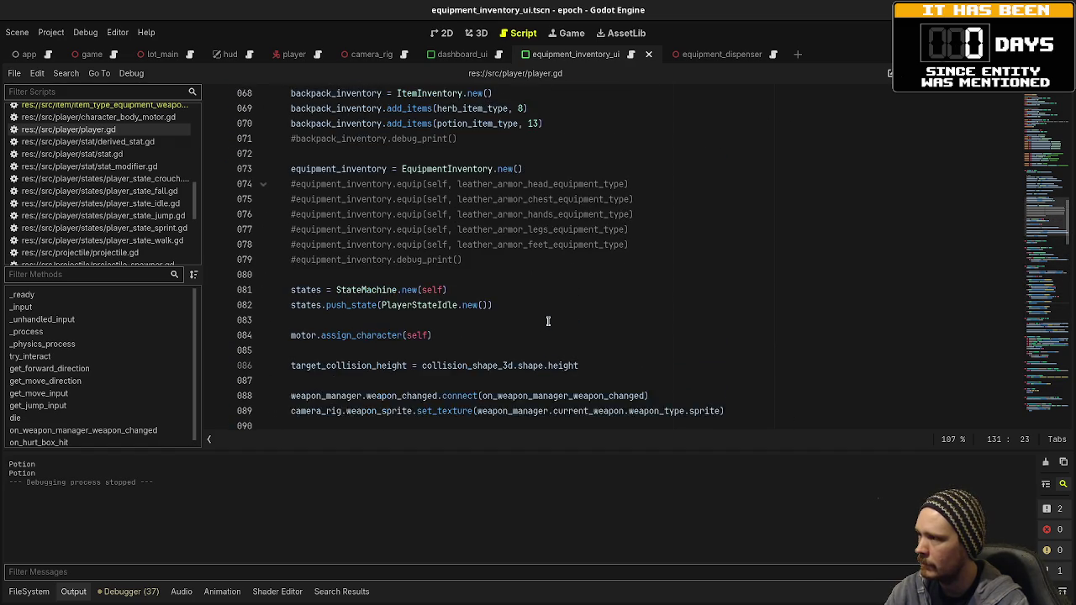
pyautogui.scroll(4, 548, 321)
pyautogui.scroll(-8, 549, 322)
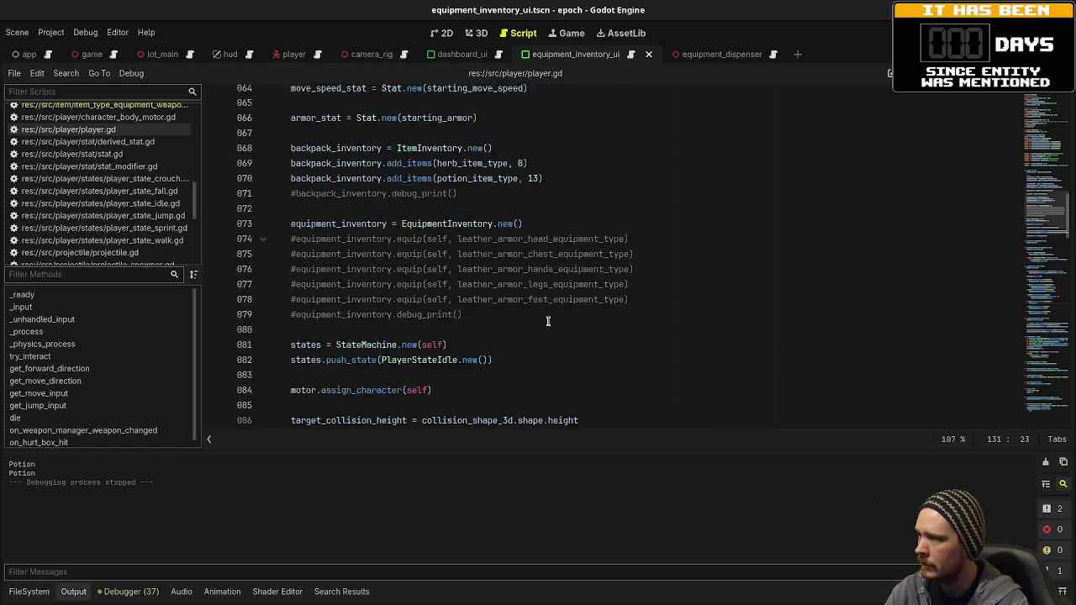
pyautogui.scroll(3, 548, 322)
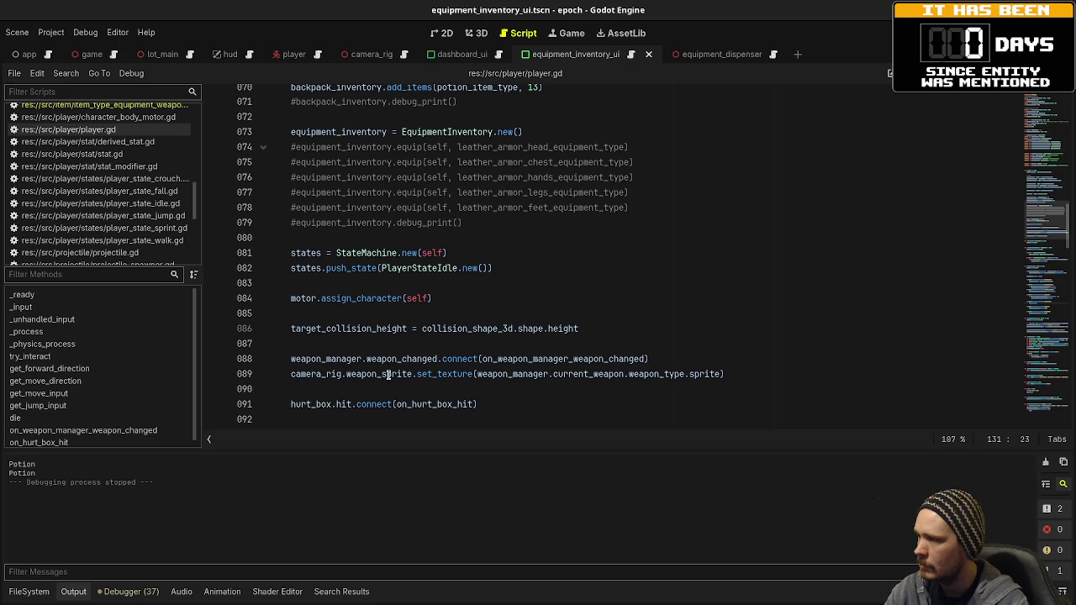
pyautogui.scroll(2, 389, 370)
pyautogui.scroll(4, 389, 370)
pyautogui.scroll(3, 391, 368)
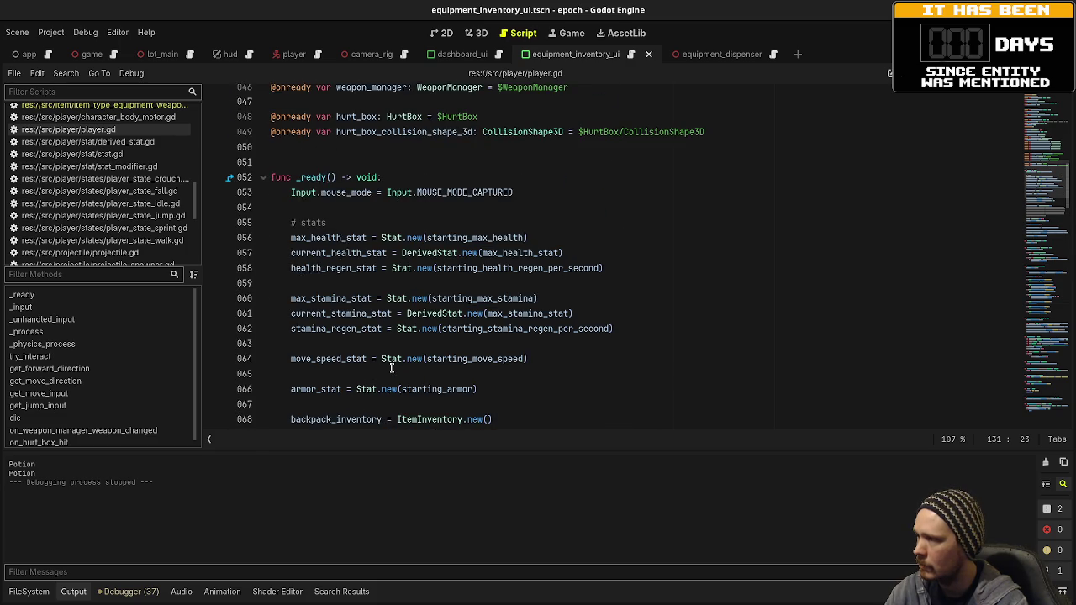
pyautogui.scroll(-2, 166, 185)
pyautogui.scroll(-6, 167, 185)
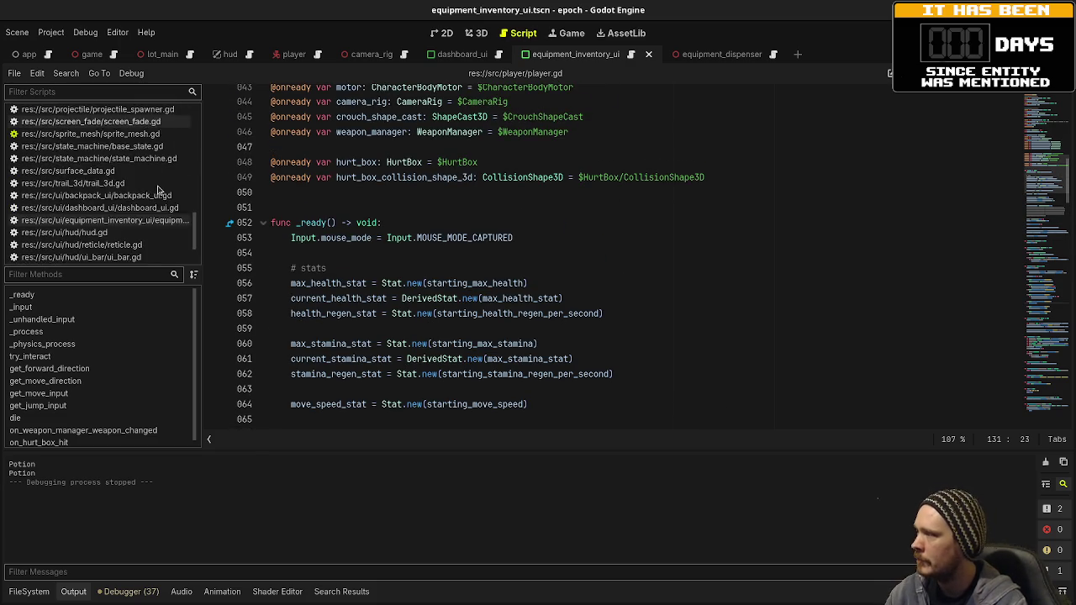
pyautogui.click(130, 243)
# Comment out weapon_manager.gd's entire _ready function (lines 020–035) and save
pyautogui.scroll(-4, 424, 269)
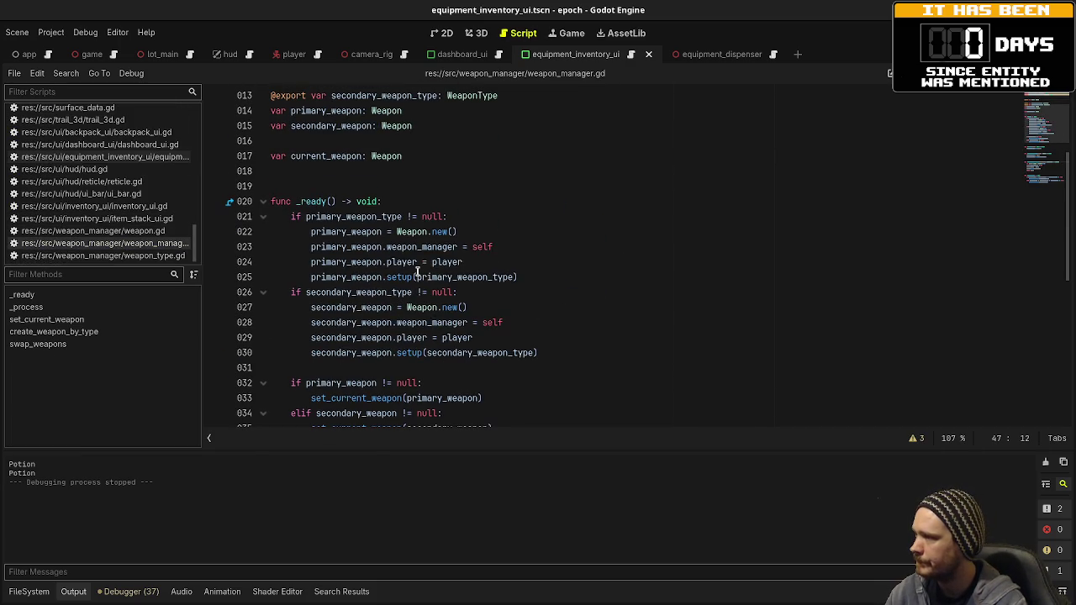
pyautogui.scroll(-1, 361, 336)
pyautogui.moveTo(381, 382); pyautogui.dragTo(272, 160)
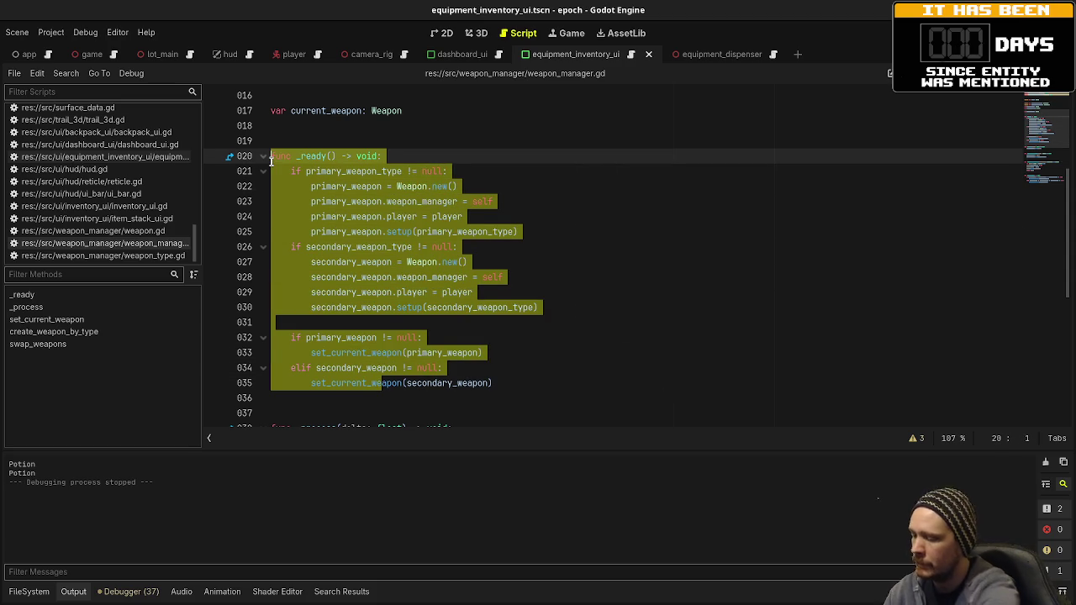
pyautogui.hotkey('ctrl', 'k')
pyautogui.hotkey('ctrl', 's')
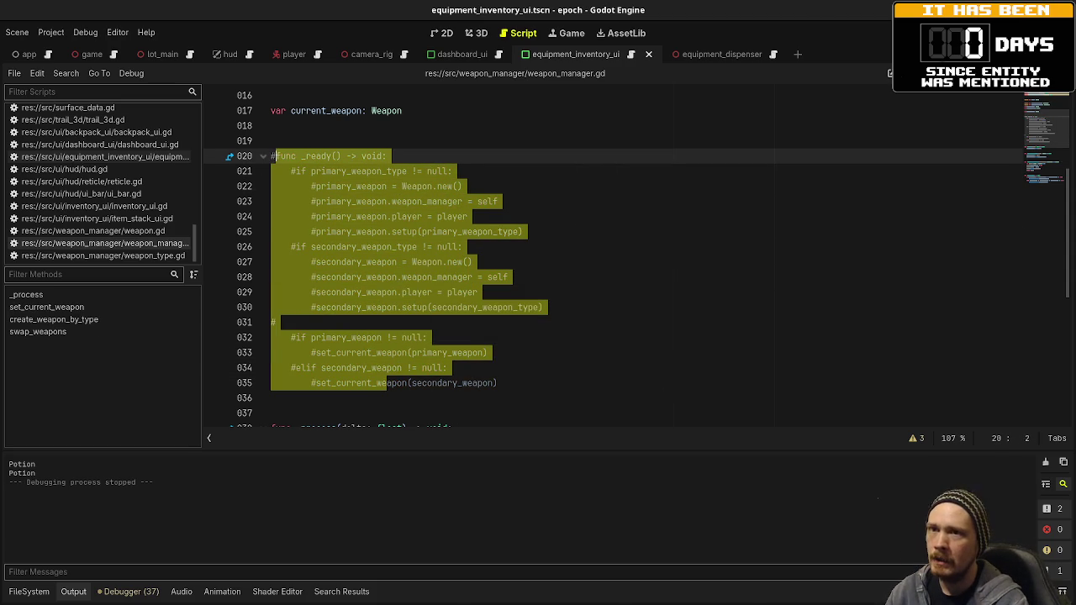
# Exit distraction-free mode so the scene tree and inspector docks show again
pyautogui.hotkey('ctrl', 'shift', 'F11')
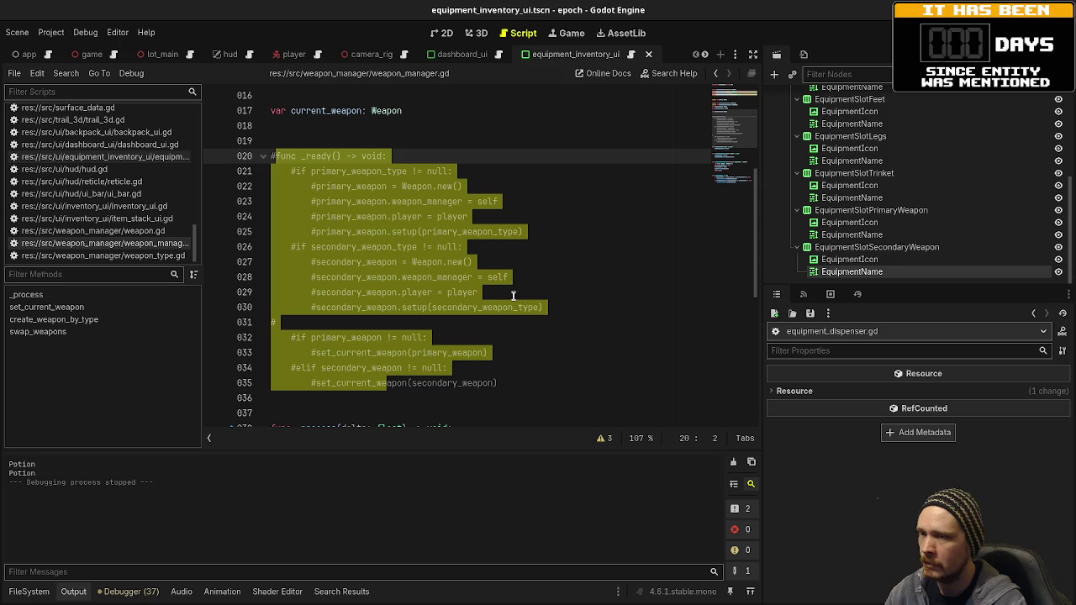
pyautogui.scroll(-3, 409, 351)
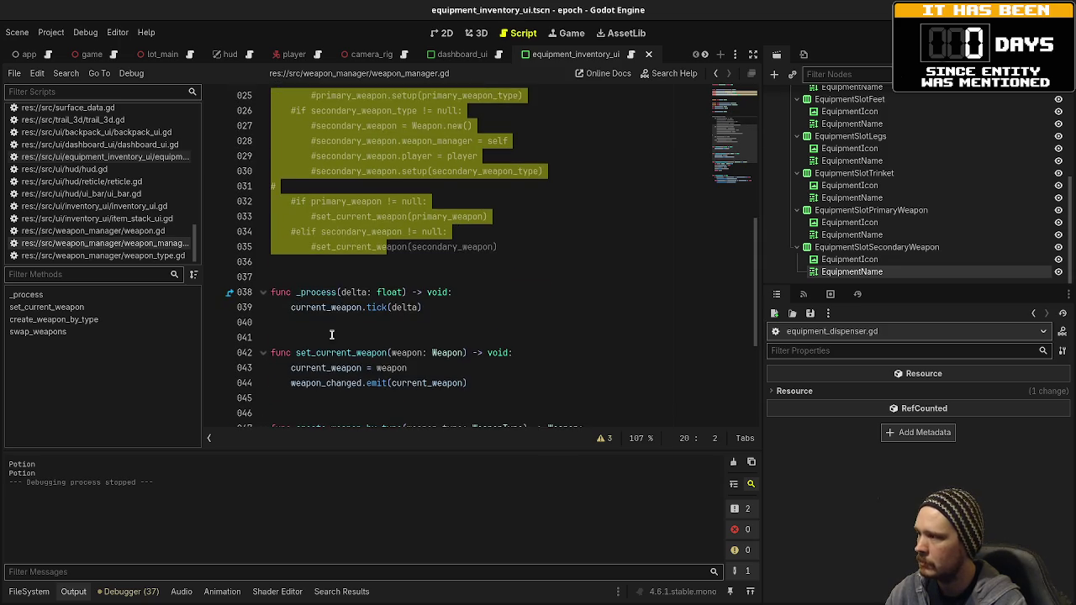
pyautogui.scroll(-5, 332, 334)
pyautogui.scroll(8, 644, 257)
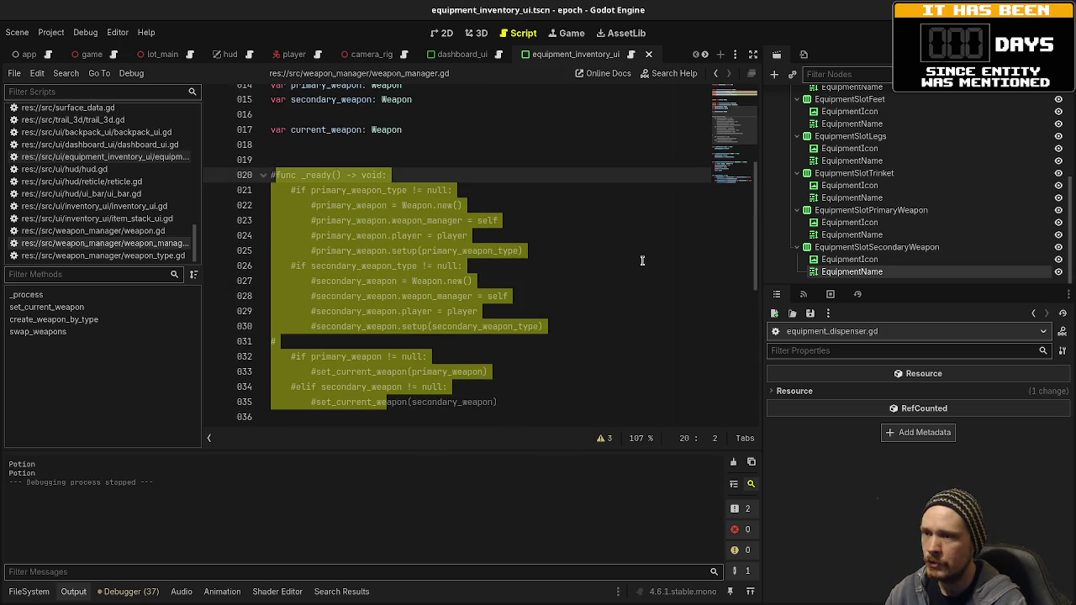
pyautogui.scroll(2, 644, 252)
pyautogui.scroll(-2, 644, 252)
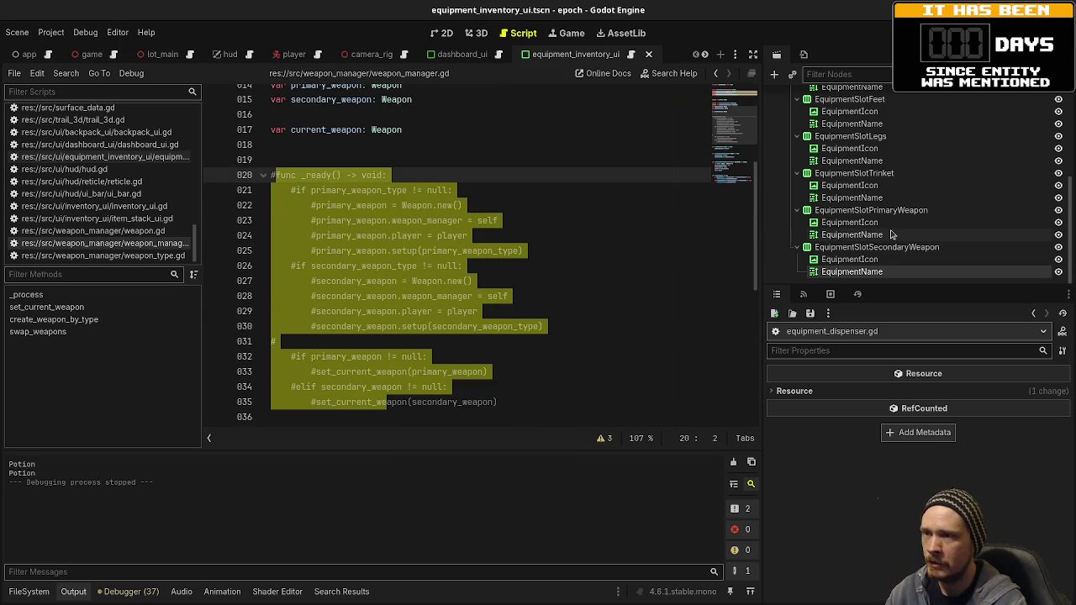
pyautogui.scroll(5, 892, 235)
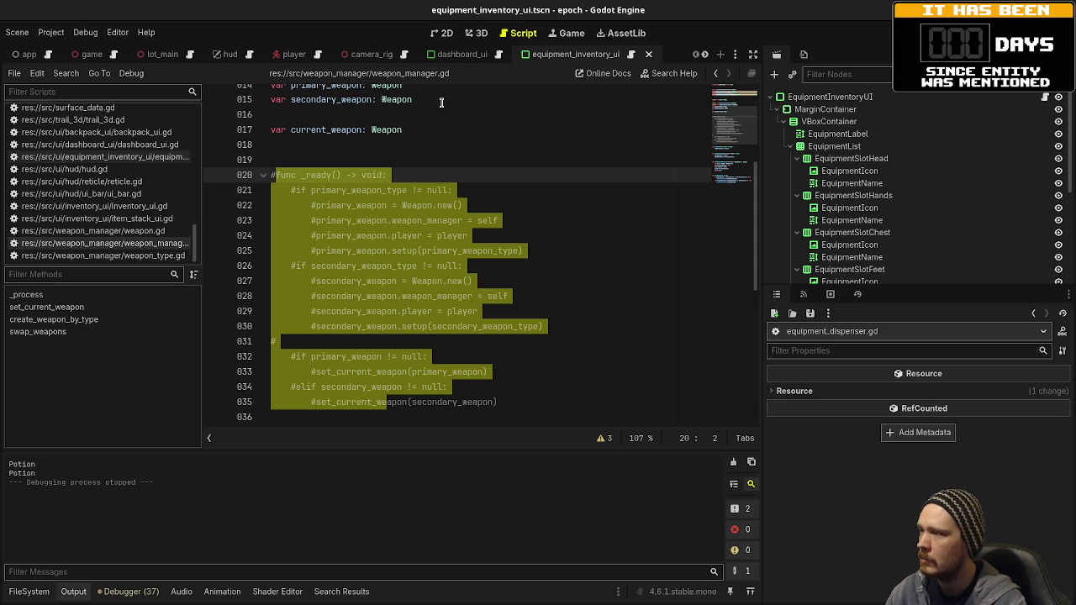
pyautogui.click(293, 54)
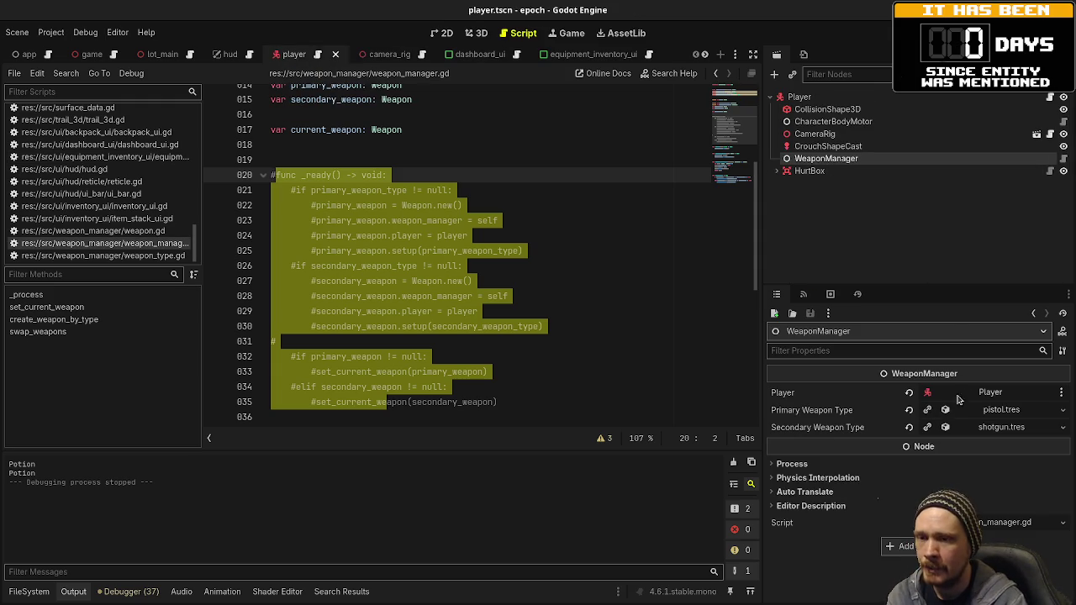
# Revert WeaponManager's Primary and Secondary Weapon Type to empty and save the player scene
pyautogui.click(909, 410)
pyautogui.click(909, 428)
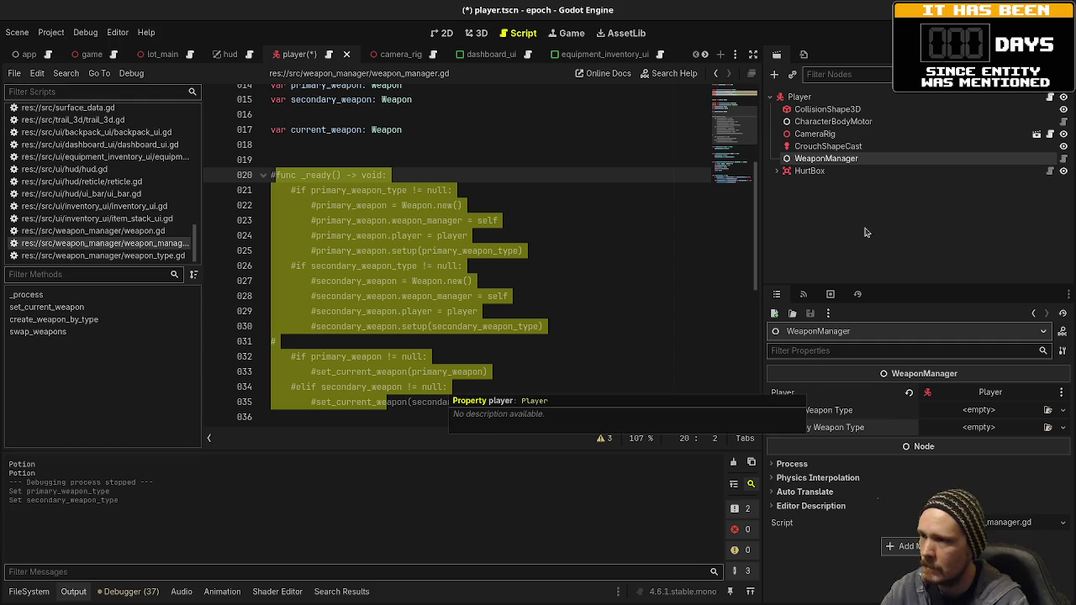
pyautogui.hotkey('ctrl', 's')
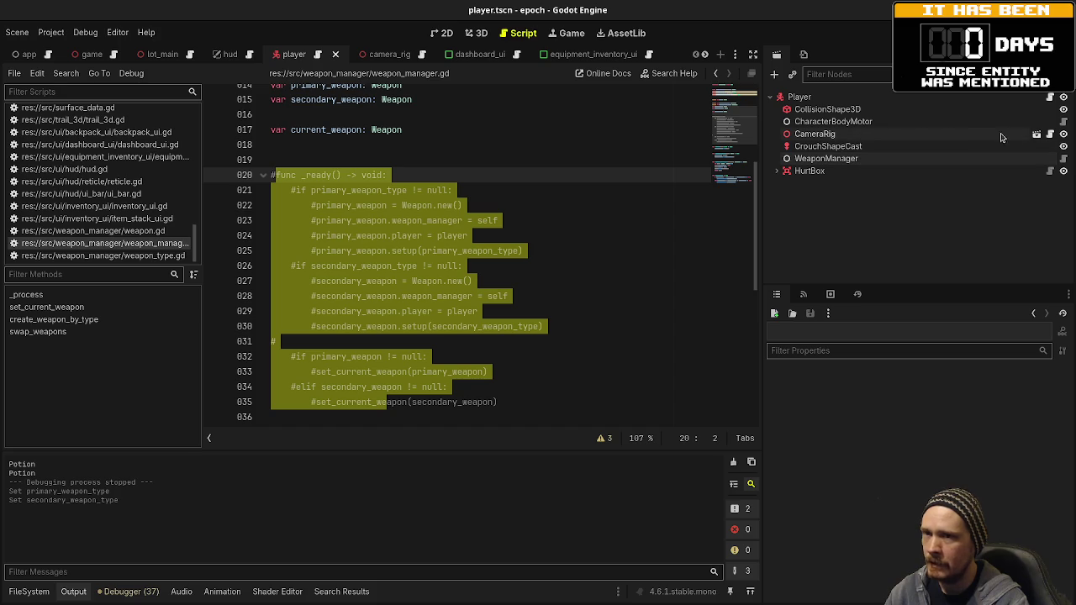
pyautogui.click(1036, 135)
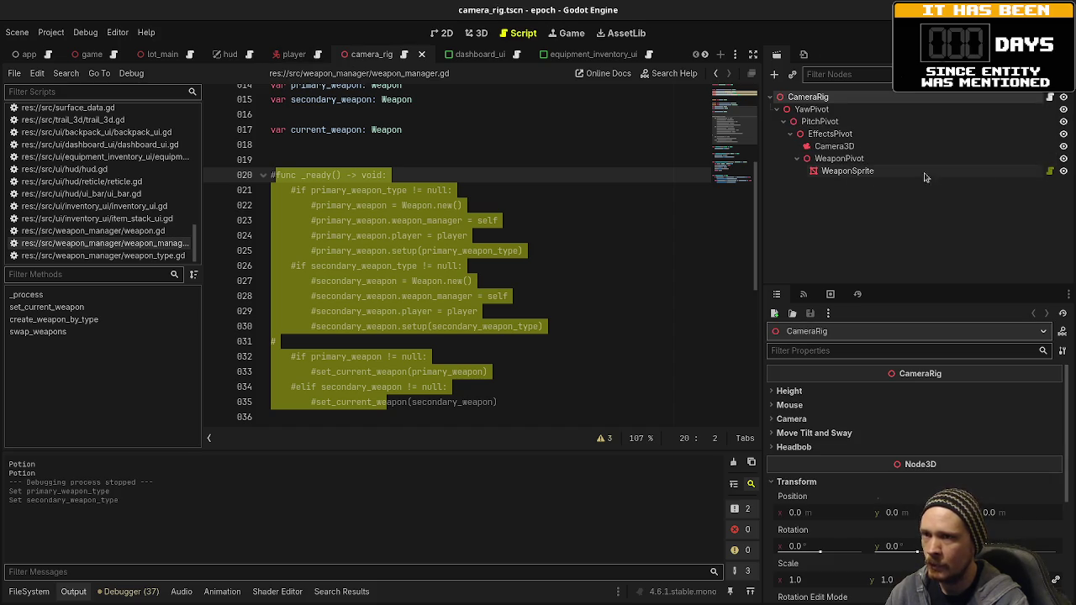
# Clear WeaponSprite's SpriteMesh texture in camera_rig, save, and run the game from the player scene
pyautogui.hotkey('ctrl', 'F2')
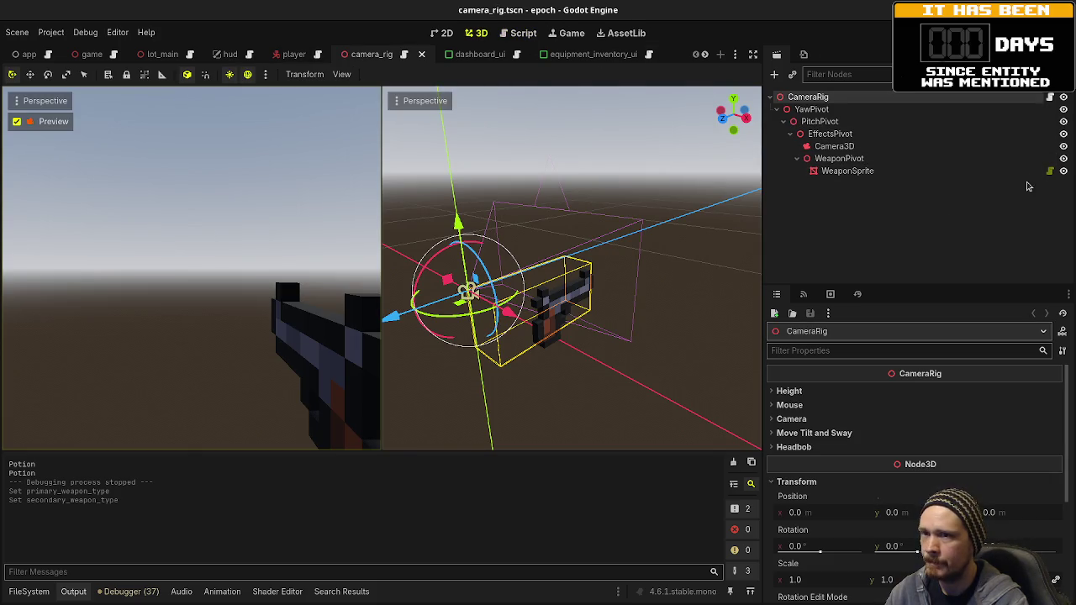
pyautogui.click(931, 171)
pyautogui.click(906, 392)
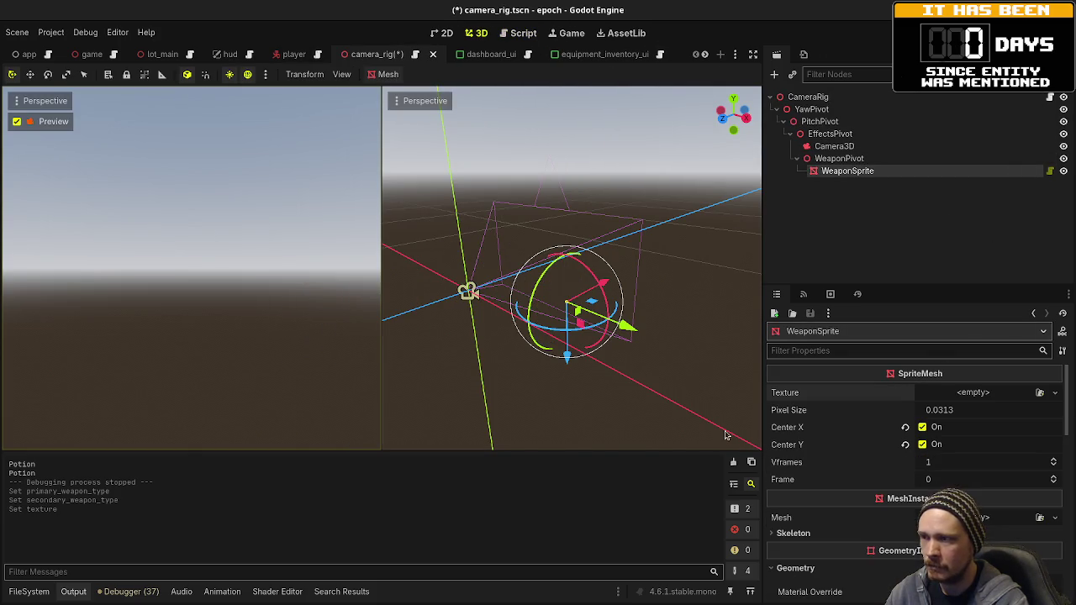
pyautogui.hotkey('ctrl', 's')
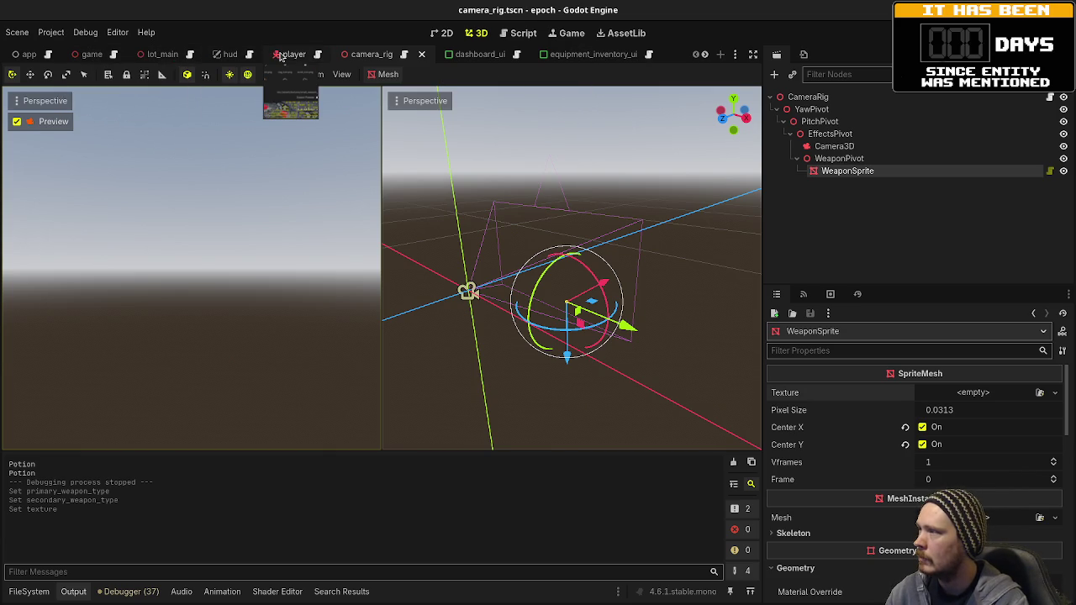
pyautogui.click(281, 56)
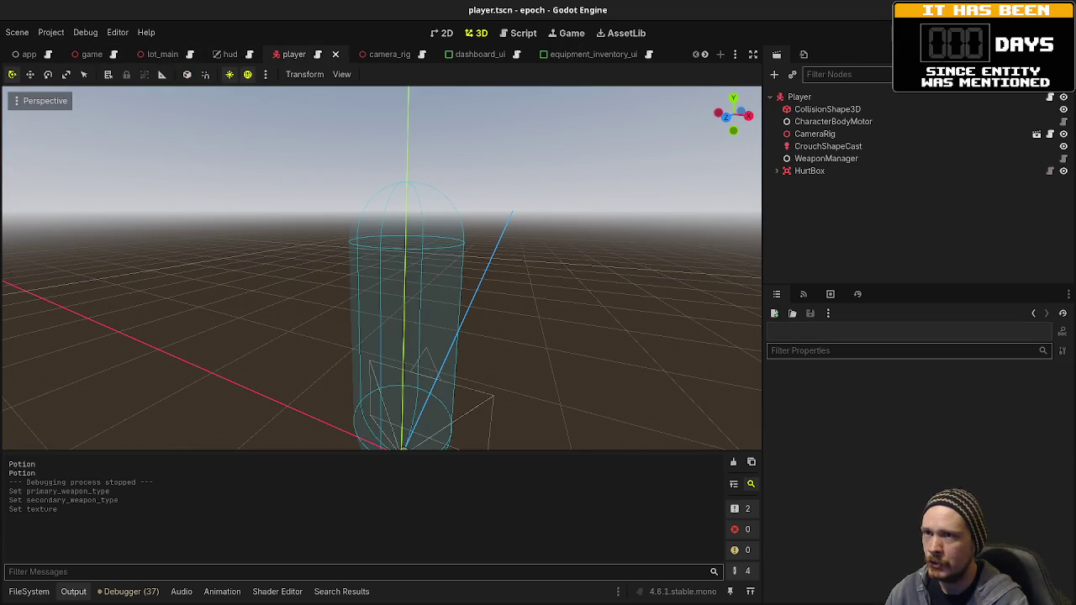
pyautogui.press('F5')
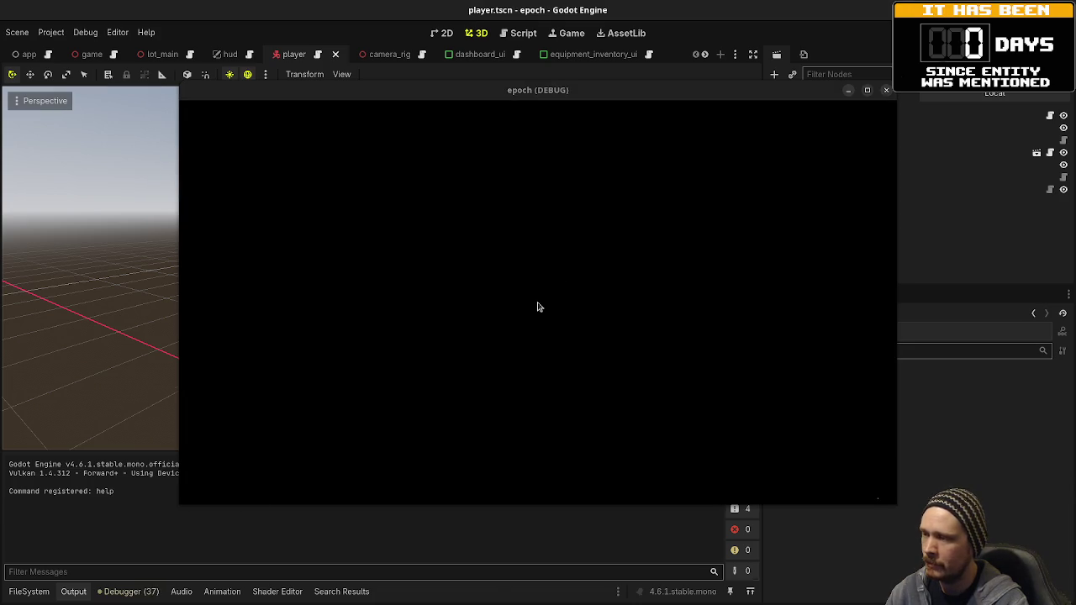
# Comment out the texture-setting call on player.gd line 89, save, and restart the game
pyautogui.moveTo(486, 94)
pyautogui.mouseDown()
pyautogui.moveTo(449, 547)
pyautogui.moveTo(429, 533)
pyautogui.mouseUp()
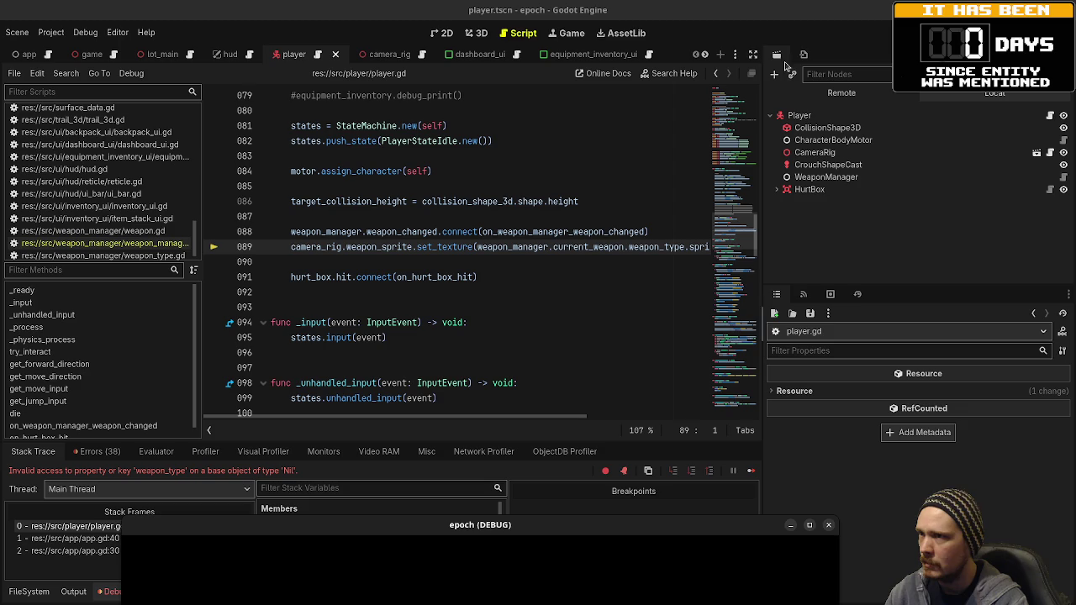
pyautogui.click(753, 54)
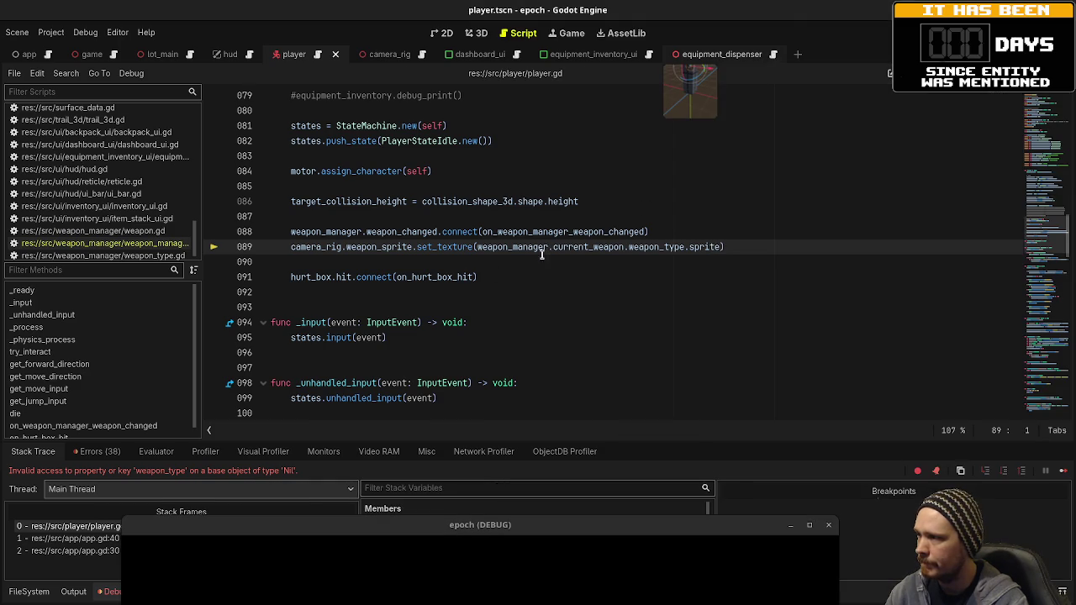
pyautogui.write('#')
pyautogui.hotkey('ctrl', 's')
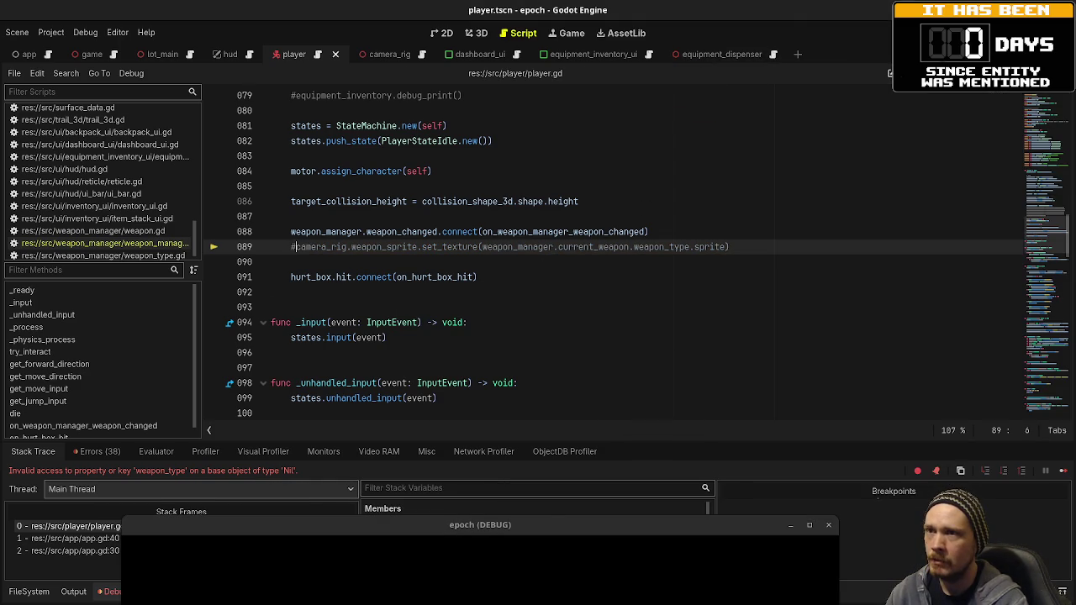
pyautogui.press('F8')
pyautogui.press('F5')
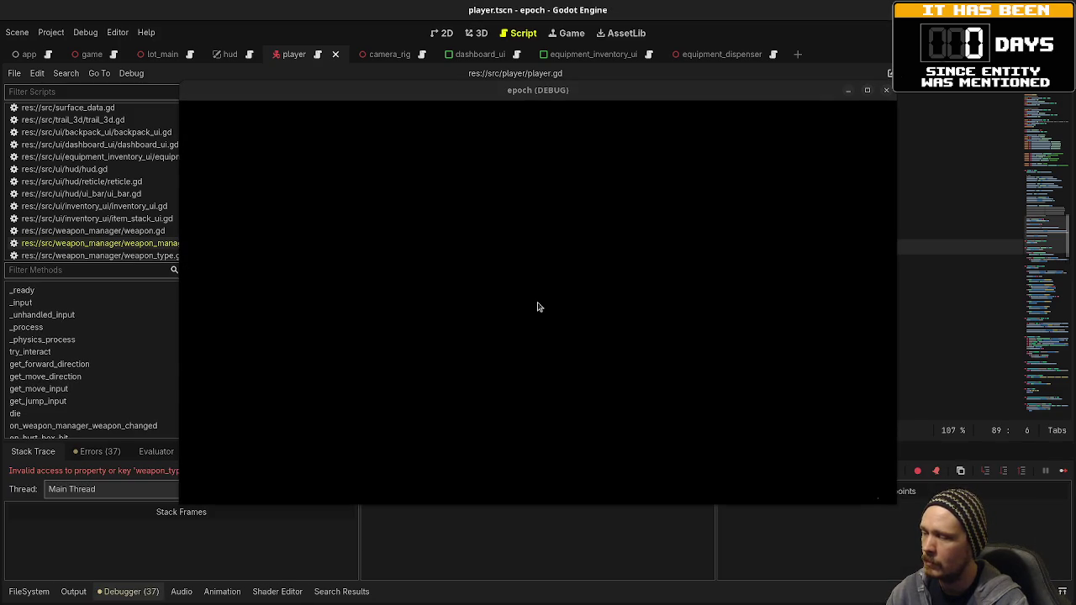
# Add 'if weapon == null: return' atop hud.gd's weapon-changed handler, save, and restart
pyautogui.moveTo(442, 98); pyautogui.dragTo(430, 502)
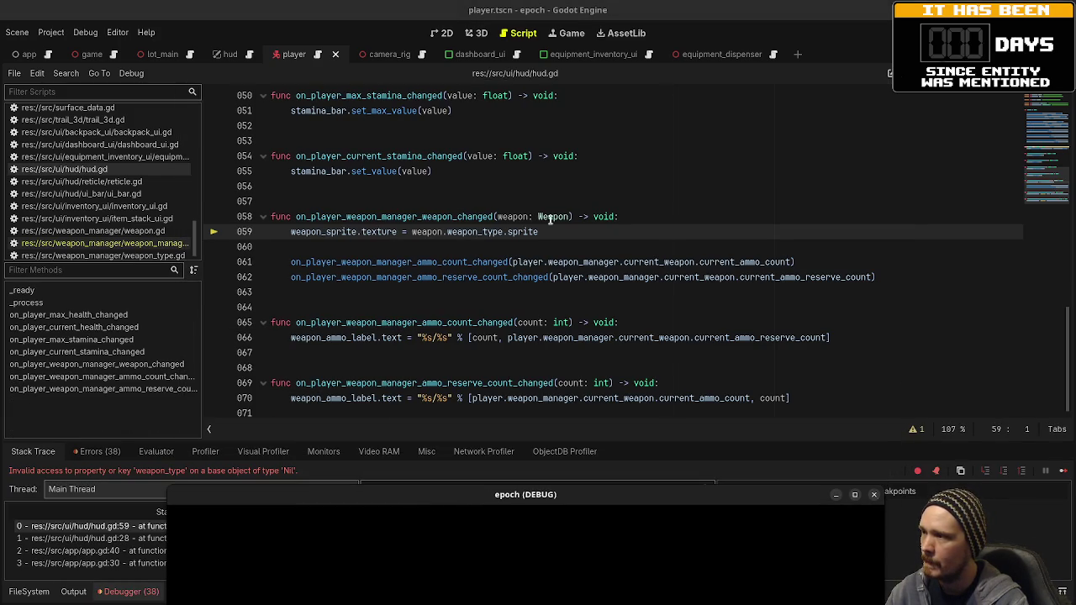
pyautogui.click(636, 220)
pyautogui.press('Return')
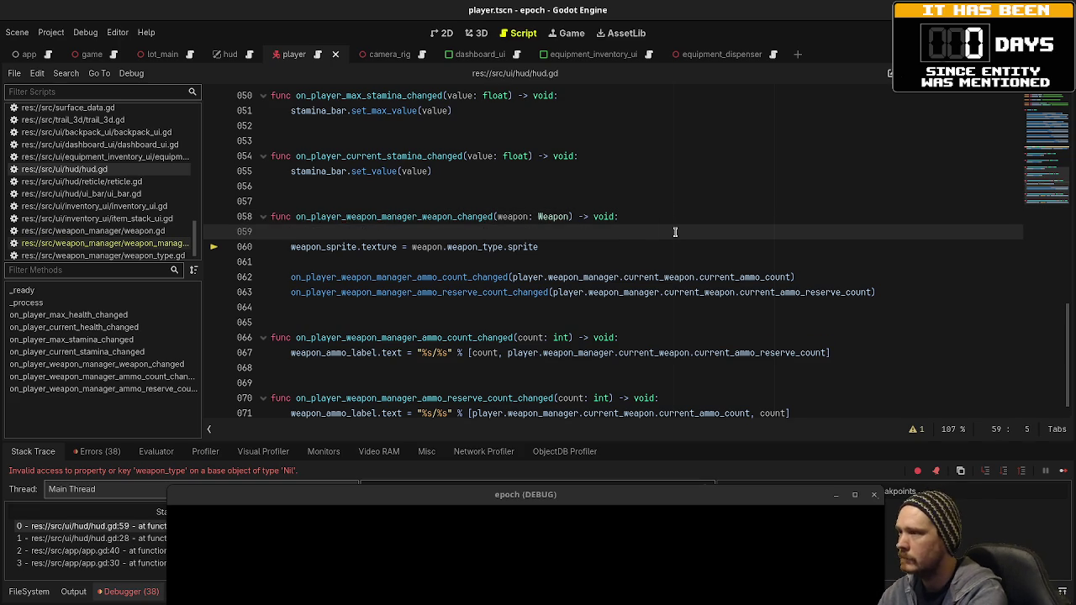
pyautogui.write('if weapon == null: return')
pyautogui.press('Return')
pyautogui.hotkey('ctrl', 's')
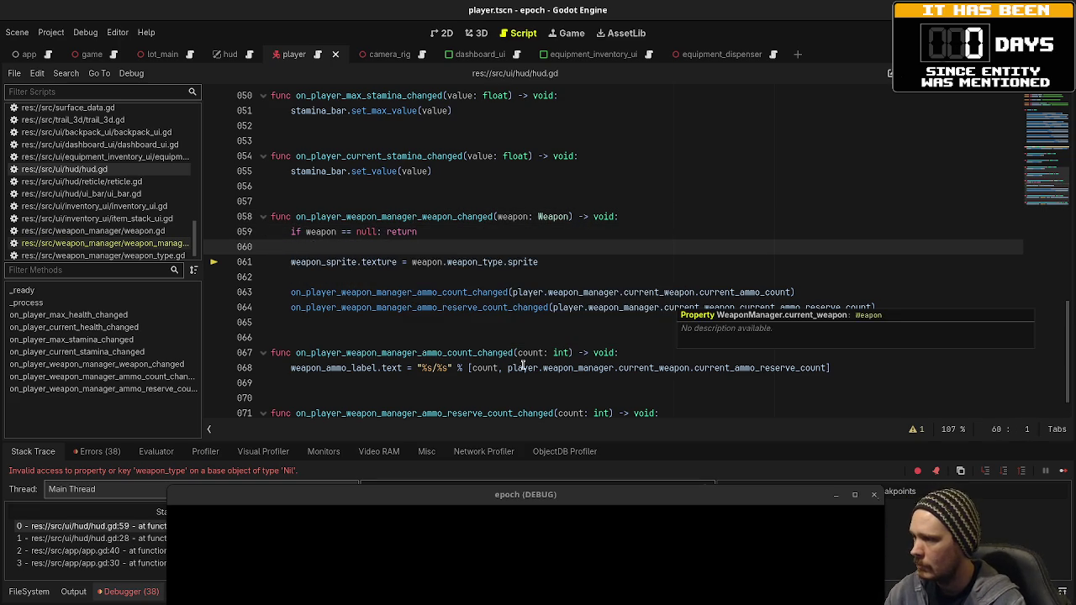
pyautogui.moveTo(521, 367)
pyautogui.scroll(-1, 499, 316)
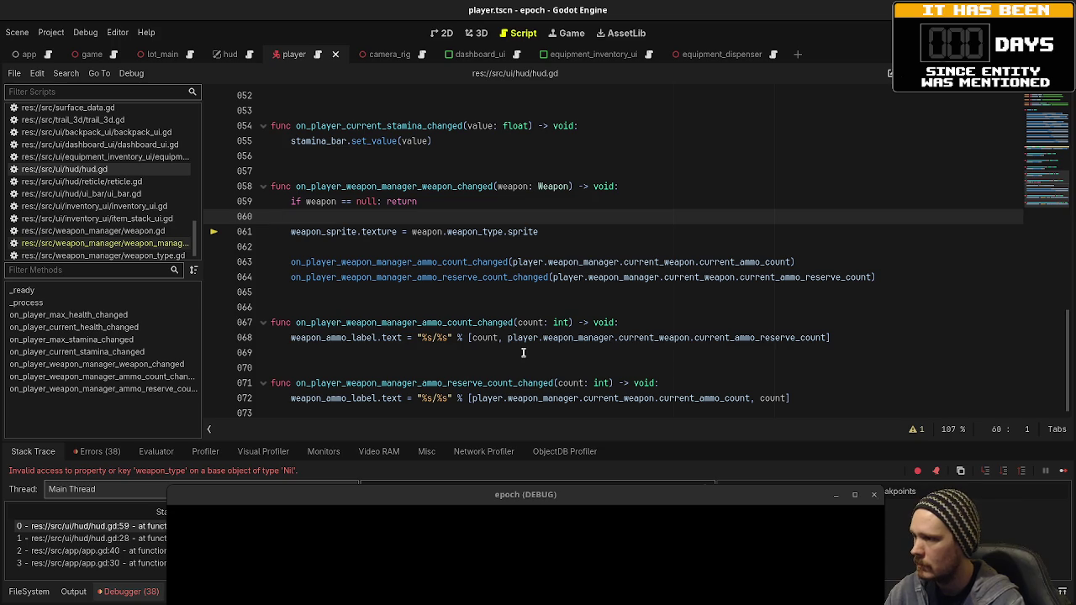
pyautogui.press('F8')
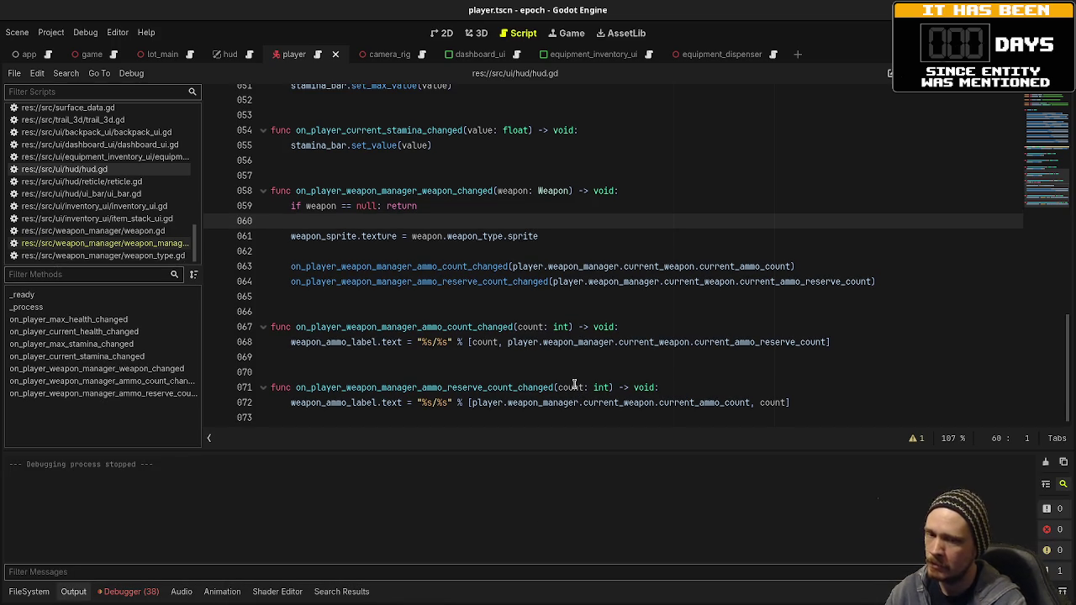
pyautogui.press('F5')
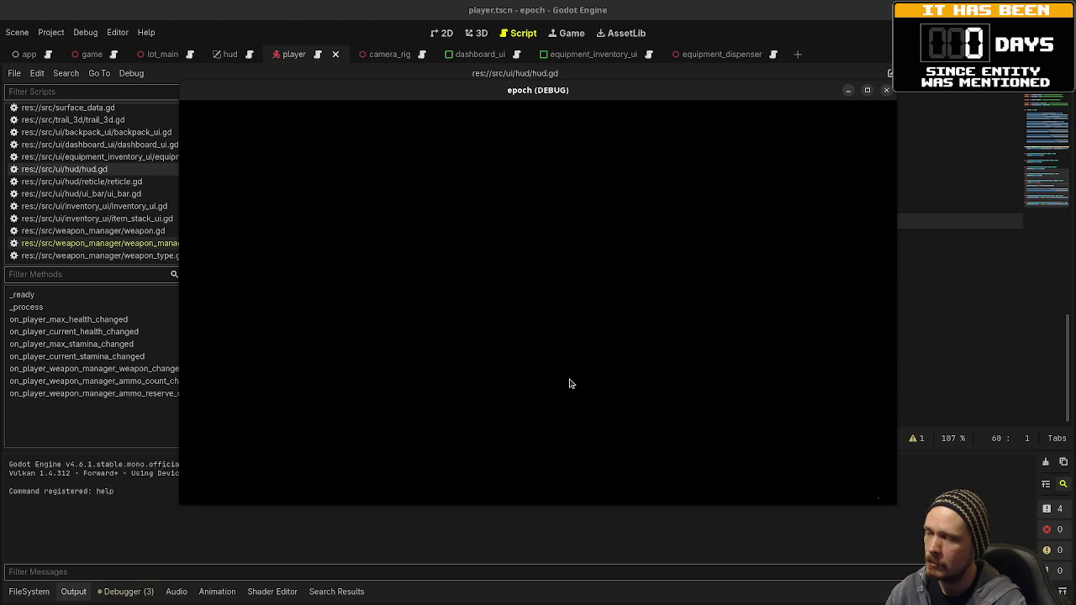
# Add 'if player.weapon_manager.current_weapon == null: return' to hud.gd's ammo-count handler and save
pyautogui.moveTo(479, 90); pyautogui.dragTo(428, 542)
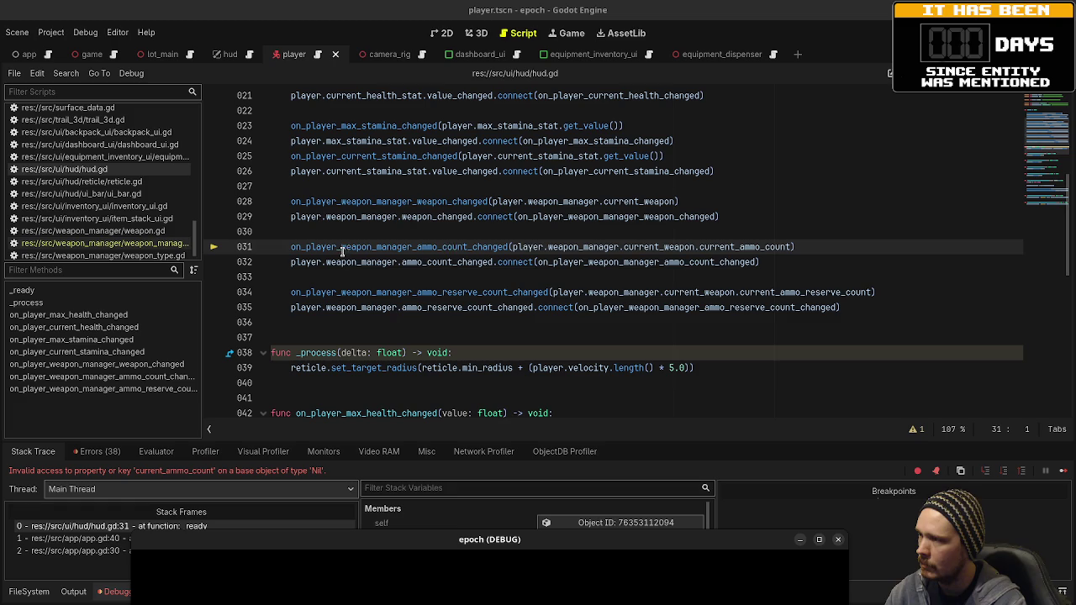
pyautogui.scroll(-10, 589, 323)
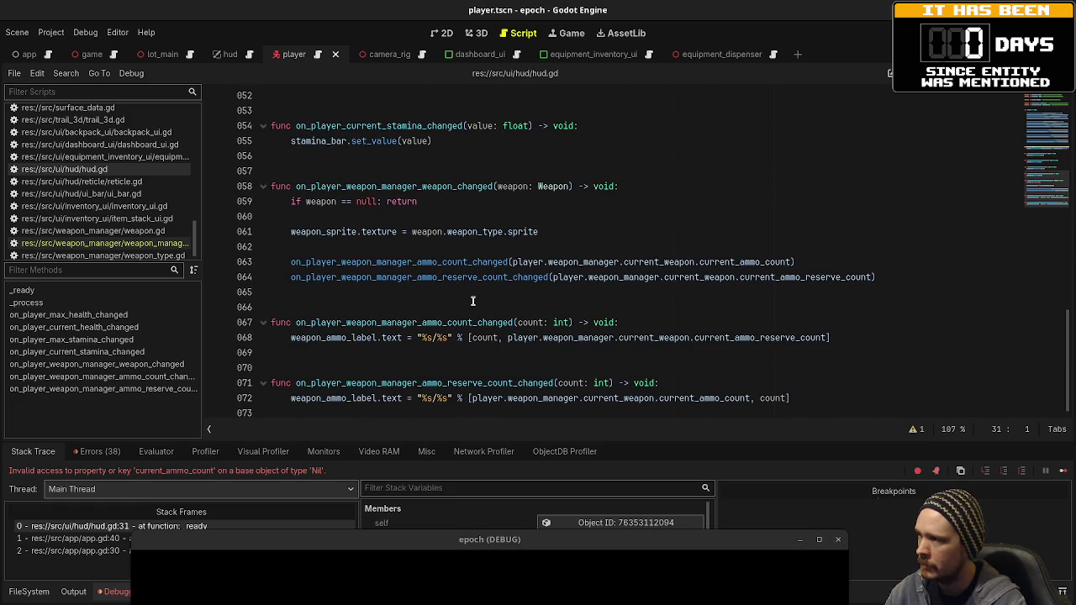
pyautogui.scroll(3, 472, 301)
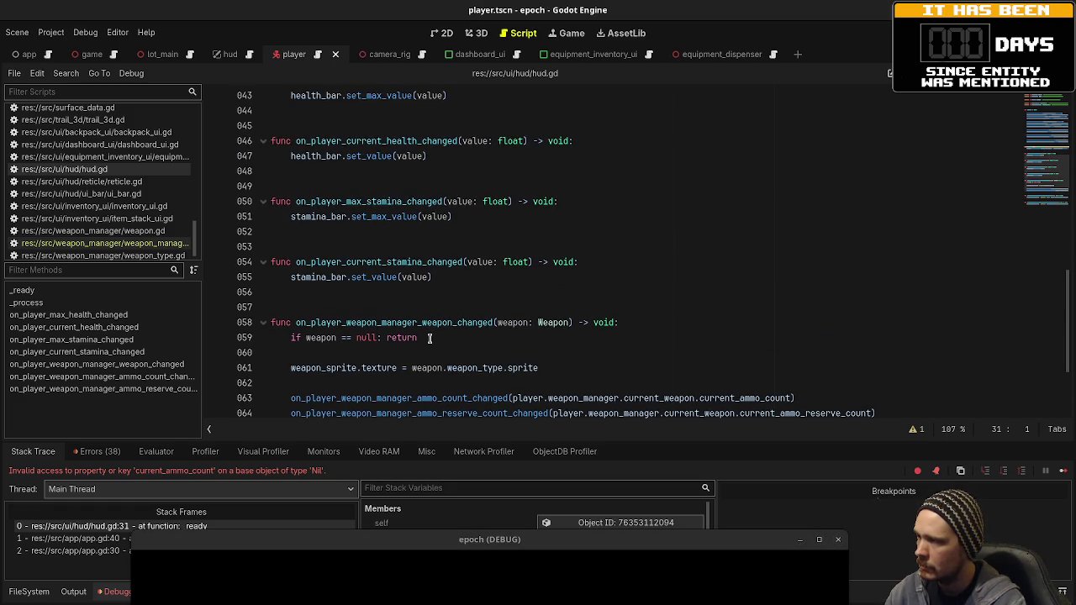
pyautogui.scroll(7, 431, 337)
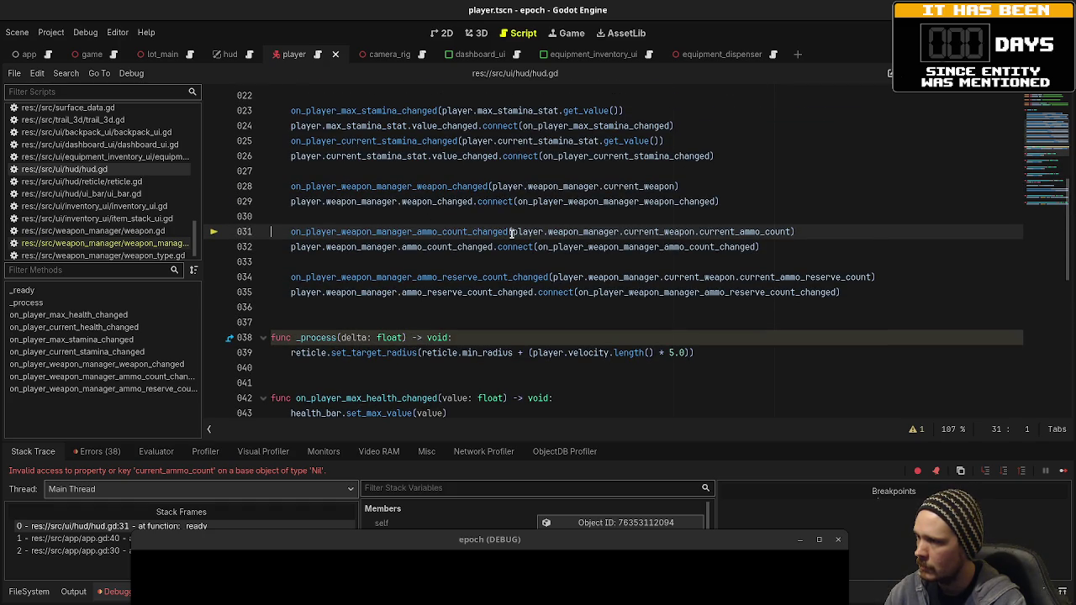
pyautogui.moveTo(511, 233)
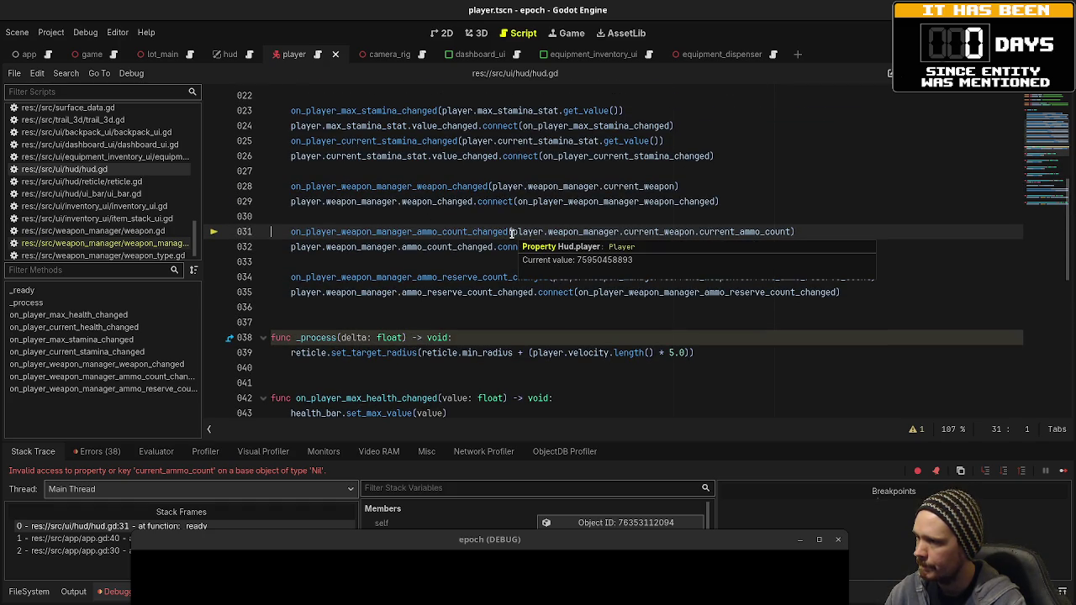
pyautogui.scroll(-10, 511, 233)
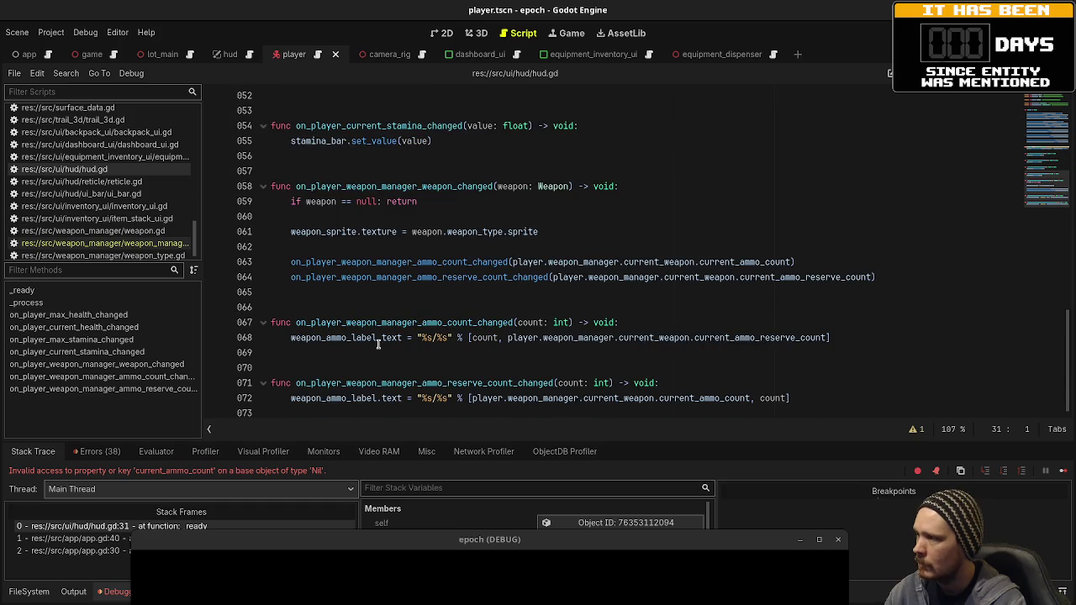
pyautogui.click(636, 324)
pyautogui.press('Return')
pyautogui.write('if ')
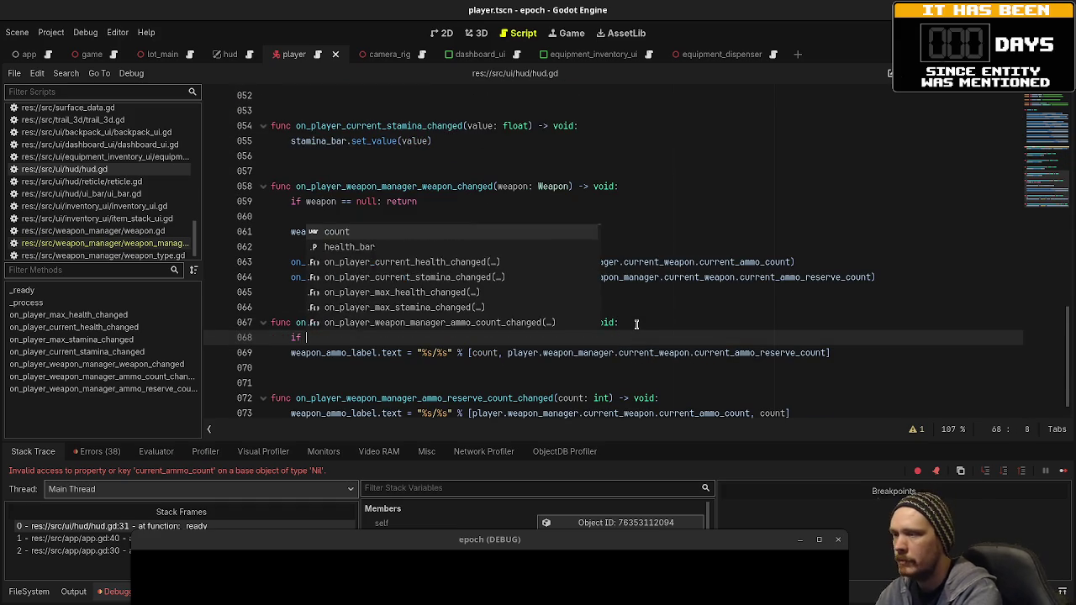
pyautogui.write('player.weap')
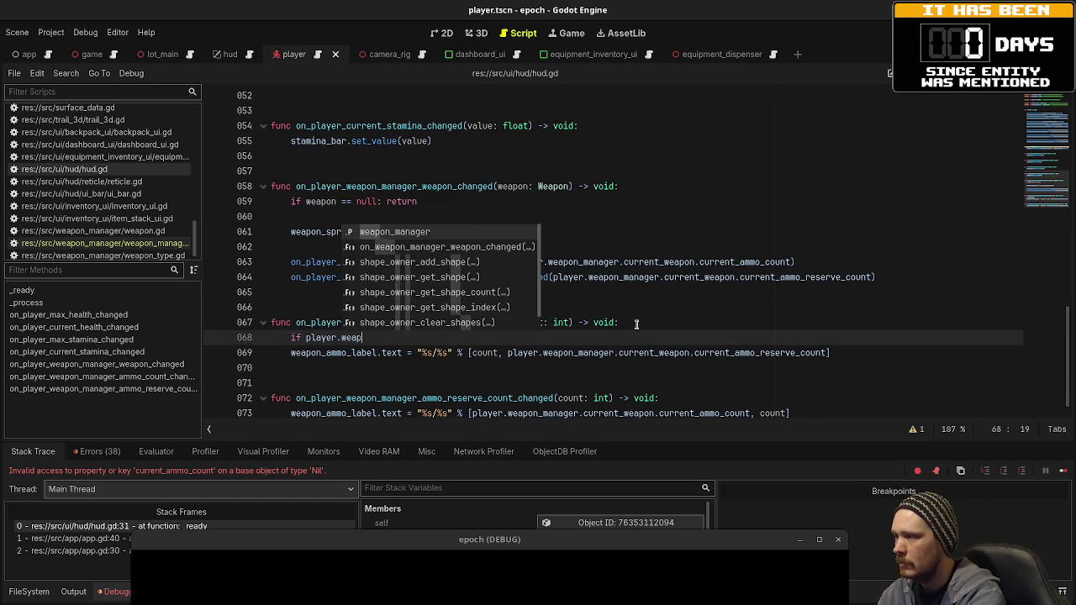
pyautogui.write('on_manager')
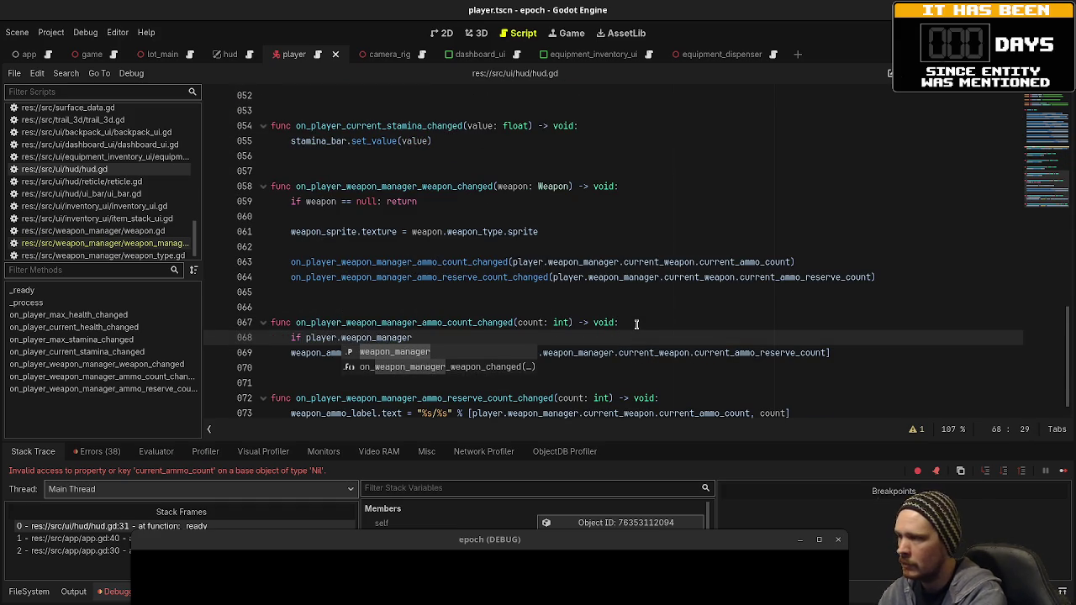
pyautogui.write('.current_weapo')
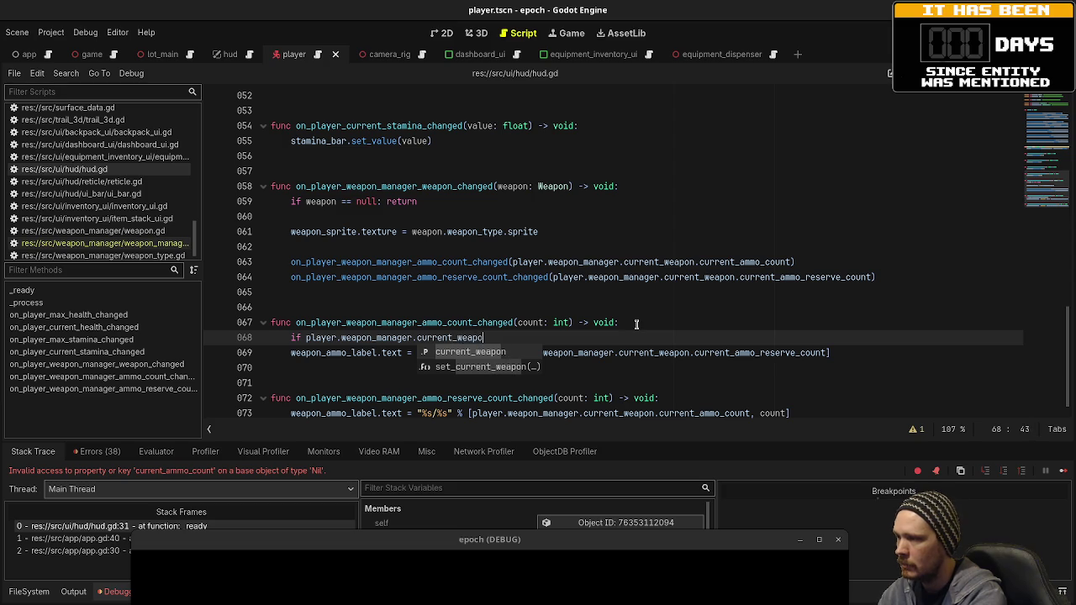
pyautogui.write('n == null: ')
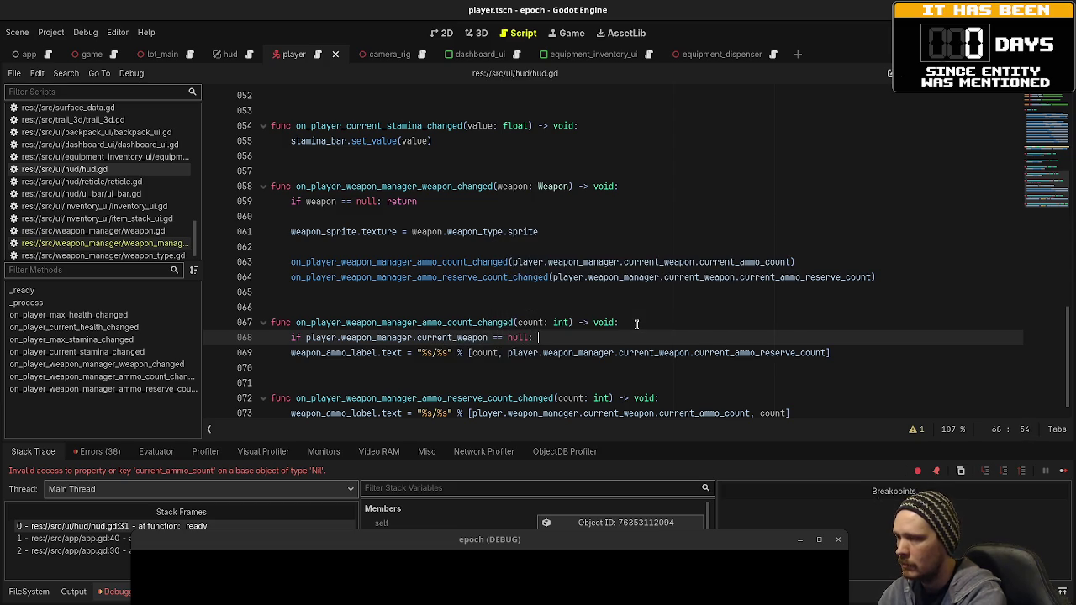
pyautogui.write('return')
pyautogui.press('Return')
pyautogui.hotkey('ctrl', 's')
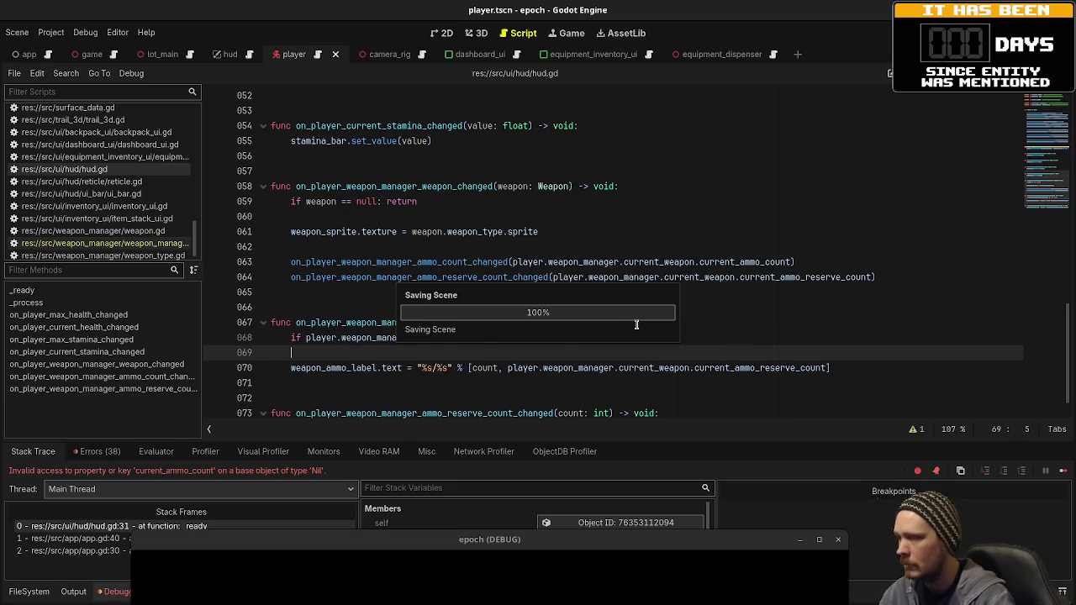
# Copy the same null guard into the reserve-count handler, save, and rerun the game
pyautogui.moveTo(568, 307); pyautogui.dragTo(284, 307)
pyautogui.hotkey('ctrl', 'c')
pyautogui.click(664, 383)
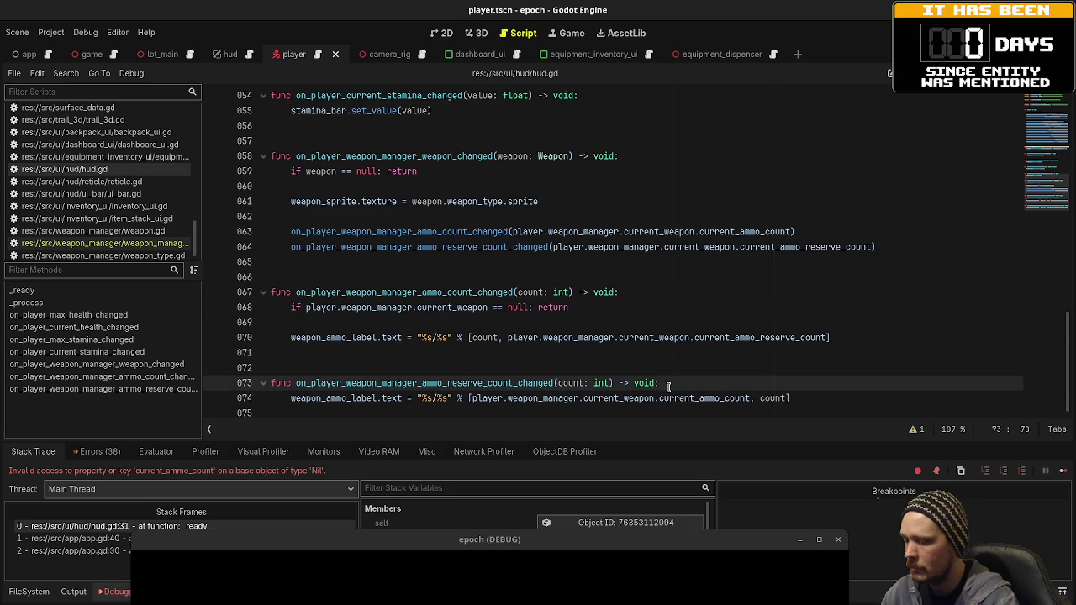
pyautogui.press('Return')
pyautogui.hotkey('ctrl', 'v')
pyautogui.hotkey('ctrl', 's')
pyautogui.press('Return')
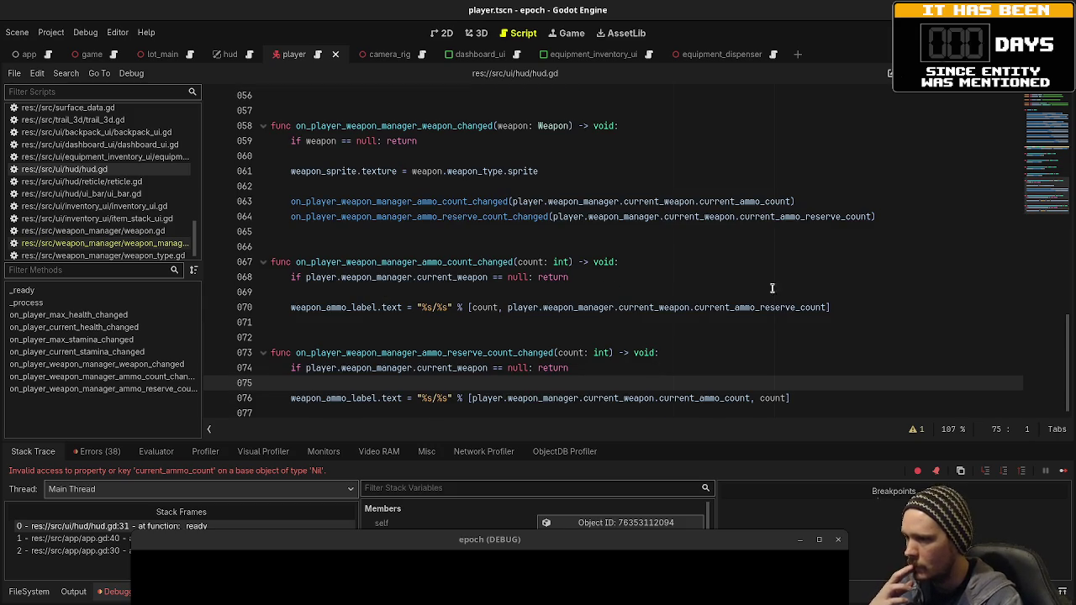
pyautogui.press('F5')
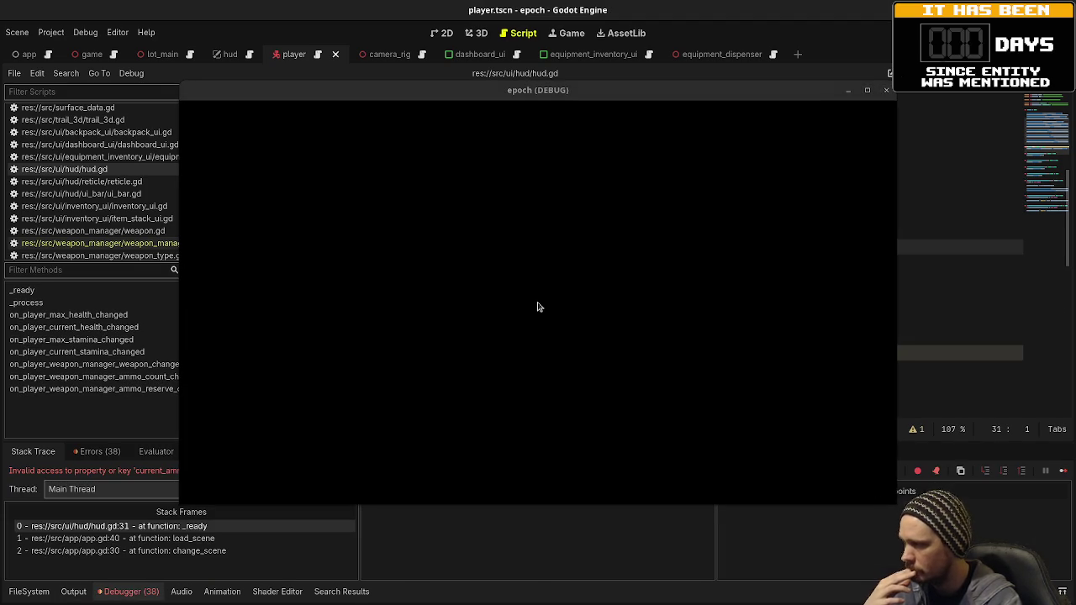
# Comment out hud.gd lines 31 and 34 (initial ammo and reserve updates), save, and restart the game
pyautogui.moveTo(475, 84)
pyautogui.mouseDown()
pyautogui.moveTo(497, 448)
pyautogui.moveTo(514, 496)
pyautogui.moveTo(456, 570)
pyautogui.mouseUp()
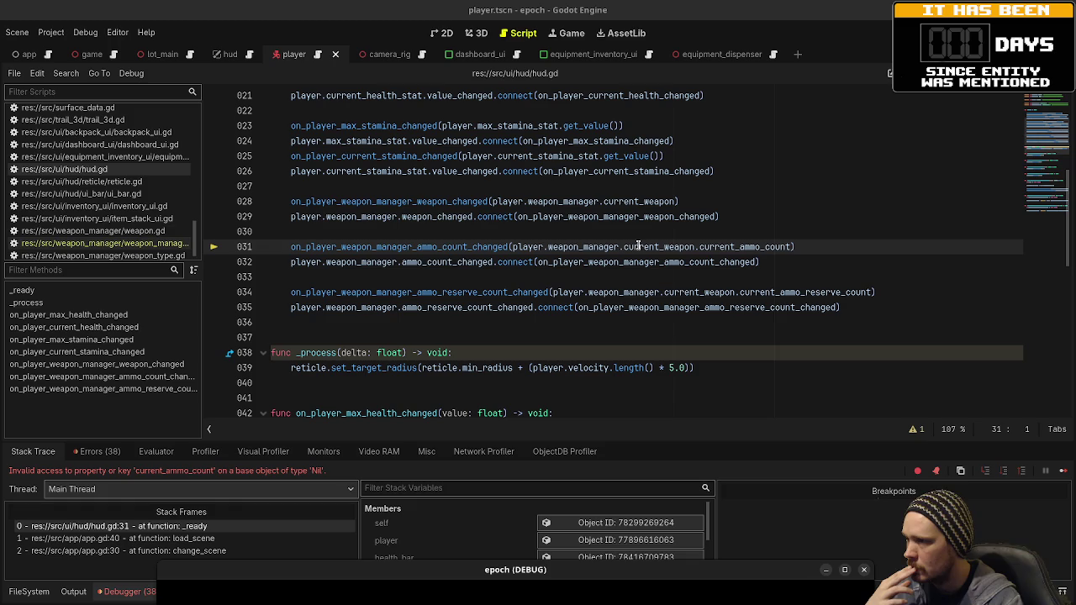
pyautogui.click(287, 246)
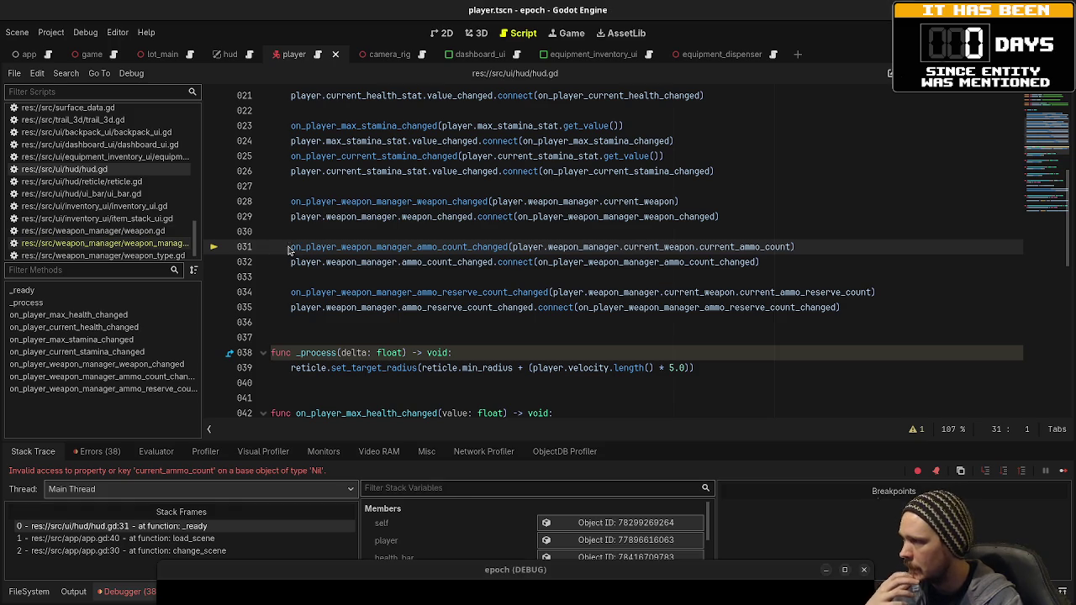
pyautogui.click(287, 246)
pyautogui.write('#')
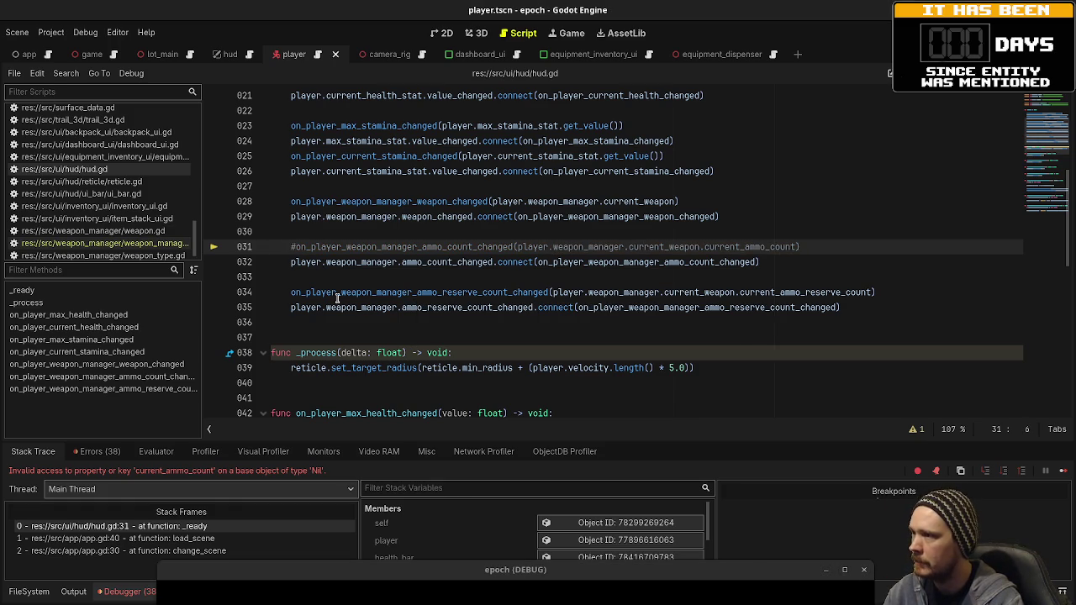
pyautogui.click(289, 292)
pyautogui.write('#')
pyautogui.hotkey('ctrl', 's')
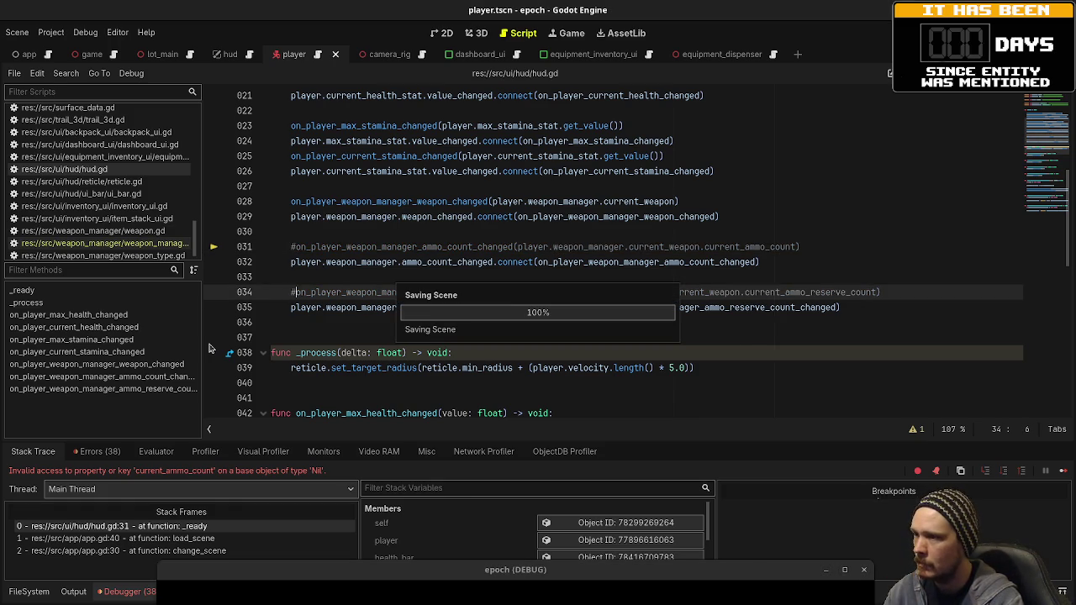
pyautogui.press('F8')
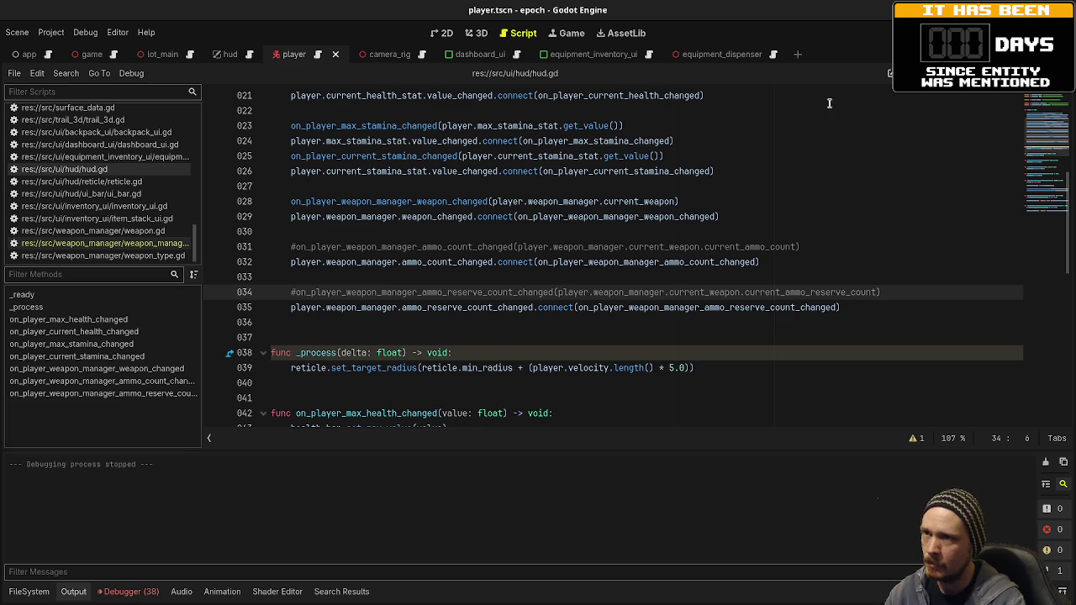
pyautogui.press('F5')
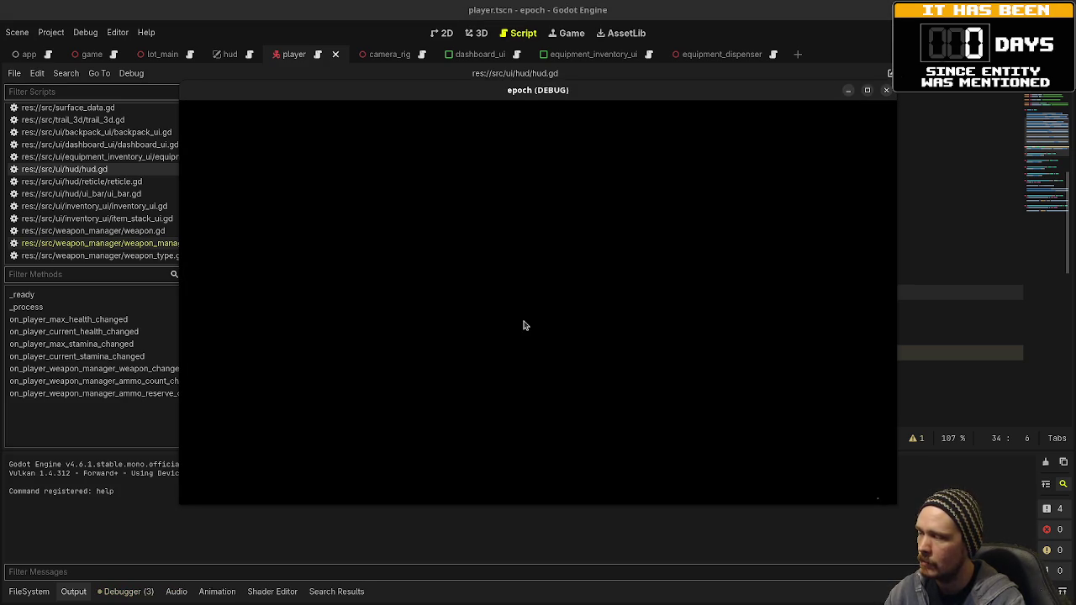
# Prefix the weapon tick on weapon_manager.gd line 39 with 'if current_weapon != null:', save, and restart
pyautogui.moveTo(485, 94); pyautogui.dragTo(465, 534)
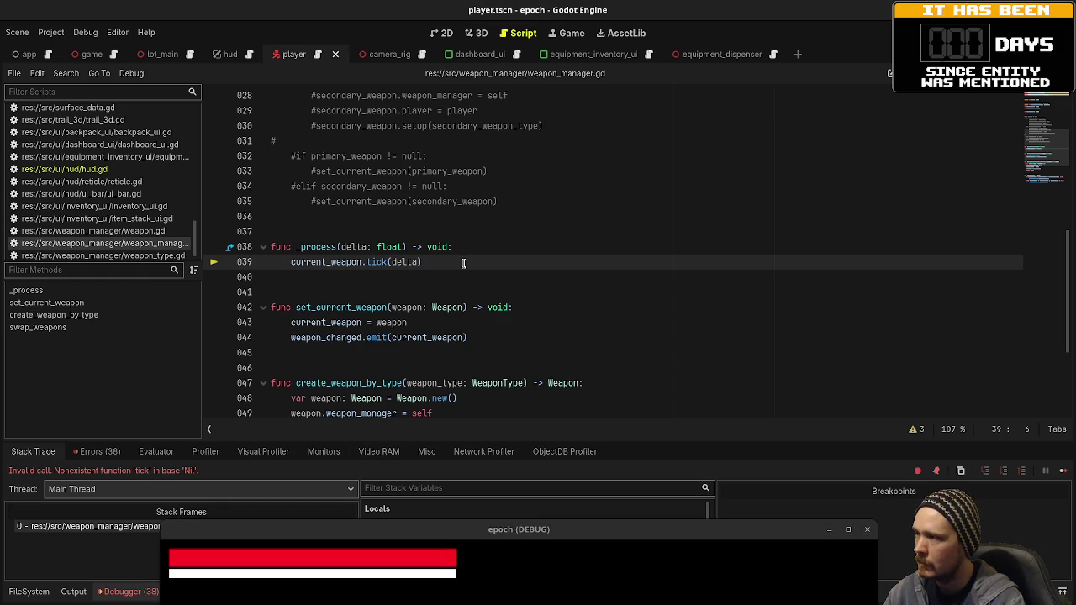
pyautogui.click(292, 262)
pyautogui.write('if current_weapon')
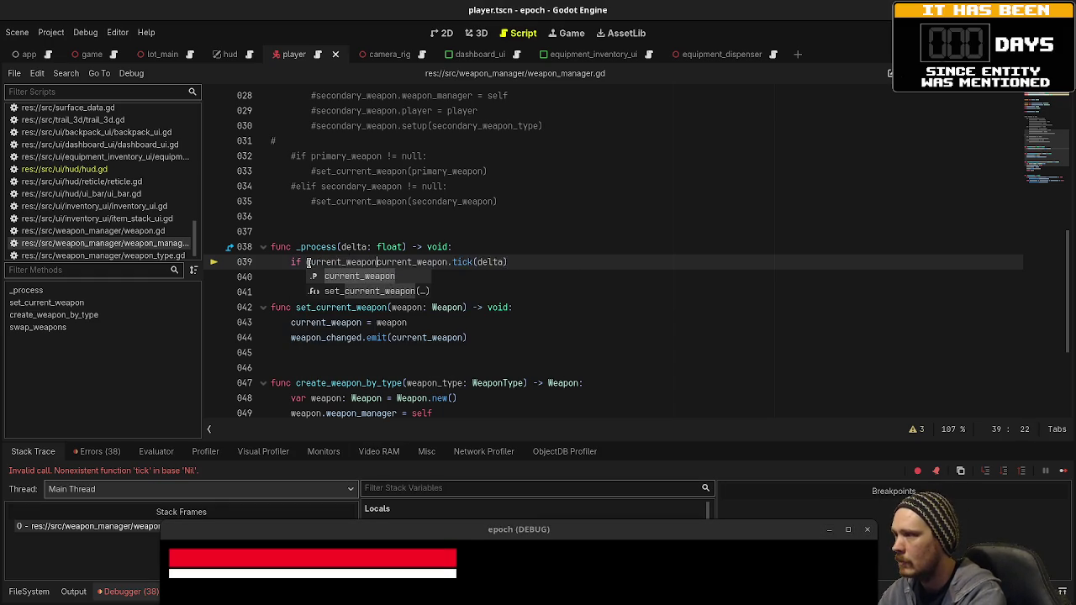
pyautogui.write(':')
pyautogui.press('BackSpace')
pyautogui.press('BackSpace')
pyautogui.write('!= null:')
pyautogui.hotkey('ctrl', 's')
pyautogui.press('F8')
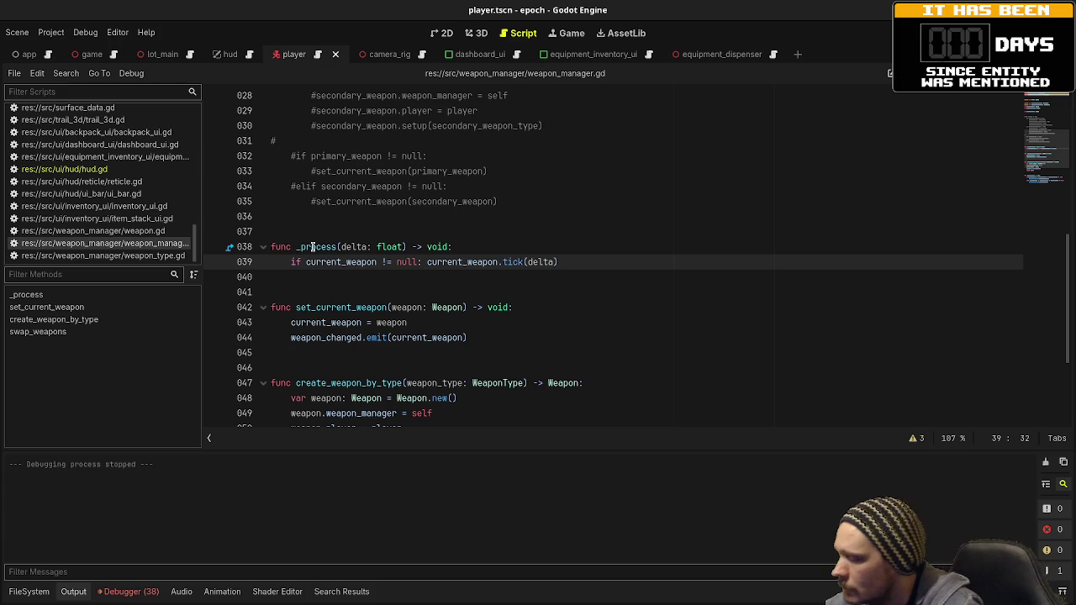
pyautogui.moveTo(308, 247)
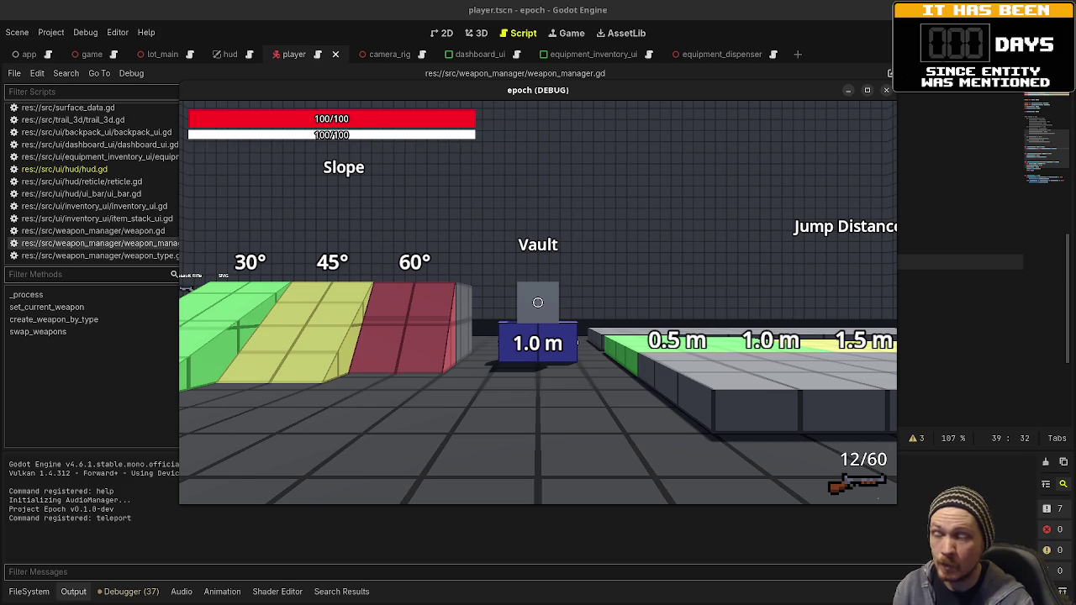
# Open the in-game inventory's equipment view, then inspect the pull_trigger call on player.gd line 122
pyautogui.press('Tab')
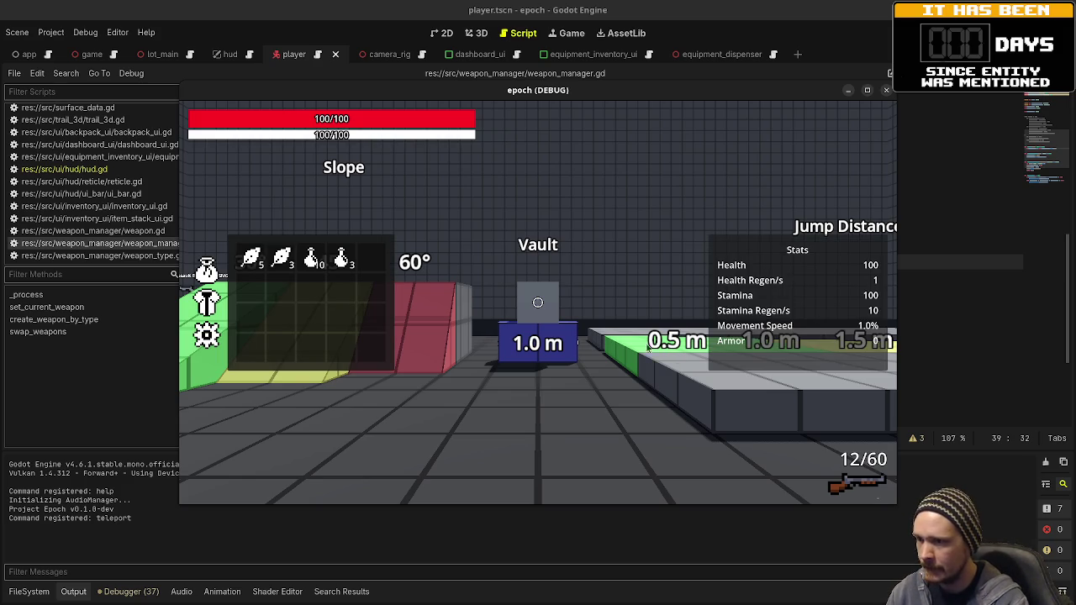
pyautogui.click(206, 304)
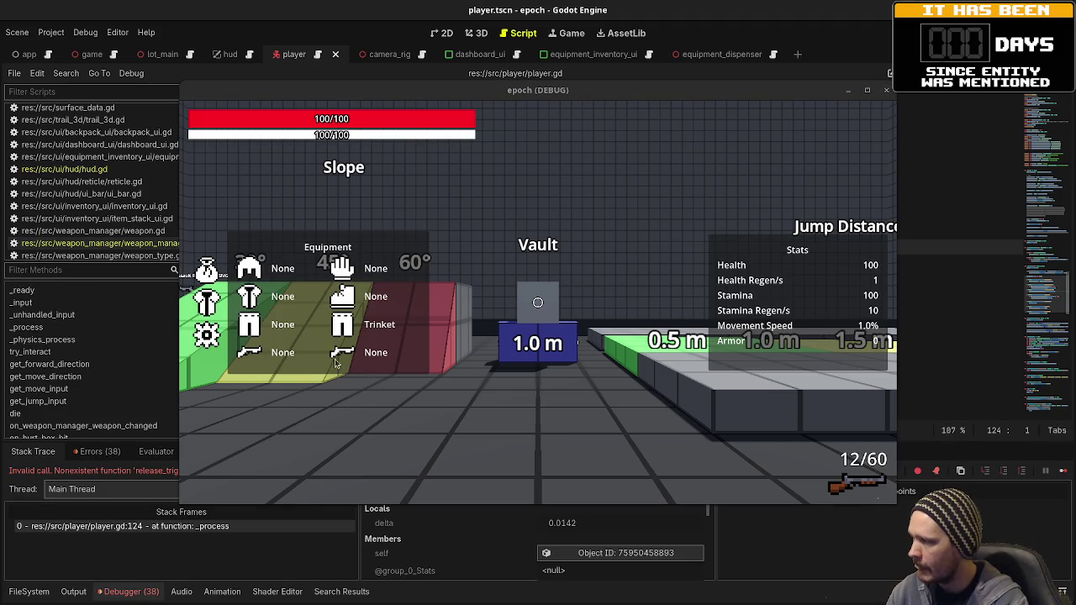
pyautogui.moveTo(412, 92); pyautogui.dragTo(424, 419)
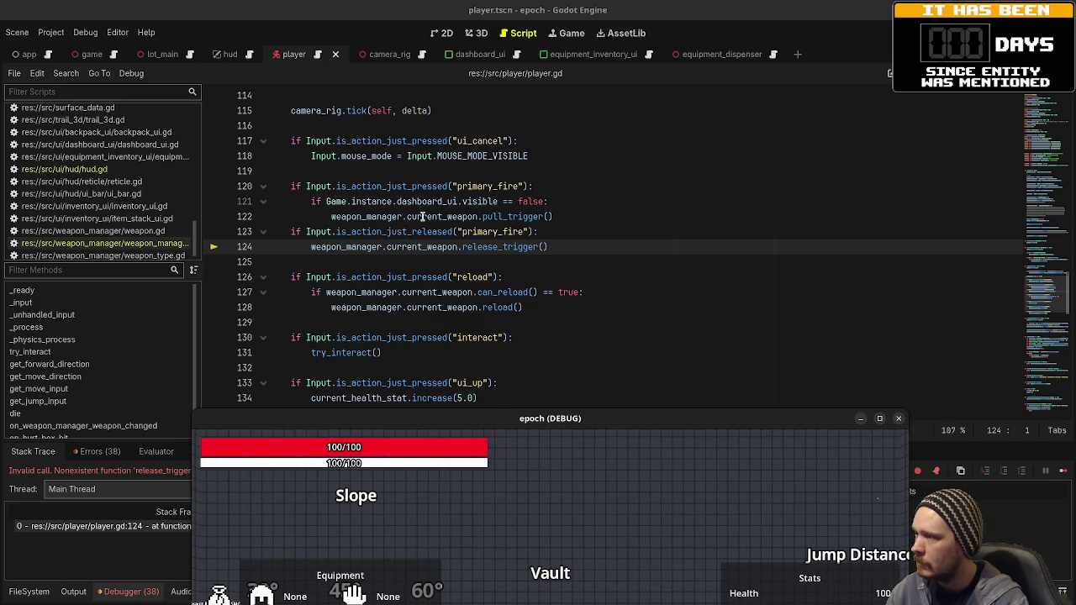
pyautogui.click(449, 217)
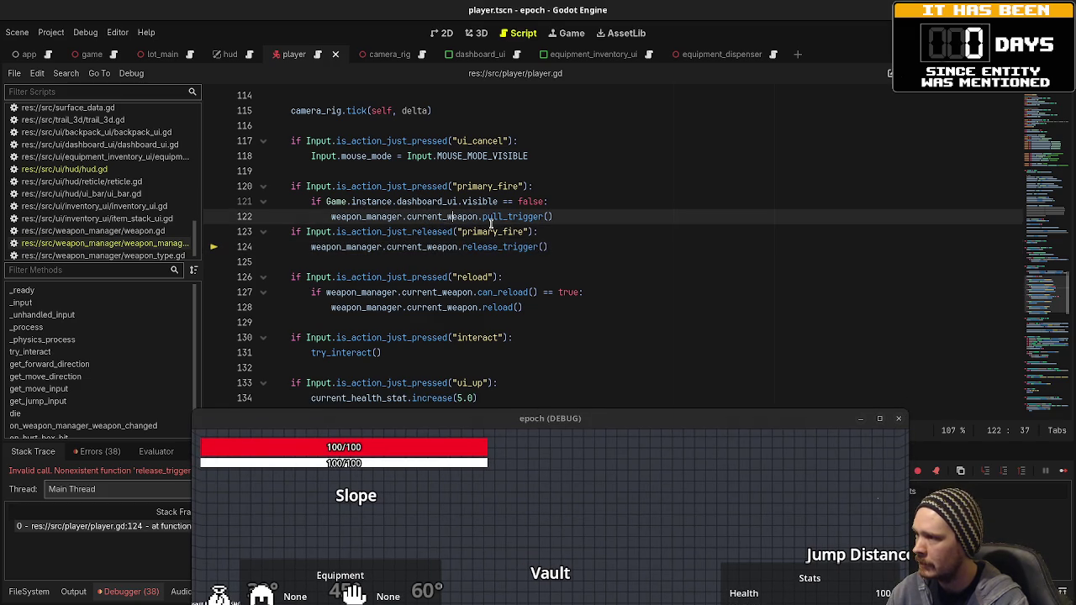
pyautogui.doubleClick(514, 217)
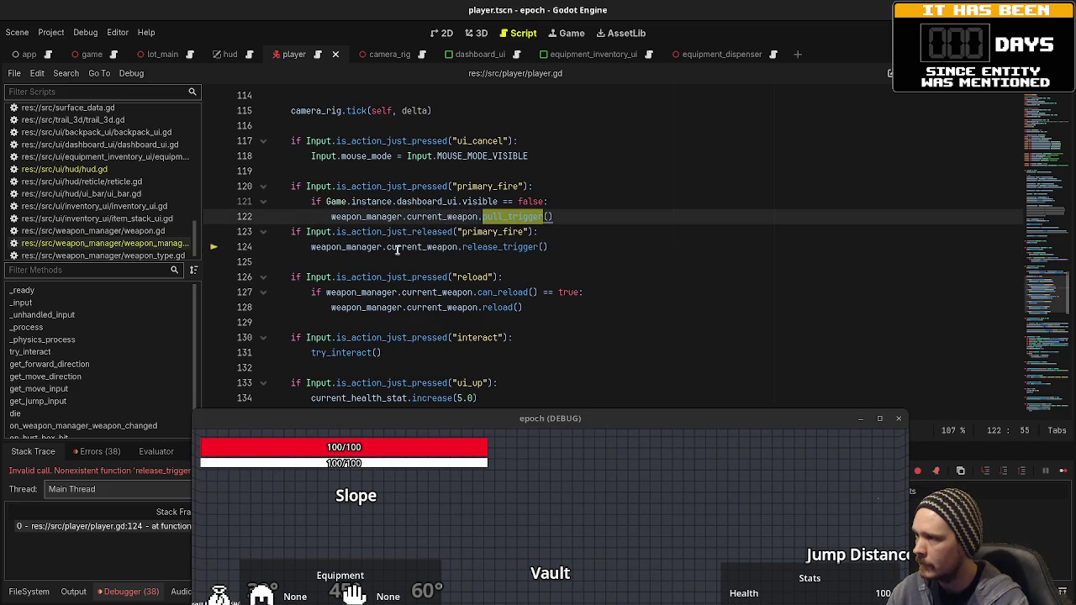
pyautogui.moveTo(498, 244)
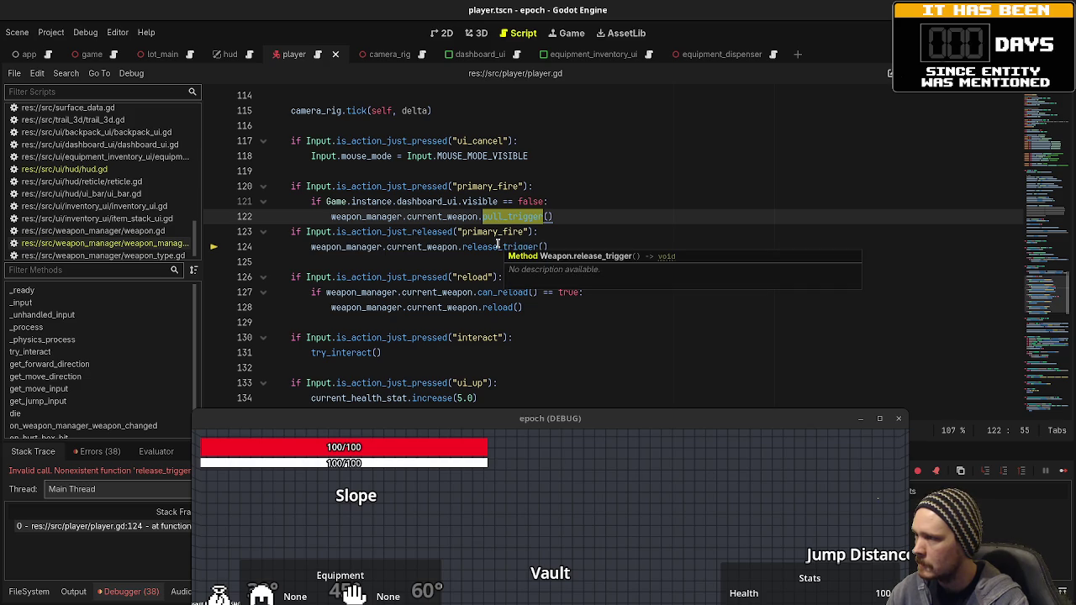
# Inspect the release_trigger call on line 124 and begin an 'if Weap' line after line 121
pyautogui.click(311, 247)
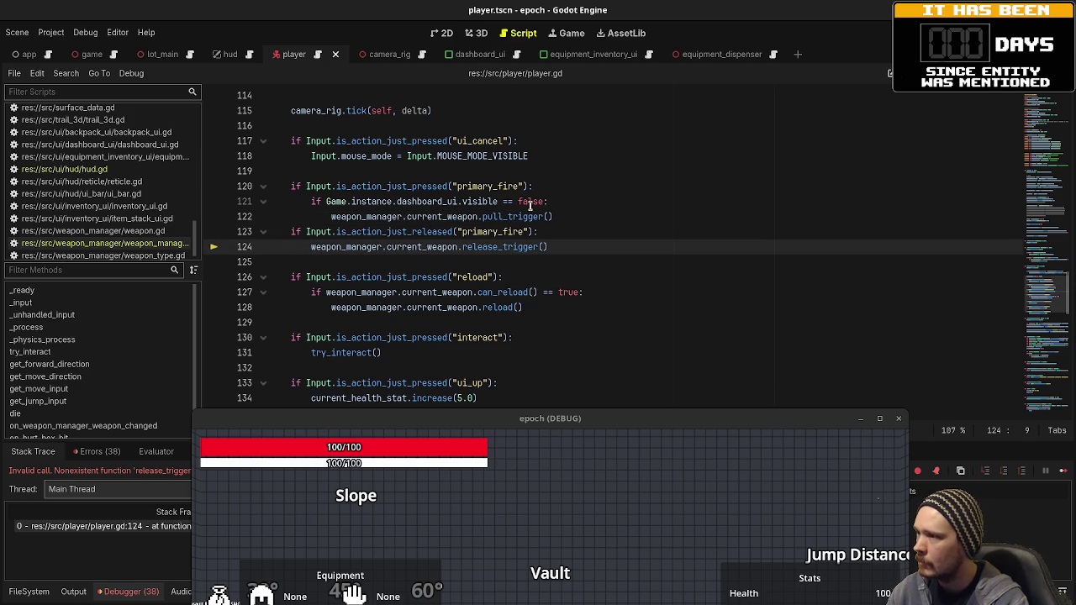
pyautogui.click(330, 217)
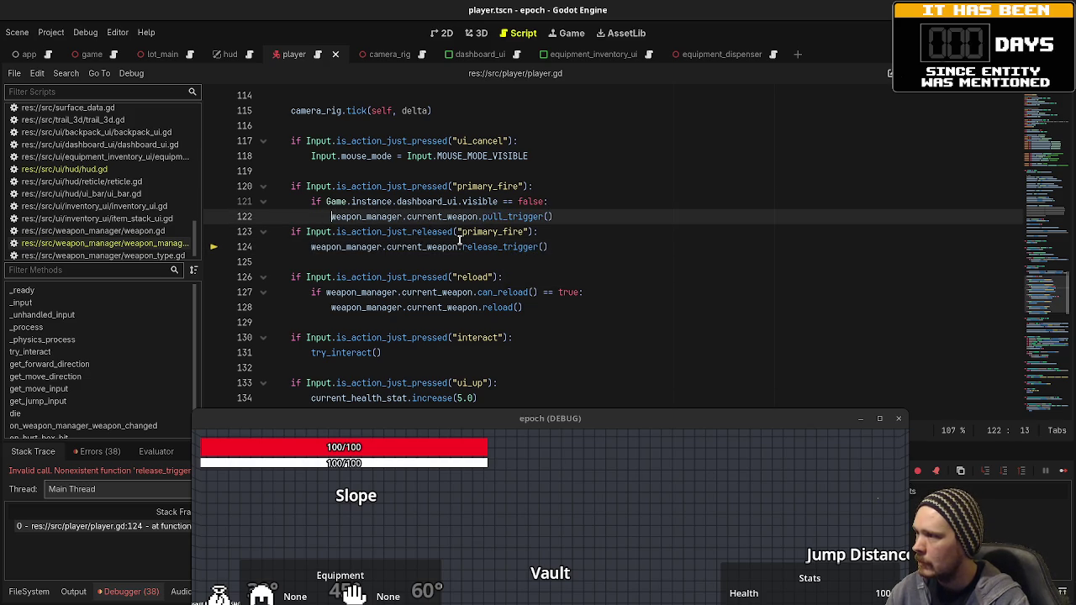
pyautogui.moveTo(446, 242)
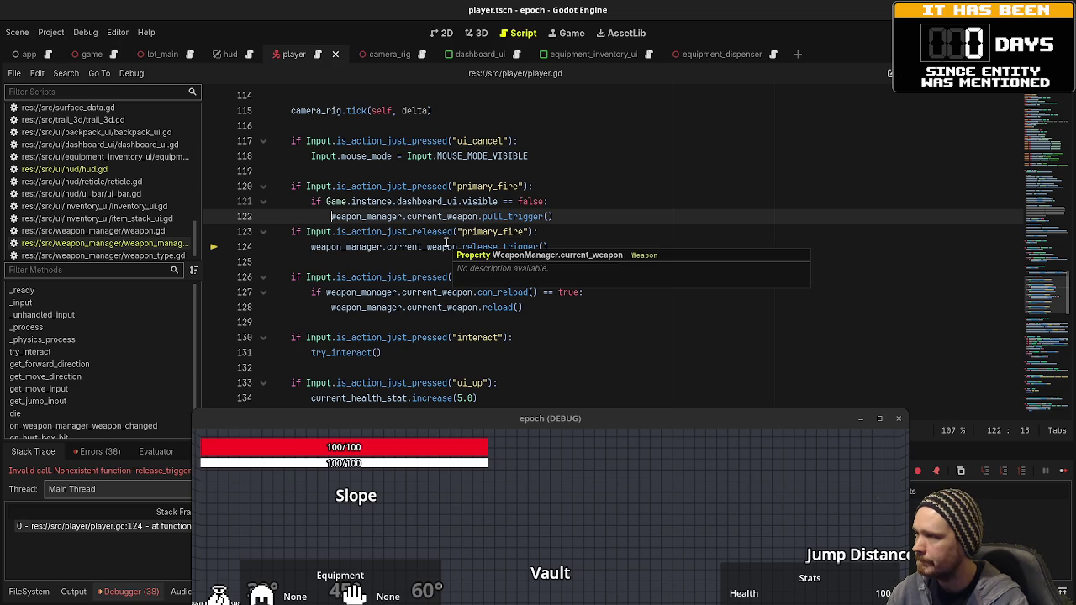
pyautogui.doubleClick(501, 247)
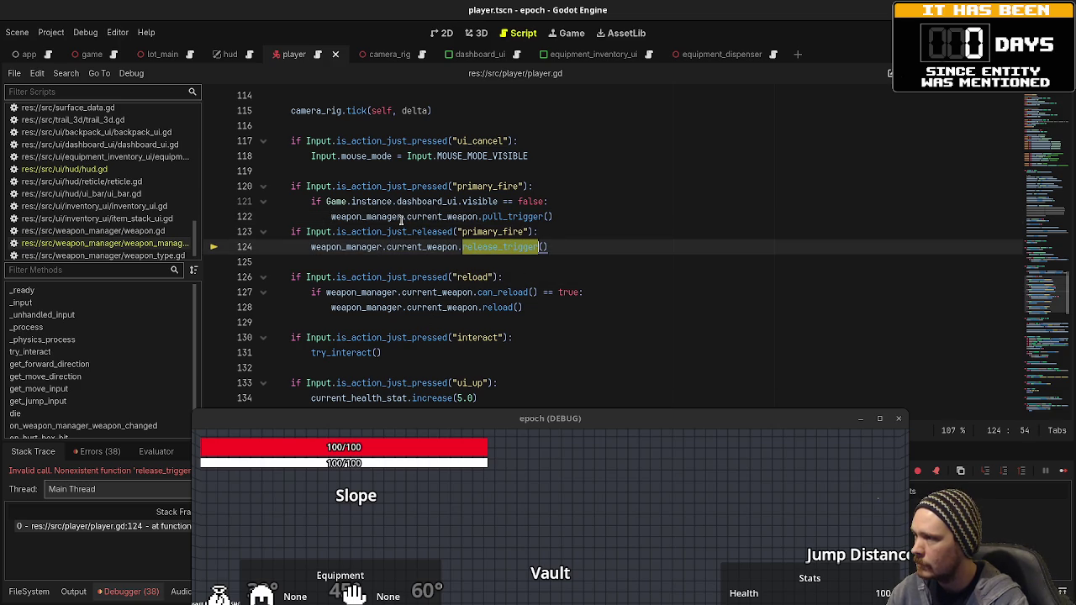
pyautogui.click(573, 203)
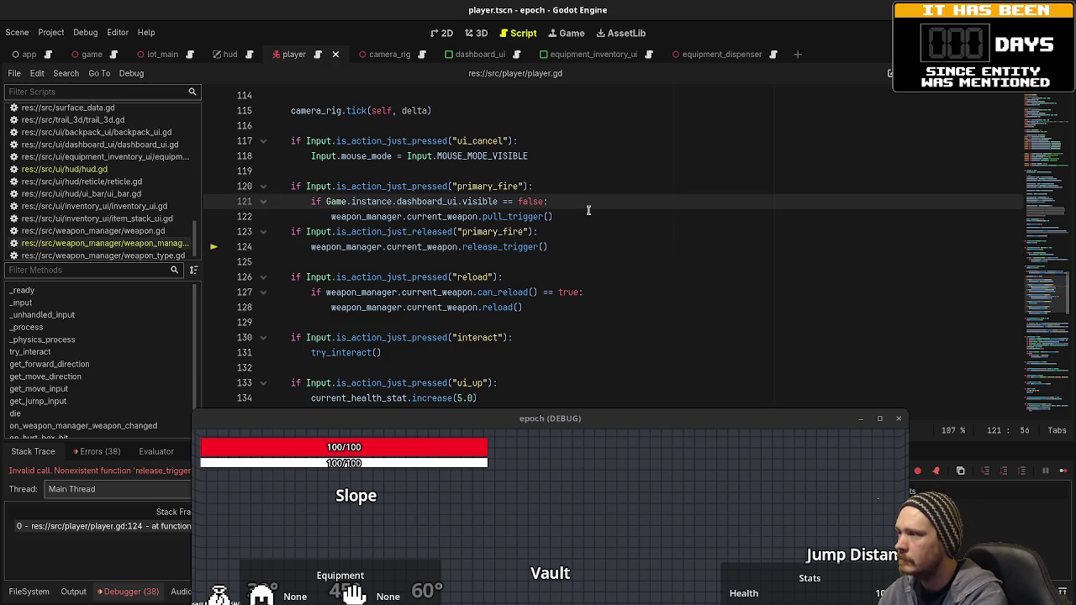
pyautogui.press('Return')
pyautogui.write('if ')
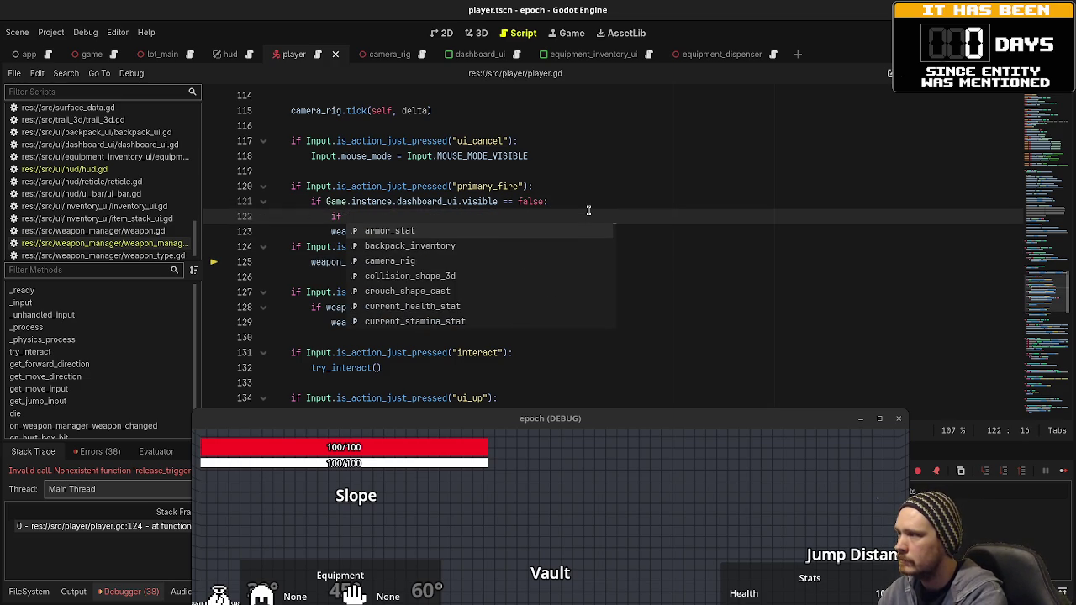
pyautogui.write('Weap')
# Add a weapon_manager.current_weapon != null check on line 122 and indent pull_trigger under it
pyautogui.press('BackSpace')
pyautogui.press('BackSpace')
pyautogui.press('BackSpace')
pyautogui.write('weapo')
pyautogui.press('BackSpace')
pyautogui.press('BackSpace')
pyautogui.press('BackSpace')
pyautogui.write('weapon')
pyautogui.press('Return')
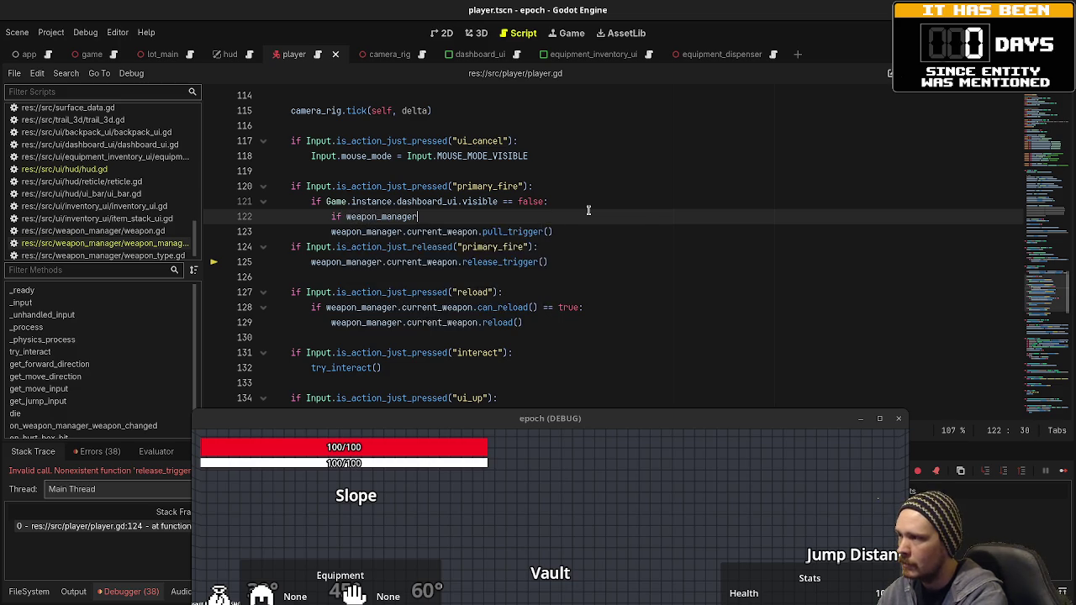
pyautogui.write('.current_weapon ')
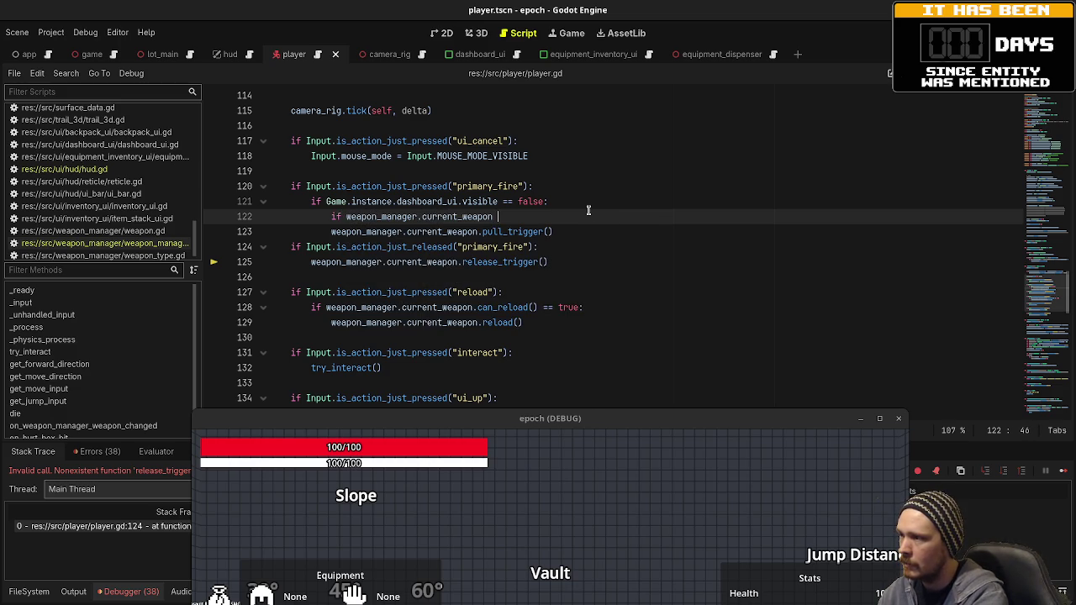
pyautogui.write('!= null:')
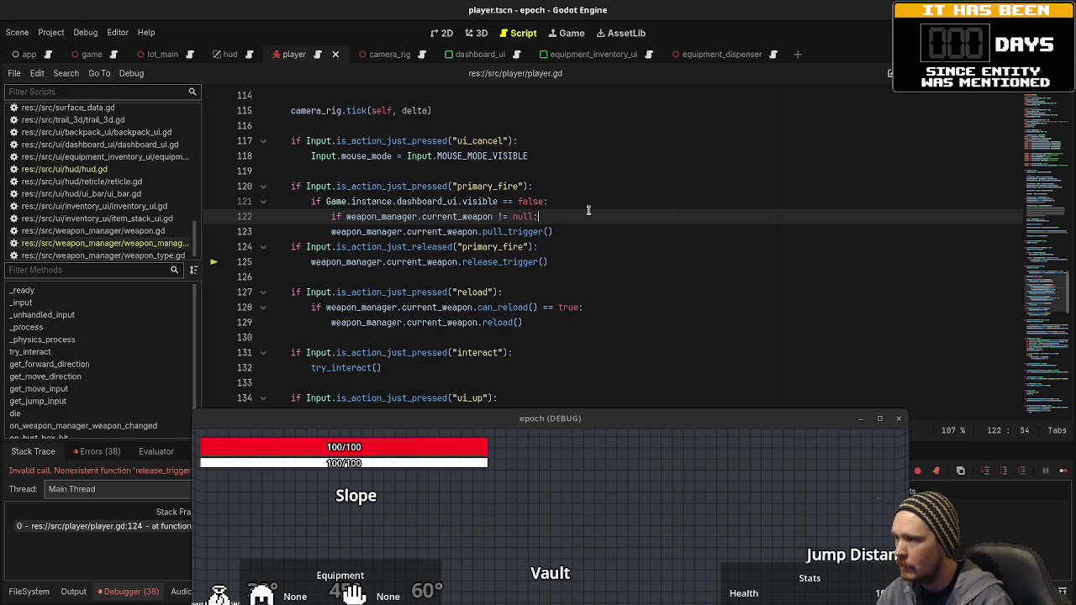
pyautogui.click(331, 231)
pyautogui.press('Tab')
# Copy the same null check above the release_trigger call and indent it underneath
pyautogui.moveTo(538, 216); pyautogui.dragTo(312, 217)
pyautogui.hotkey('ctrl', 'c')
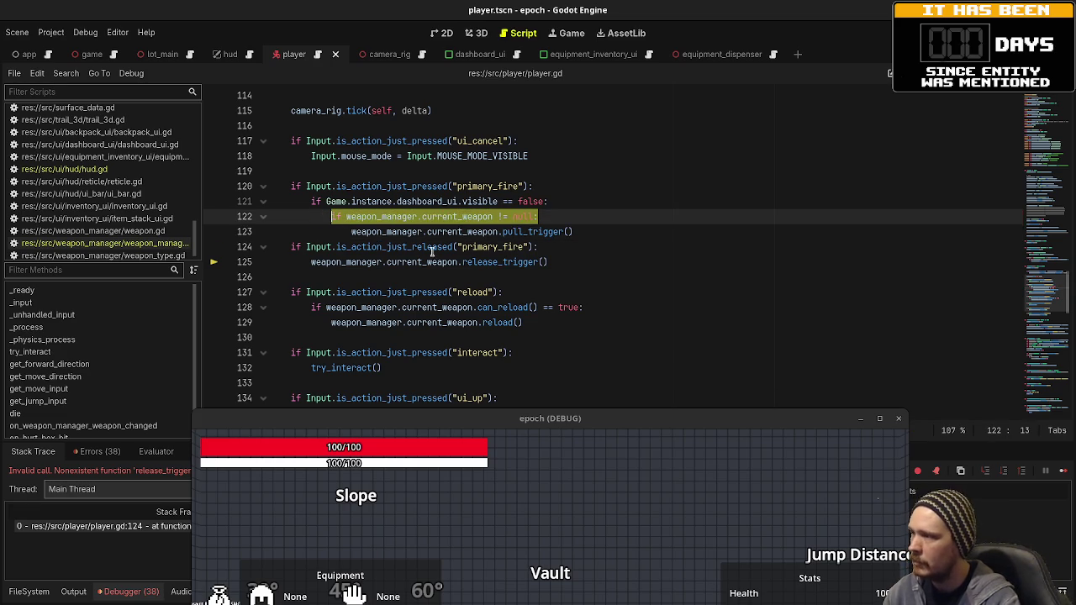
pyautogui.click(552, 247)
pyautogui.press('Return')
pyautogui.hotkey('ctrl', 'v')
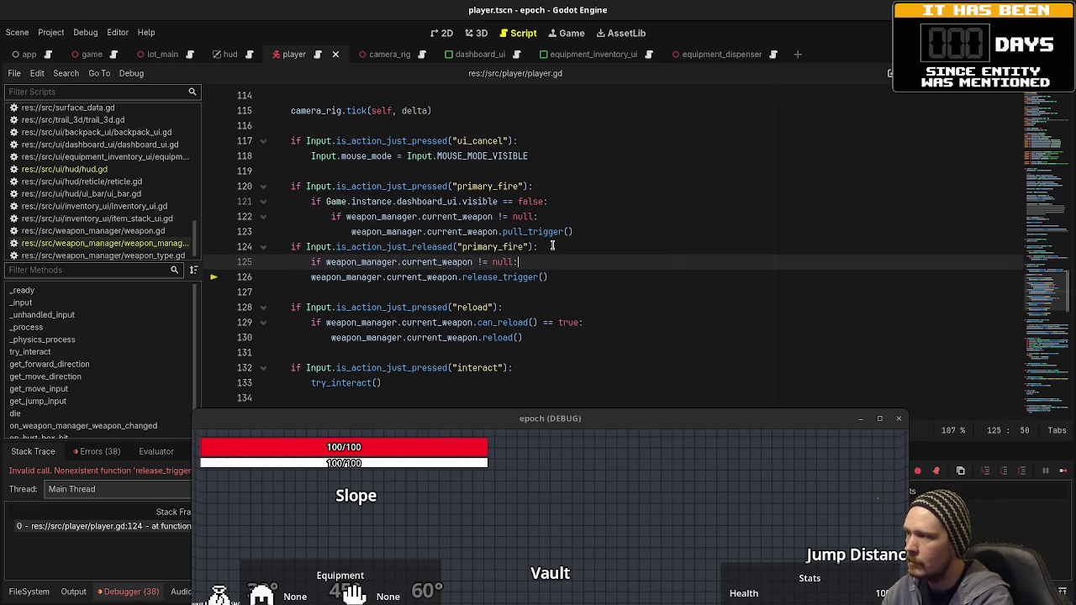
pyautogui.click(311, 277)
pyautogui.press('Tab')
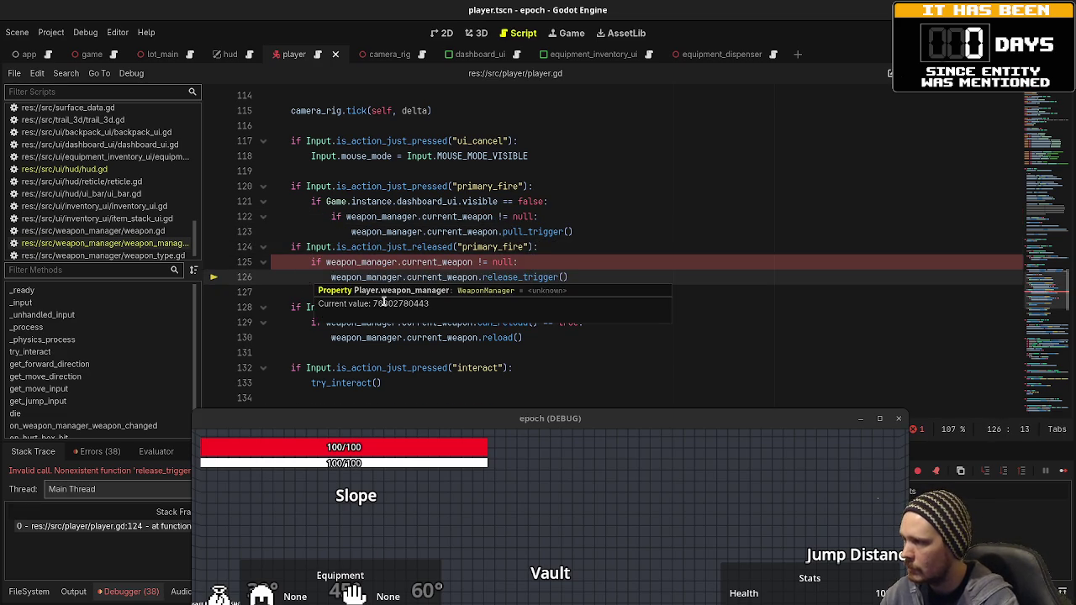
# Paste the null check below the reload check and indent the reload lines under it
pyautogui.click(465, 350)
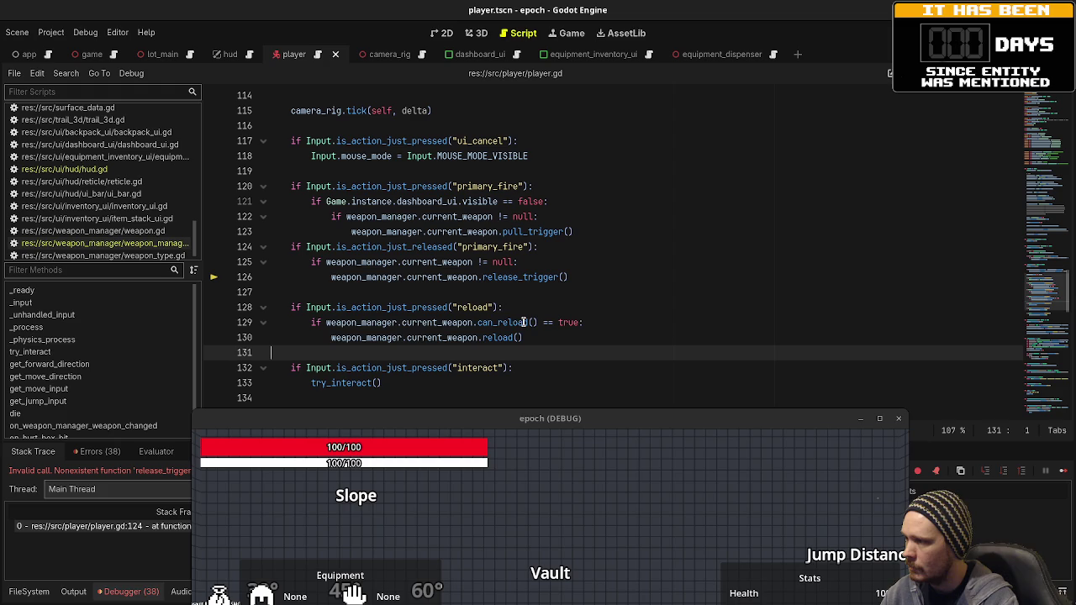
pyautogui.click(519, 309)
pyautogui.press('Return')
pyautogui.hotkey('ctrl', 'v')
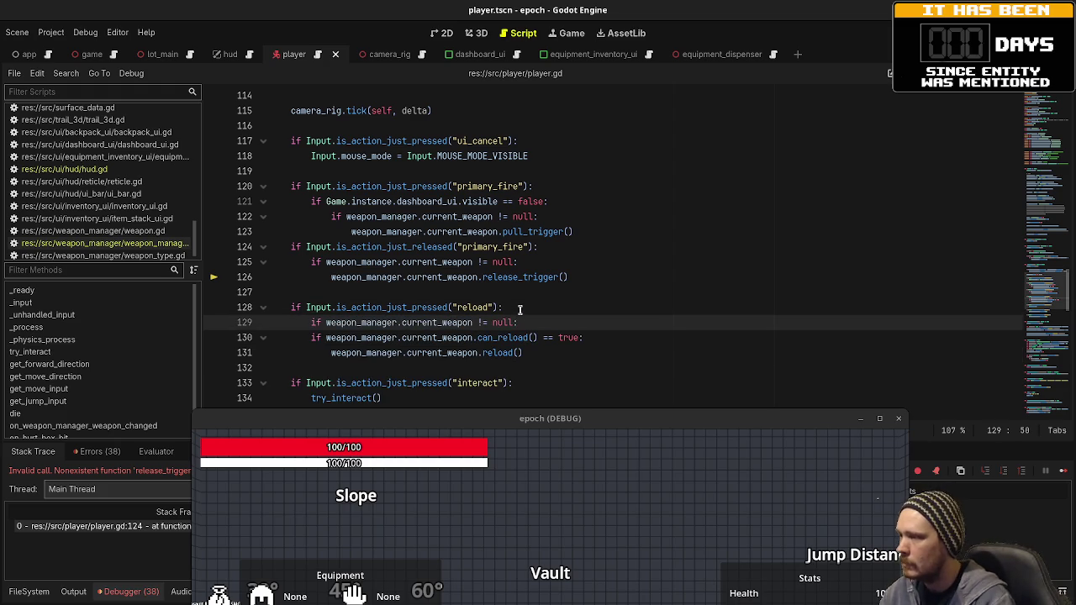
pyautogui.moveTo(311, 337); pyautogui.dragTo(361, 352)
pyautogui.press('Tab')
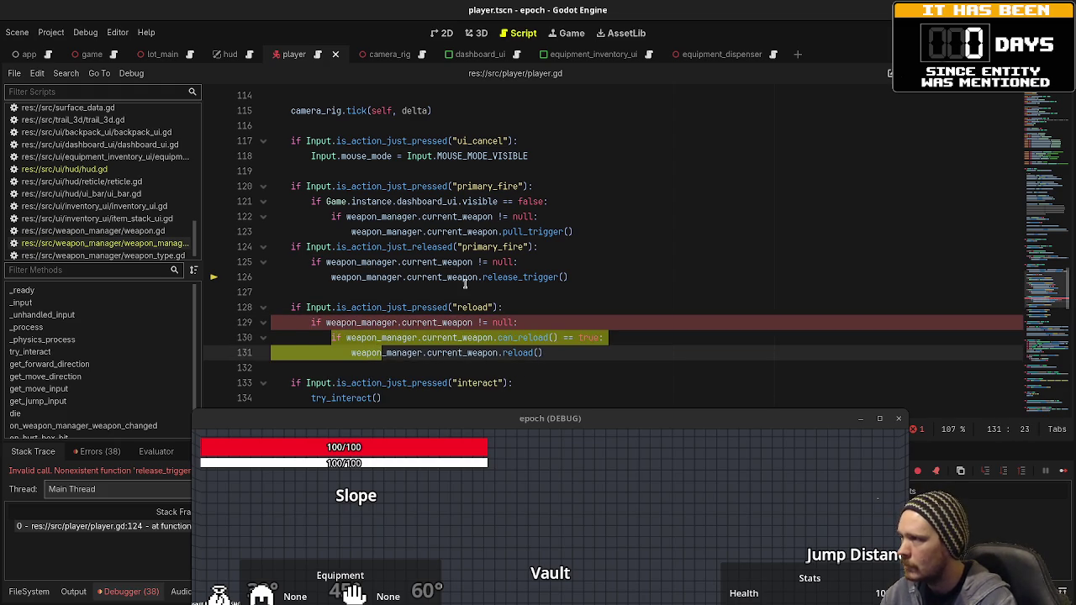
# Bring the _input and _unhandled_input functions into view and stop the running game
pyautogui.scroll(-5, 436, 243)
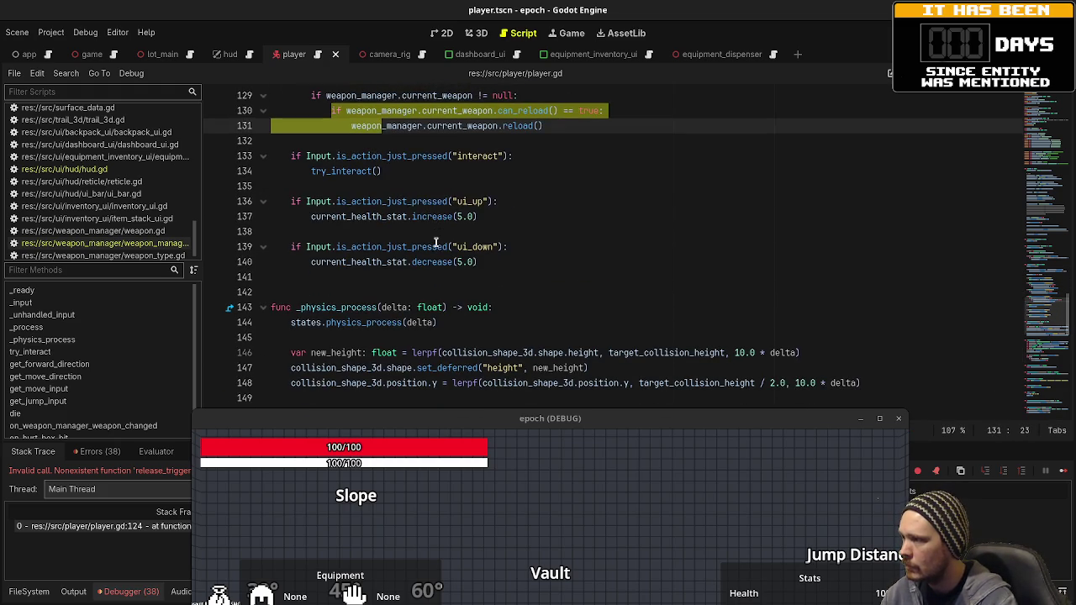
pyautogui.scroll(10, 436, 243)
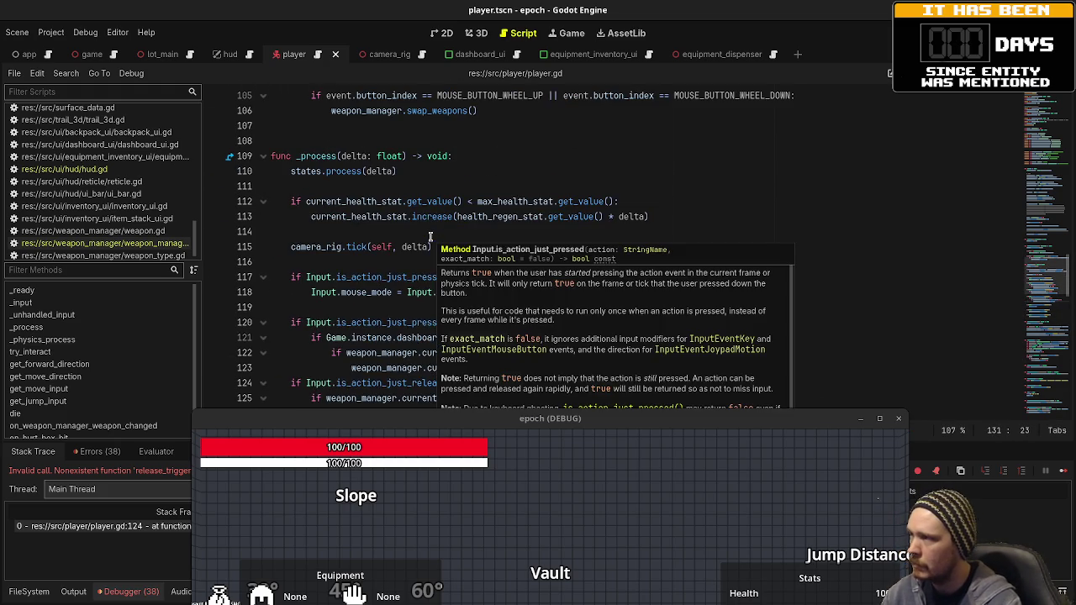
pyautogui.scroll(3, 430, 238)
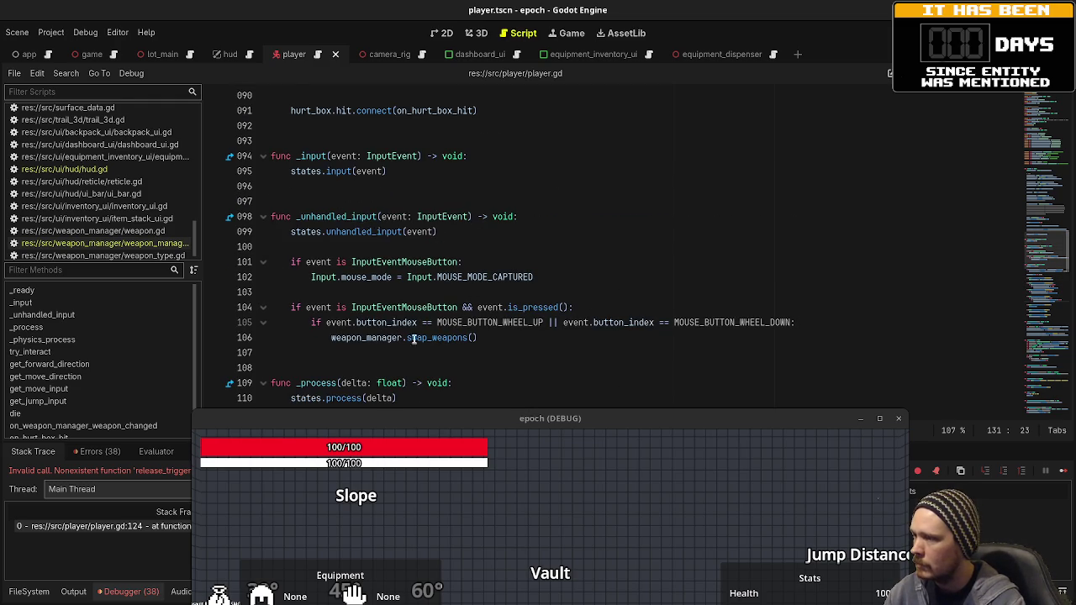
pyautogui.scroll(2, 509, 294)
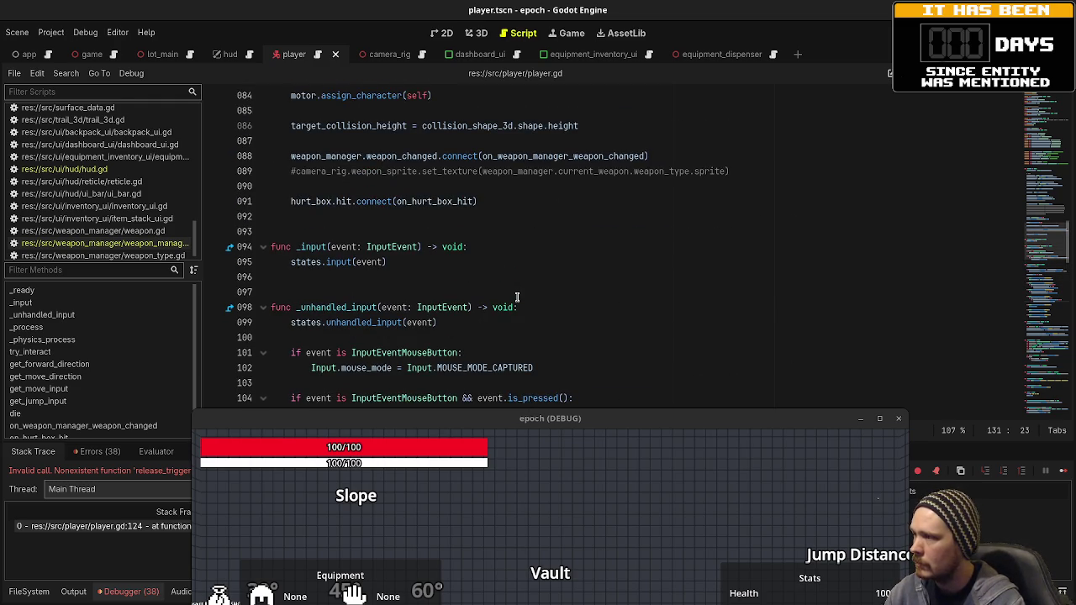
pyautogui.press('F8')
# Relaunch the game and check the inventory and equipment overlays
pyautogui.press('F5')
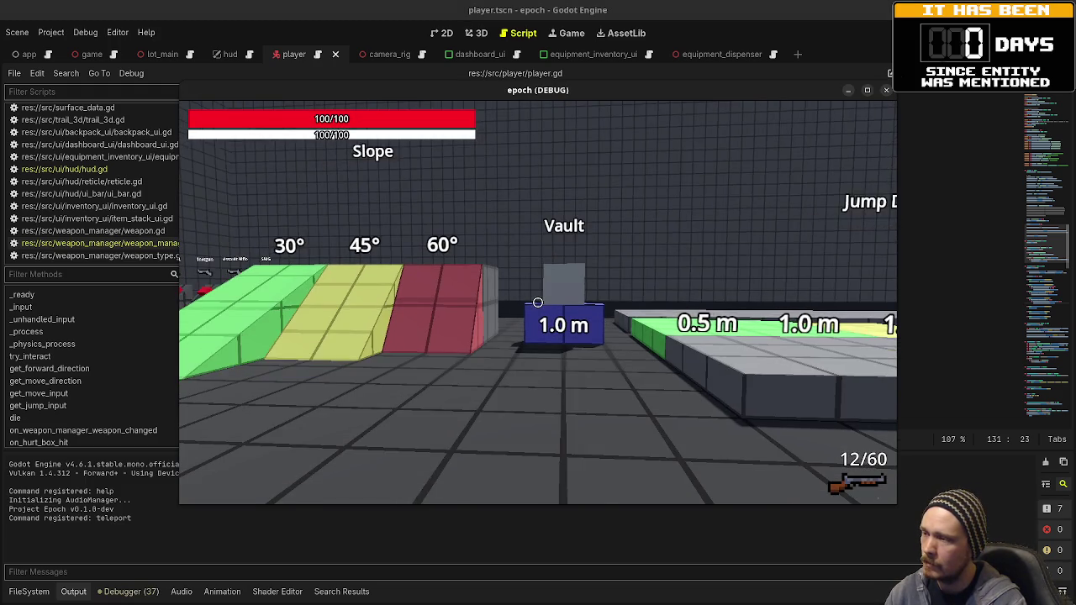
pyautogui.press('Tab')
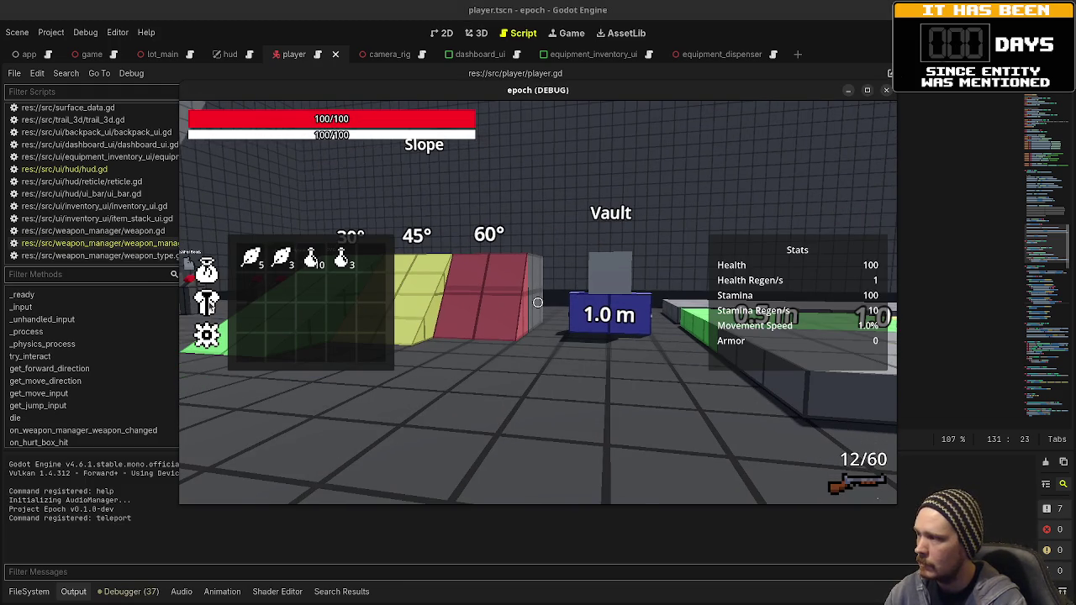
pyautogui.press('e')
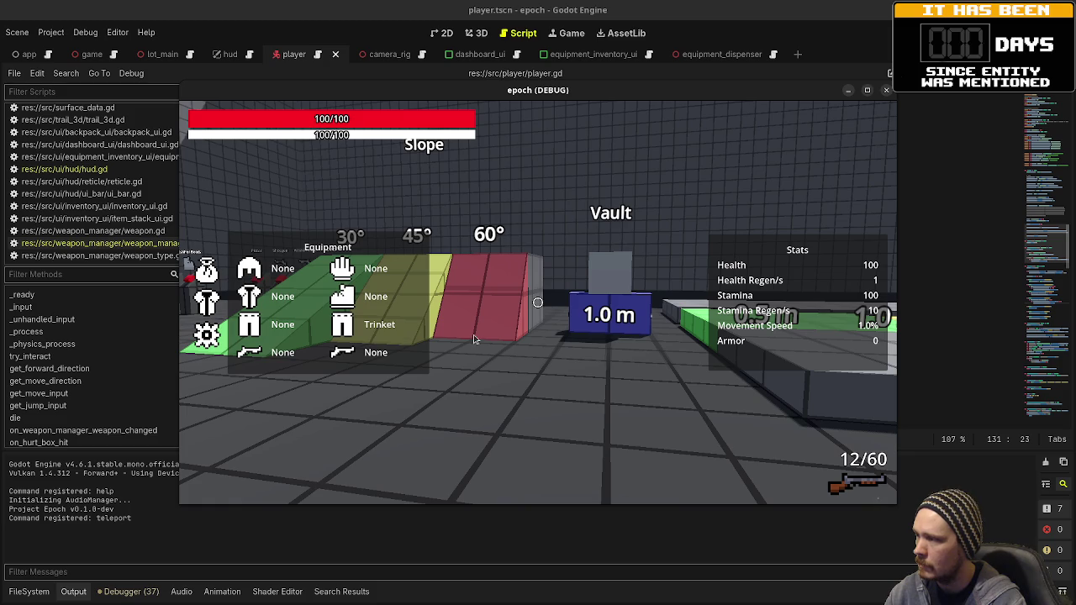
pyautogui.press('Tab')
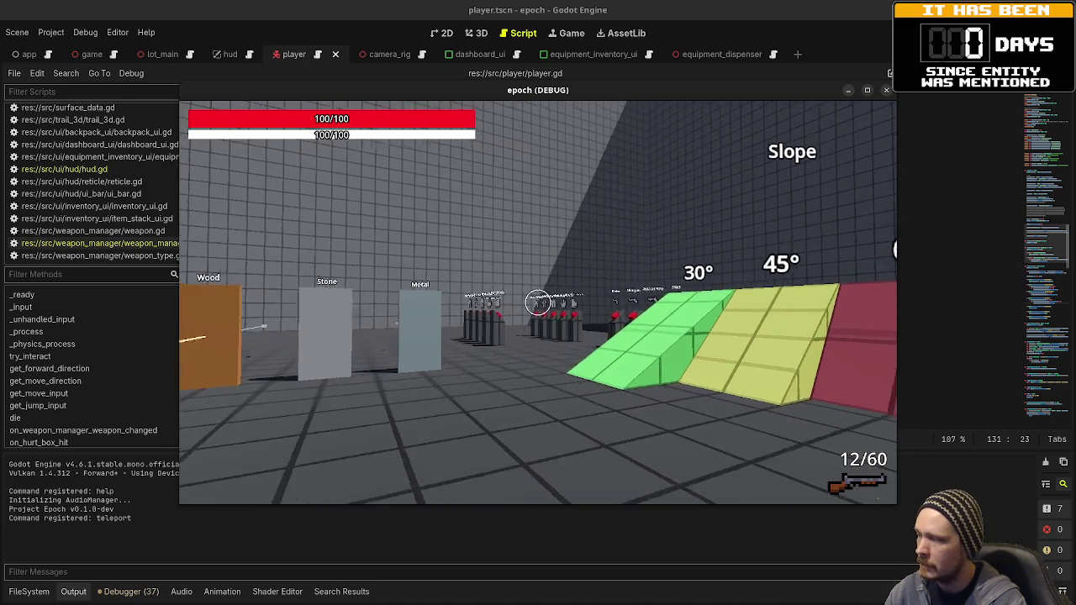
# Walk to the weapon racks, pick up the Pistol, and check the equipment slots
pyautogui.press('w')
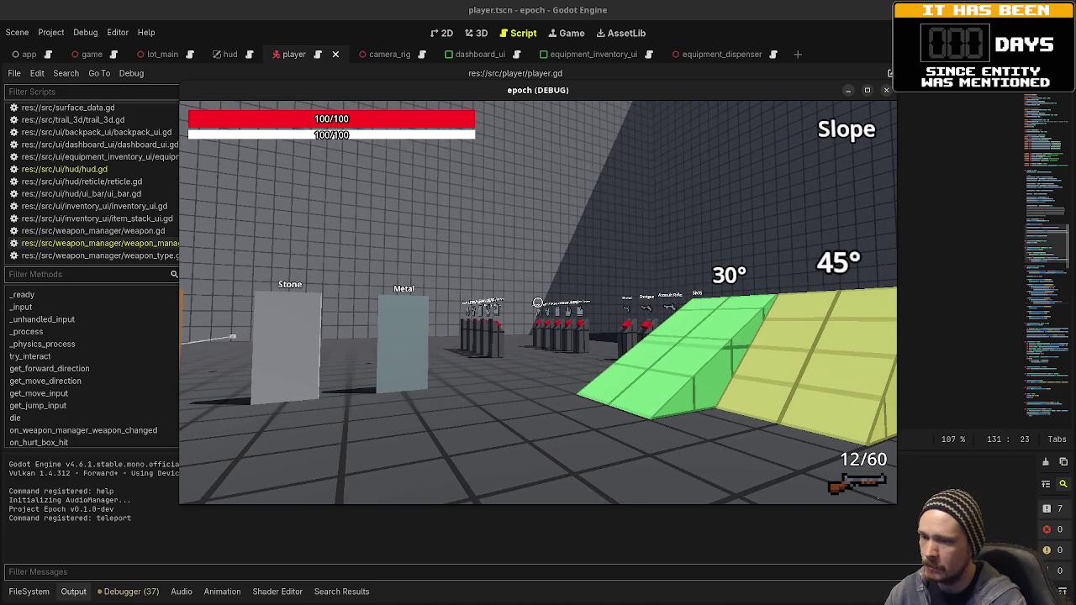
pyautogui.press('w')
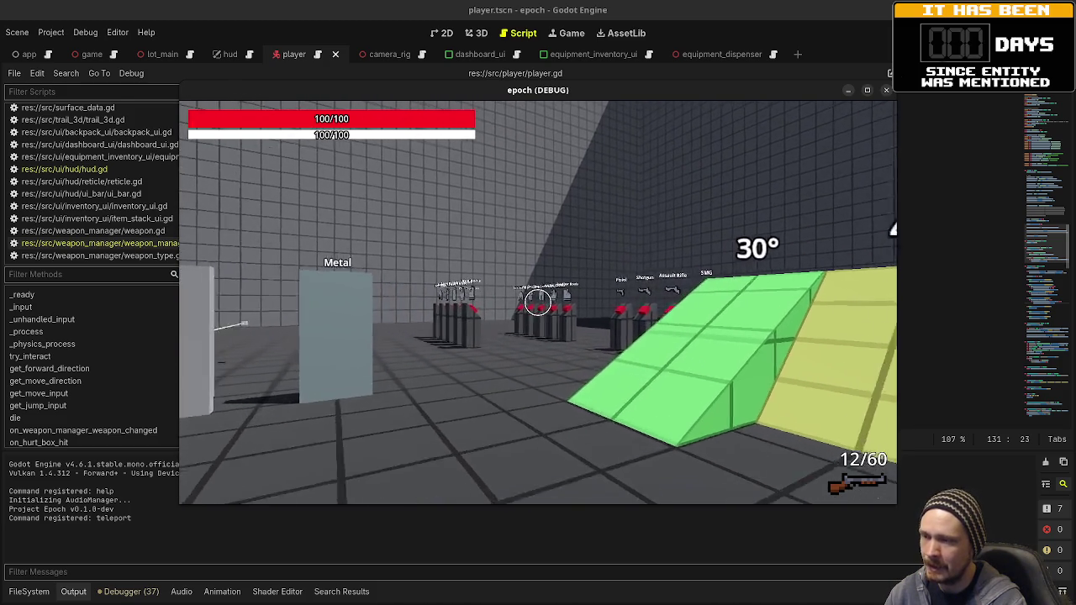
pyautogui.press('w')
pyautogui.press('w')
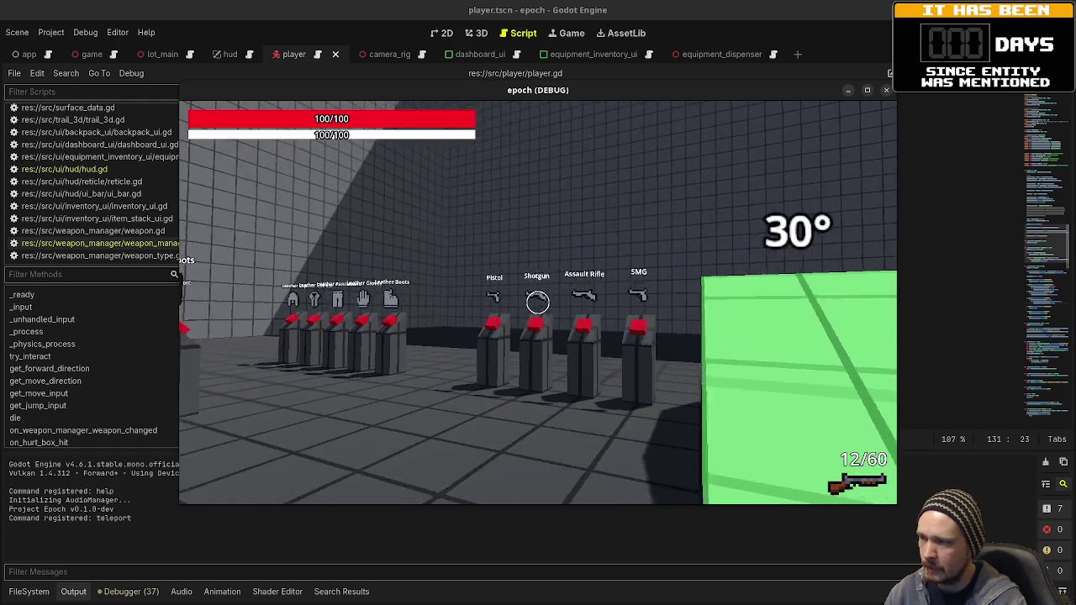
pyautogui.press('w')
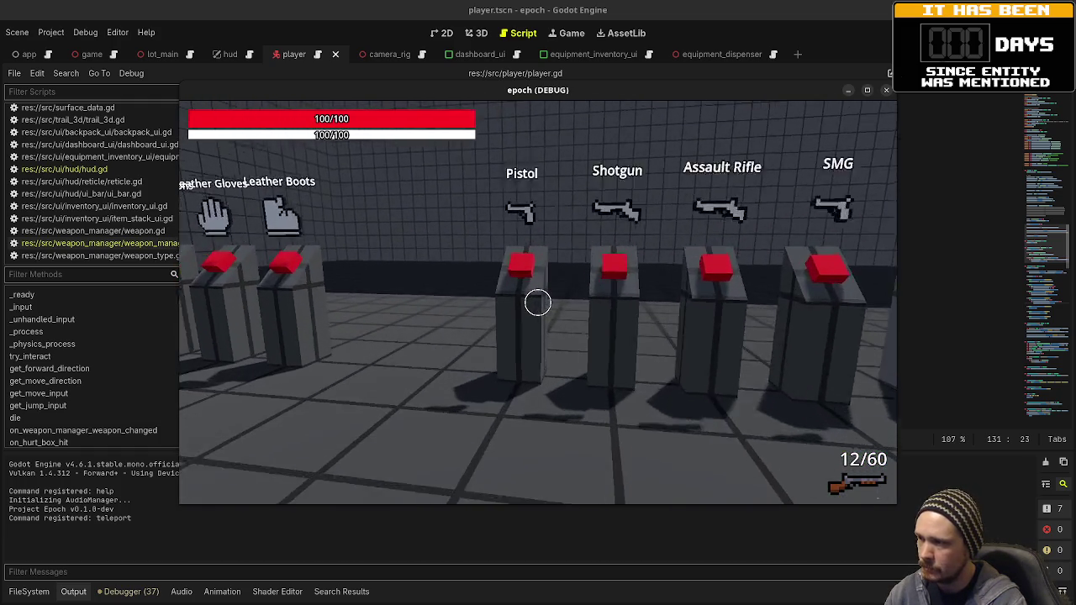
pyautogui.press('w')
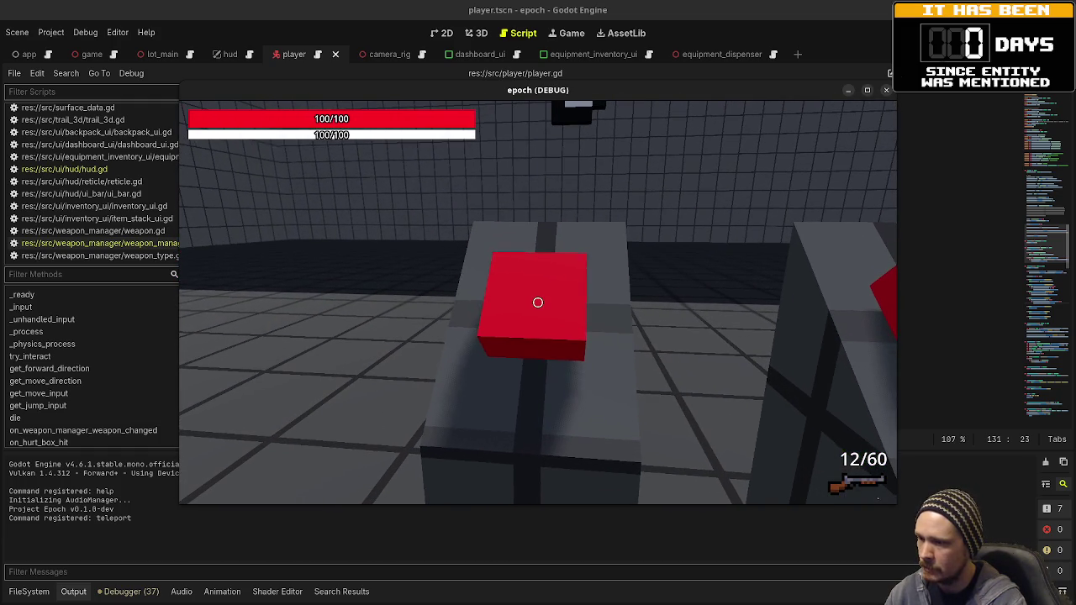
pyautogui.press('e')
pyautogui.press('s')
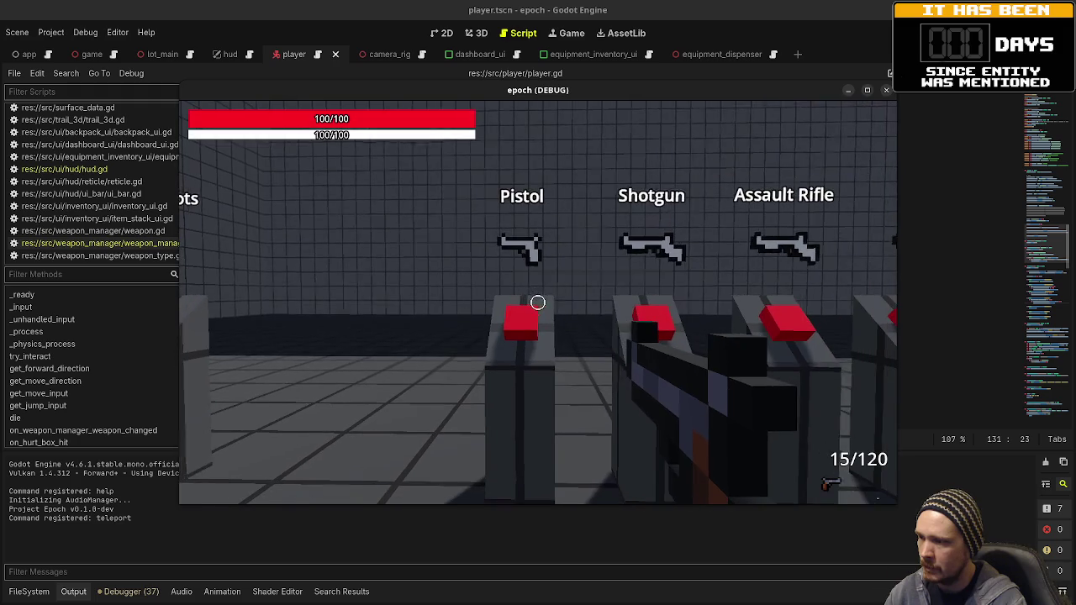
pyautogui.press('Tab')
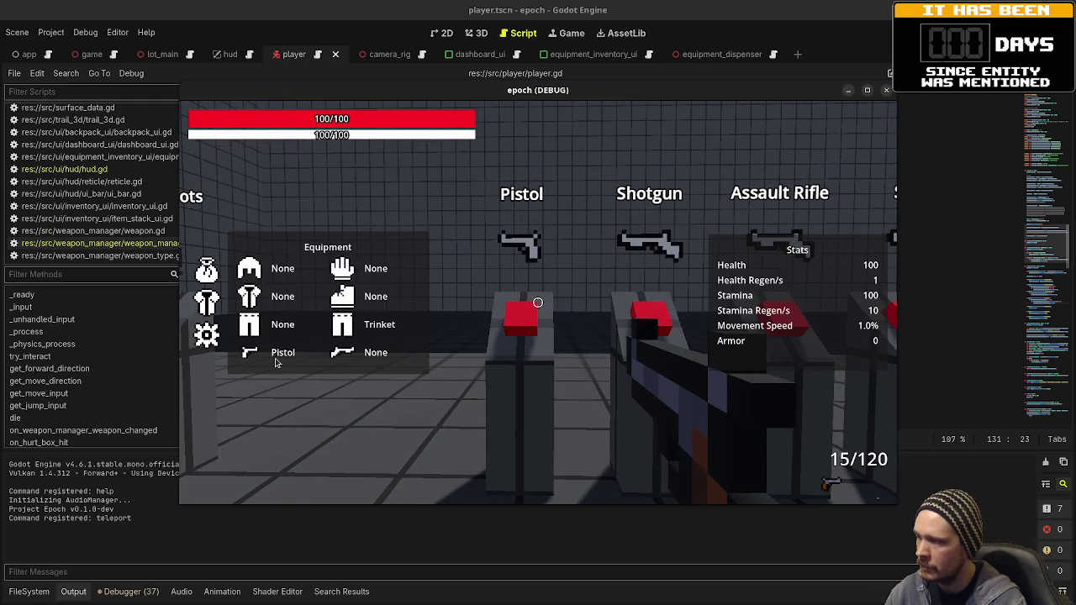
pyautogui.press('Tab')
# Move to the Shotgun rack, pick up the Shotgun, confirm it's equipped, then stop the game
pyautogui.press('d')
pyautogui.press('s')
pyautogui.press('a')
pyautogui.press('a')
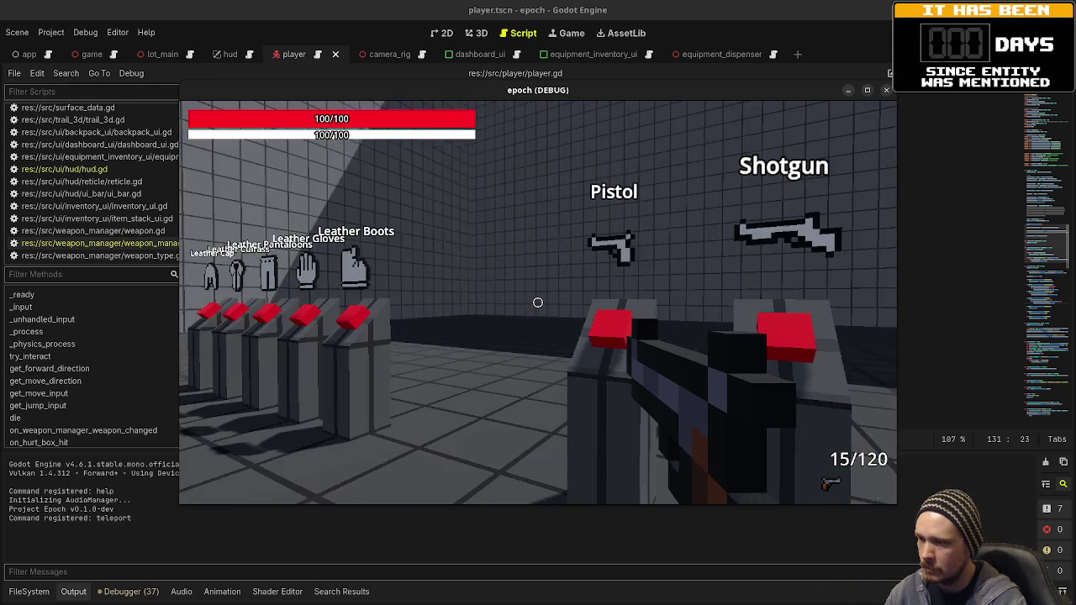
pyautogui.press('d')
pyautogui.press('w')
pyautogui.press('w')
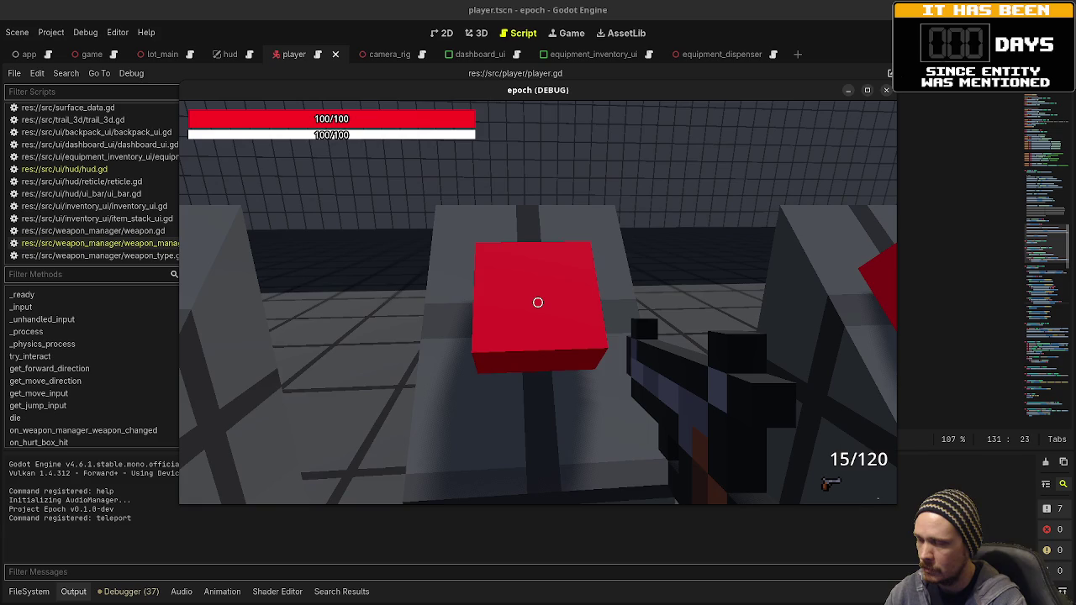
pyautogui.press('s')
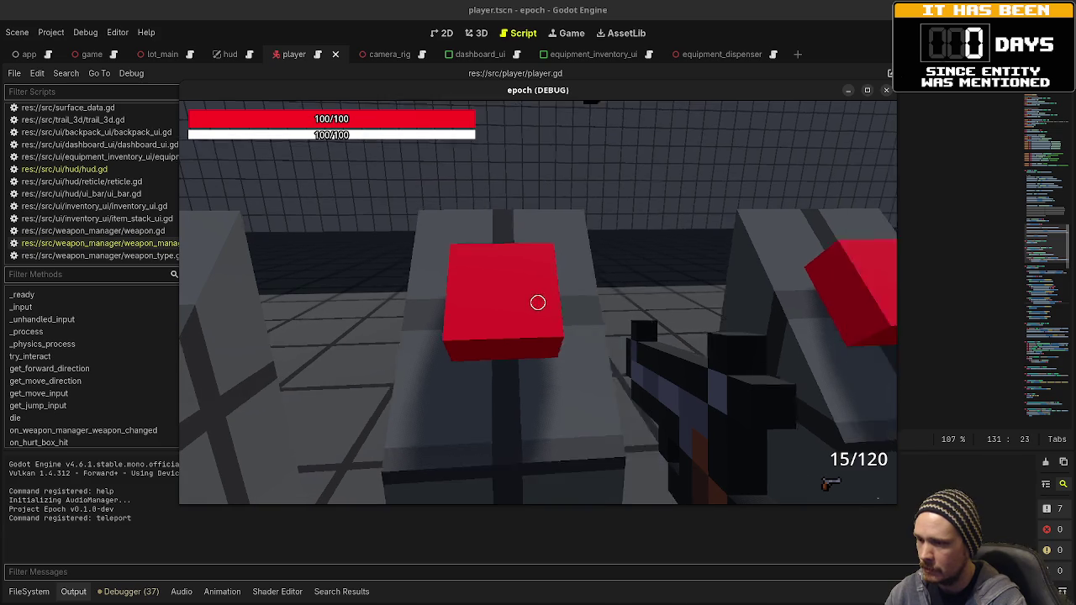
pyautogui.press('a')
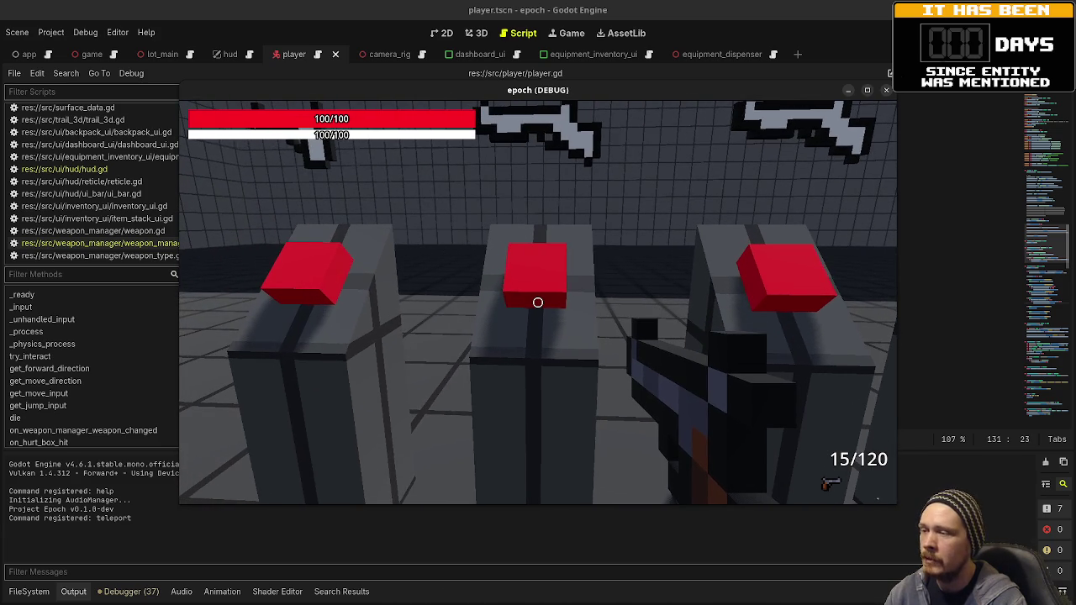
pyautogui.press('w')
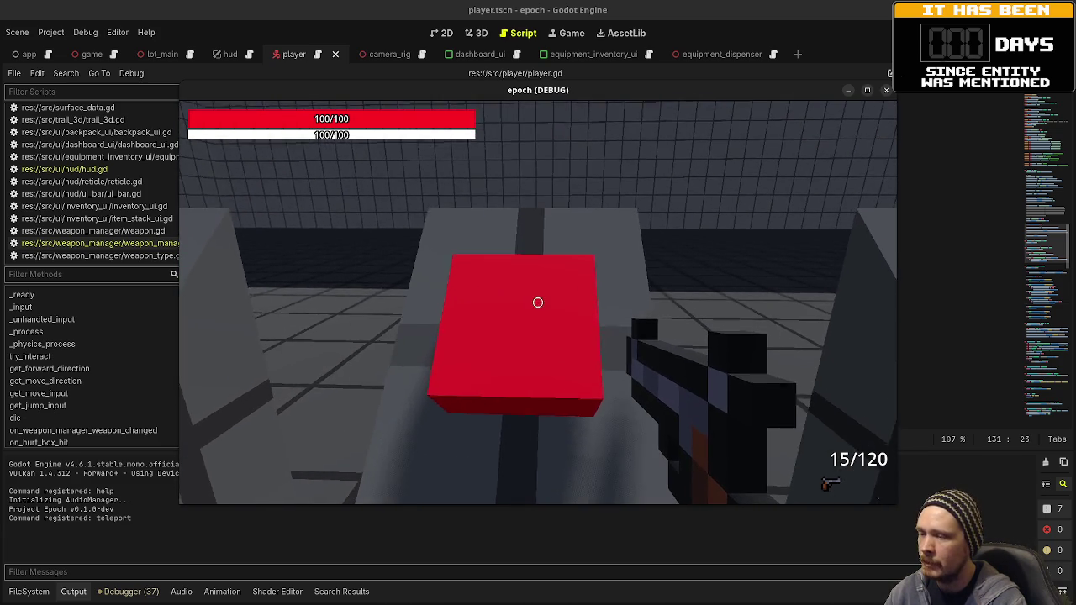
pyautogui.press('s')
pyautogui.press('e')
pyautogui.press('Tab')
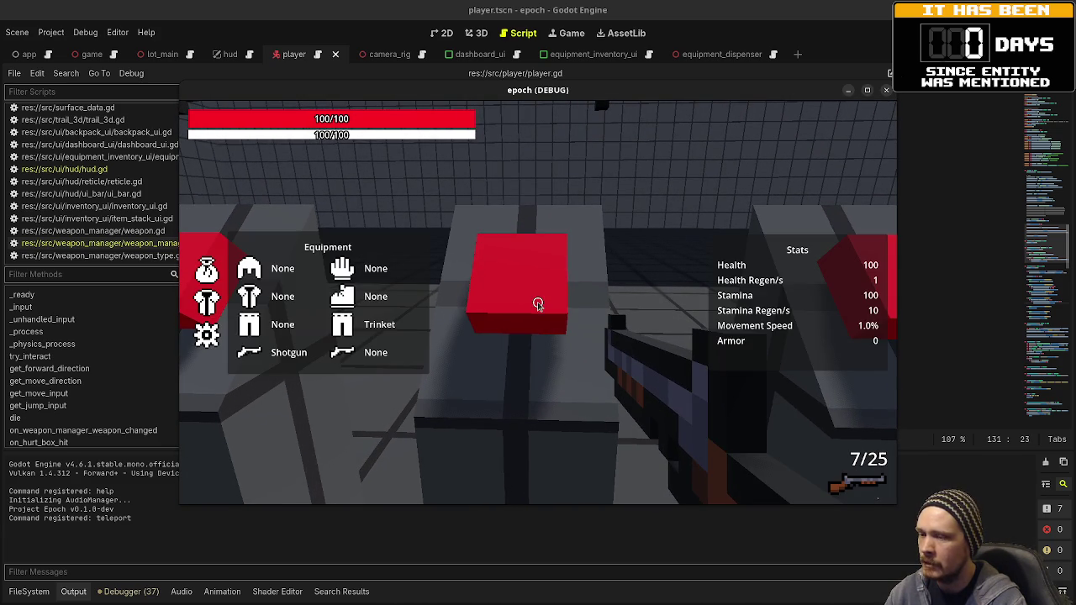
pyautogui.press('Tab')
pyautogui.press('s')
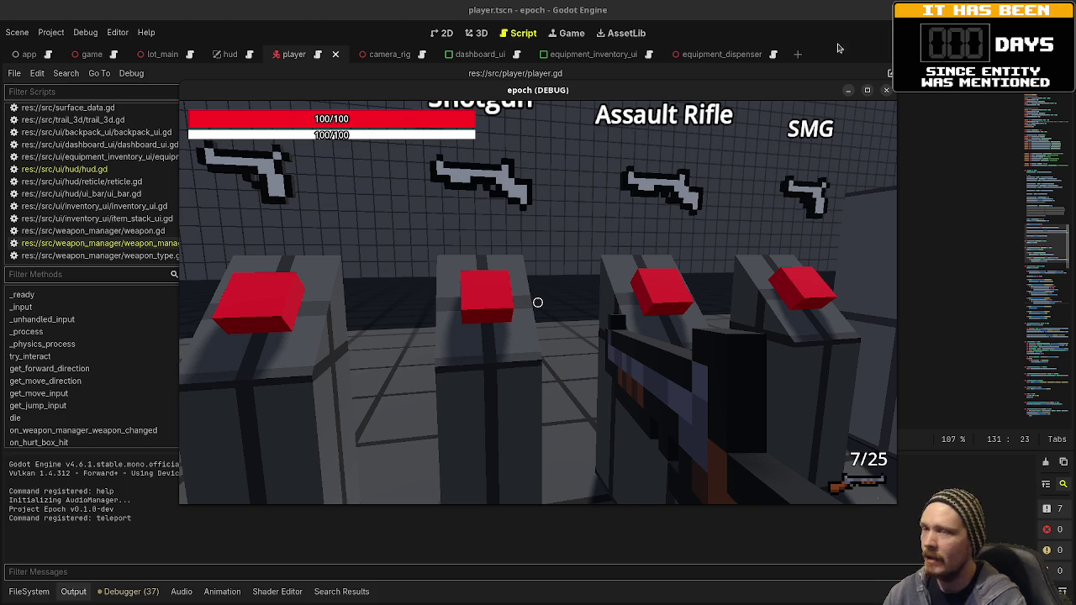
pyautogui.press('F8')
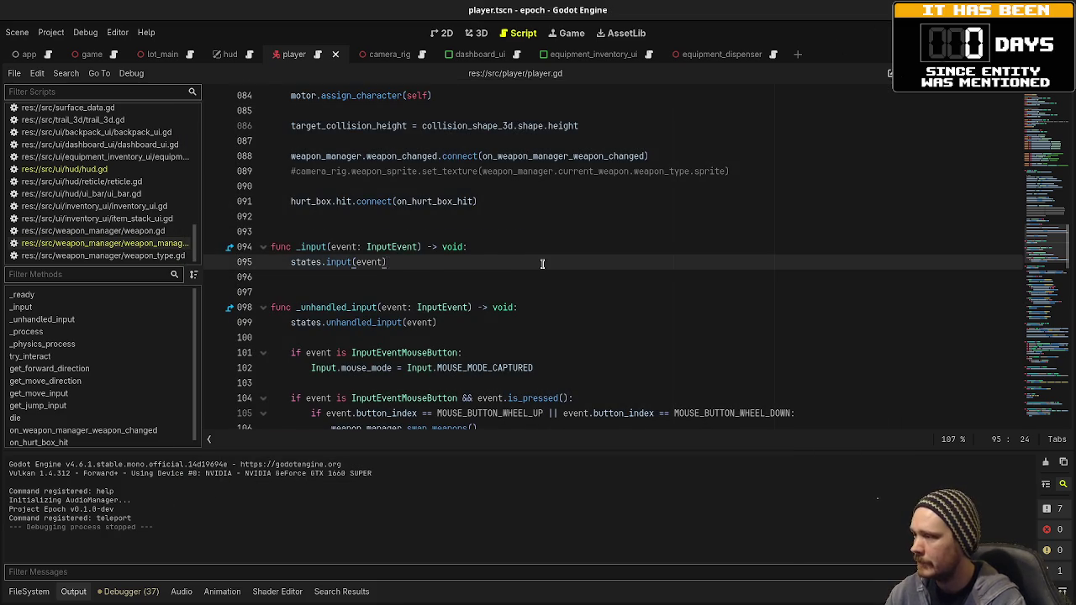
# Revert the current_weapon check on line 122 and the line 89 comment in player.gd, then save
pyautogui.hotkey('ctrl', 'z')
pyautogui.hotkey('ctrl', 'z')
pyautogui.hotkey('ctrl', 'z')
pyautogui.hotkey('ctrl', 'z')
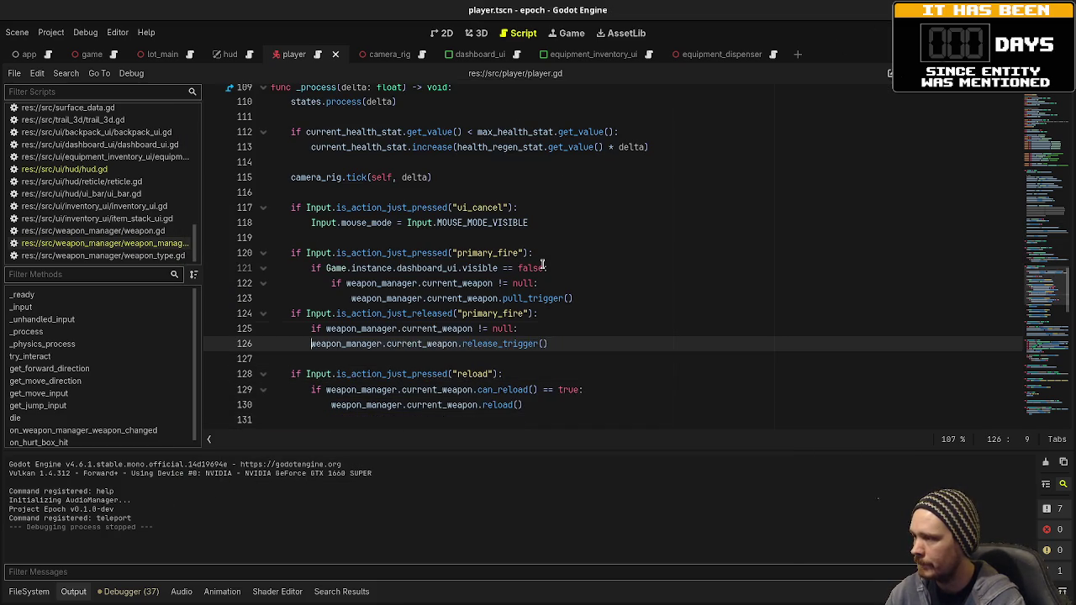
pyautogui.press('BackSpace')
pyautogui.press('BackSpace')
pyautogui.press('BackSpace')
pyautogui.write('if')
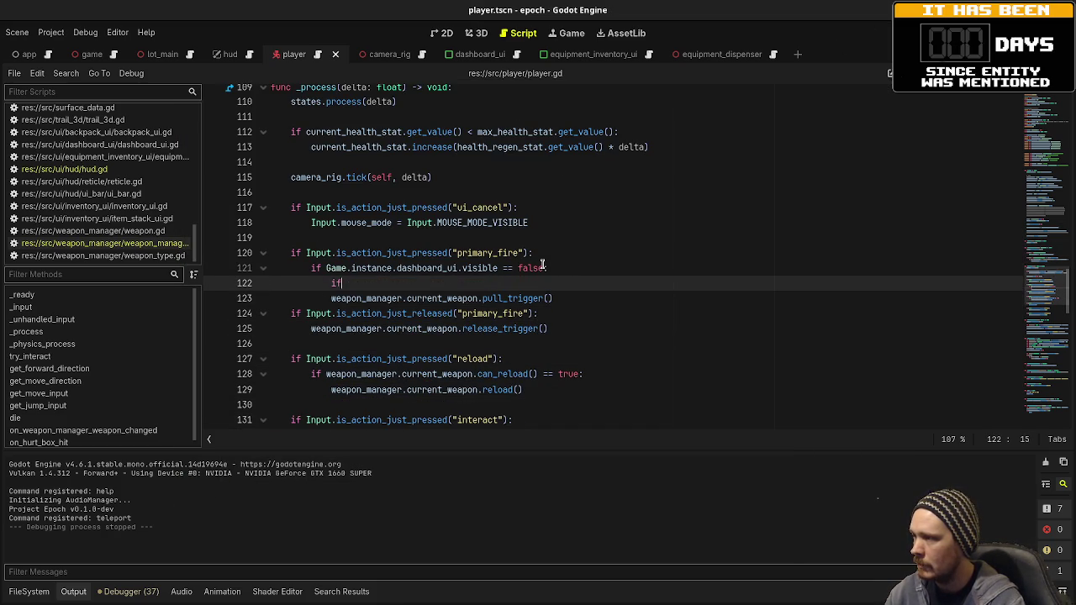
pyautogui.write('Wea')
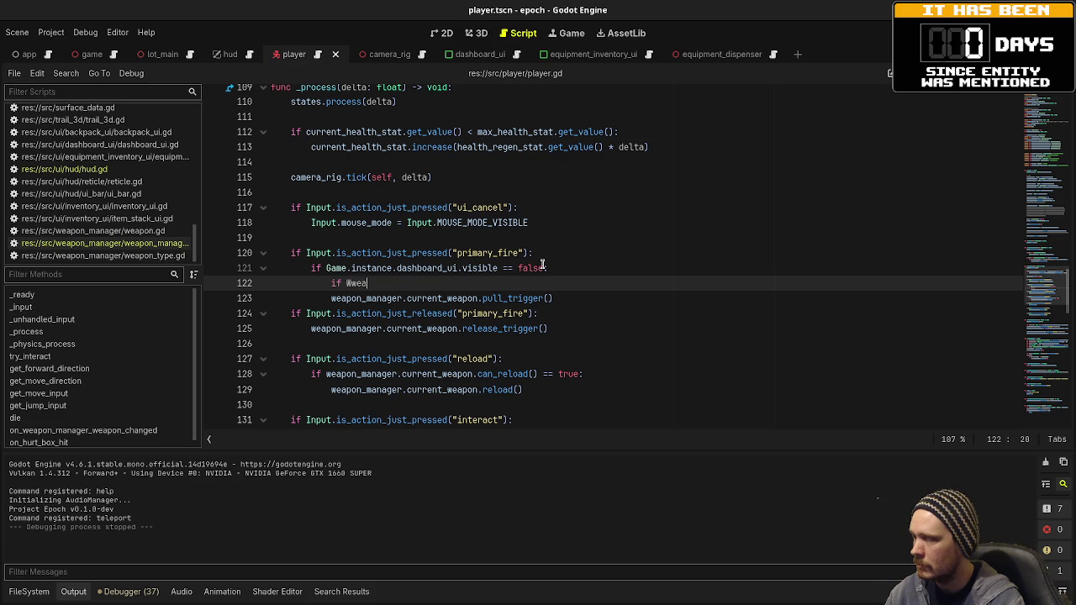
pyautogui.press('BackSpace')
pyautogui.press('BackSpace')
pyautogui.press('BackSpace')
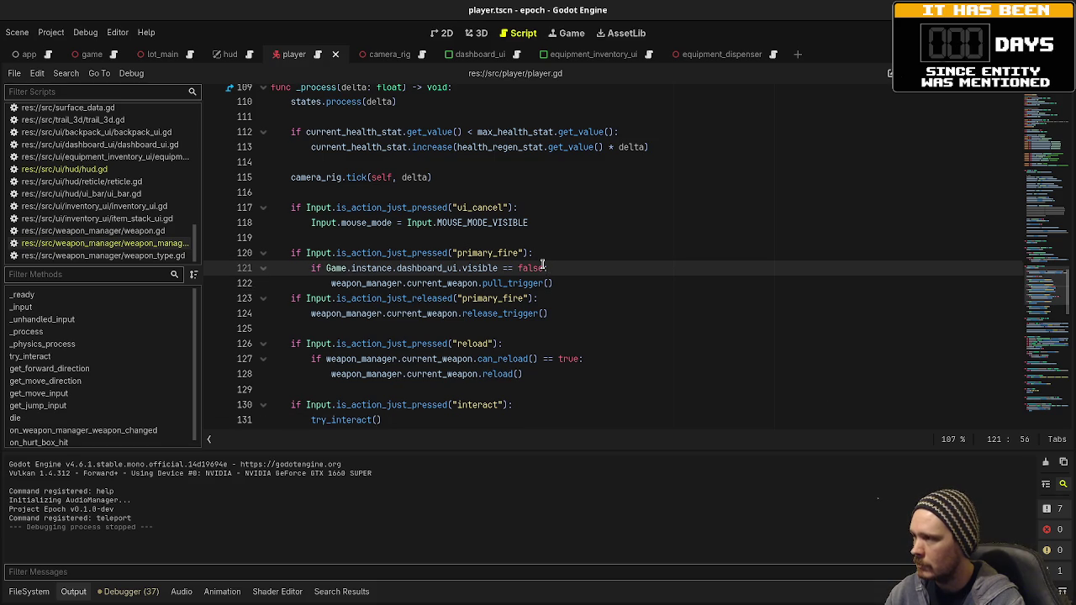
pyautogui.press('pageup')
pyautogui.scroll(3, 542, 264)
pyautogui.write('#')
pyautogui.press('BackSpace')
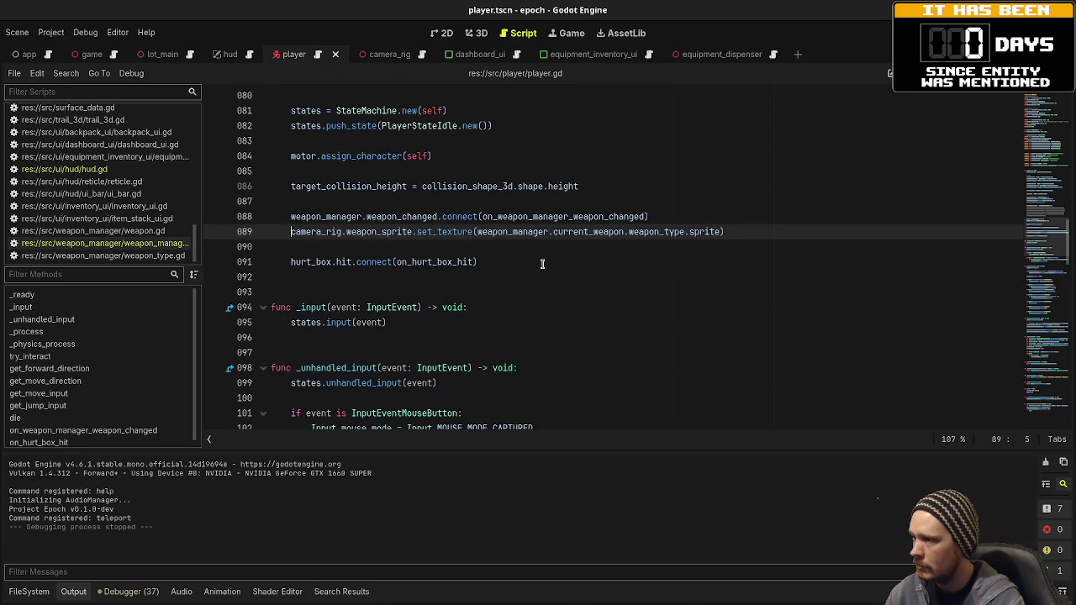
pyautogui.hotkey('ctrl', 'z')
pyautogui.hotkey('ctrl', 'z')
pyautogui.hotkey('ctrl', 'z')
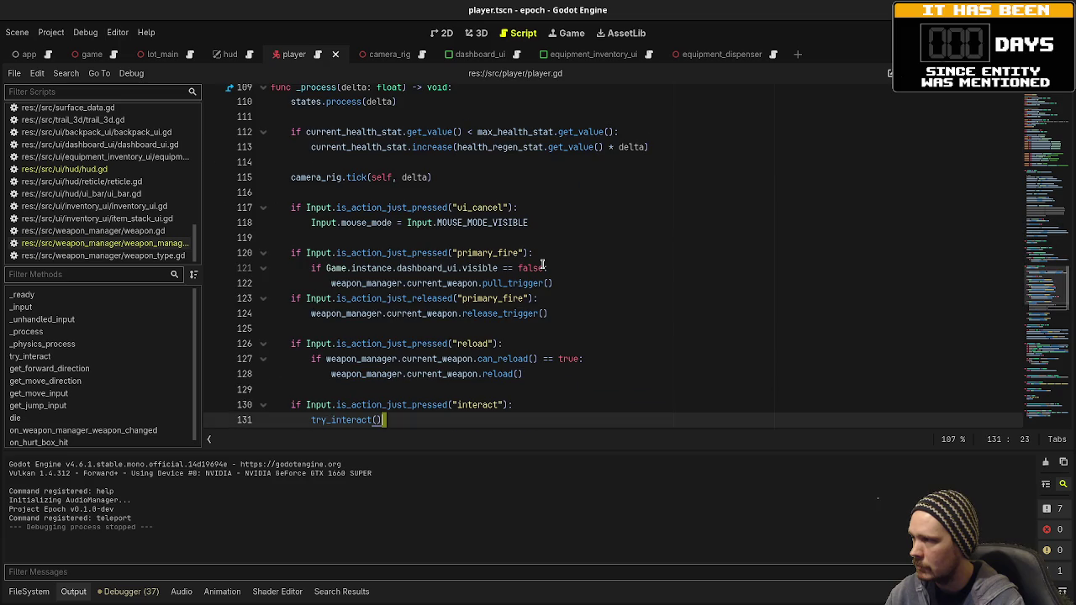
pyautogui.hotkey('ctrl', 's')
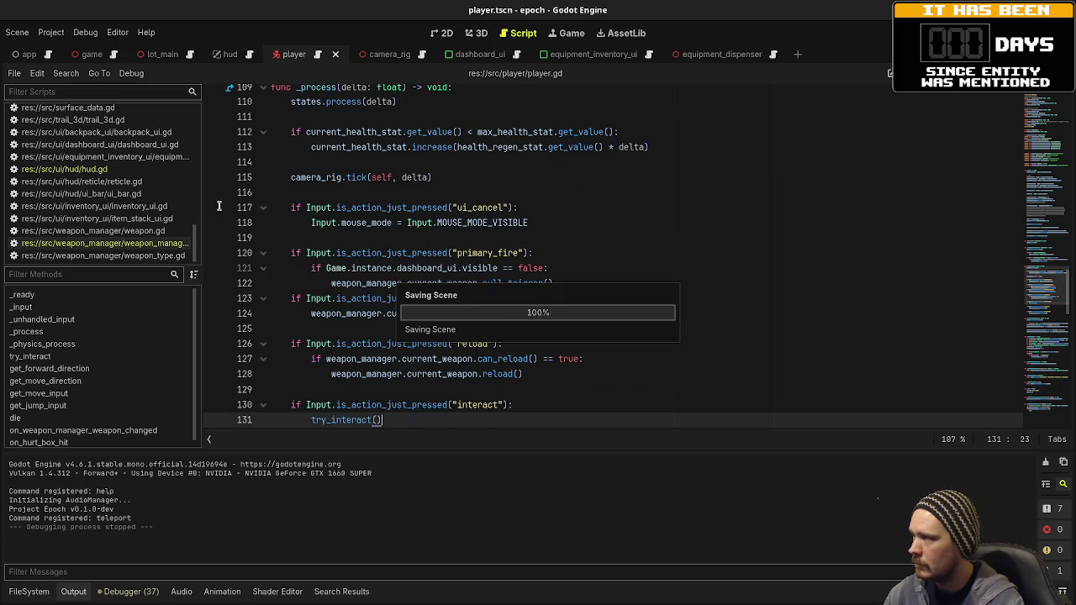
# Undo the recent weapon_manager.gd edits, restoring the uncommented _ready weapon setup
pyautogui.hotkey('alt', 'Left')
pyautogui.click(576, 275)
pyautogui.hotkey('ctrl', 'z')
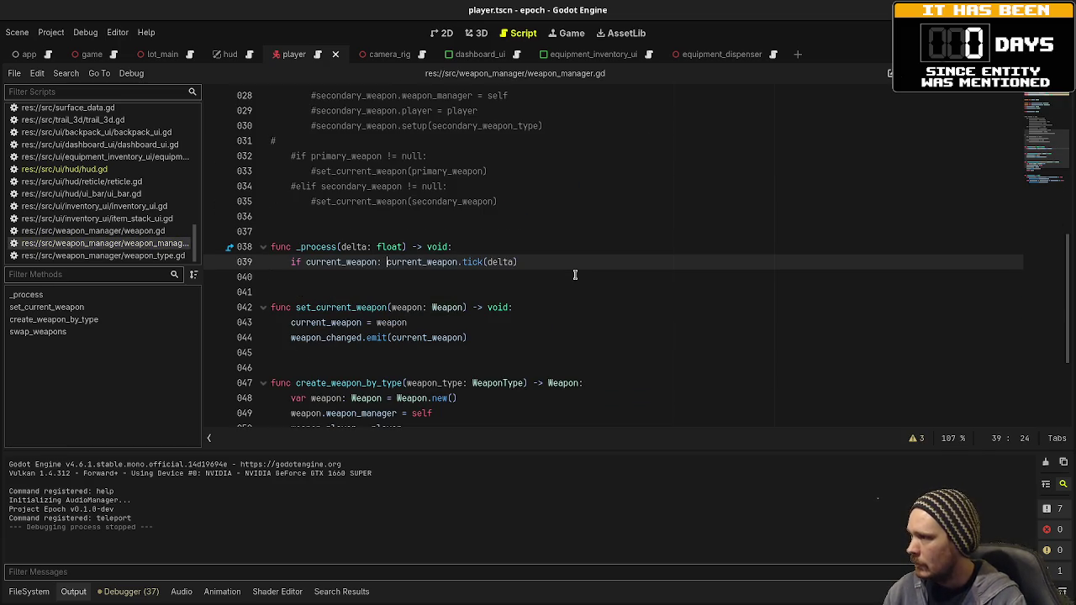
pyautogui.hotkey('ctrl', 'z')
pyautogui.hotkey('ctrl', 'z')
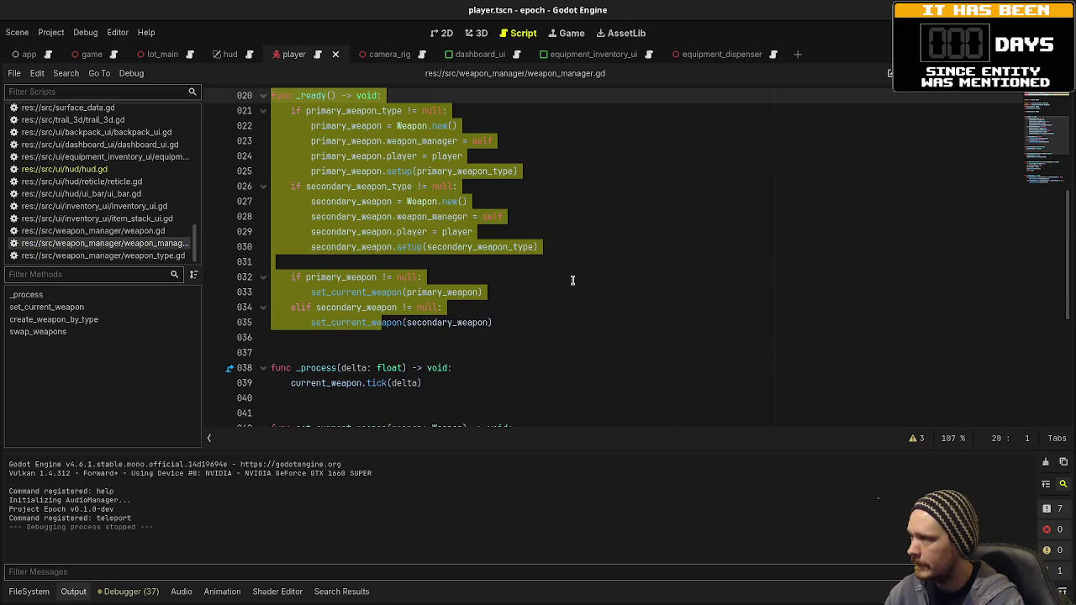
pyautogui.scroll(5, 574, 278)
pyautogui.scroll(2, 573, 280)
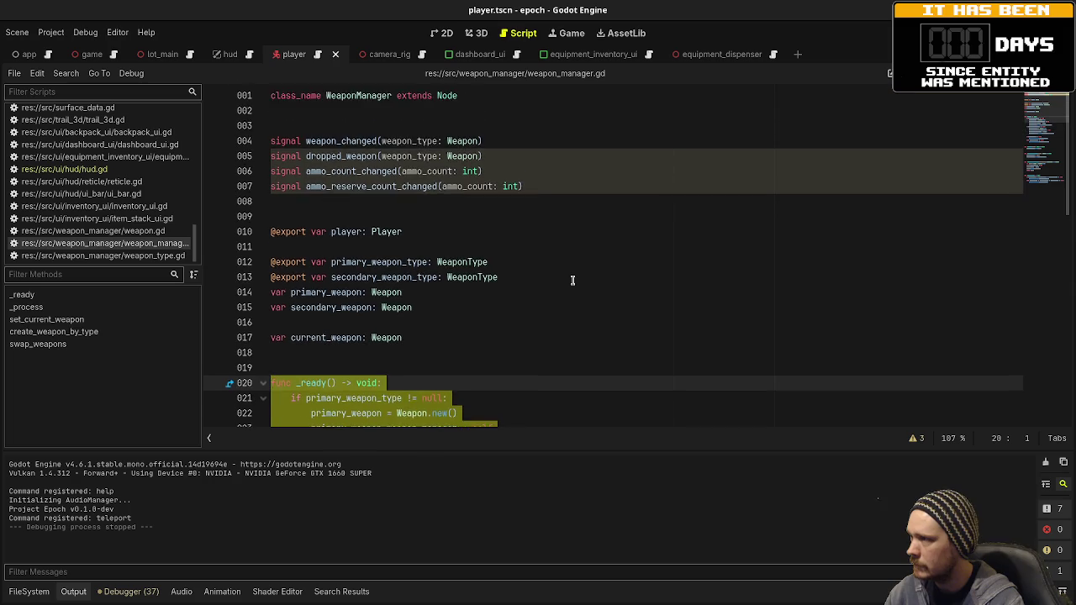
pyautogui.scroll(-4, 573, 280)
pyautogui.hotkey('ctrl', 'z')
pyautogui.scroll(-3, 573, 280)
# Rename get_weapon_by_type to create_weapon_by_type, save, and restore the scene tree and inspector docks
pyautogui.write('create')
pyautogui.hotkey('ctrl', 's')
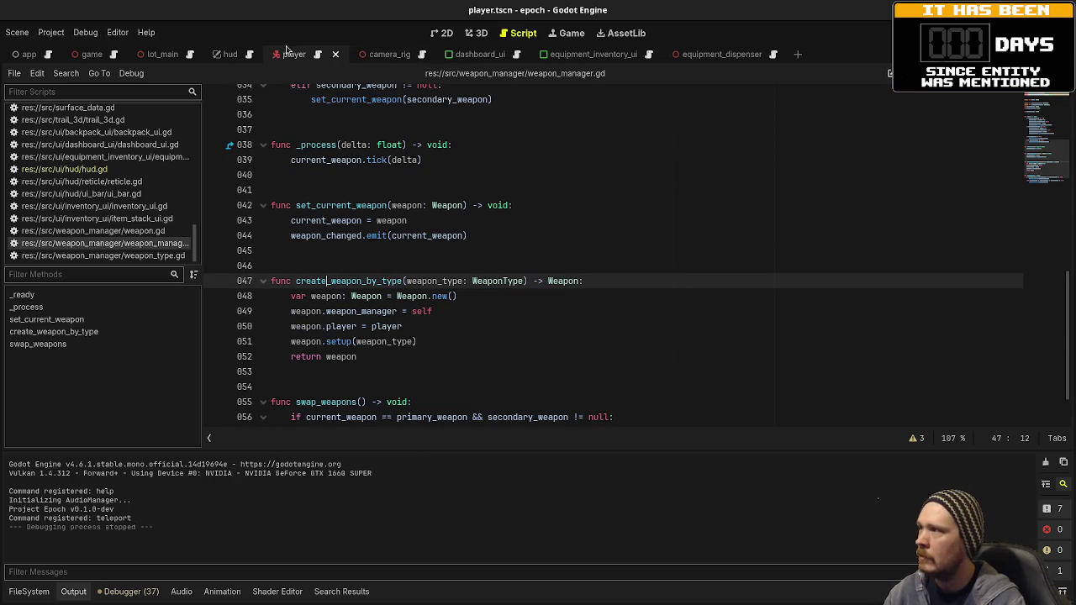
pyautogui.hotkey('ctrl', 'shift', 'F11')
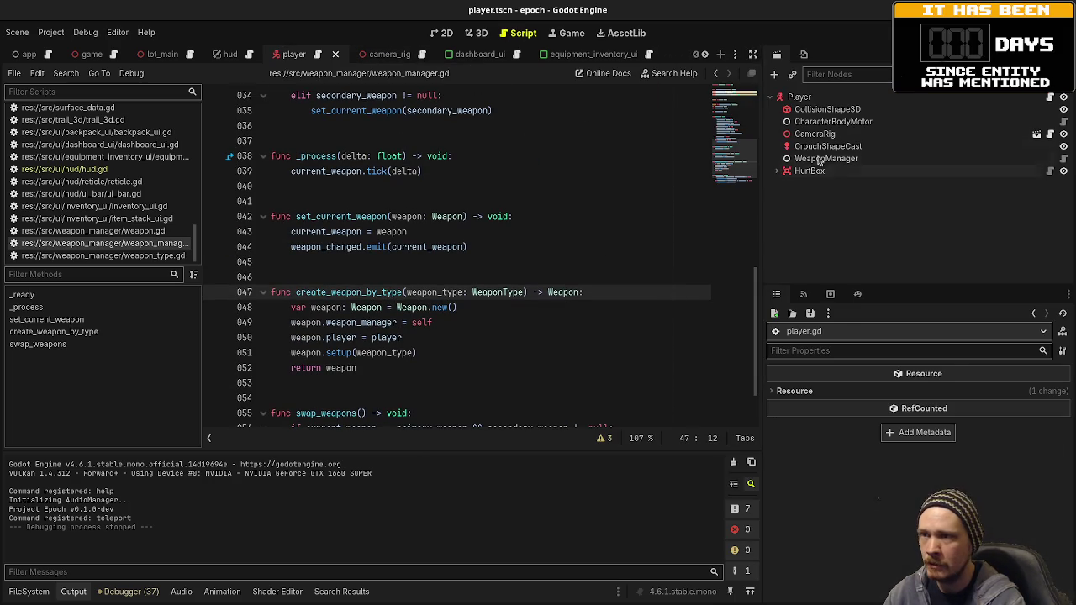
# Drag pistol.tres into WeaponManager's Primary and shotgun.tres into Secondary Weapon Type, then run the game
pyautogui.click(826, 158)
pyautogui.click(28, 591)
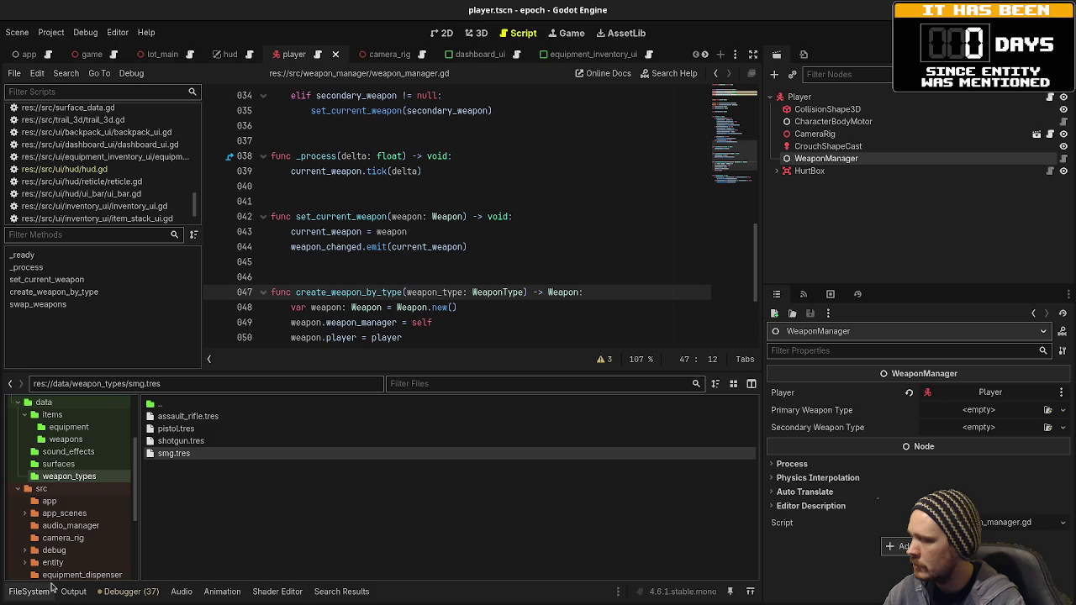
pyautogui.moveTo(174, 429); pyautogui.dragTo(985, 389)
pyautogui.moveTo(1003, 412); pyautogui.dragTo(1003, 412)
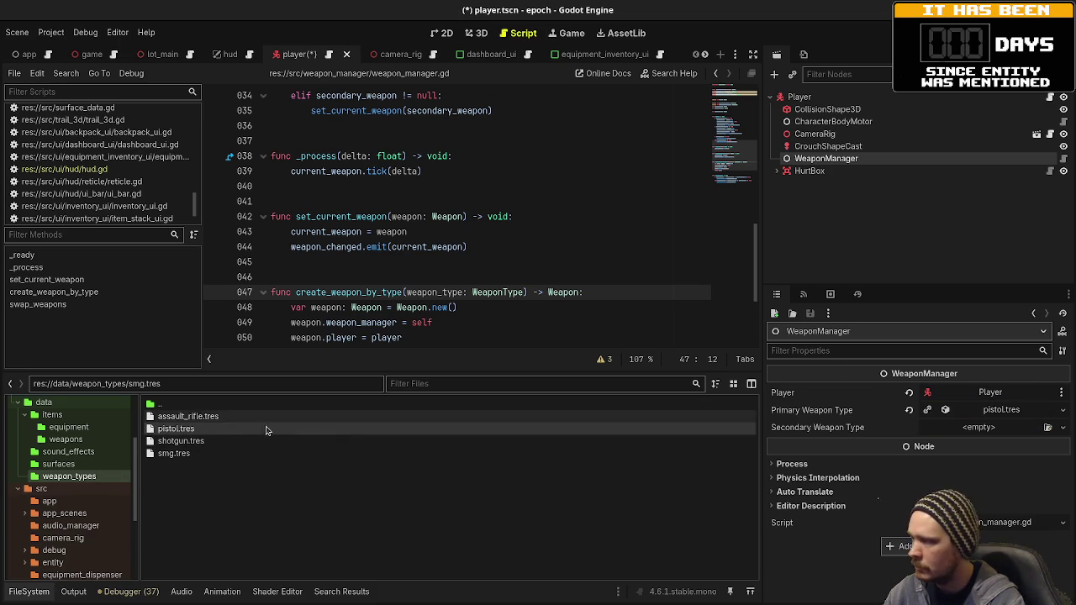
pyautogui.moveTo(180, 441); pyautogui.dragTo(965, 434)
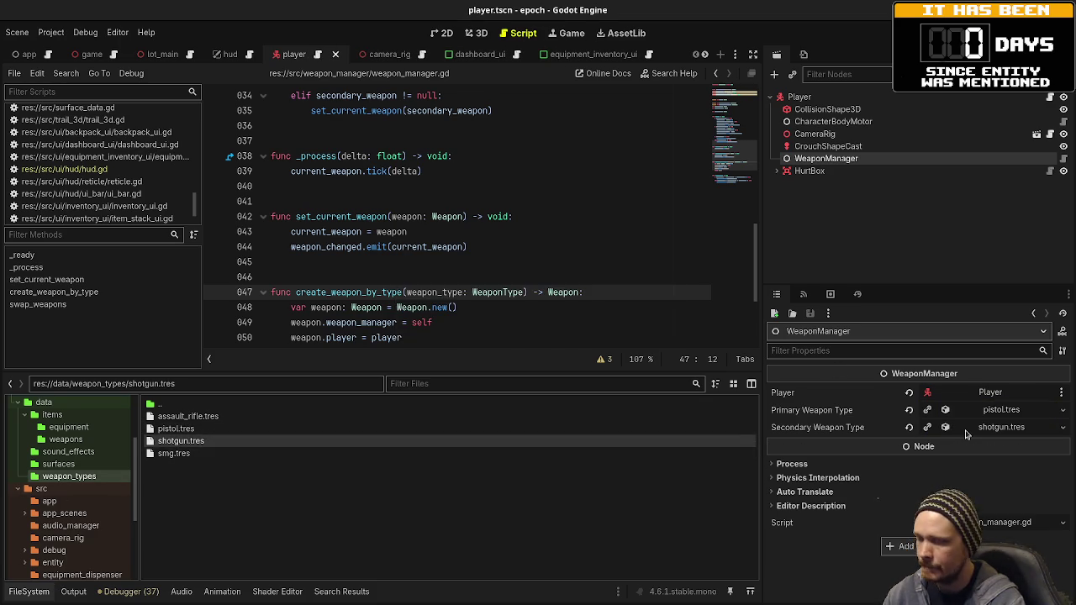
pyautogui.press('F5')
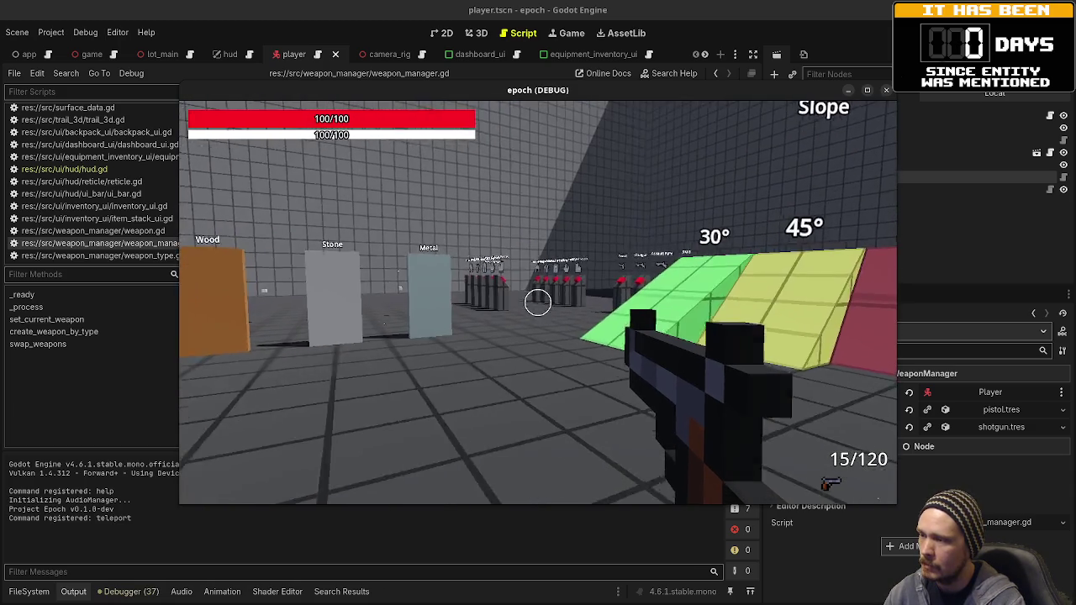
# Swap between the two starting weapons with Q, inspect the empty equipment slots, then stop the game
pyautogui.press('q')
pyautogui.press('q')
pyautogui.press('Tab')
pyautogui.press('q')
pyautogui.press('q')
pyautogui.press('Tab')
pyautogui.press('Tab')
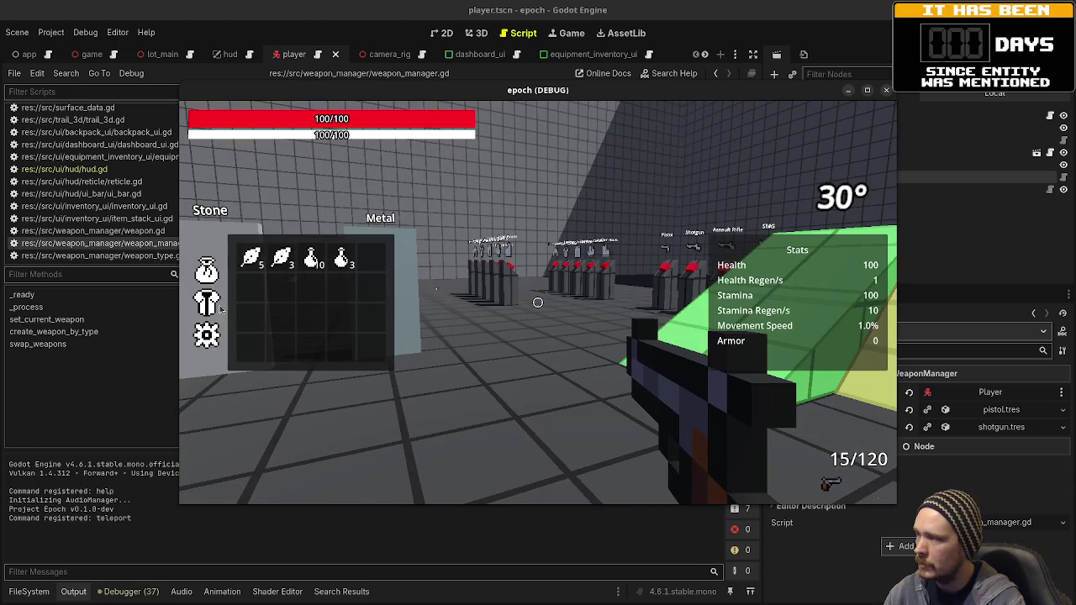
pyautogui.click(212, 304)
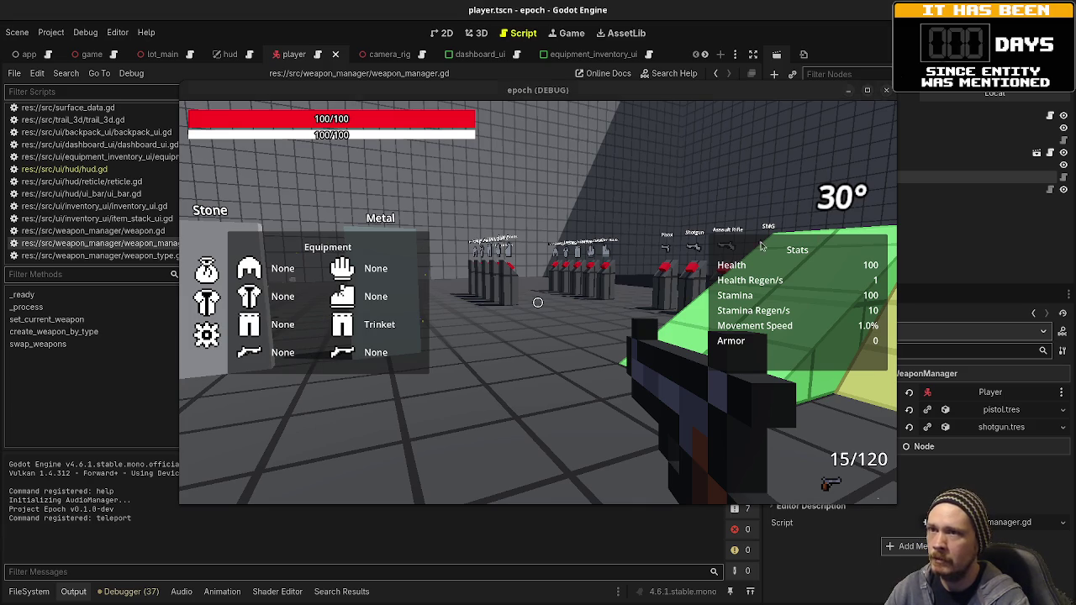
pyautogui.press('F8')
pyautogui.scroll(1, 120, 192)
pyautogui.scroll(6, 120, 191)
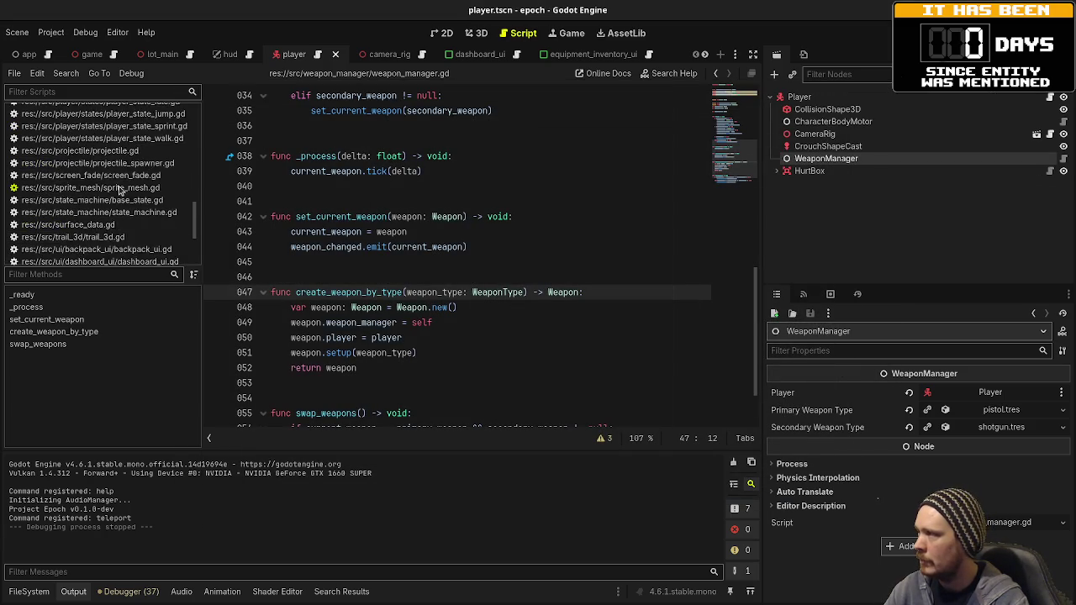
pyautogui.scroll(1, 102, 205)
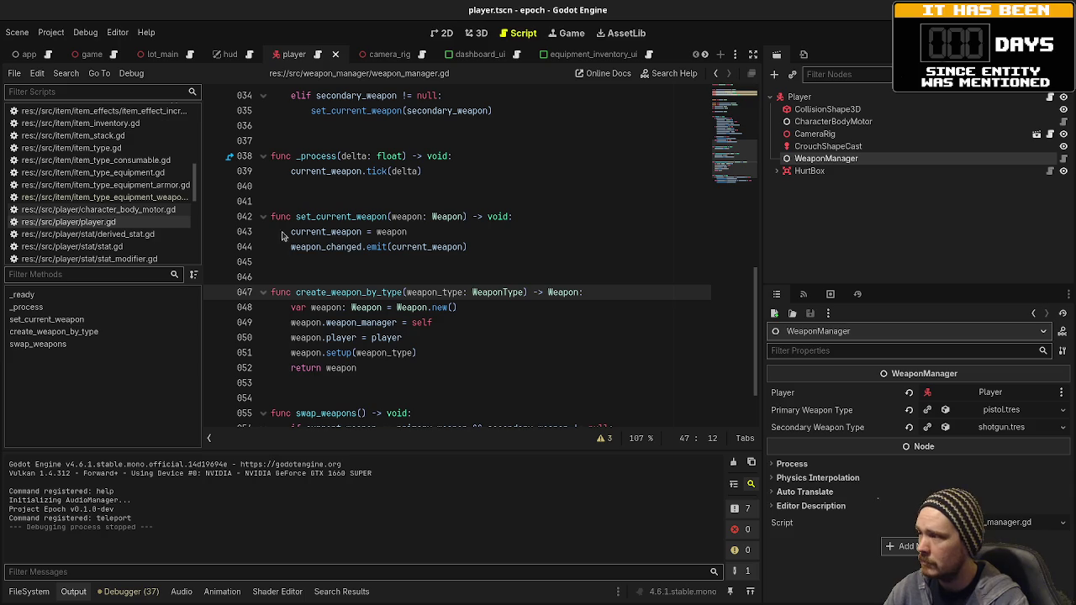
pyautogui.scroll(6, 509, 255)
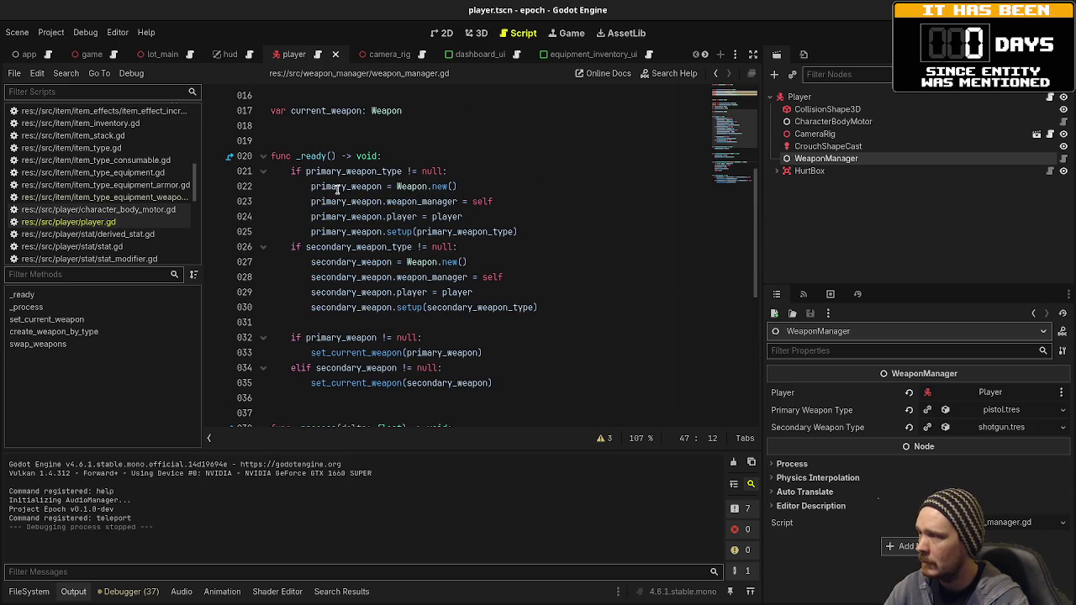
pyautogui.moveTo(286, 171)
pyautogui.mouseDown()
pyautogui.moveTo(506, 313)
pyautogui.moveTo(579, 314)
pyautogui.mouseUp()
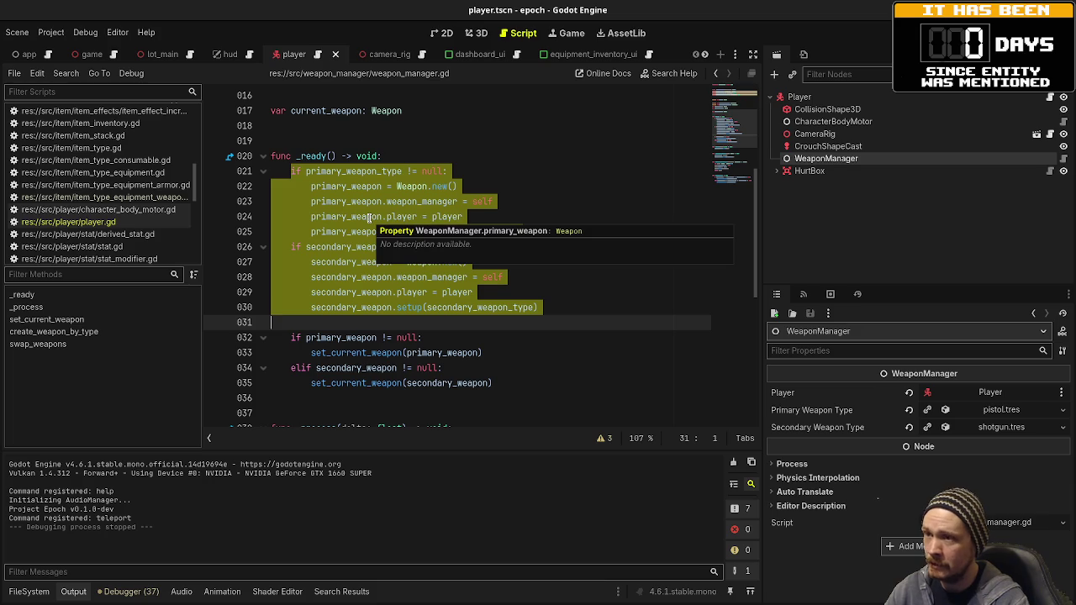
pyautogui.scroll(5, 368, 218)
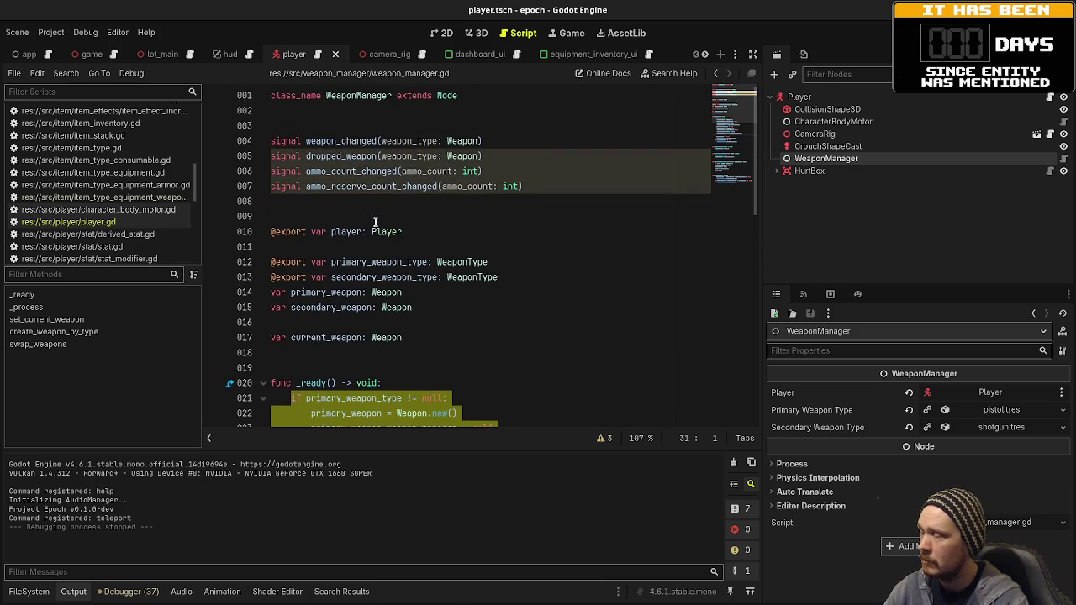
pyautogui.scroll(-1, 376, 221)
pyautogui.scroll(-1, 375, 221)
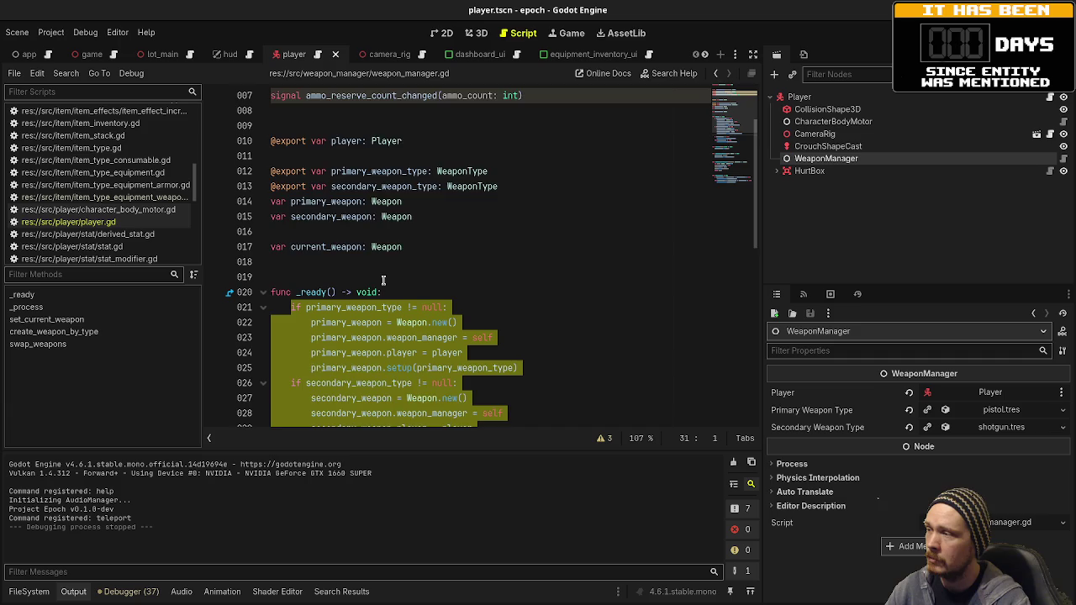
pyautogui.scroll(-2, 383, 281)
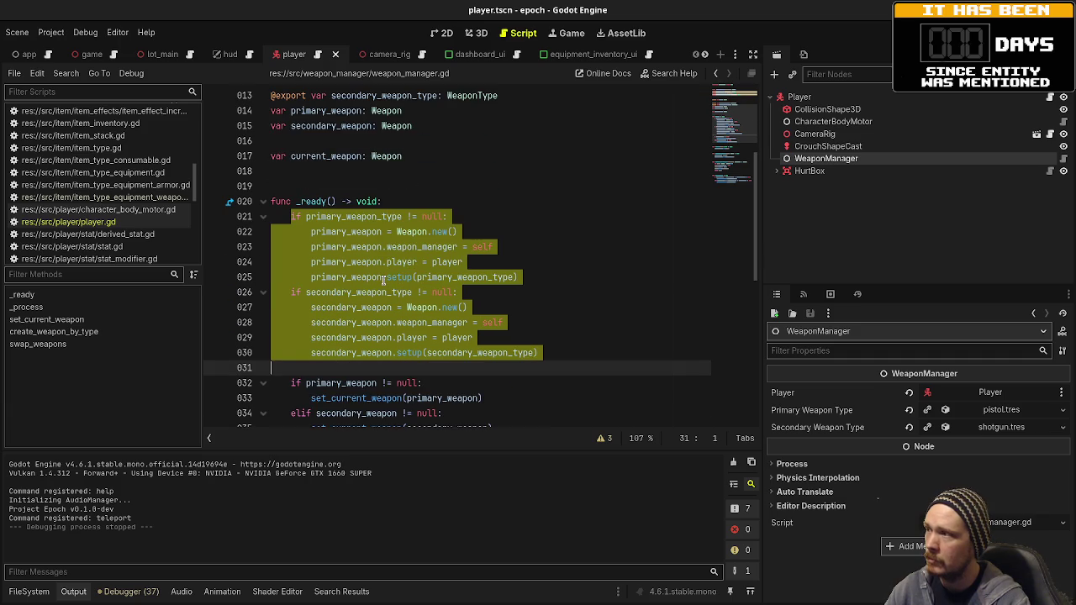
pyautogui.scroll(-1, 382, 281)
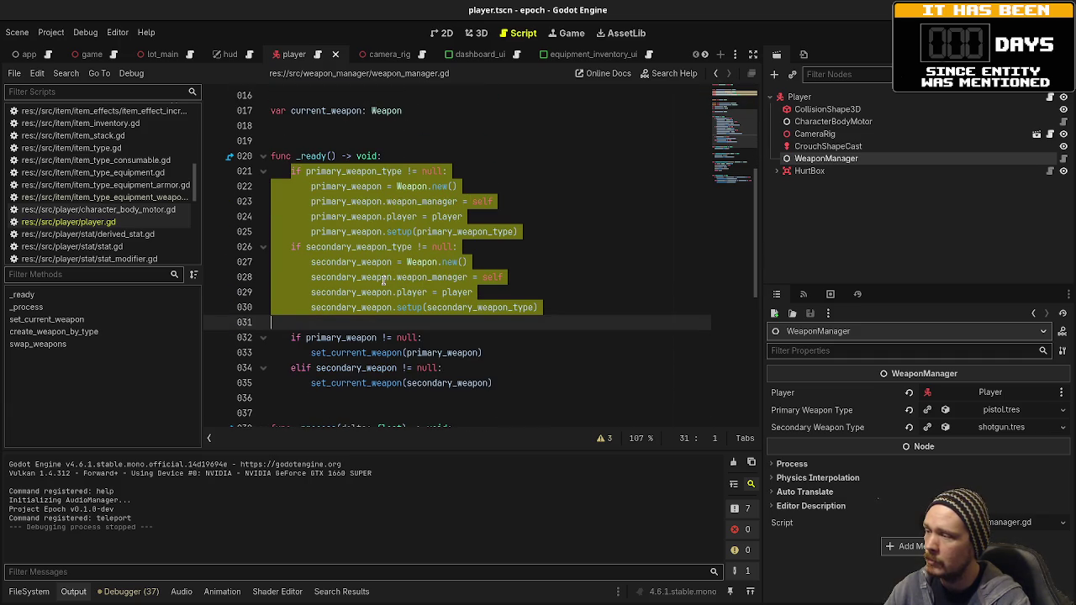
pyautogui.scroll(2, 383, 280)
pyautogui.scroll(-2, 382, 280)
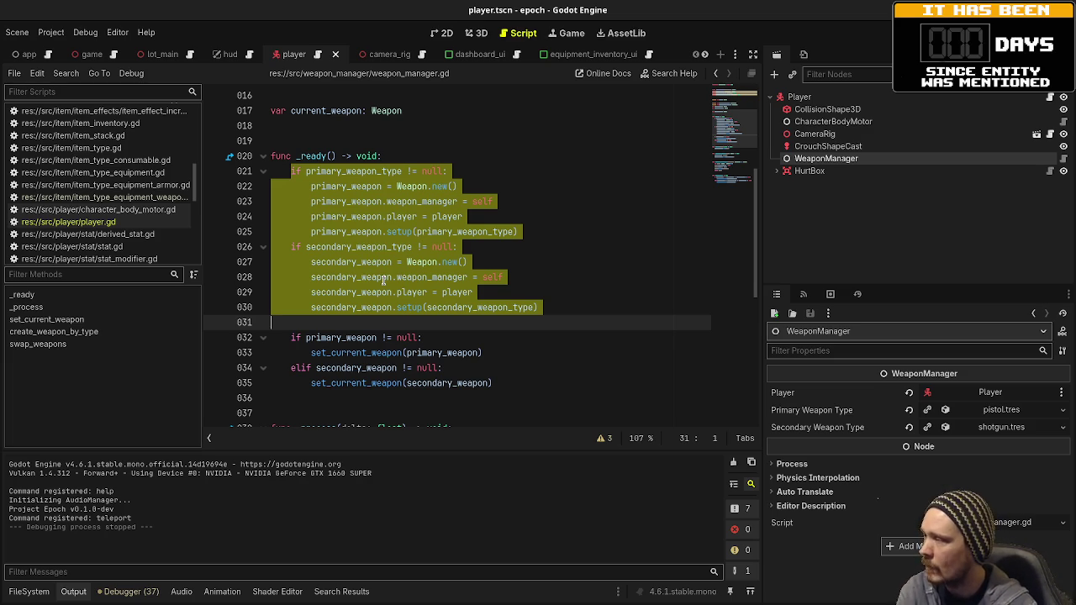
pyautogui.scroll(3, 447, 291)
pyautogui.scroll(2, 447, 291)
pyautogui.click(489, 119)
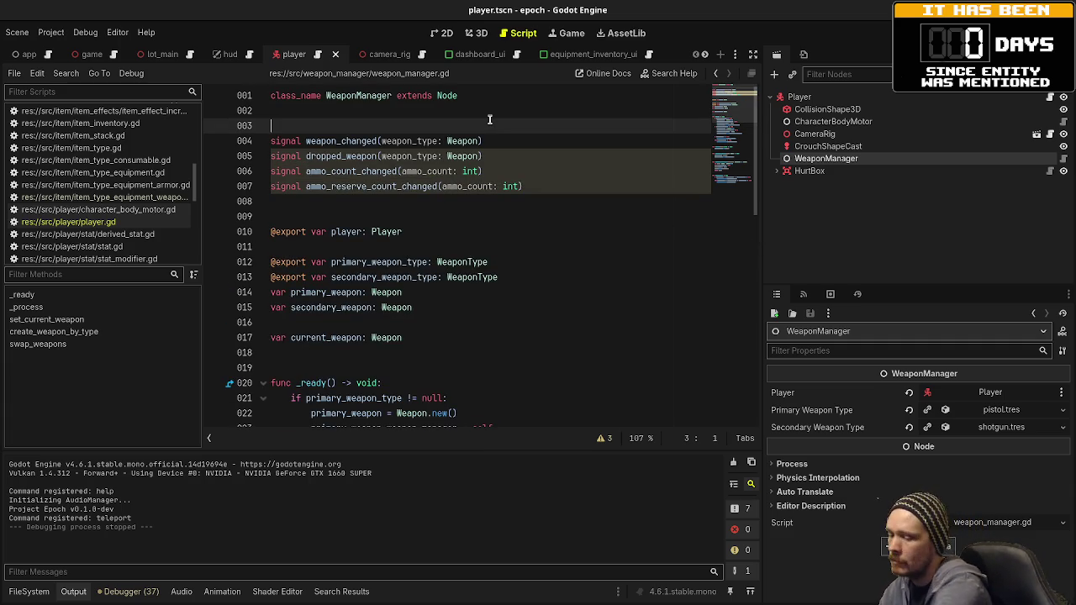
# Add a two-line comment at the top of weapon_manager.gd about setting weapons in player instead of _ready, then save
pyautogui.press('Return')
pyautogui.press('Return')
pyautogui.press('Up')
pyautogui.press('Up')
pyautogui.press('Return')
pyautogui.write('# ')
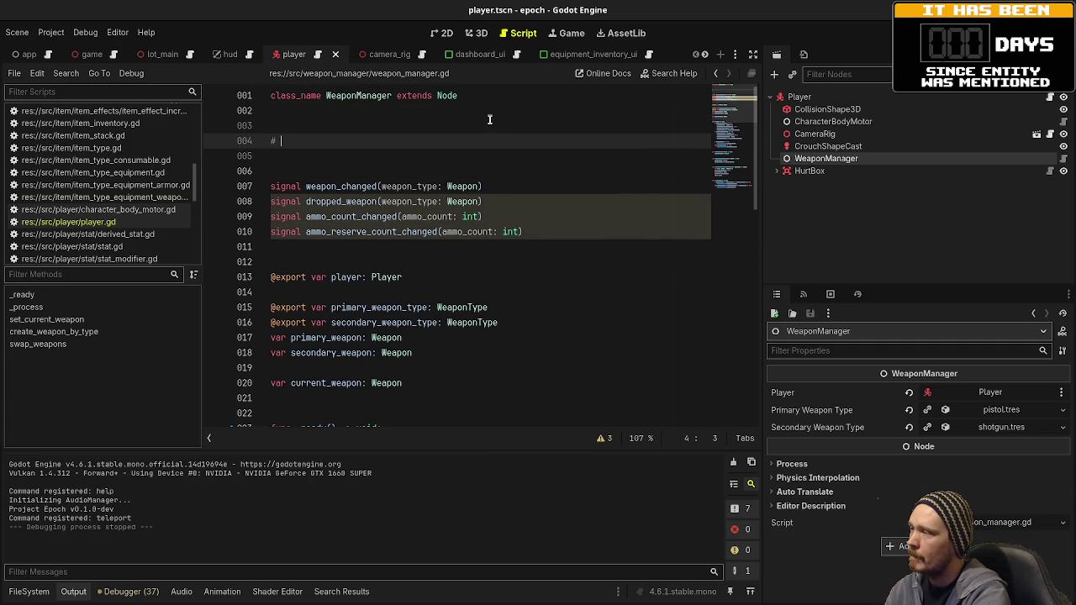
pyautogui.write('maybe instead of ')
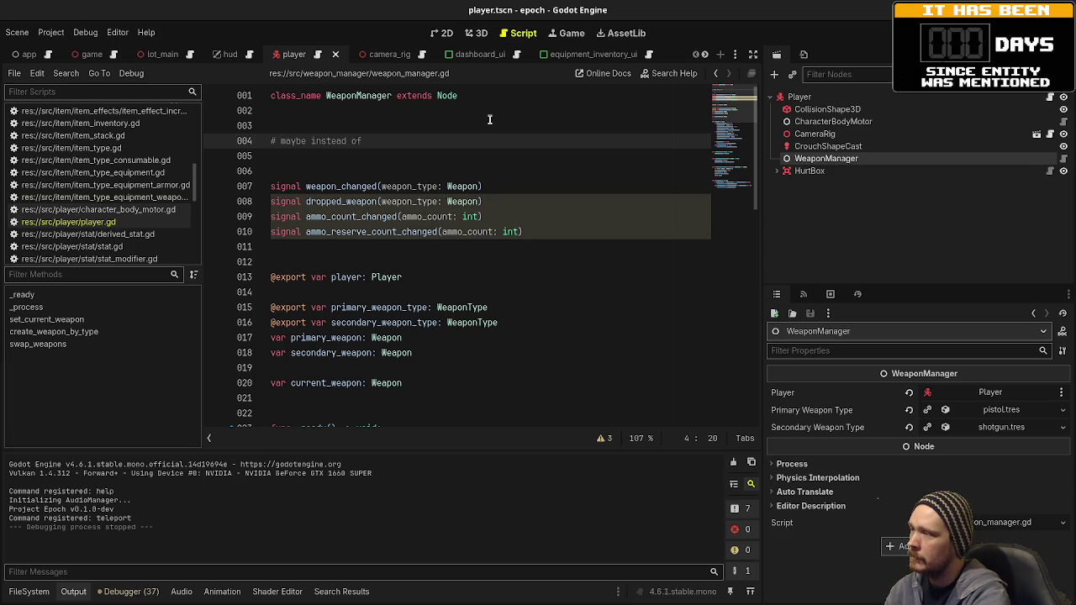
pyautogui.write('setting weapon here')
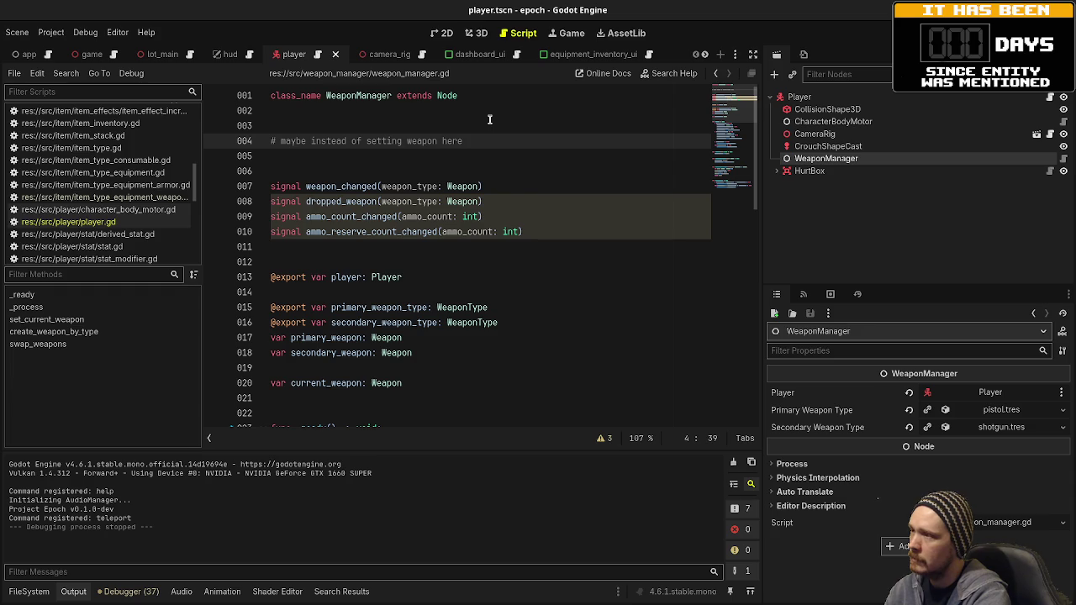
pyautogui.press('BackSpace')
pyautogui.press('BackSpace')
pyautogui.press('BackSpace')
pyautogui.press('BackSpace')
pyautogui.write('in ready')
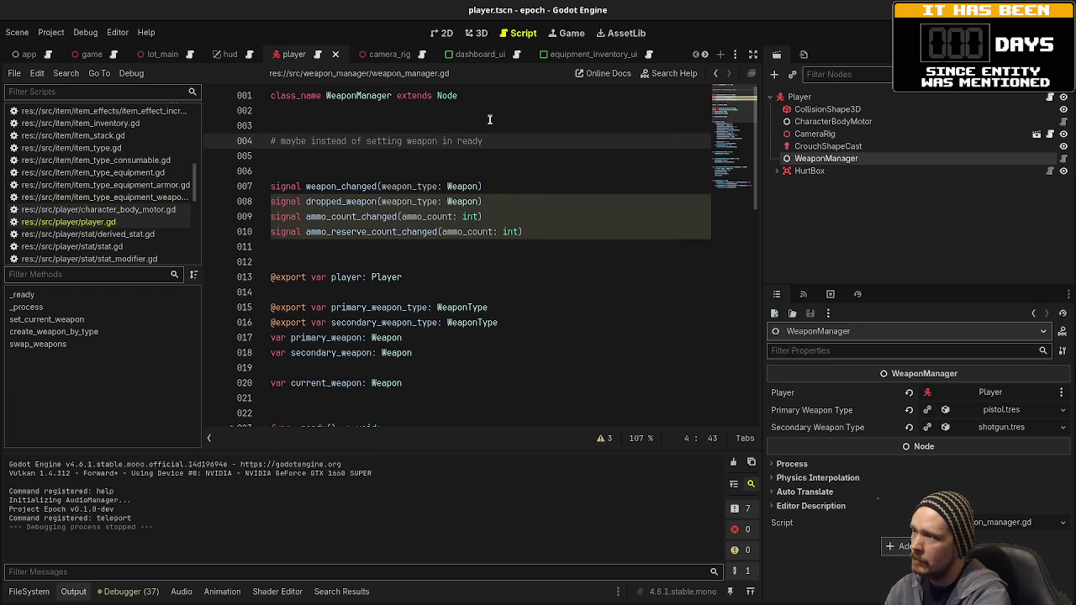
pyautogui.write(' we ')
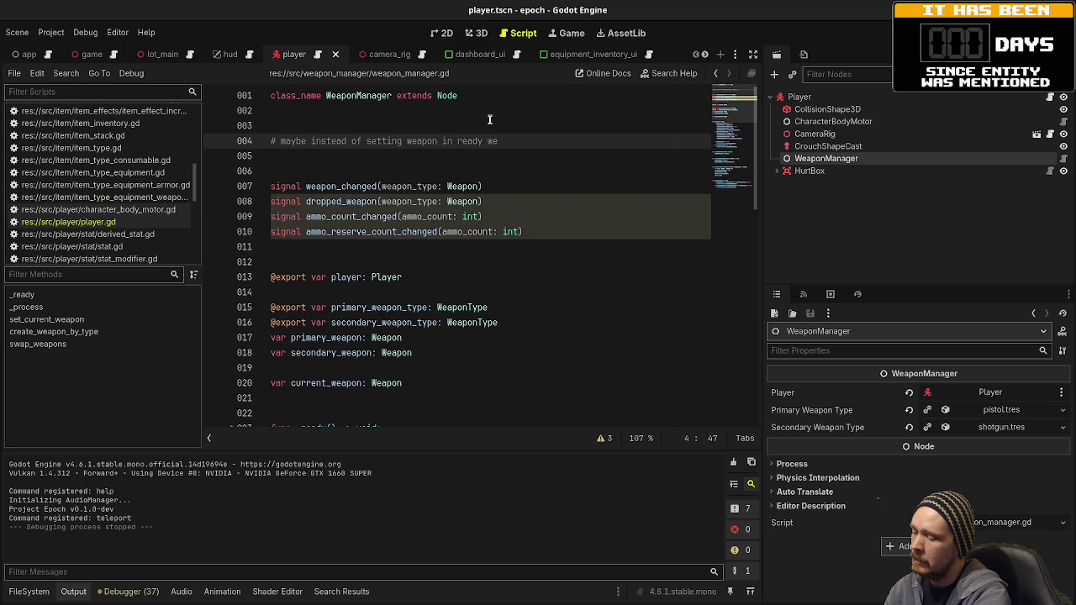
pyautogui.write('set weap')
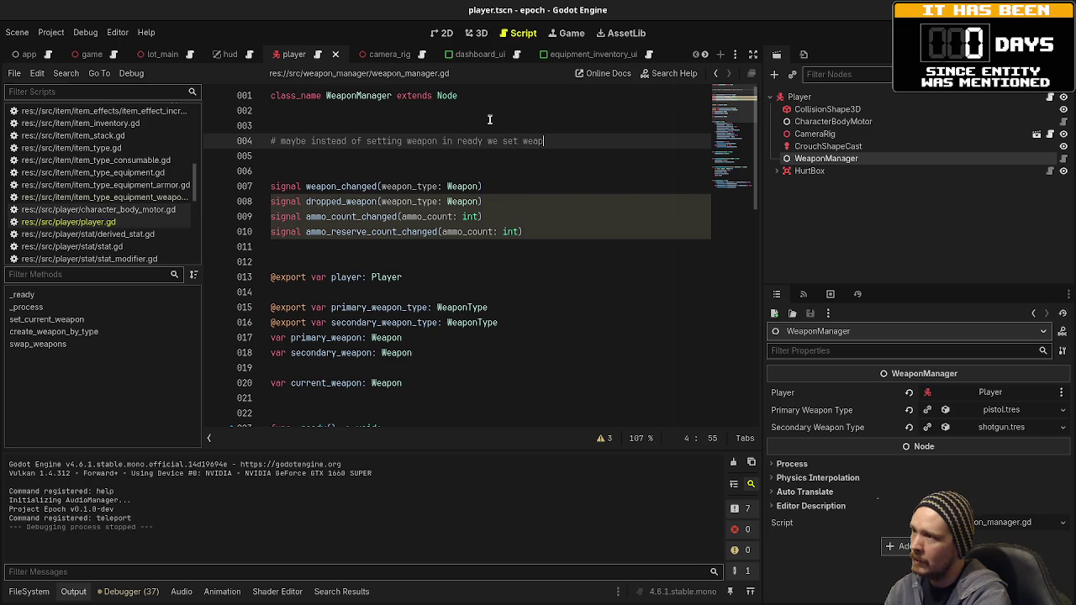
pyautogui.write('on in player through')
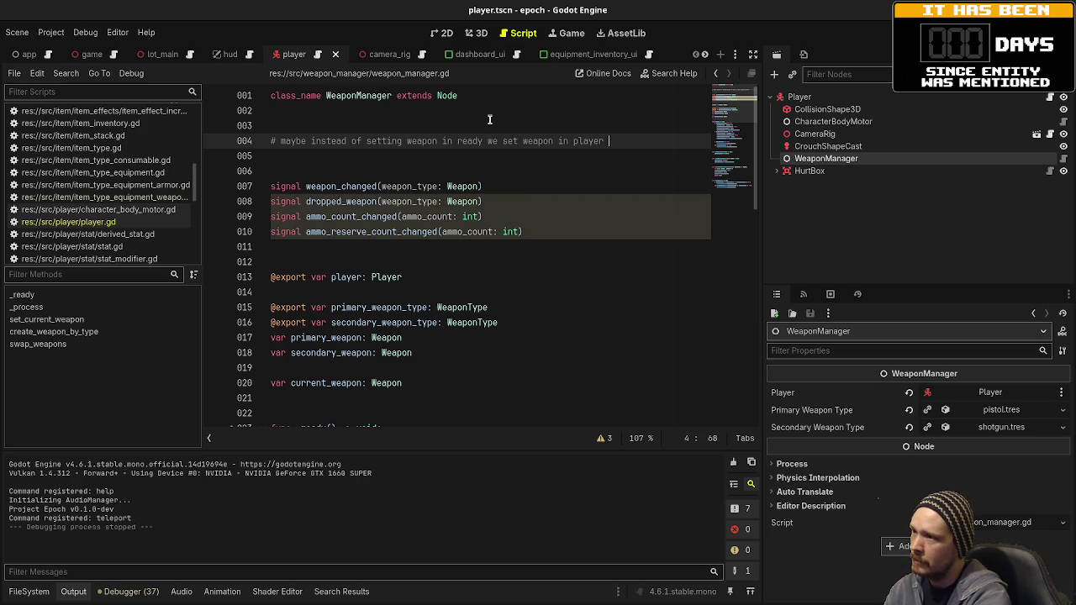
pyautogui.press('Return')
pyautogui.write('# the equipment ')
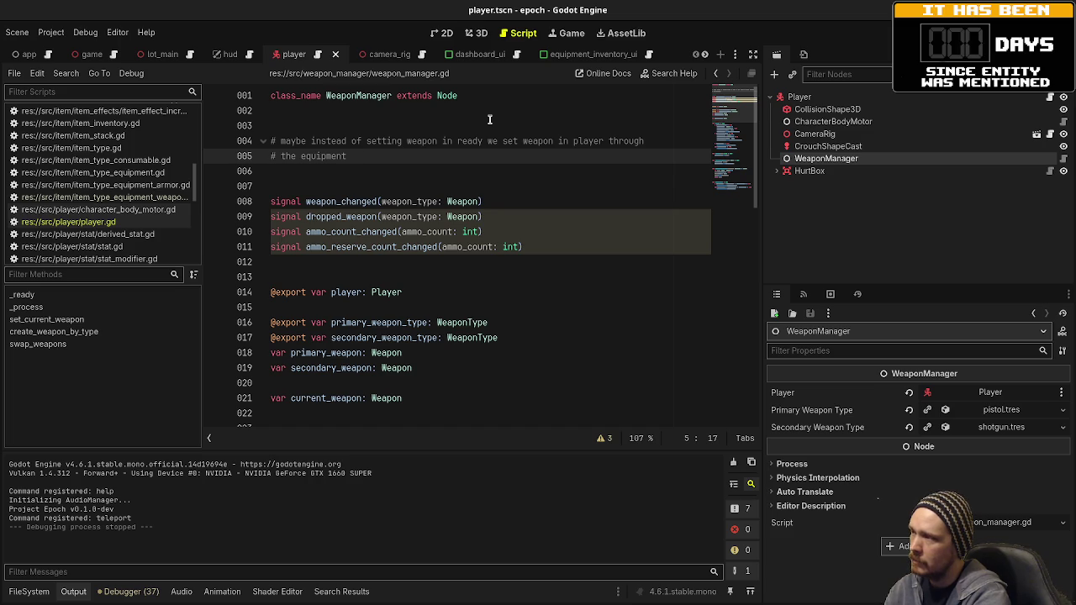
pyautogui.write('manager')
pyautogui.hotkey('ctrl', 's')
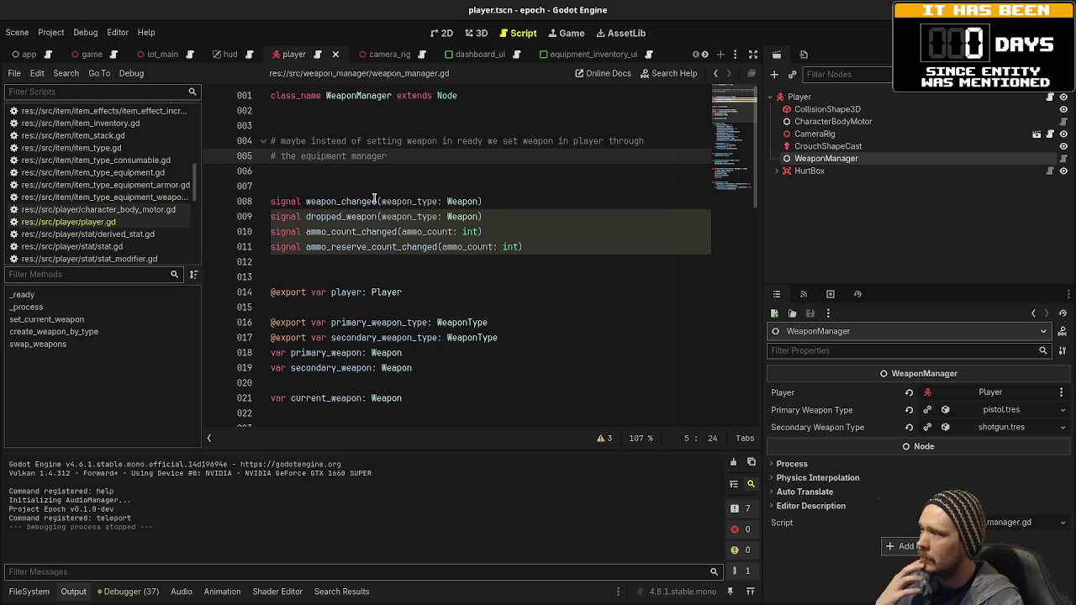
# Change 'equipment manager' to 'equipment inventory' in the comment and save
pyautogui.doubleClick(368, 156)
pyautogui.write('inventory')
pyautogui.hotkey('ctrl', 's')
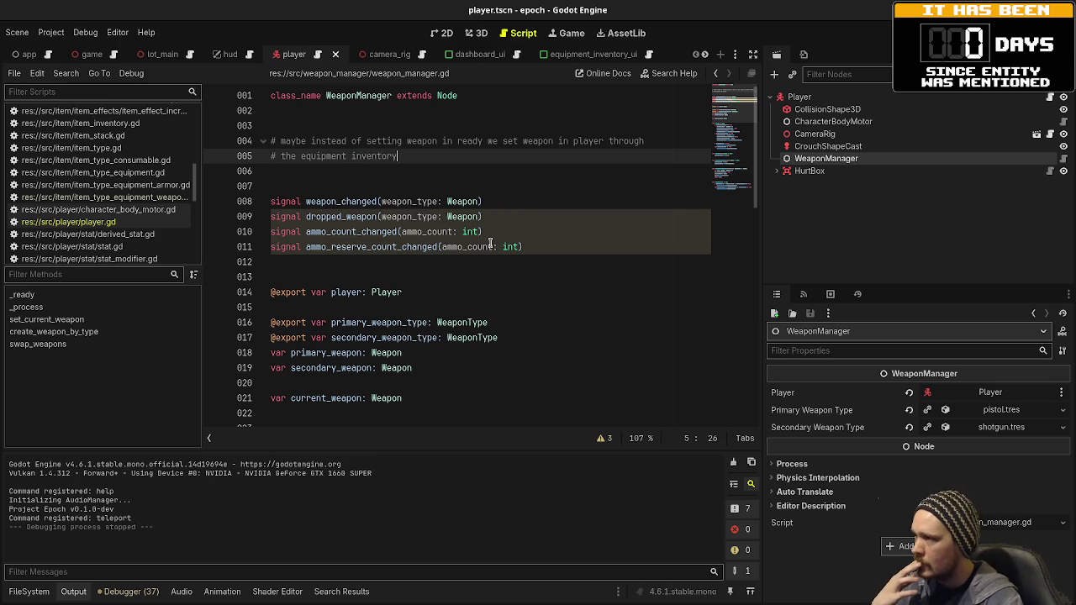
pyautogui.scroll(-4, 484, 248)
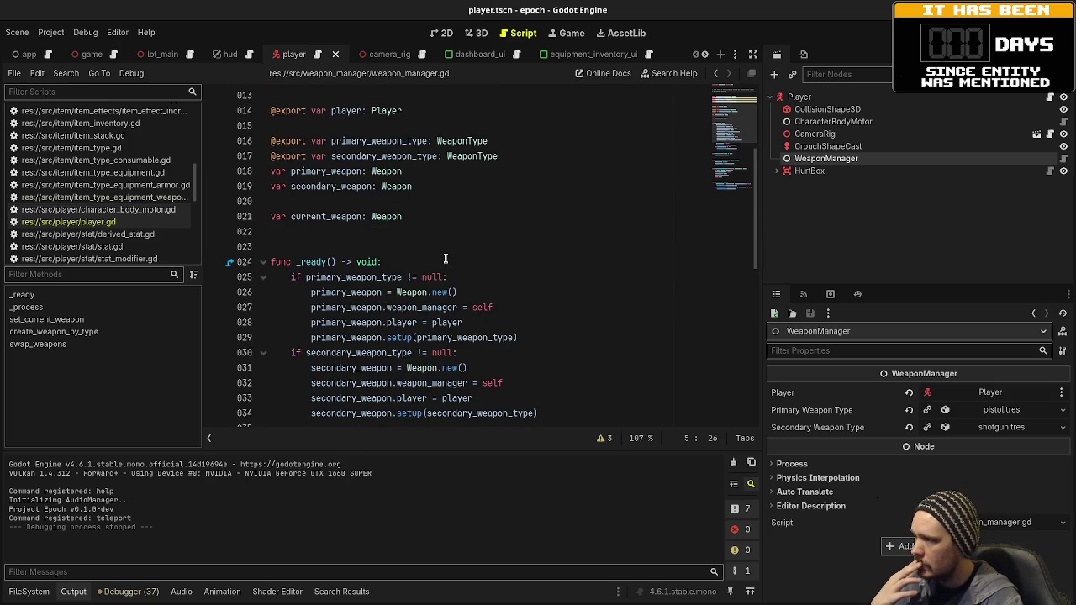
# Comment out weapon_manager.gd's _ready function, lines 24–39, with Ctrl+K, save, and open player.gd
pyautogui.scroll(-2, 442, 259)
pyautogui.scroll(-1, 446, 262)
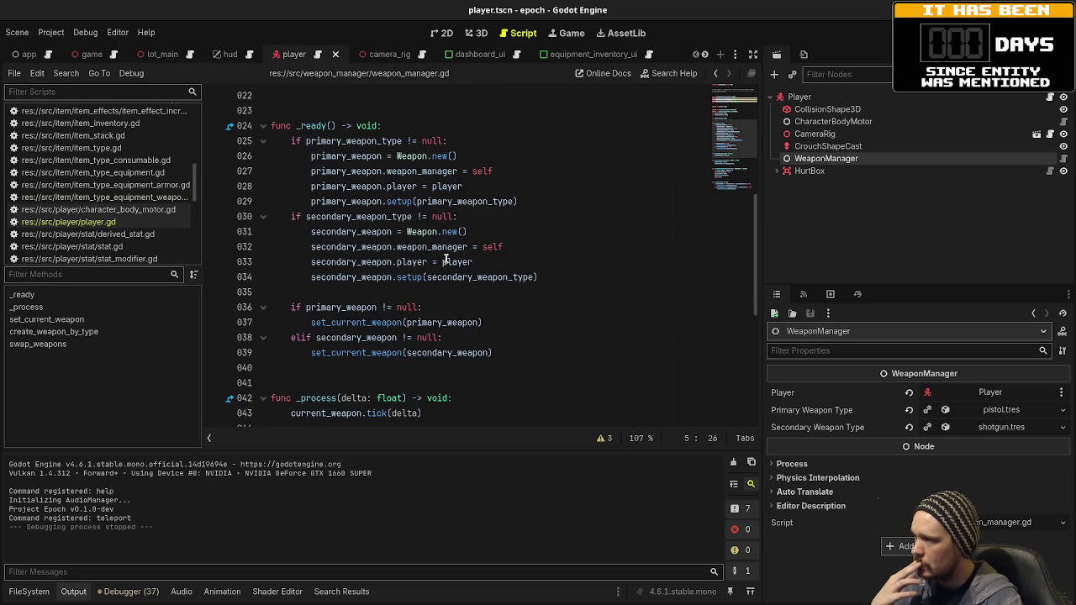
pyautogui.moveTo(424, 355)
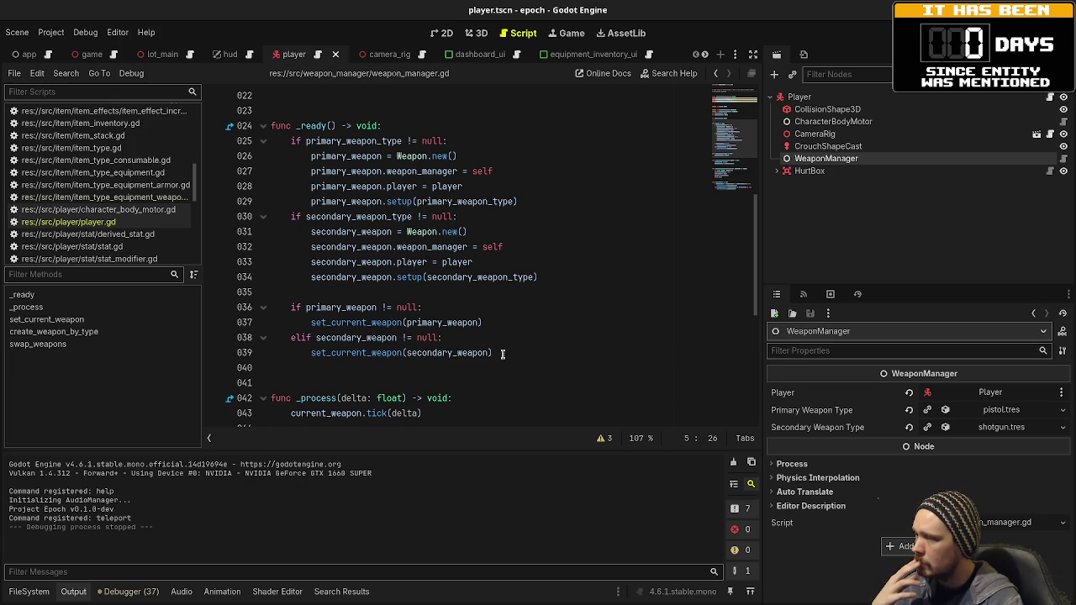
pyautogui.moveTo(502, 354)
pyautogui.mouseDown()
pyautogui.moveTo(473, 340)
pyautogui.moveTo(319, 158)
pyautogui.moveTo(287, 143)
pyautogui.mouseUp()
pyautogui.hotkey('ctrl', 'k')
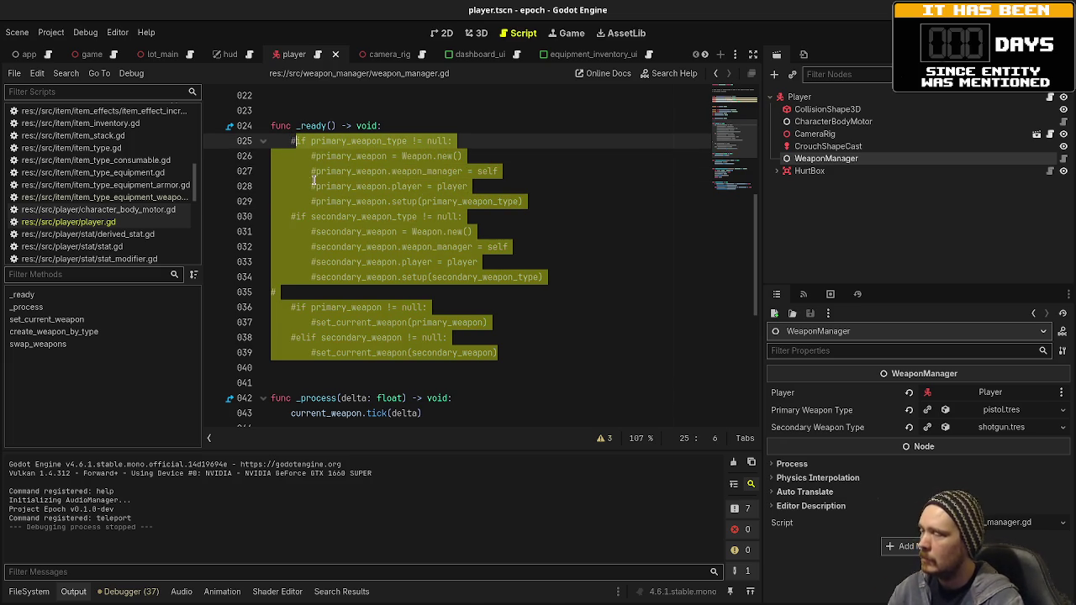
pyautogui.click(405, 254)
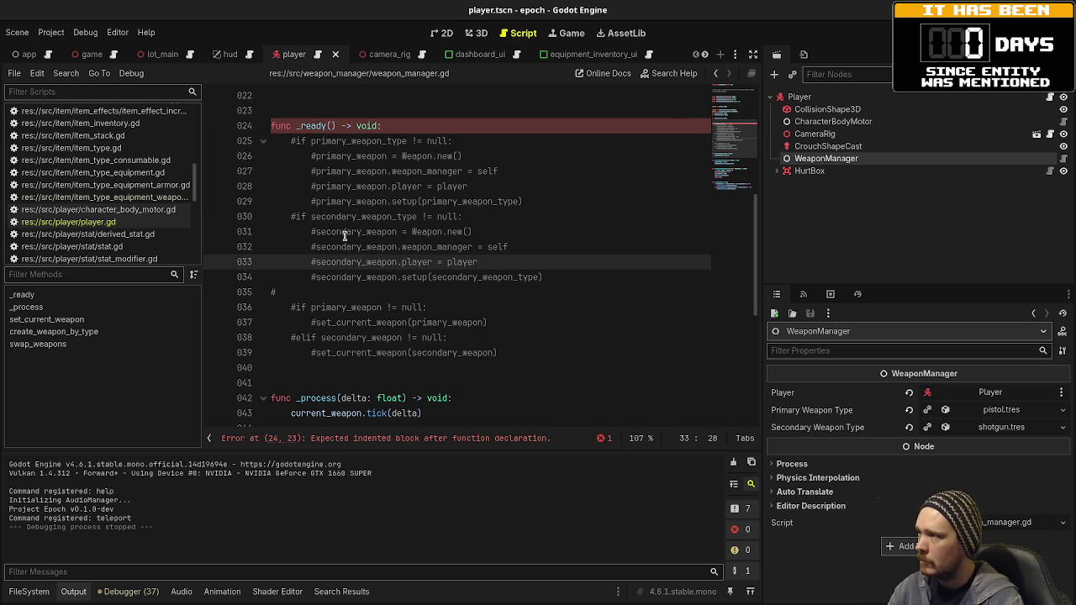
pyautogui.click(274, 125)
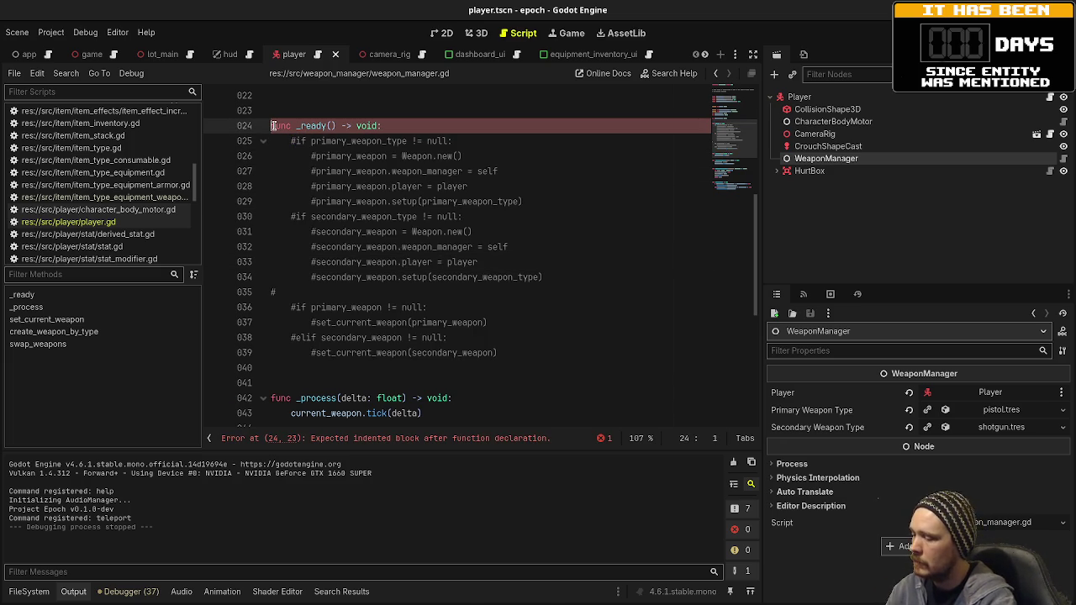
pyautogui.hotkey('ctrl', 'k')
pyautogui.hotkey('ctrl', 's')
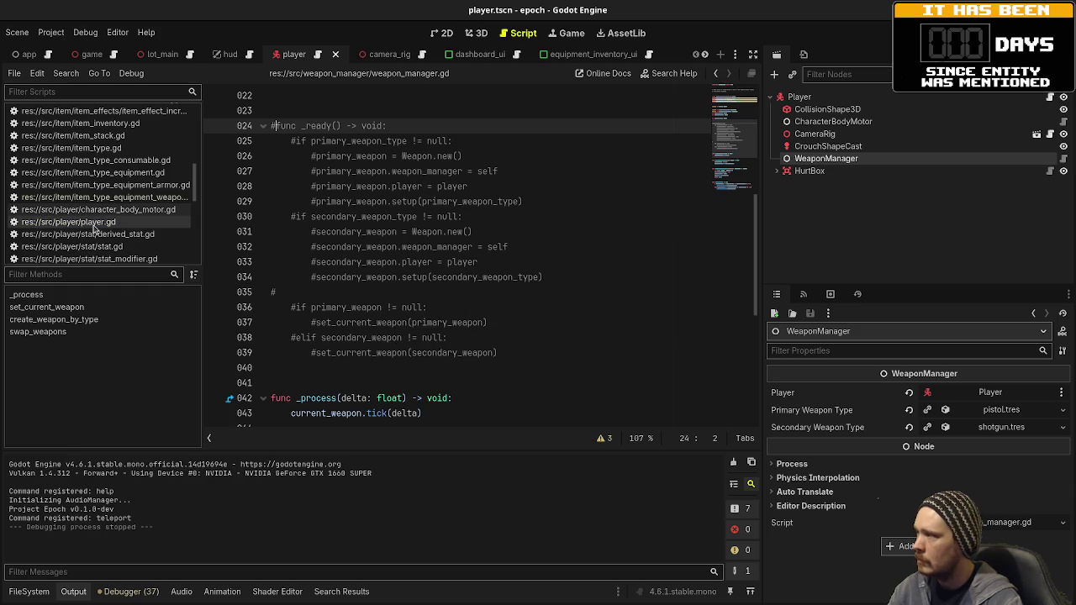
pyautogui.click(93, 222)
pyautogui.scroll(12, 391, 262)
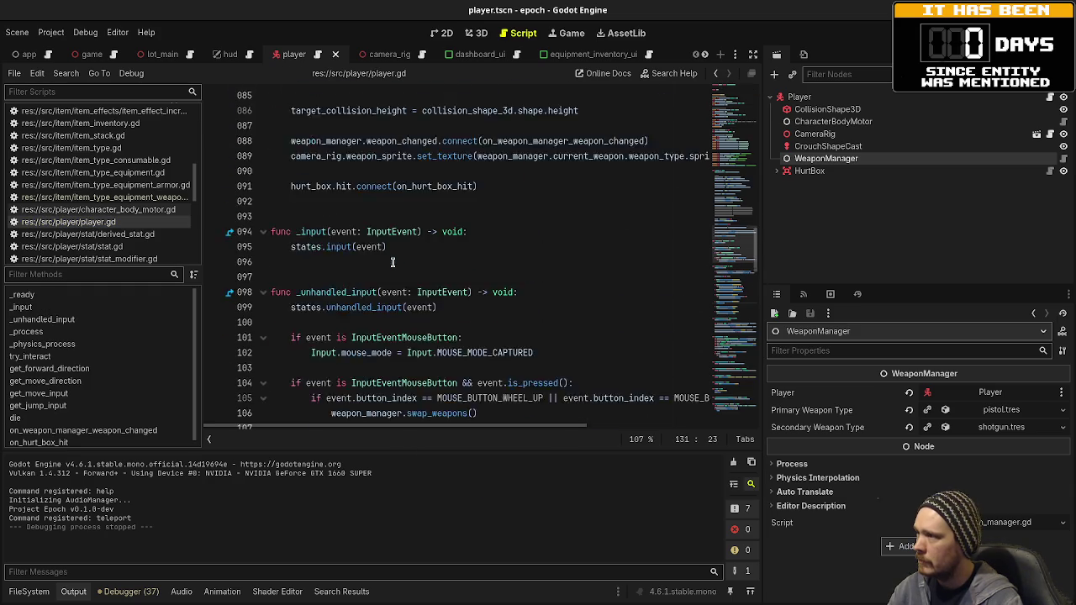
# Insert a blank line 40 after the leather_armor_feet_equipment_type export in player.gd
pyautogui.scroll(2, 398, 179)
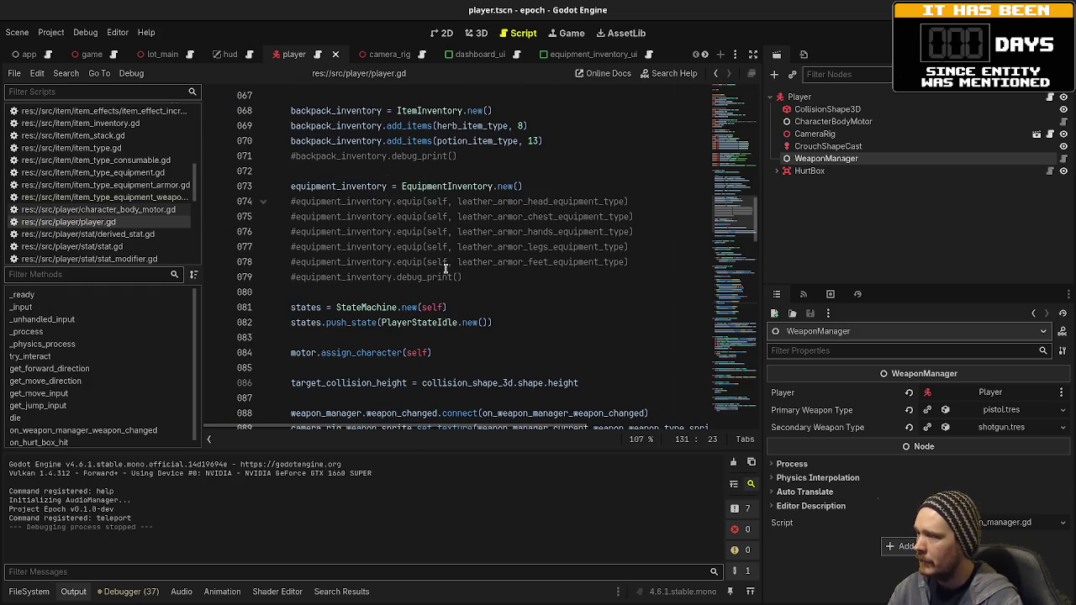
pyautogui.click(478, 278)
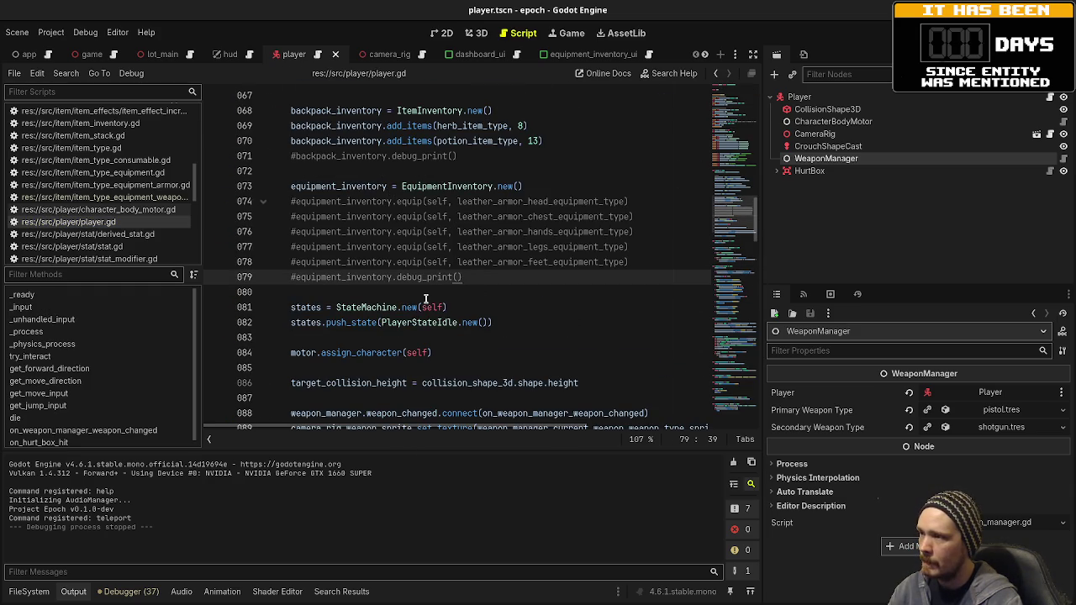
pyautogui.scroll(12, 426, 298)
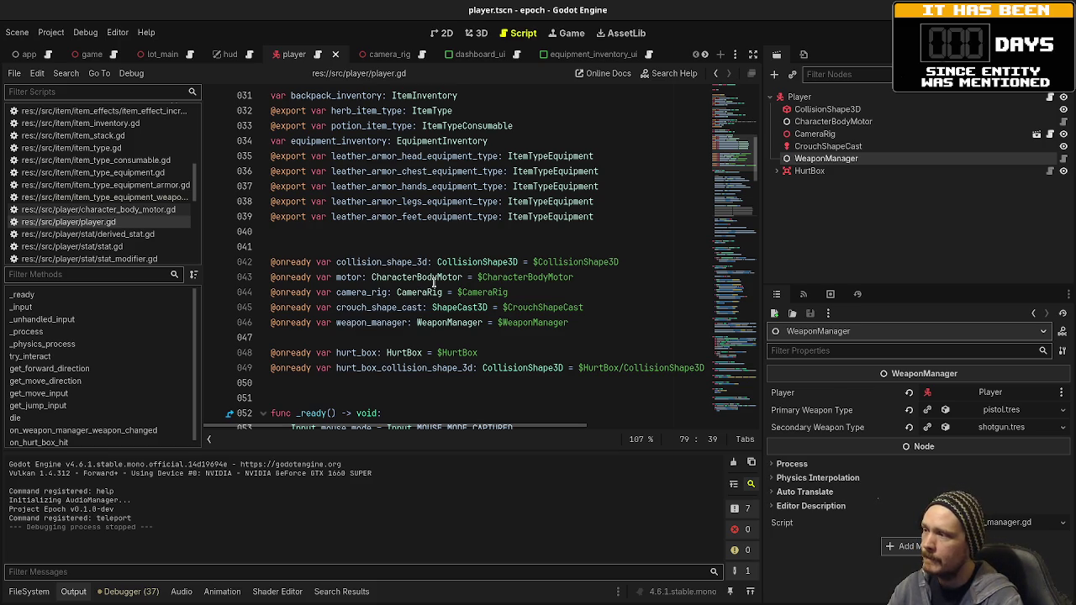
pyautogui.click(604, 216)
pyautogui.press('Return')
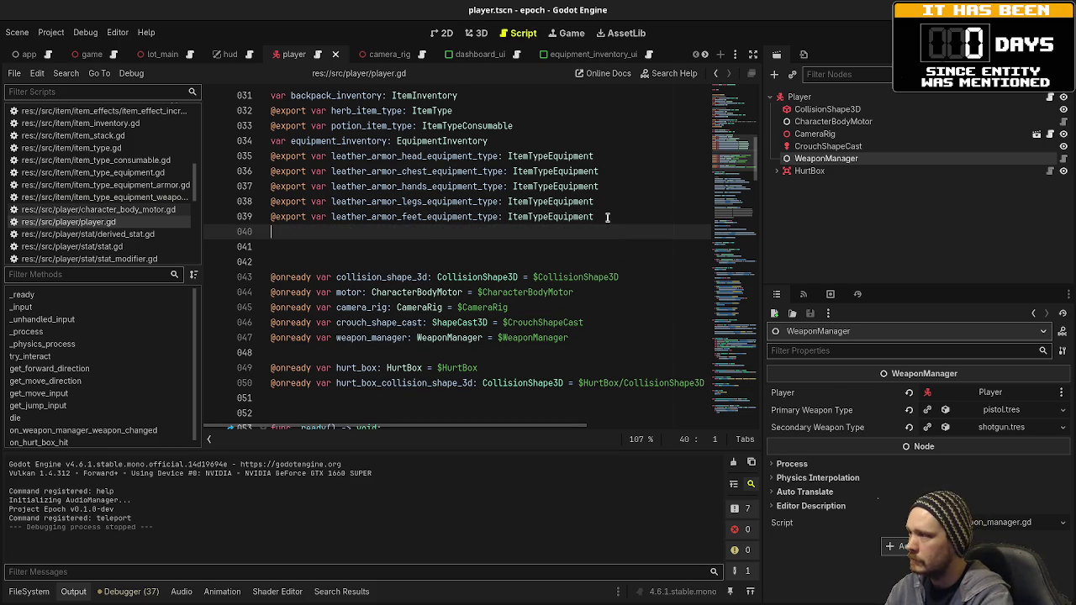
pyautogui.write('@export var ')
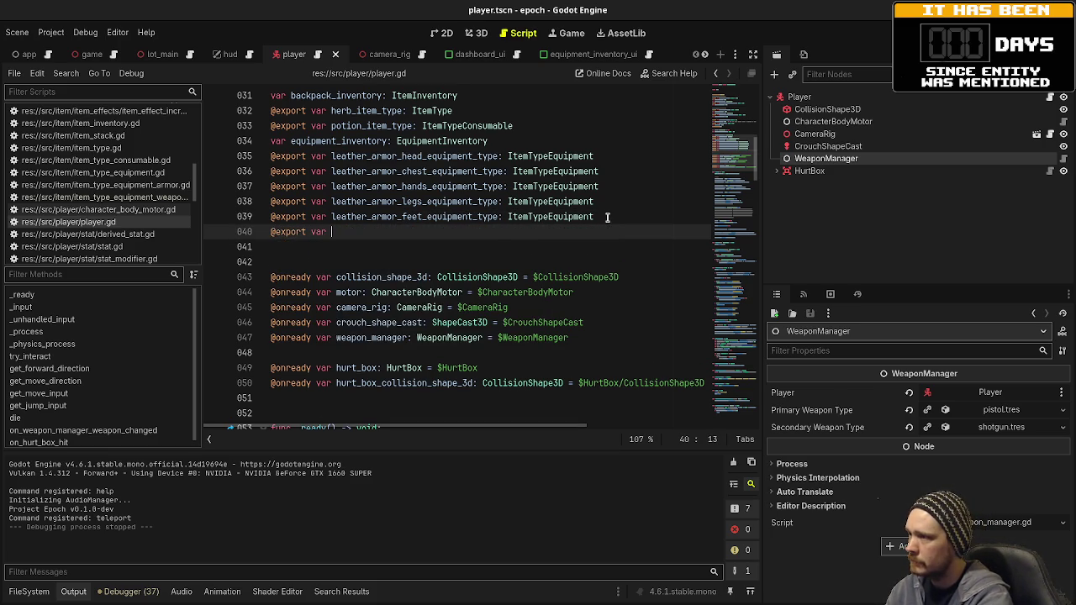
pyautogui.write('starting_weapo')
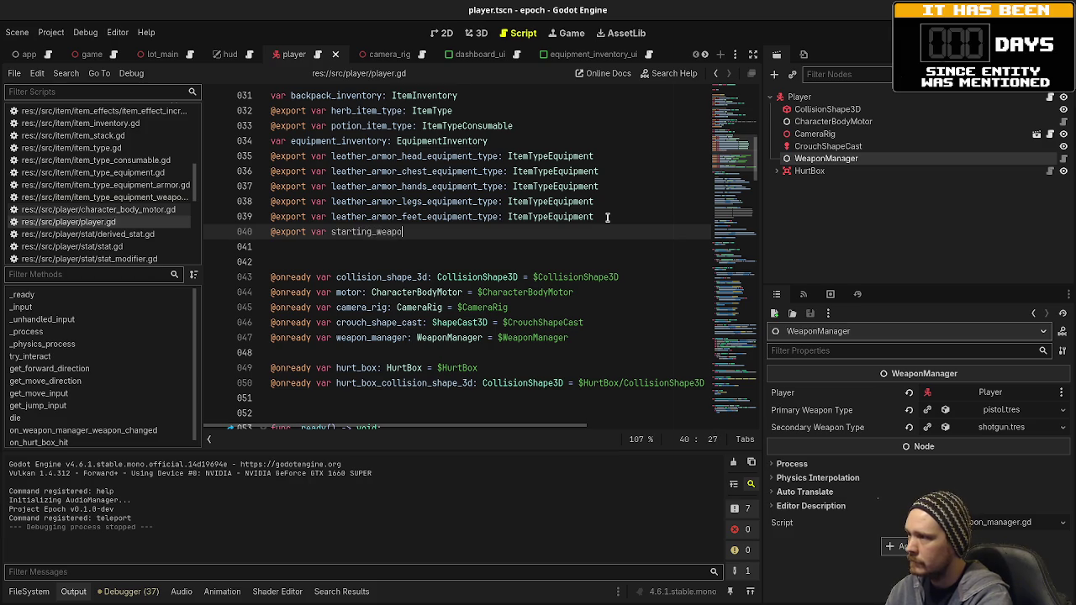
pyautogui.press('BackSpace')
pyautogui.press('BackSpace')
pyautogui.press('BackSpace')
pyautogui.write('primary_weapon_type: I')
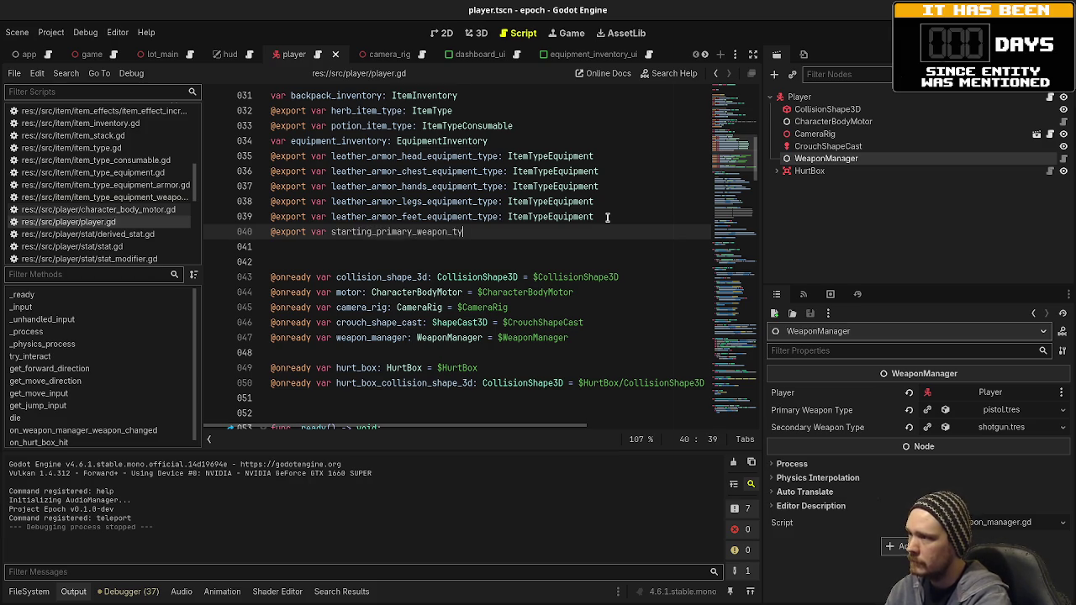
pyautogui.write('temType')
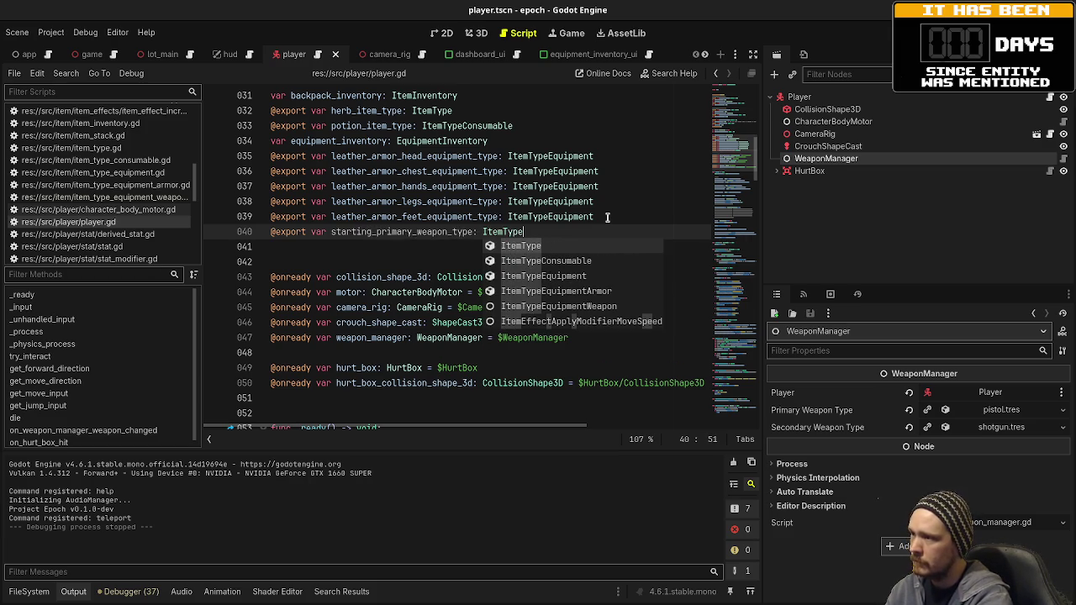
pyautogui.write('Weapon')
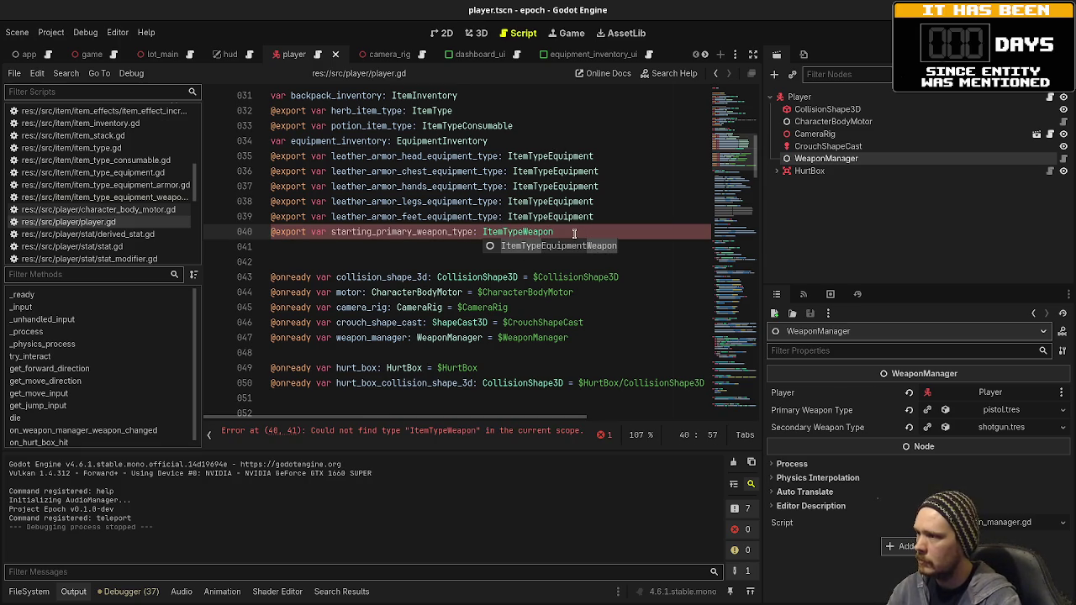
pyautogui.click(522, 232)
pyautogui.write('Equipment')
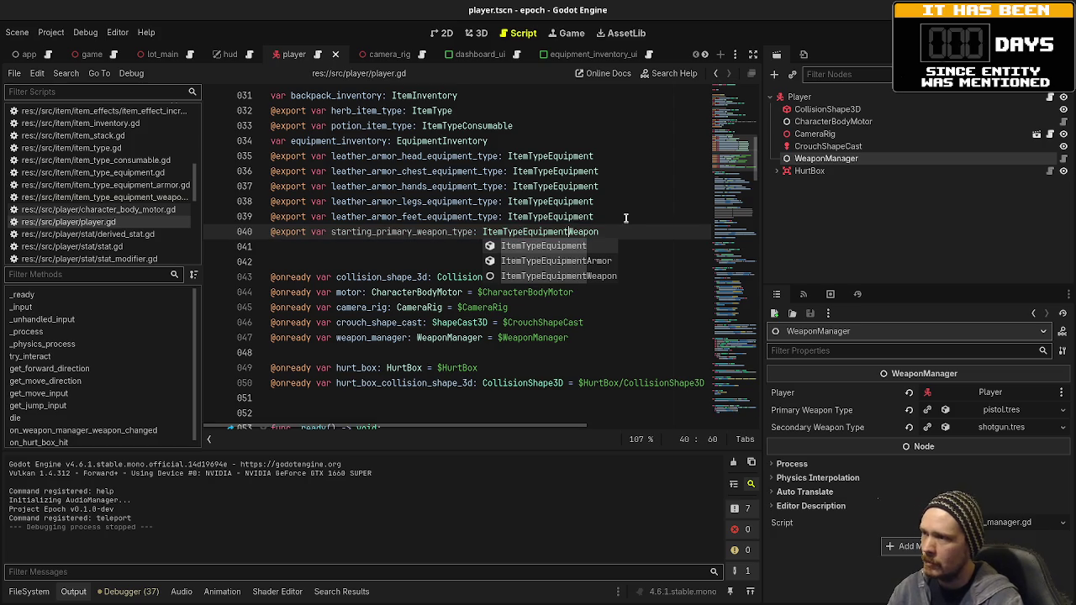
# Append 'Armor' to the five leather armor export types on lines 35–39, making them ItemTypeEquipmentArmor
pyautogui.keyDown('alt'); pyautogui.click(625, 216); pyautogui.keyUp('alt')
pyautogui.keyDown('alt'); pyautogui.click(625, 203); pyautogui.keyUp('alt')
pyautogui.keyDown('alt'); pyautogui.click(625, 188); pyautogui.keyUp('alt')
pyautogui.keyDown('alt'); pyautogui.click(621, 171); pyautogui.keyUp('alt')
pyautogui.keyDown('alt'); pyautogui.click(620, 156); pyautogui.keyUp('alt')
pyautogui.write('Armor')
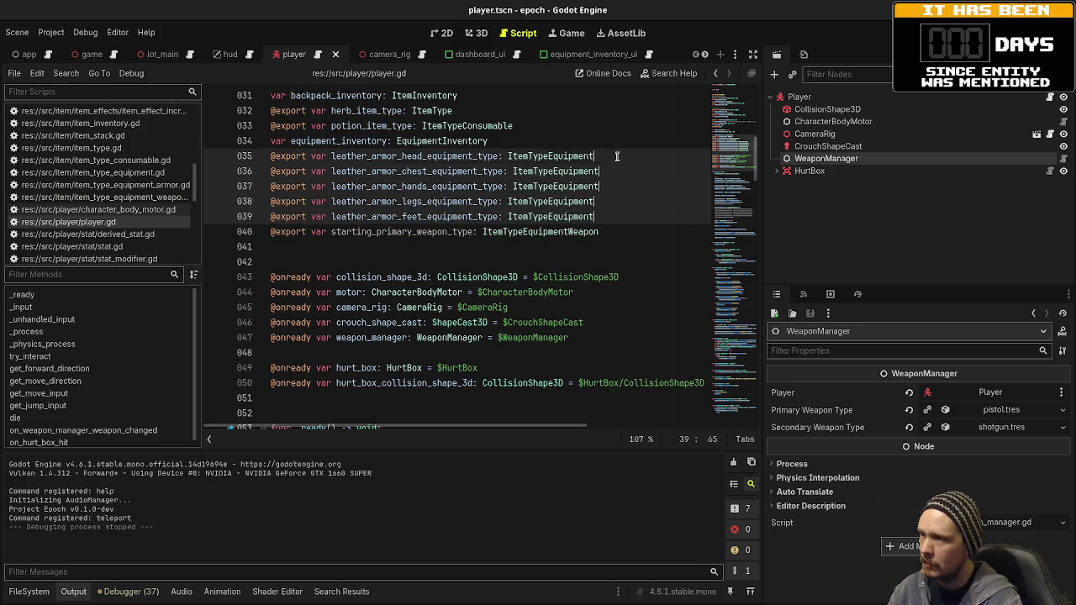
pyautogui.click(626, 232)
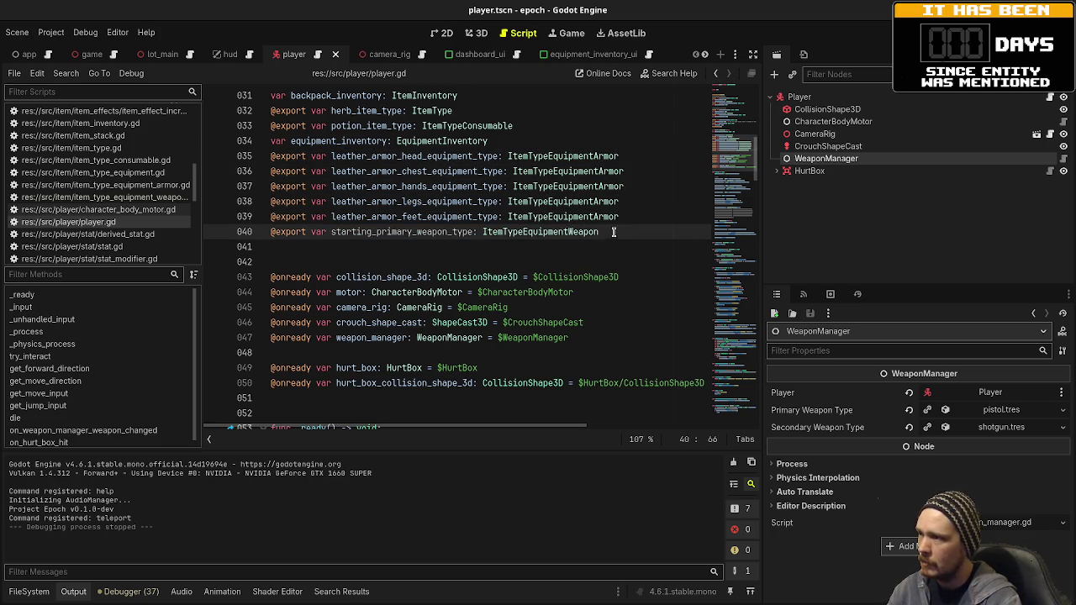
# Duplicate the primary export as starting_secondary_weapon_type on line 41 and save
pyautogui.moveTo(611, 233); pyautogui.dragTo(237, 234)
pyautogui.press('End')
pyautogui.hotkey('ctrl', 'shift', 'd')
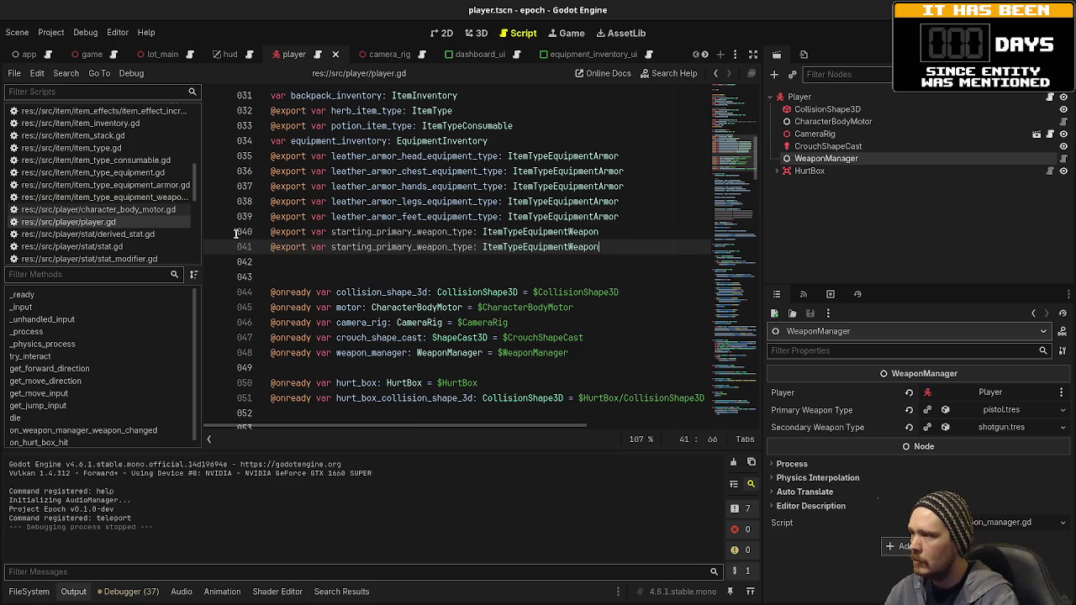
pyautogui.moveTo(375, 246); pyautogui.dragTo(410, 248)
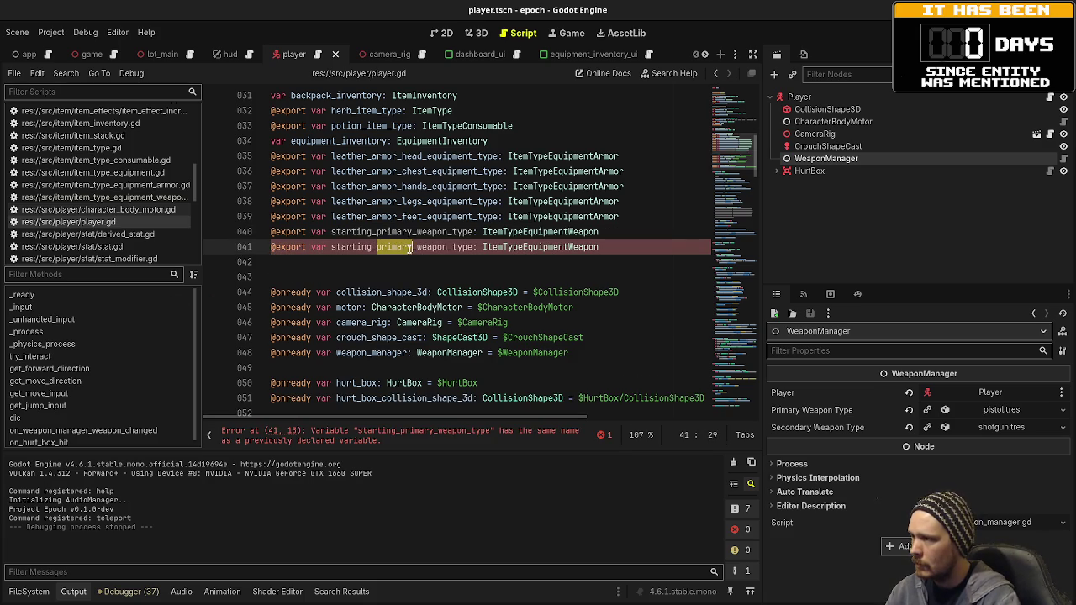
pyautogui.write('secondary')
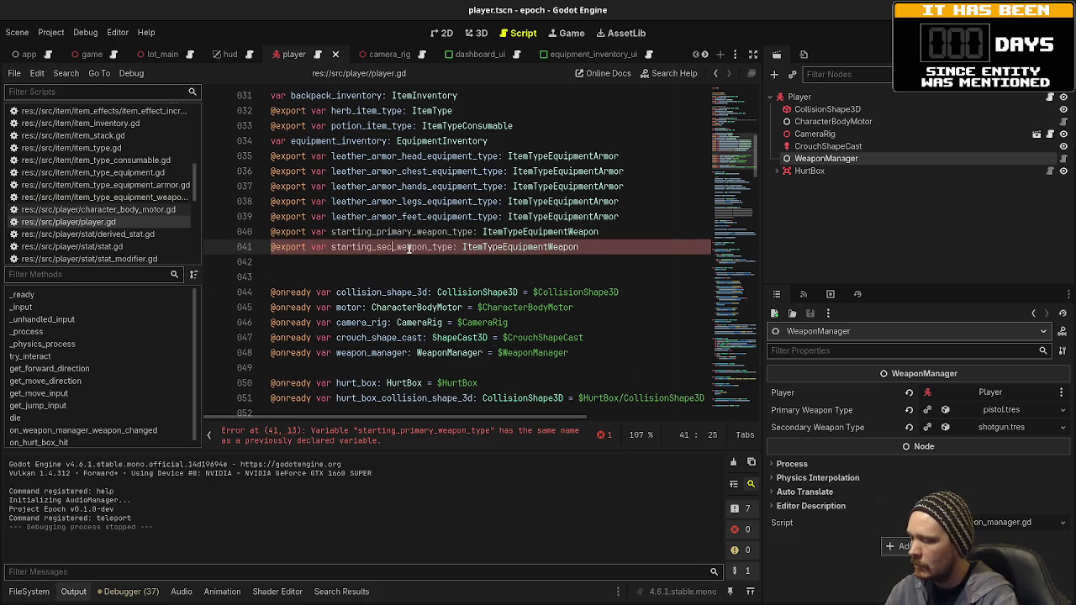
pyautogui.hotkey('ctrl', 's')
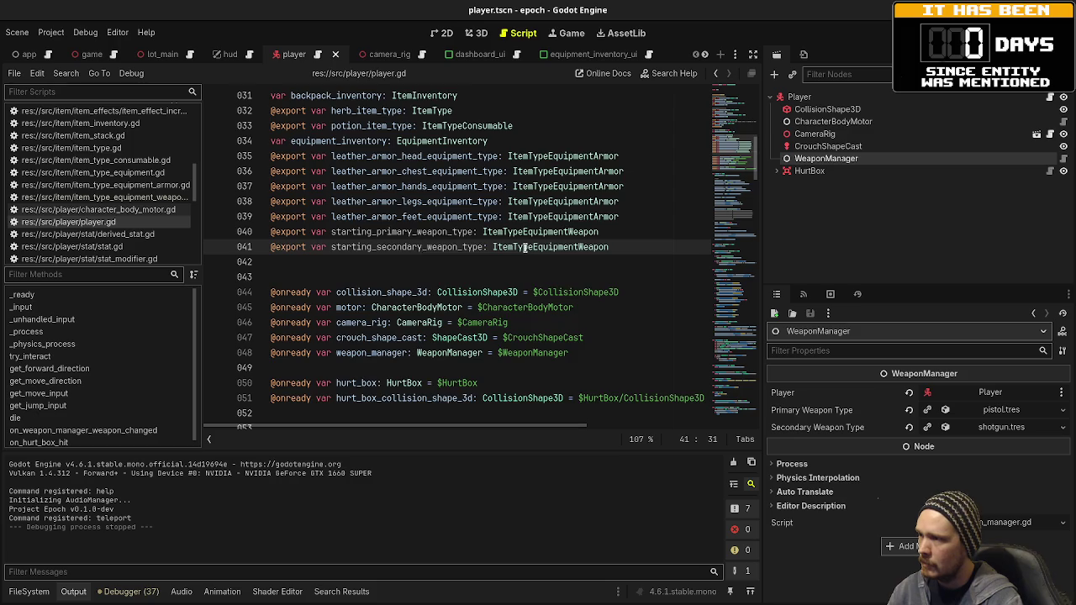
pyautogui.scroll(-3, 525, 250)
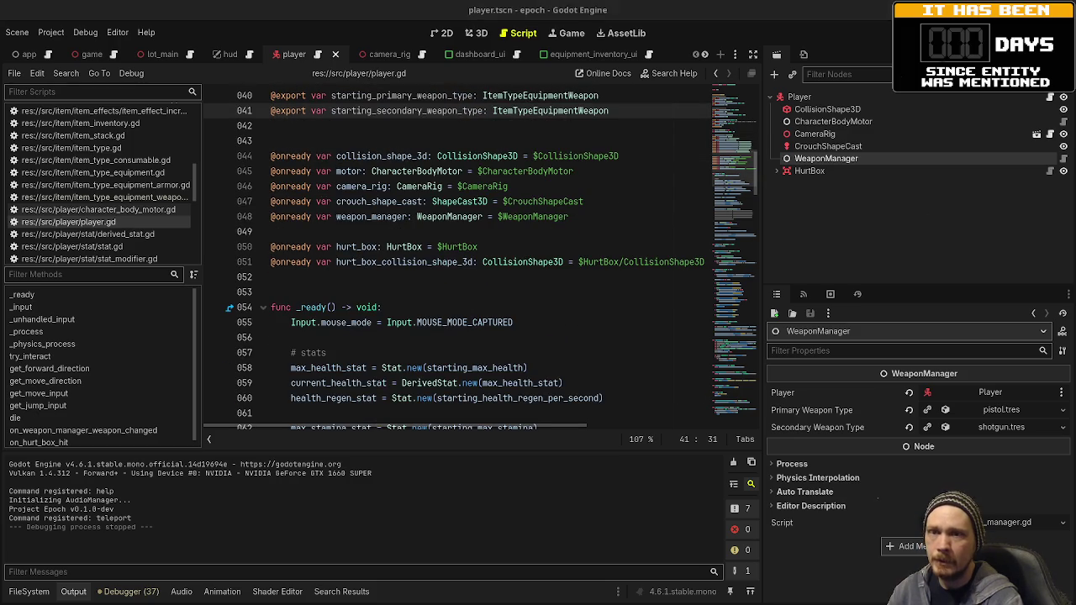
pyautogui.hotkey('alt', 'Tab')
pyautogui.hotkey('alt', 'Tab')
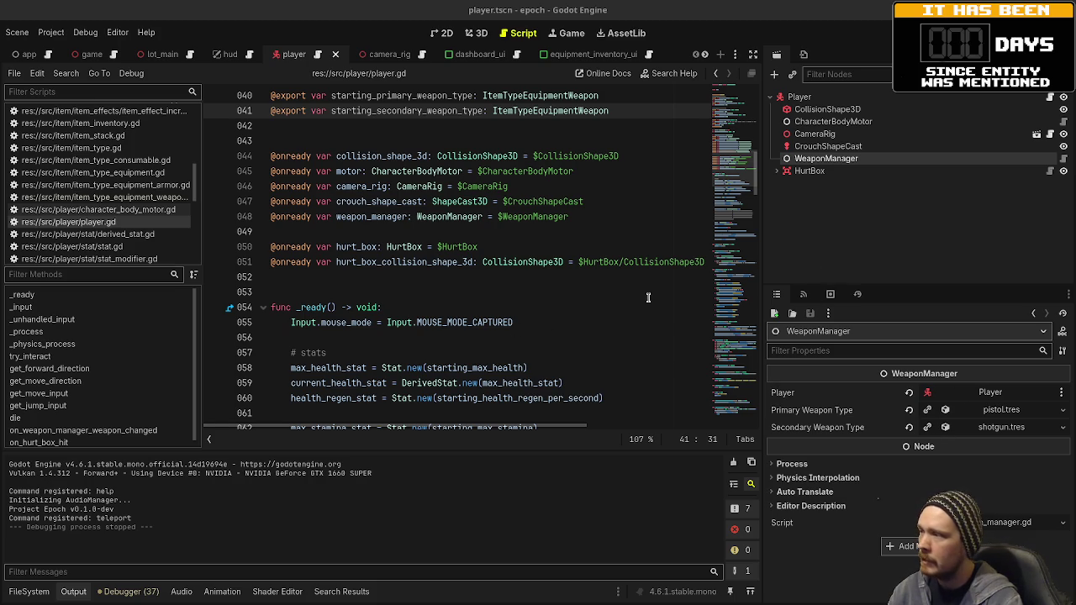
pyautogui.scroll(-2, 401, 277)
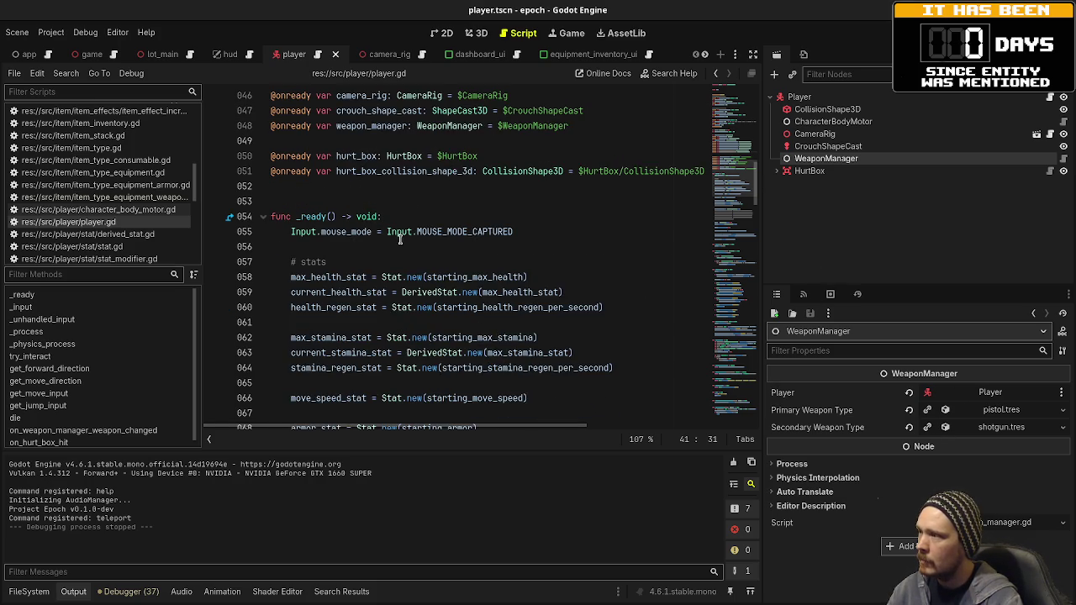
pyautogui.scroll(2, 454, 185)
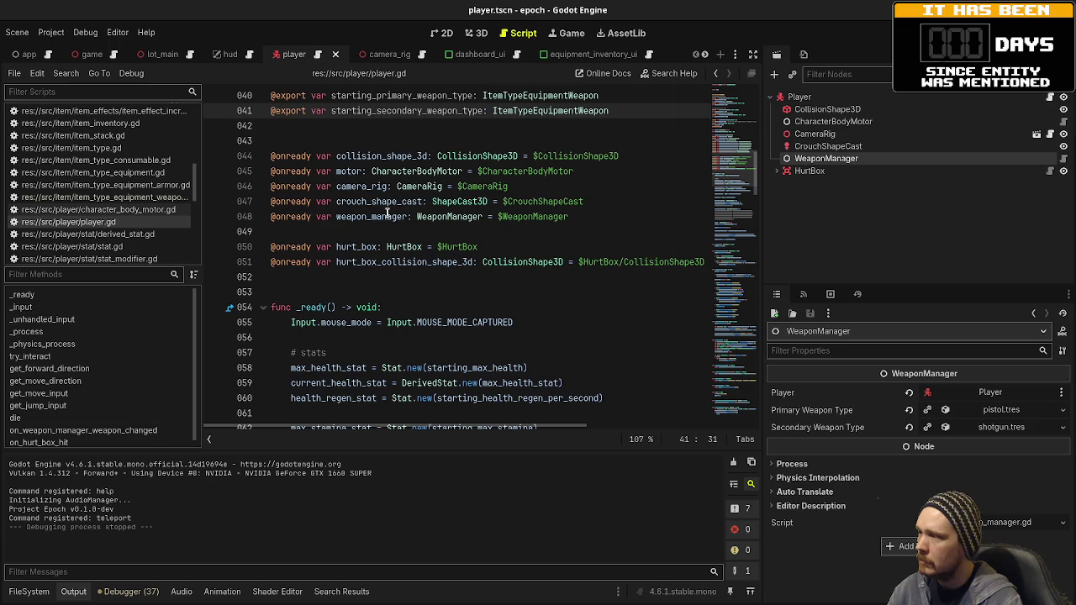
pyautogui.scroll(-1, 387, 212)
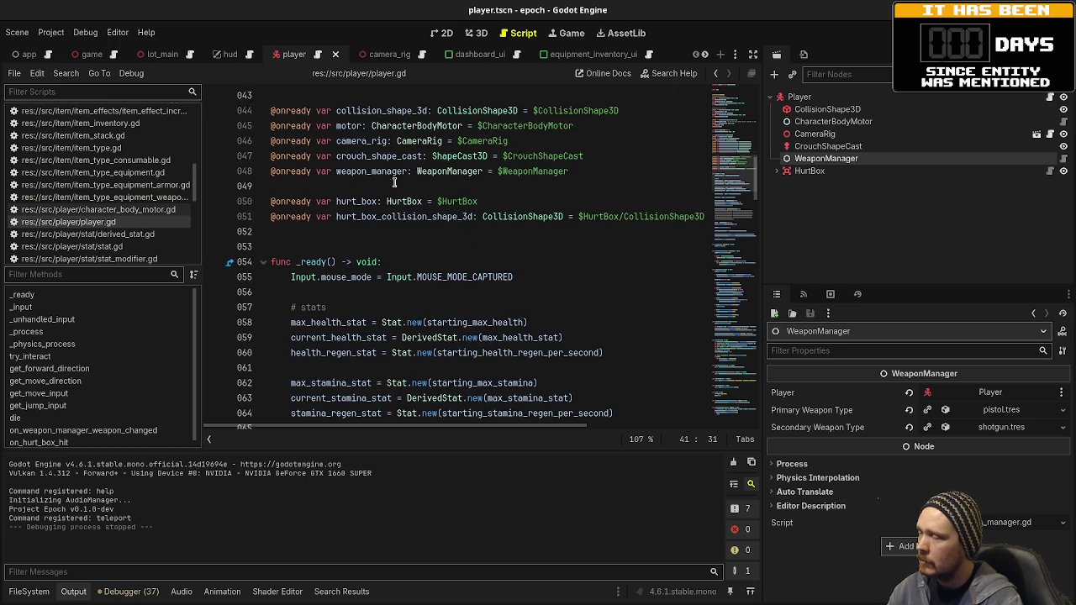
pyautogui.scroll(-7, 385, 253)
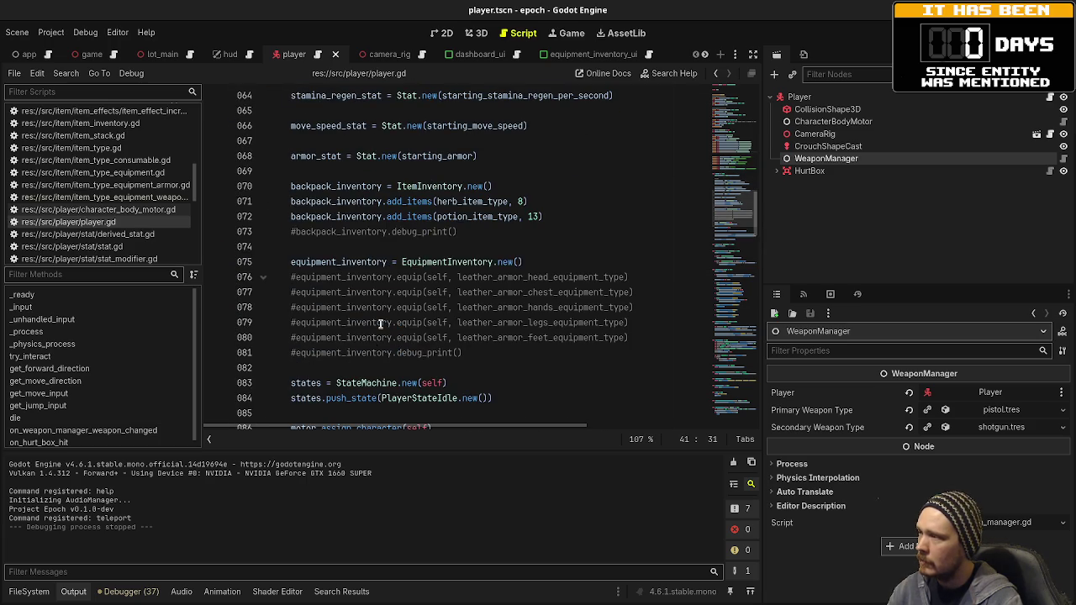
pyautogui.scroll(7, 380, 324)
pyautogui.scroll(-8, 504, 303)
# Start line 82 with equipment_inventory.equip(self, "primary_weapon", ...)
pyautogui.click(508, 308)
pyautogui.press('Return')
pyautogui.write('equ')
pyautogui.press('Return')
pyautogui.write('.equip')
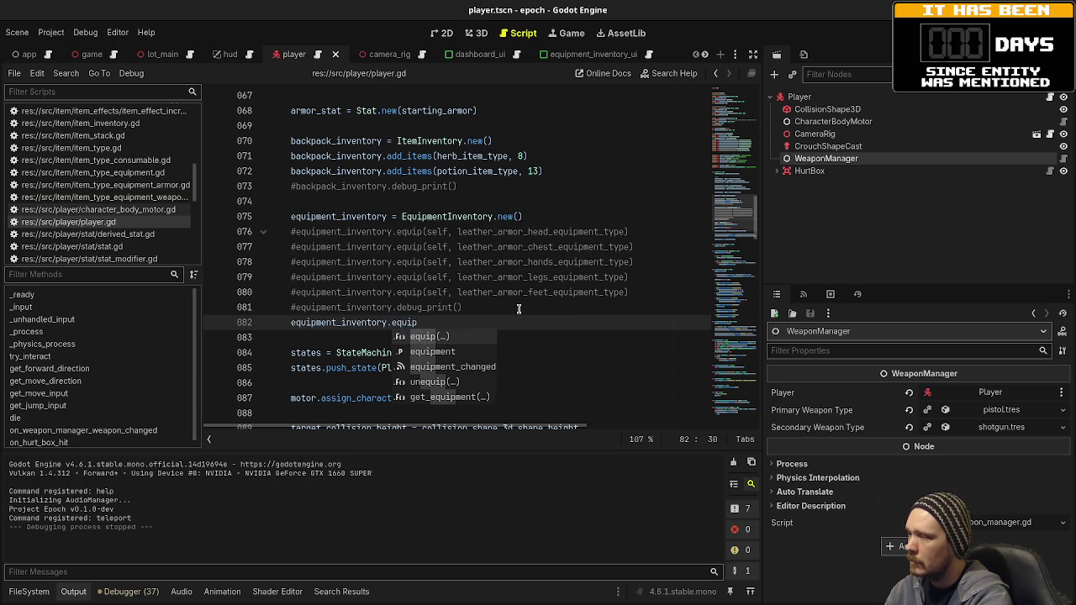
pyautogui.press('Return')
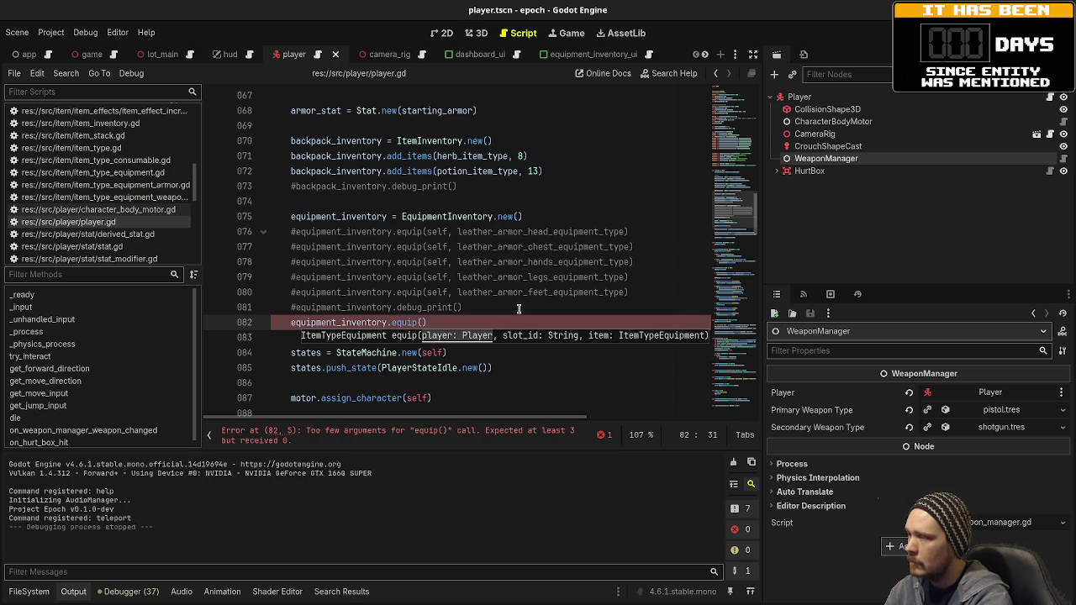
pyautogui.write('self, "')
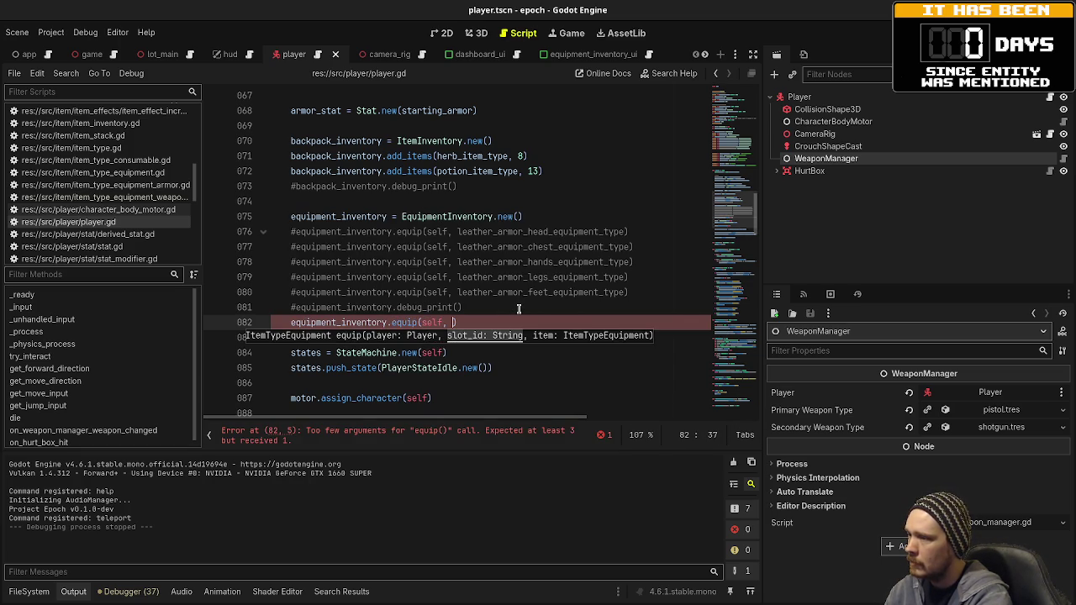
pyautogui.write('primary_weapon"')
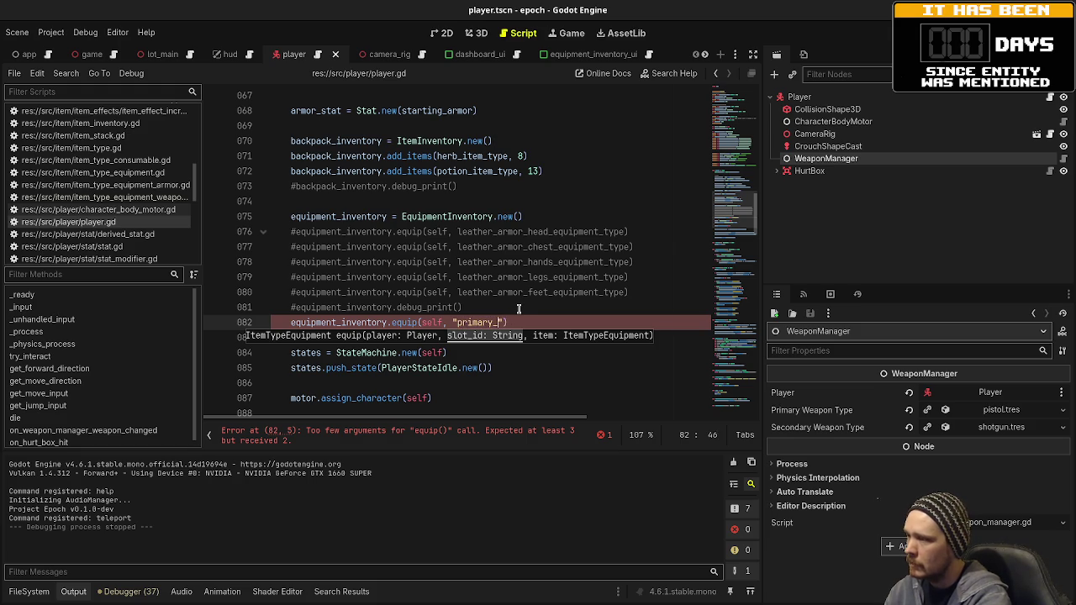
pyautogui.write(',')
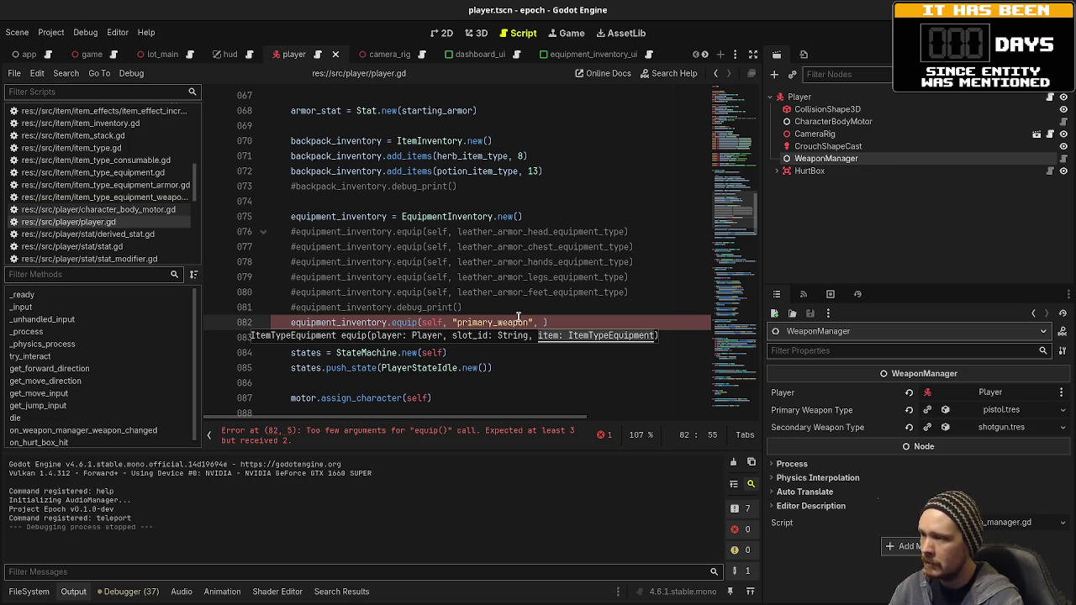
# Add starting_primary_weapon_type as the third equip() argument
pyautogui.scroll(10, 515, 309)
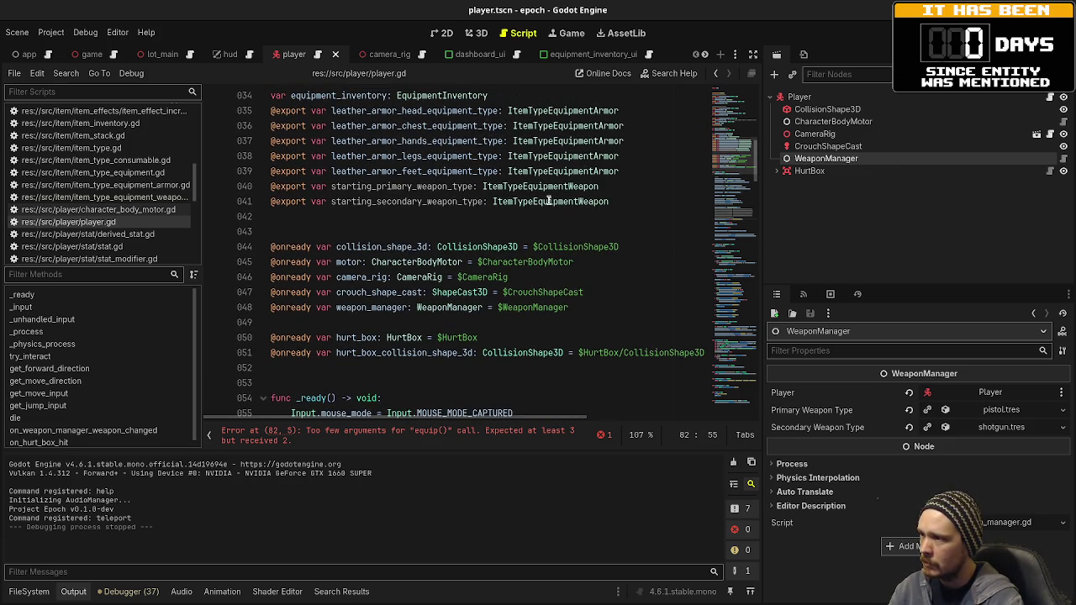
pyautogui.doubleClick(551, 203)
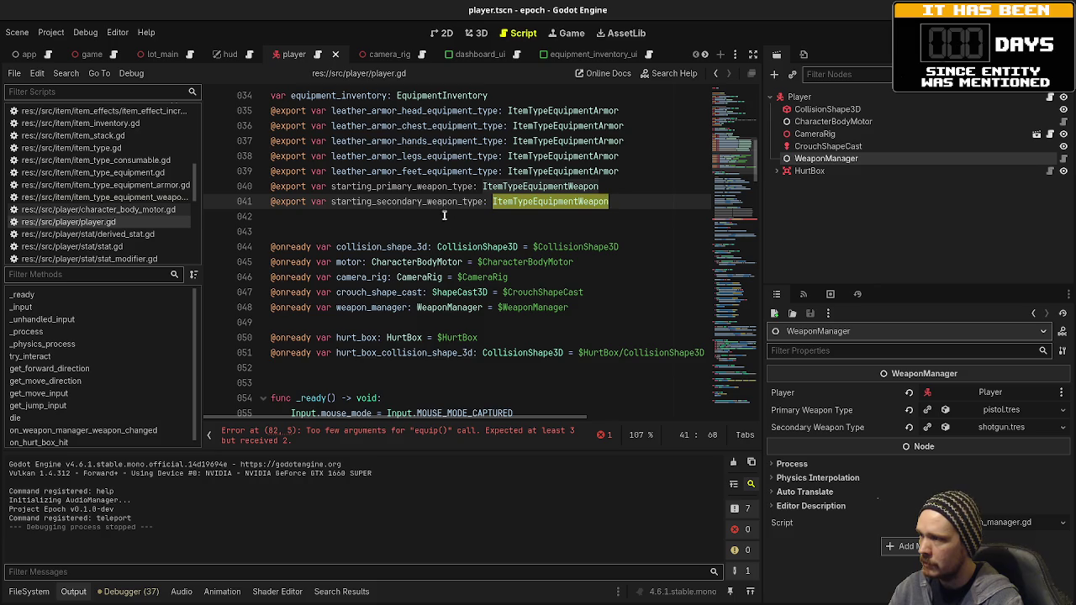
pyautogui.scroll(-10, 538, 264)
pyautogui.click(543, 323)
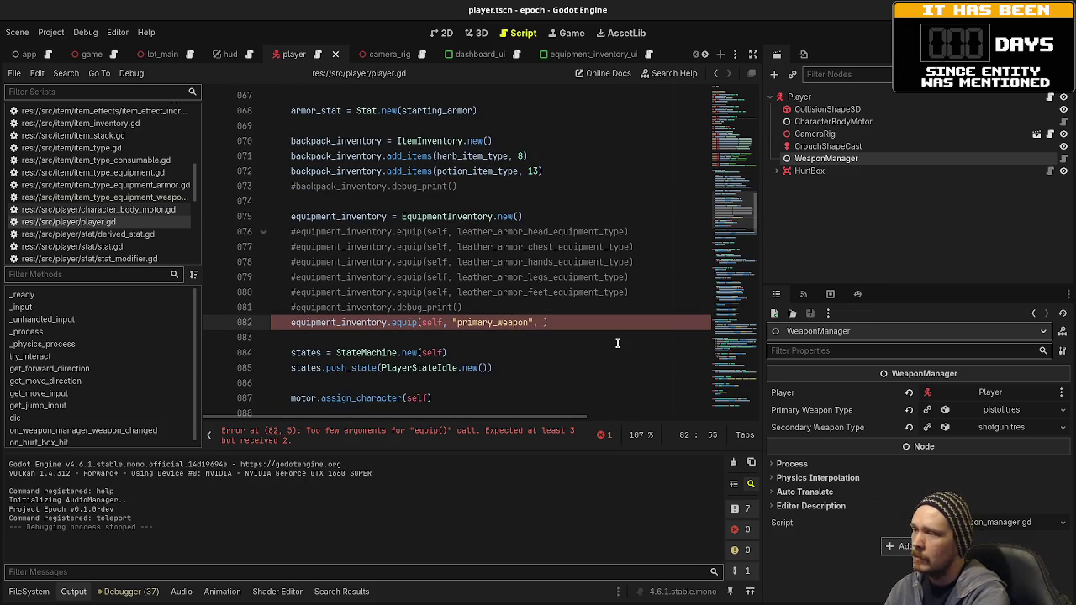
pyautogui.write('prim')
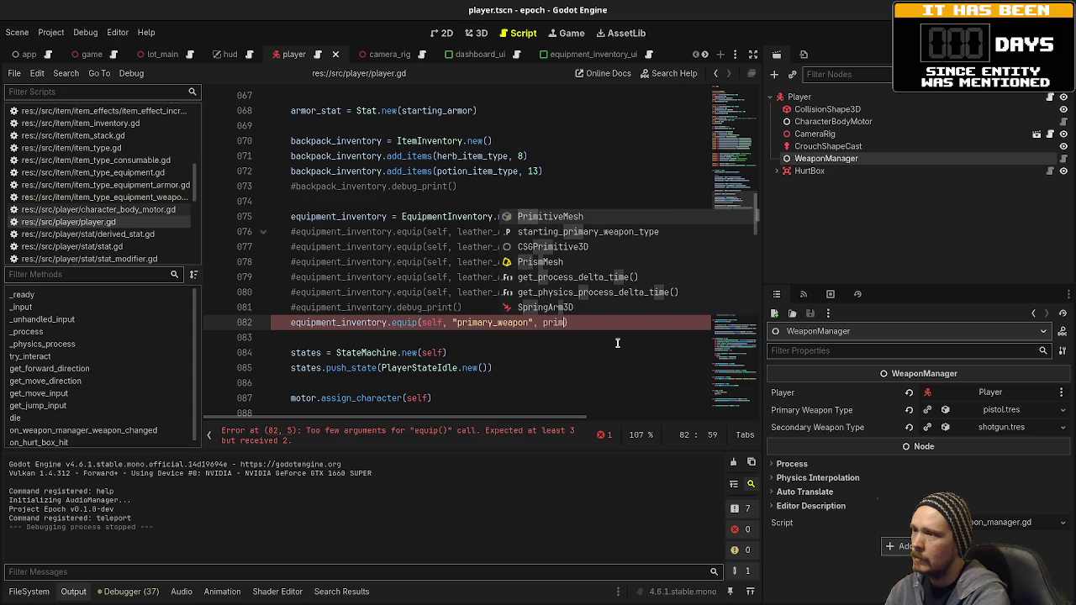
pyautogui.press('Down')
pyautogui.press('Return')
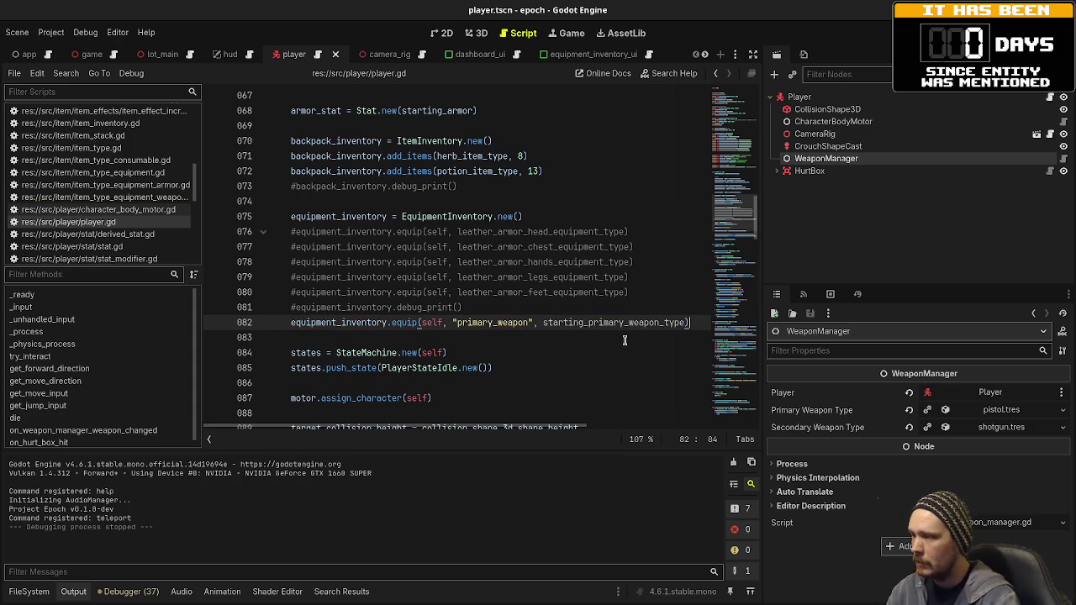
# Duplicate the call on line 83 for secondary_weapon with starting_secondary_weapon_type, and save
pyautogui.moveTo(410, 323)
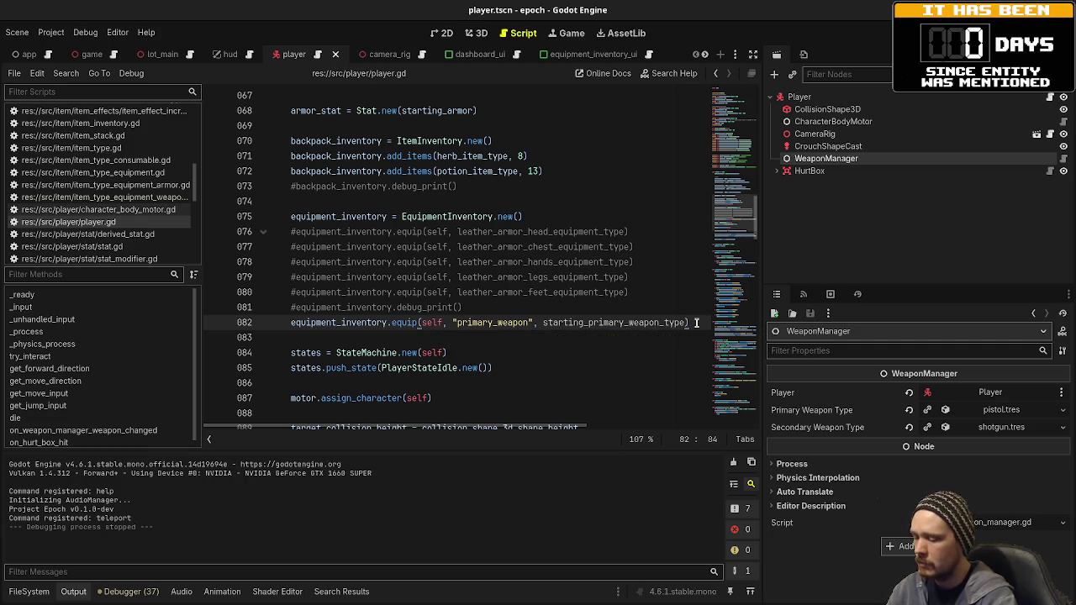
pyautogui.moveTo(696, 322)
pyautogui.mouseDown()
pyautogui.moveTo(396, 323)
pyautogui.moveTo(278, 338)
pyautogui.moveTo(288, 326)
pyautogui.mouseUp()
pyautogui.hotkey('ctrl', 'c')
pyautogui.press('End')
pyautogui.press('Return')
pyautogui.hotkey('ctrl', 'v')
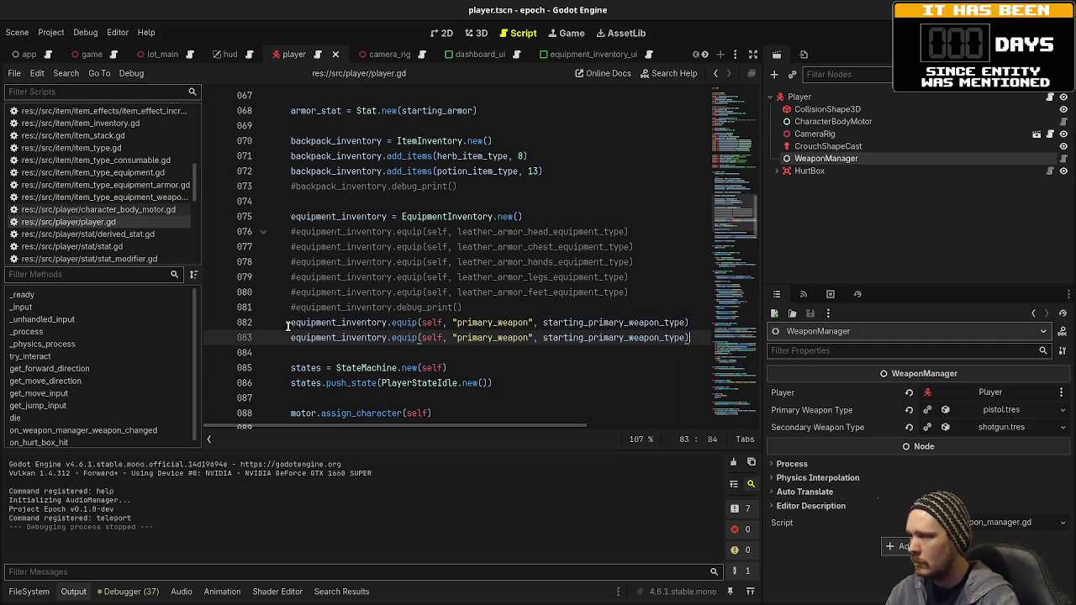
pyautogui.click(463, 337)
pyautogui.moveTo(463, 337); pyautogui.dragTo(491, 337)
pyautogui.write('secondary')
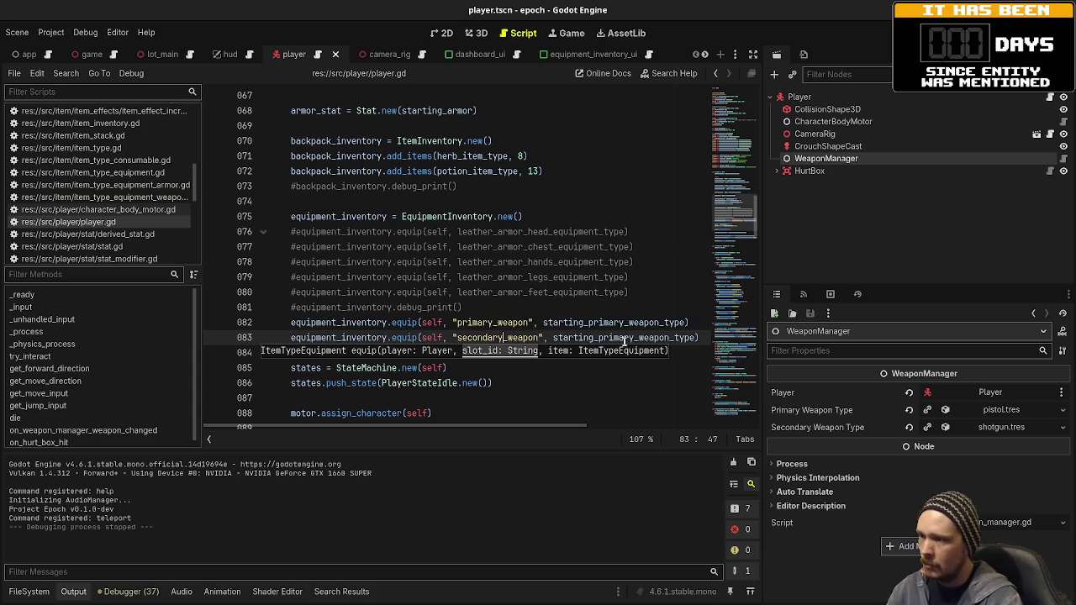
pyautogui.click(598, 337)
pyautogui.moveTo(597, 337); pyautogui.dragTo(631, 337)
pyautogui.write('second')
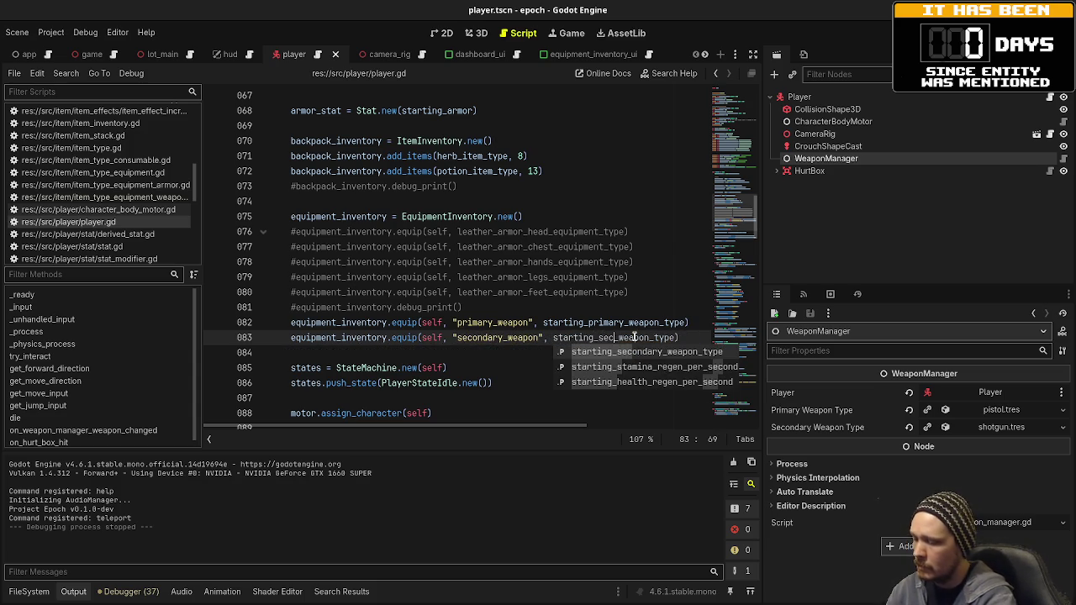
pyautogui.write('ar')
pyautogui.hotkey('ctrl', 's')
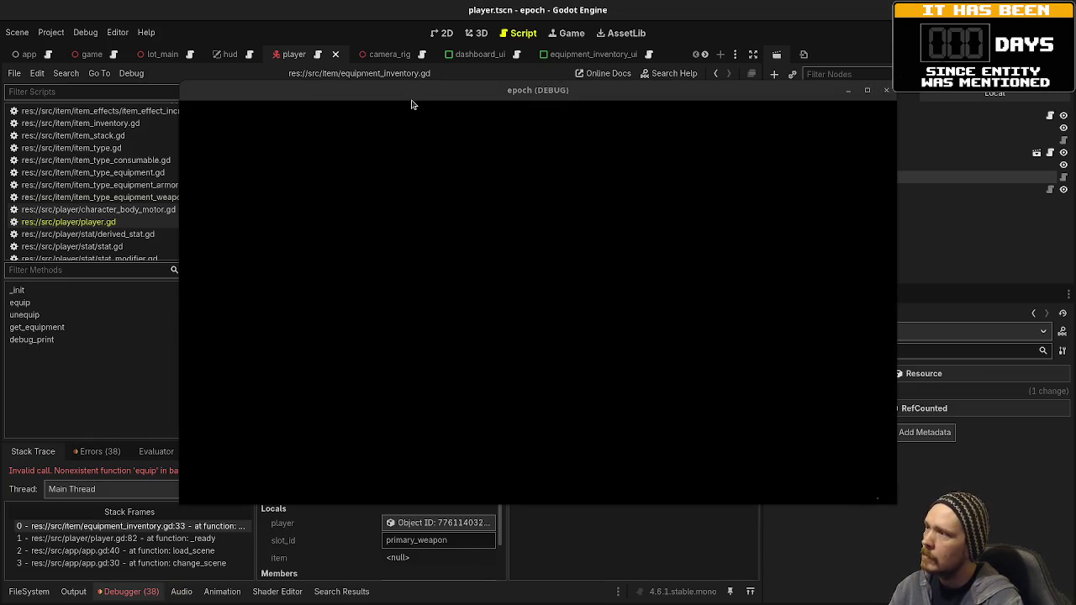
# Stop the game, assign item_pistol.tres and item_shotgun.tres as Player's starting weapons, and rerun
pyautogui.moveTo(411, 98)
pyautogui.mouseDown()
pyautogui.moveTo(461, 505)
pyautogui.moveTo(436, 516)
pyautogui.mouseUp()
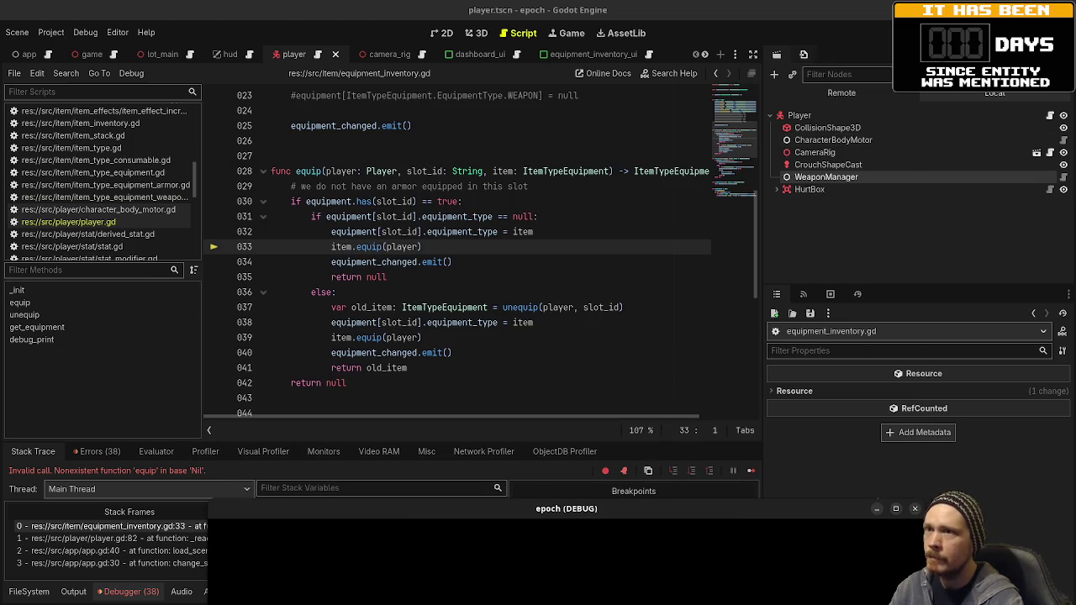
pyautogui.press('F8')
pyautogui.click(801, 96)
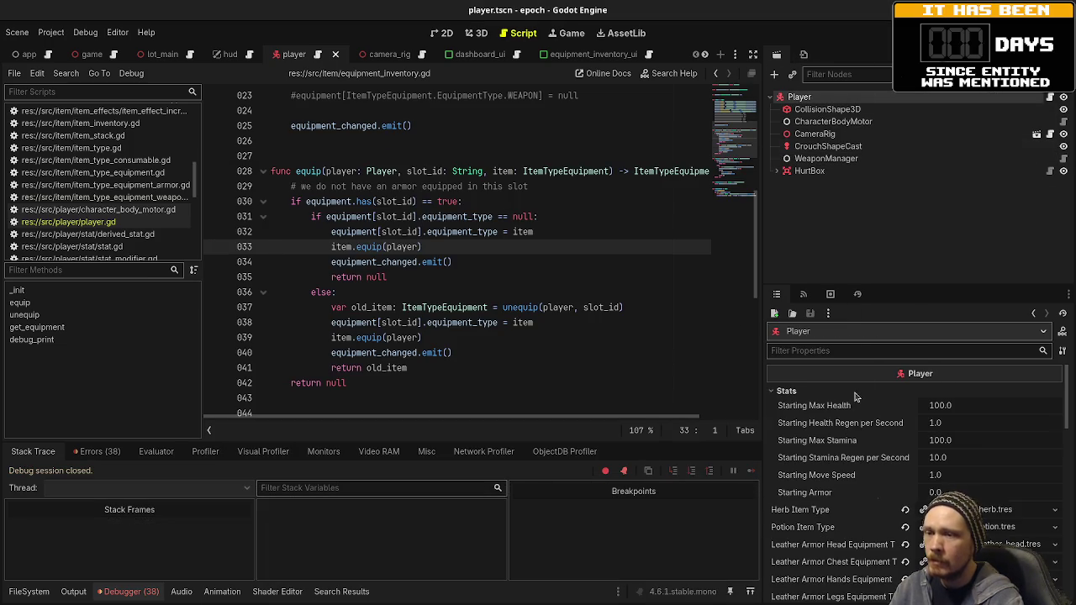
pyautogui.scroll(-5, 849, 444)
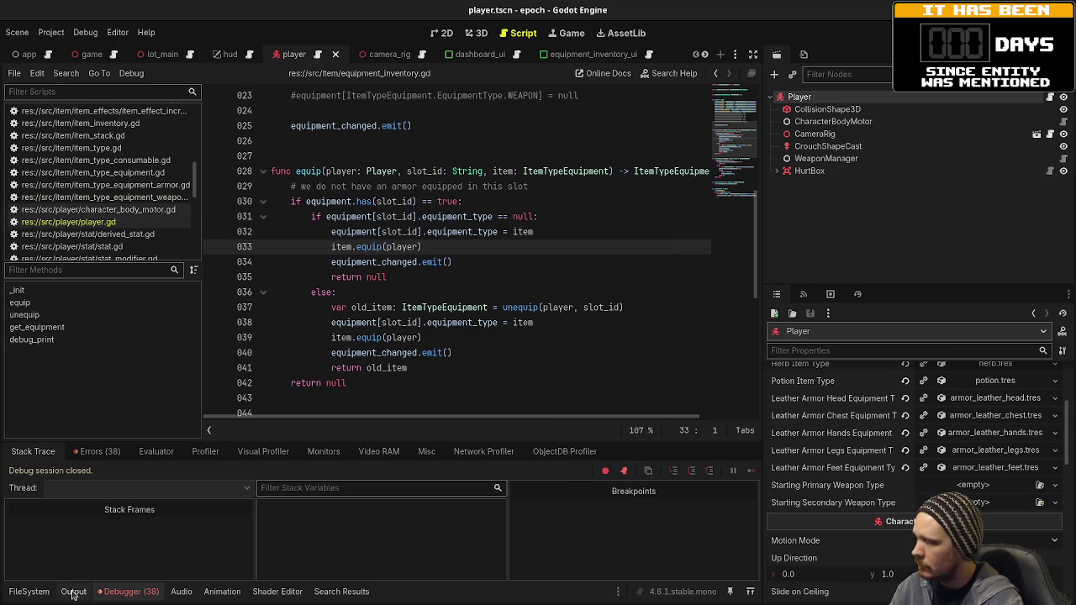
pyautogui.click(28, 592)
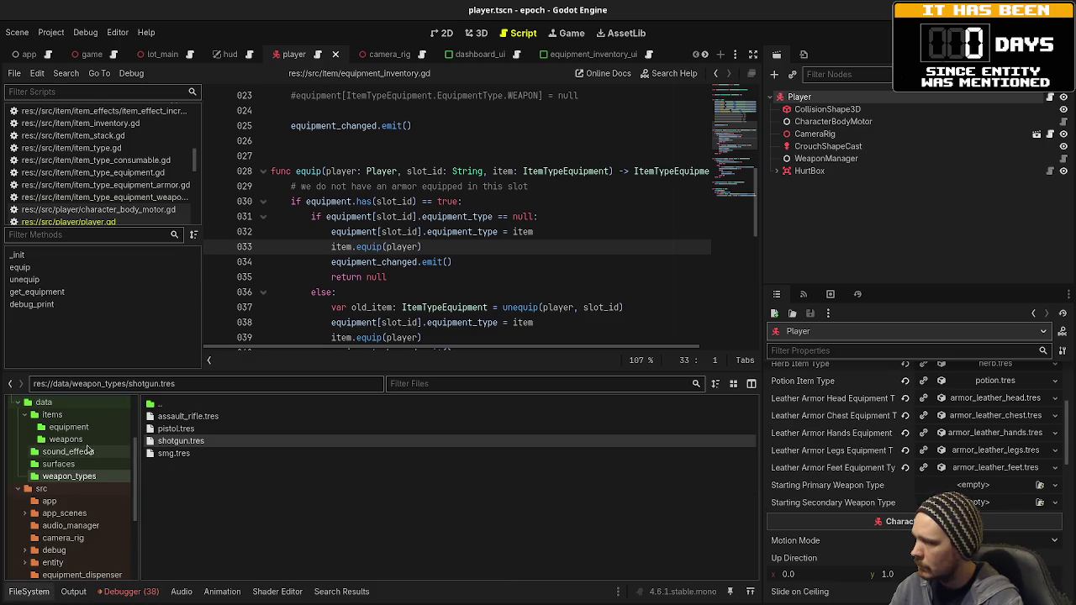
pyautogui.click(72, 440)
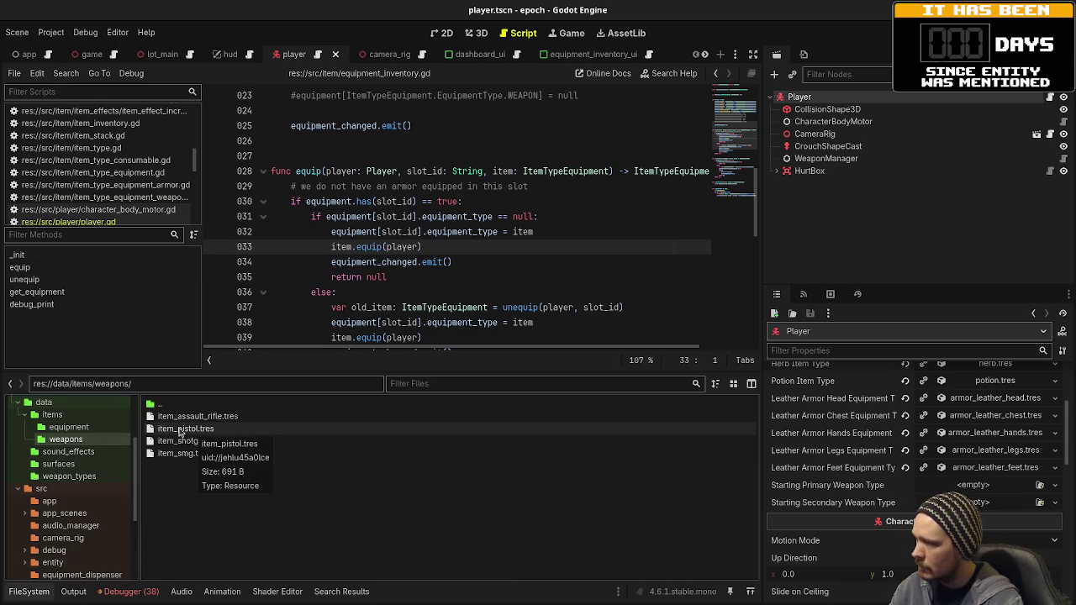
pyautogui.moveTo(179, 432); pyautogui.dragTo(994, 488)
pyautogui.moveTo(214, 442)
pyautogui.mouseDown()
pyautogui.moveTo(843, 478)
pyautogui.moveTo(979, 502)
pyautogui.mouseUp()
pyautogui.press('F5')
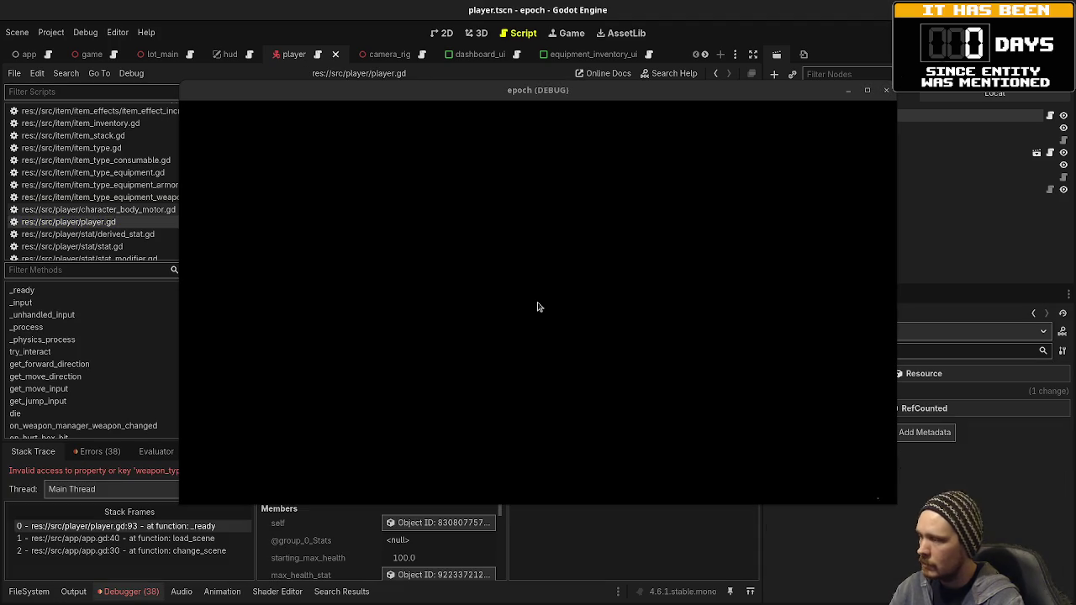
# Comment out the weapon sprite texture call on line 93 and relaunch the game
pyautogui.moveTo(436, 91); pyautogui.dragTo(444, 474)
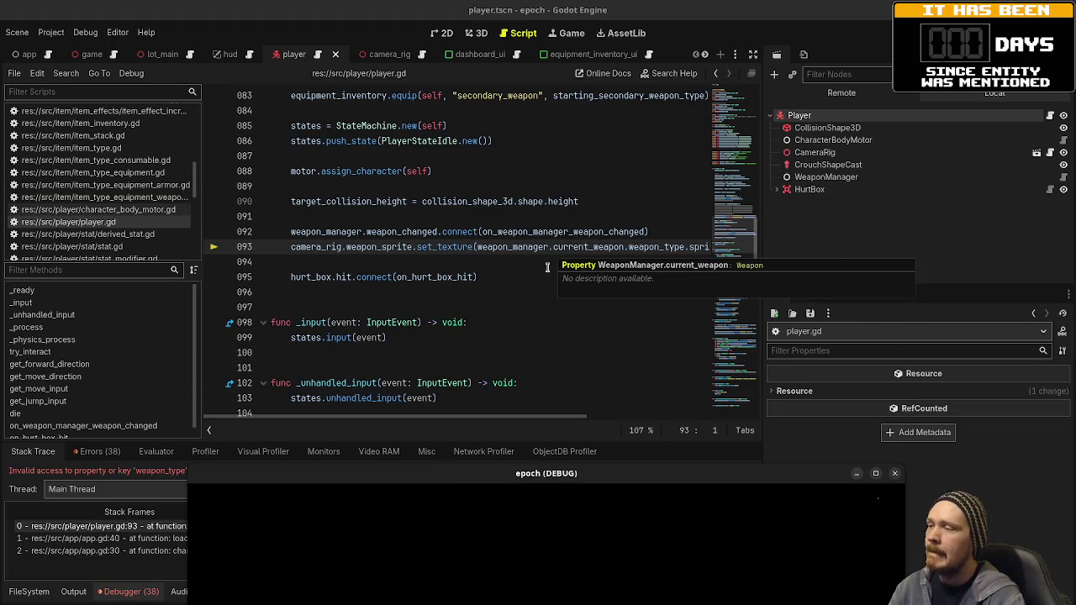
pyautogui.click(295, 242)
pyautogui.write('#')
pyautogui.click(889, 39)
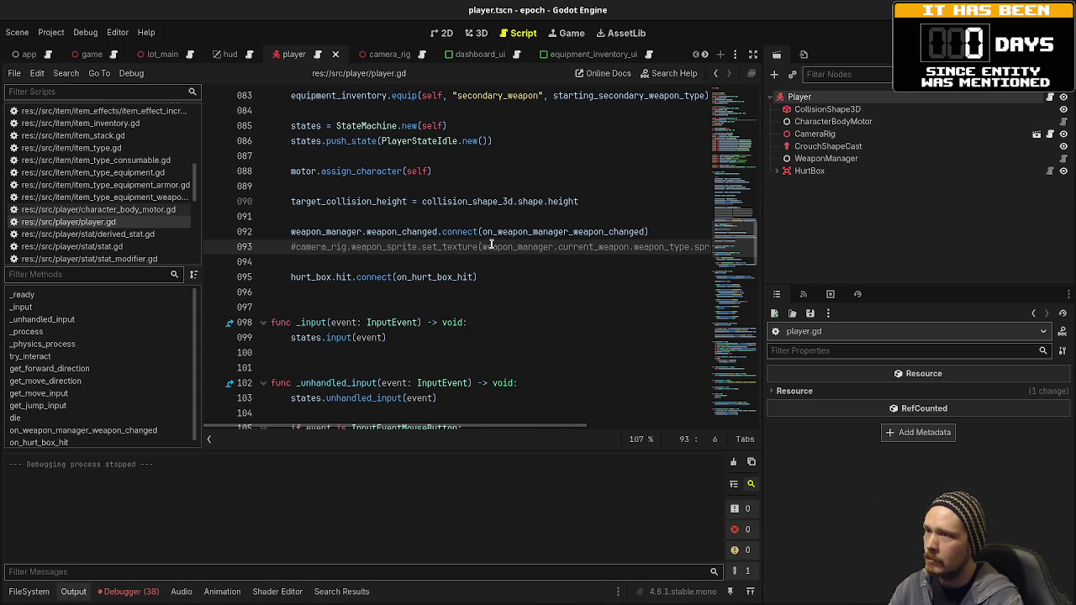
pyautogui.press('F5')
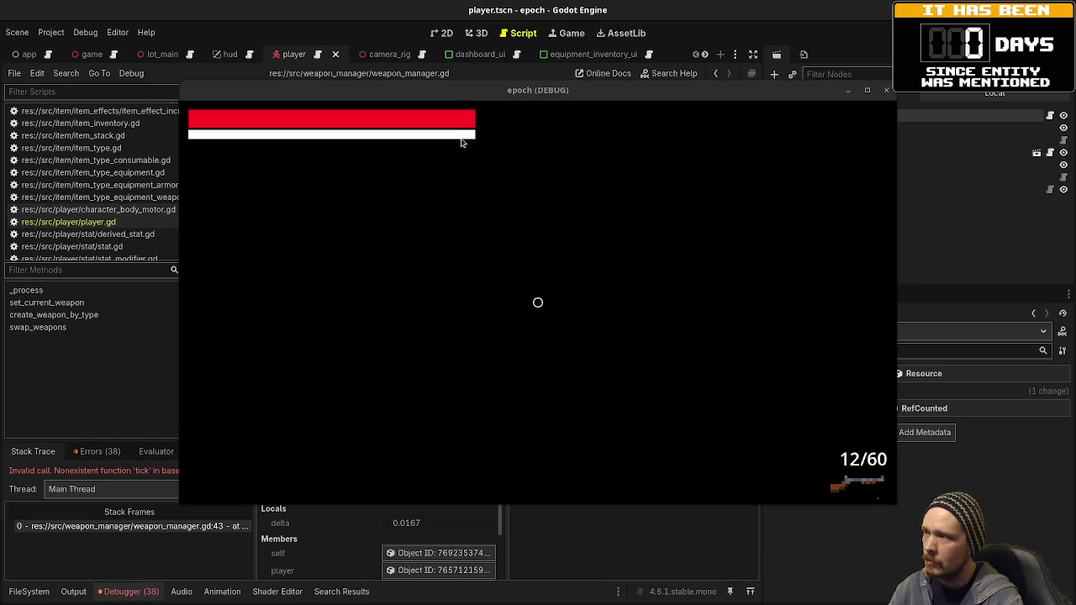
pyautogui.moveTo(443, 93); pyautogui.dragTo(374, 546)
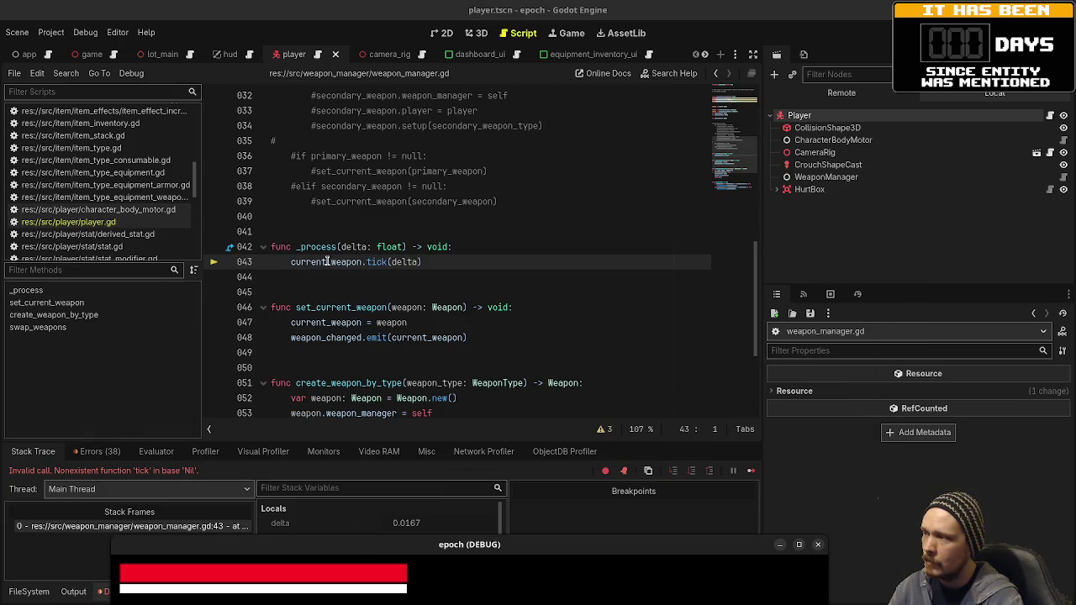
# Guard current_weapon.tick(delta) on line 43 with 'if current_weapon != null:' and restart the game
pyautogui.click(290, 263)
pyautogui.write('if current_')
pyautogui.press('Tab')
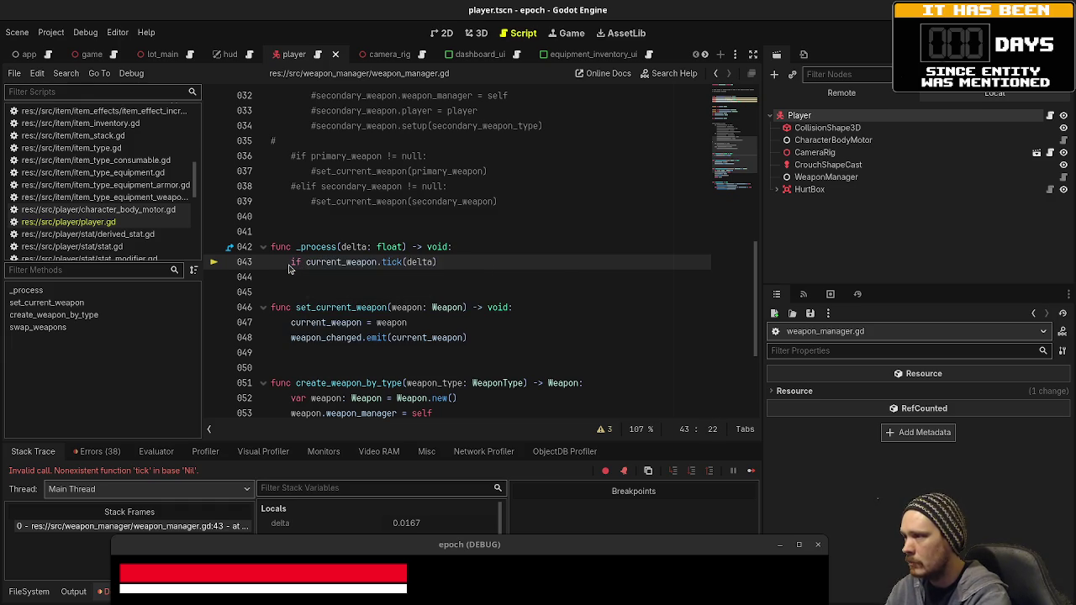
pyautogui.write('!= null: current_weapon')
pyautogui.click(407, 212)
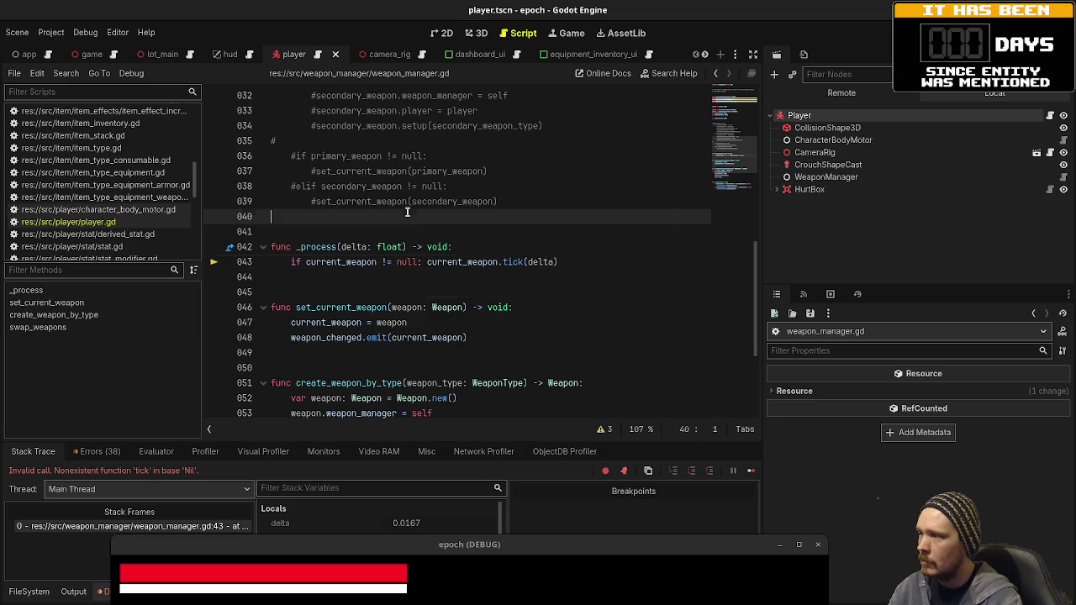
pyautogui.press('F8')
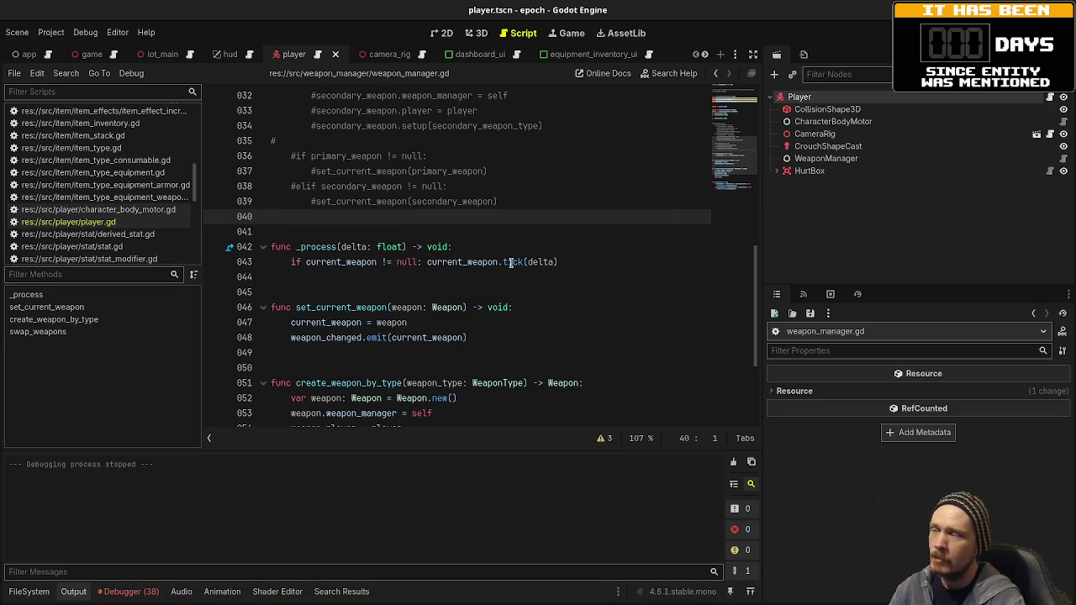
pyautogui.press('F5')
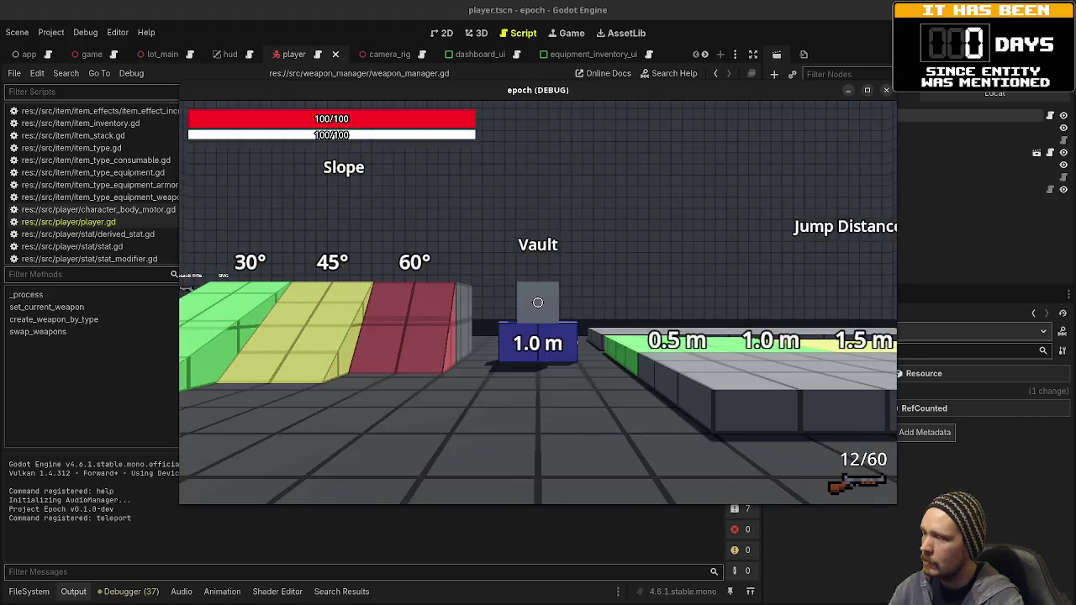
# Check the in-game equipment panel shows Pistol and Shotgun, close the game, and review line 128
pyautogui.press('Tab')
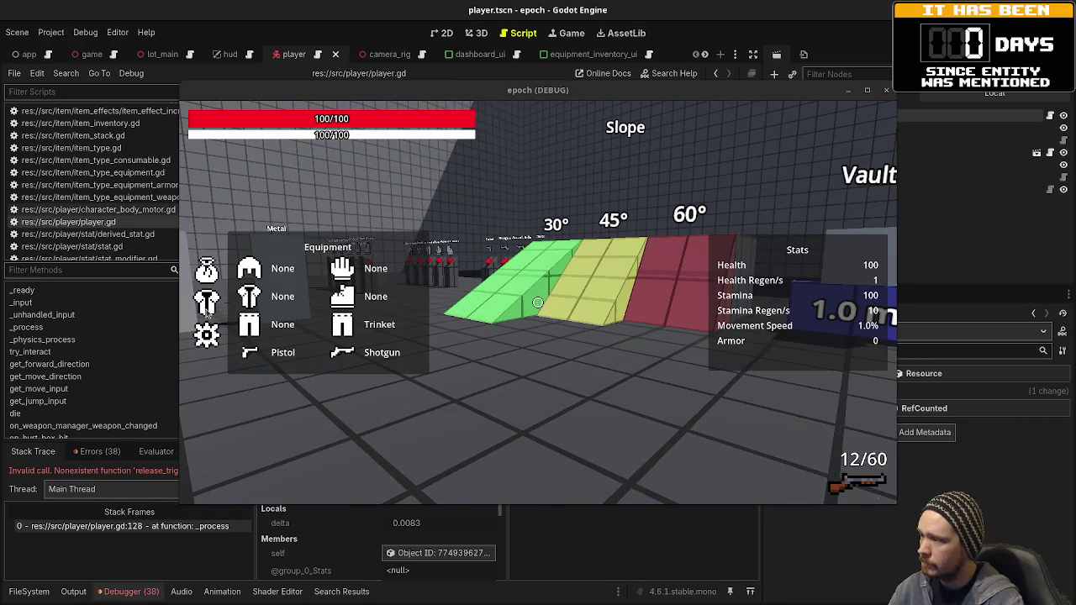
pyautogui.moveTo(423, 92); pyautogui.dragTo(379, 387)
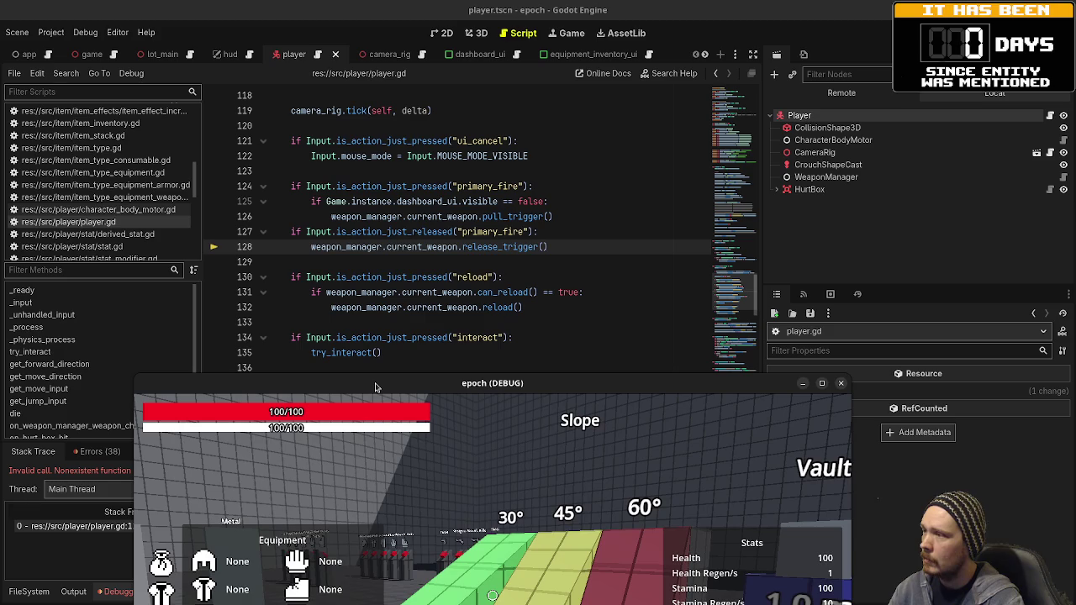
pyautogui.click(841, 383)
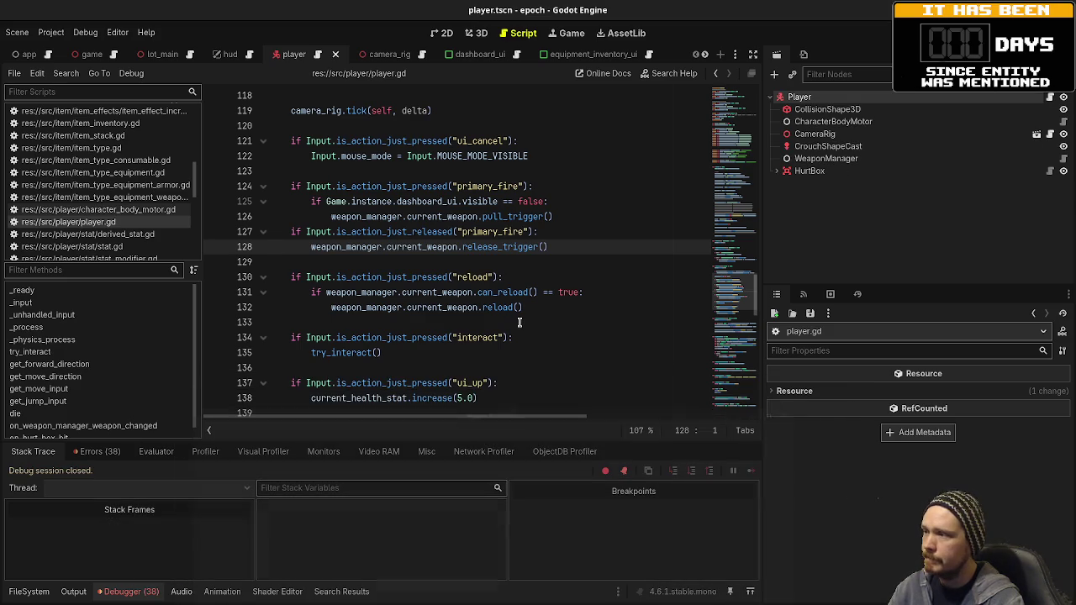
pyautogui.scroll(5, 121, 162)
pyautogui.scroll(3, 122, 162)
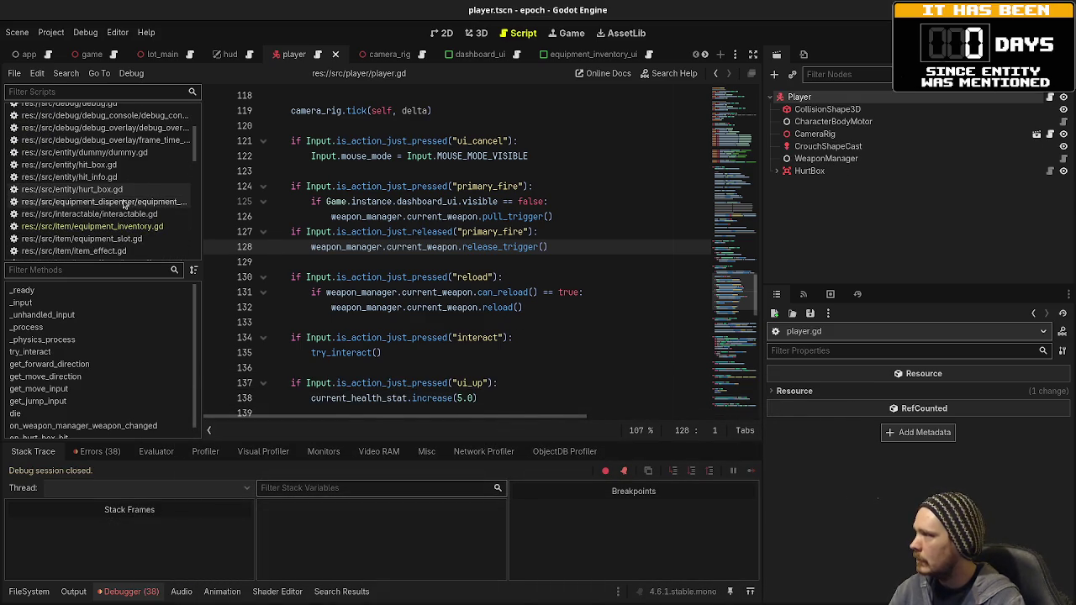
# Look through the equipment_dispenser.gd and equipment_inventory.gd scripts
pyautogui.click(152, 203)
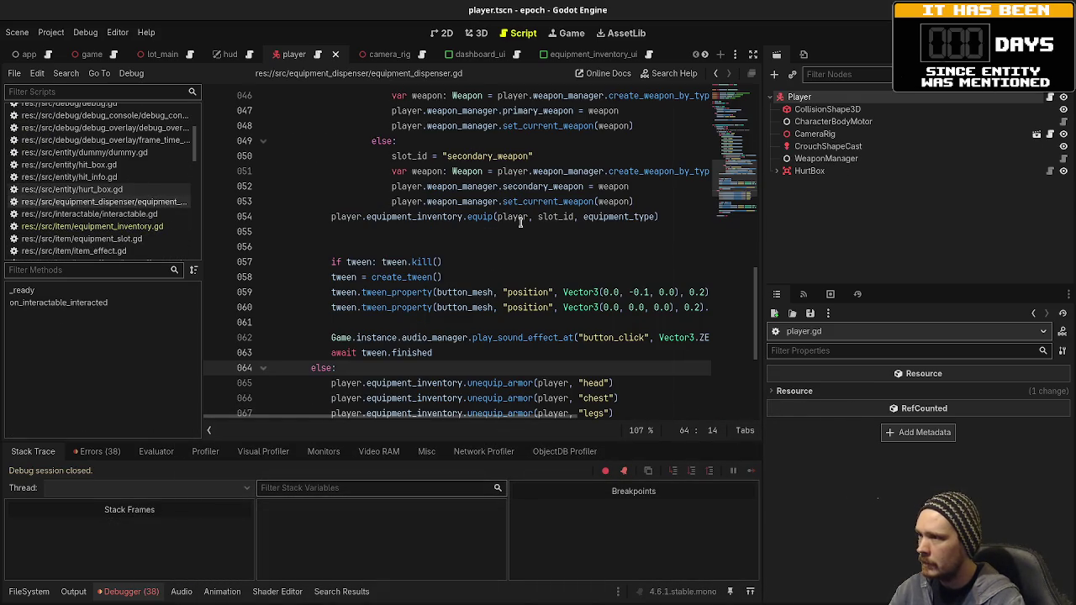
pyautogui.moveTo(509, 205)
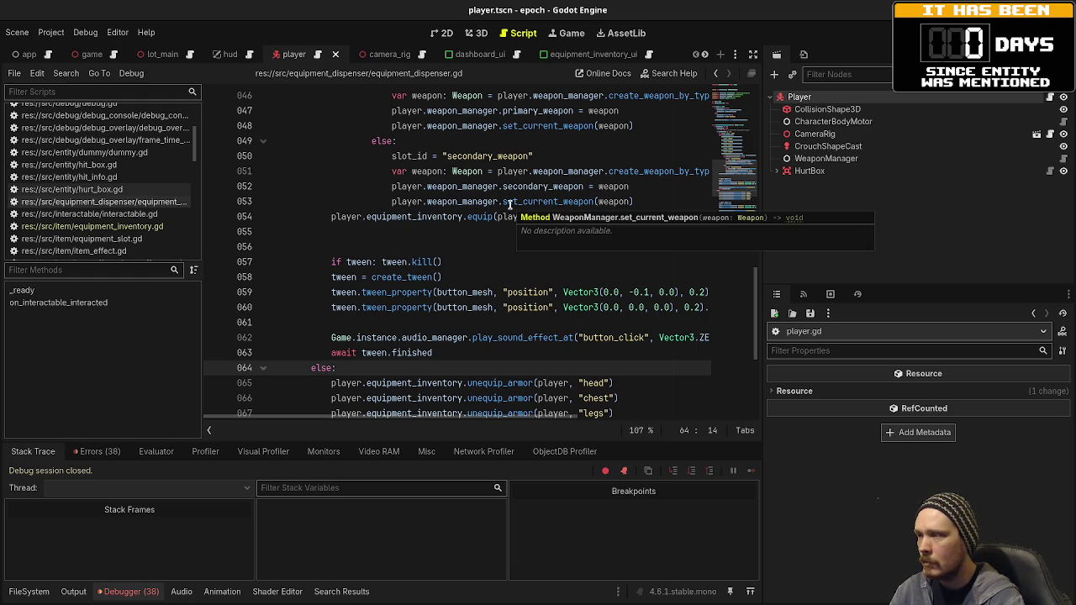
pyautogui.click(124, 228)
pyautogui.scroll(2, 124, 192)
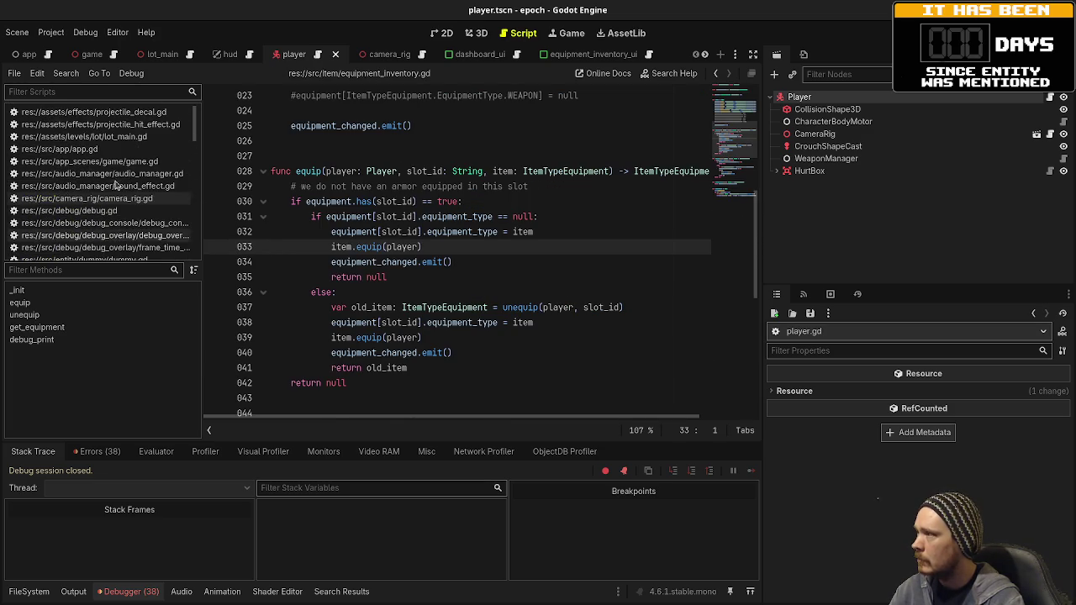
pyautogui.scroll(-2, 124, 202)
pyautogui.scroll(-5, 124, 202)
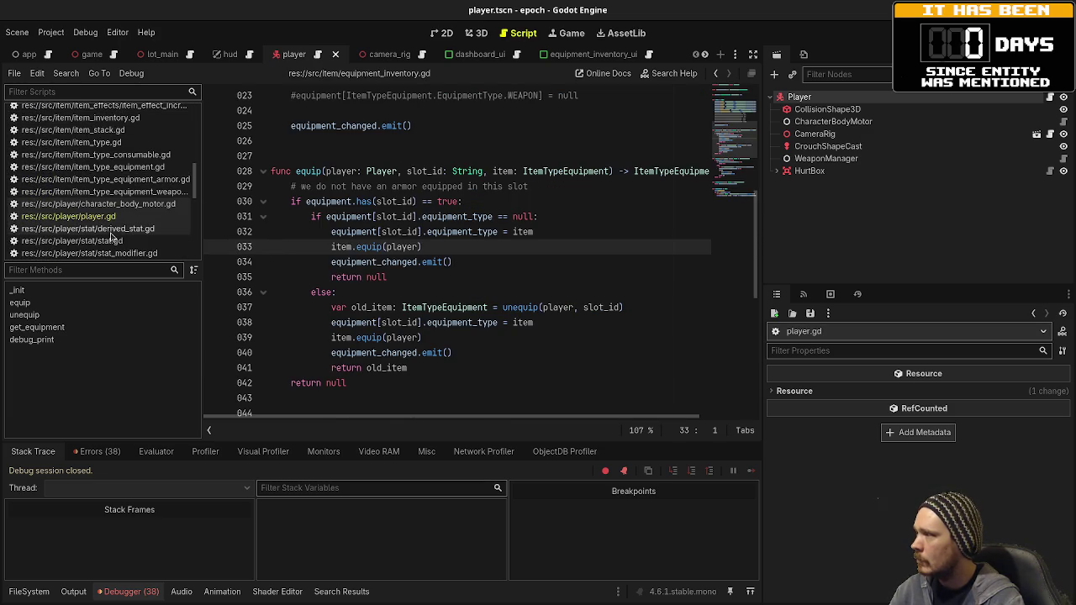
# Show player.gd's starting-weapon equip calls with the side docks hidden
pyautogui.click(116, 216)
pyautogui.scroll(13, 429, 265)
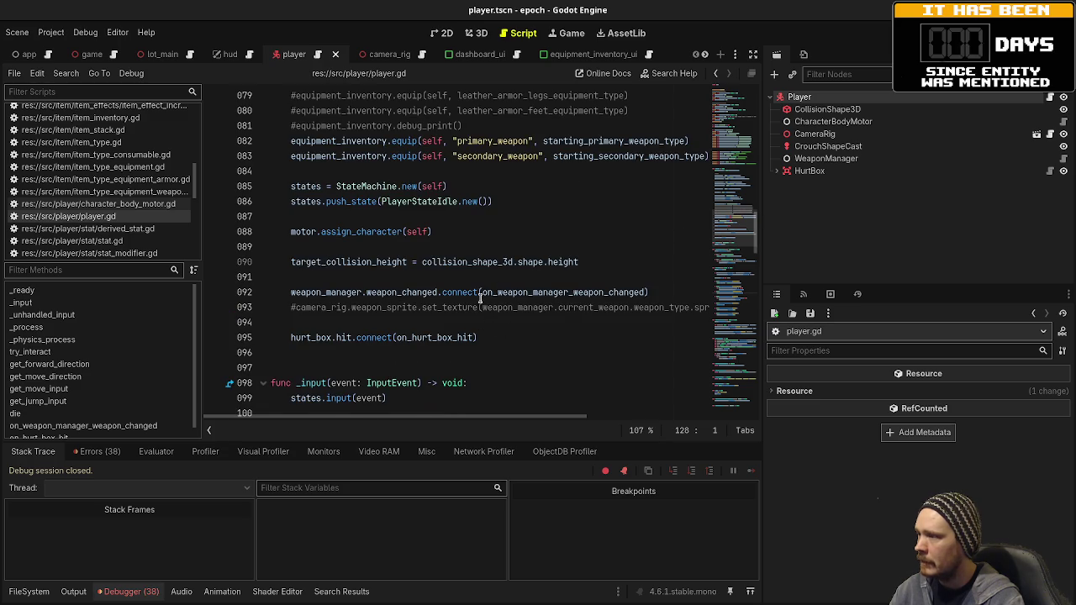
pyautogui.scroll(3, 486, 296)
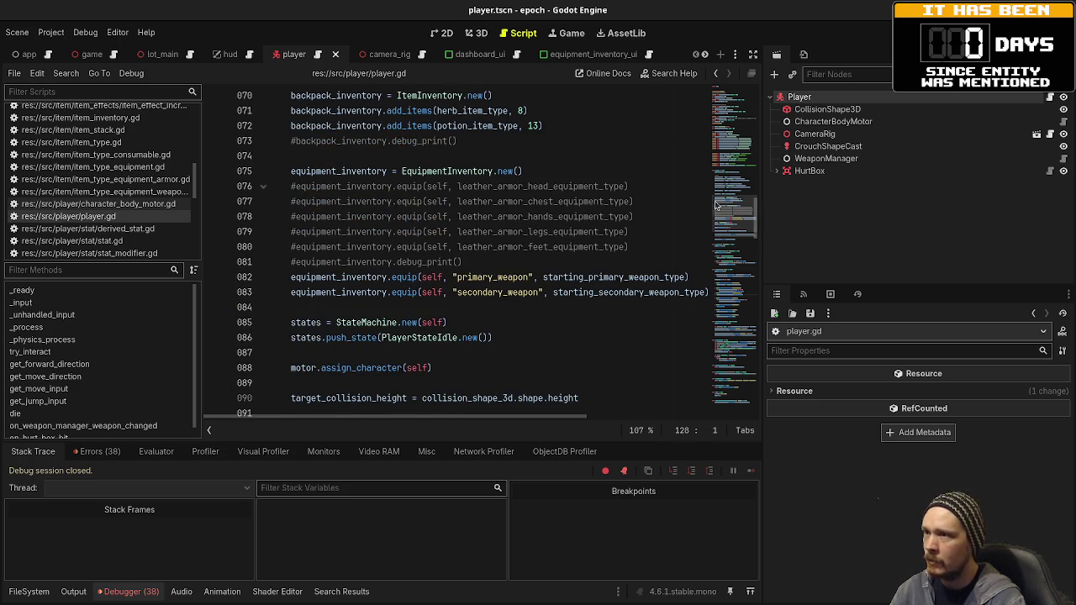
pyautogui.click(753, 54)
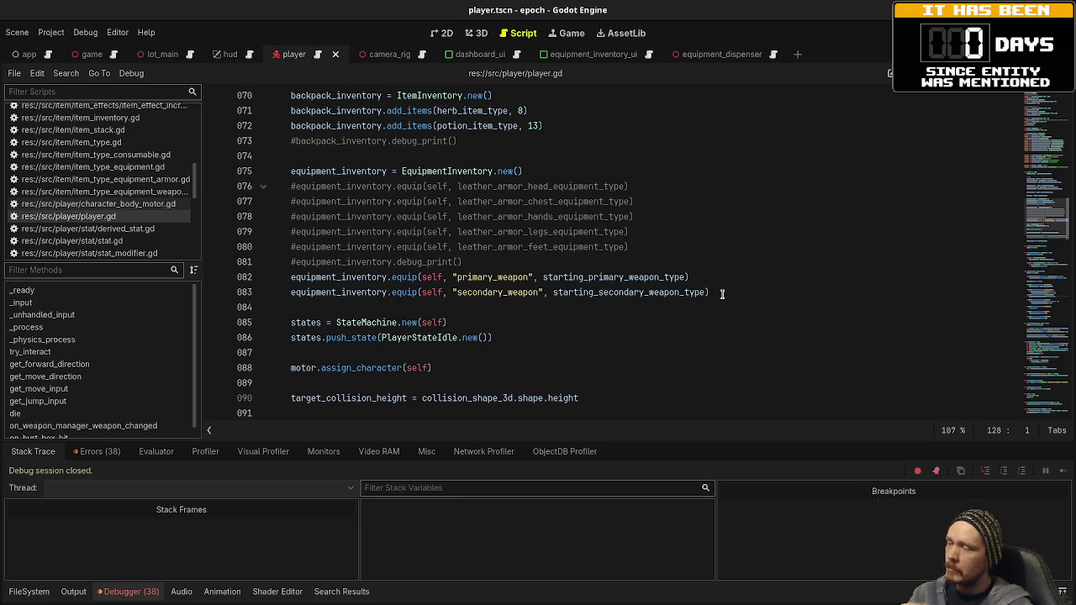
pyautogui.press('super')
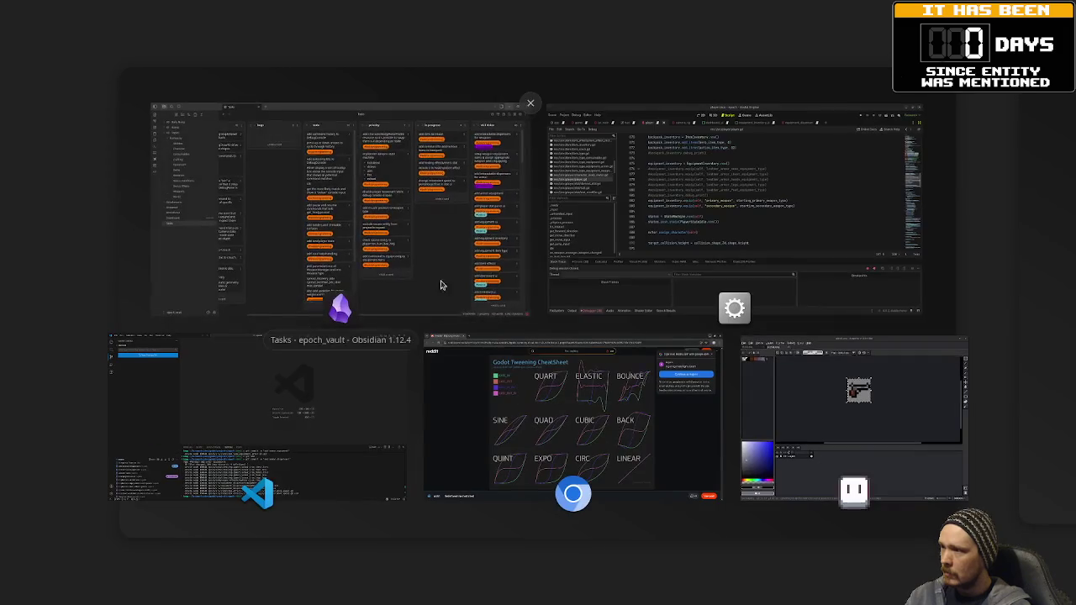
# Inspect the equip() definition and the item_type_equipment_weapon.gd script
pyautogui.click(726, 260)
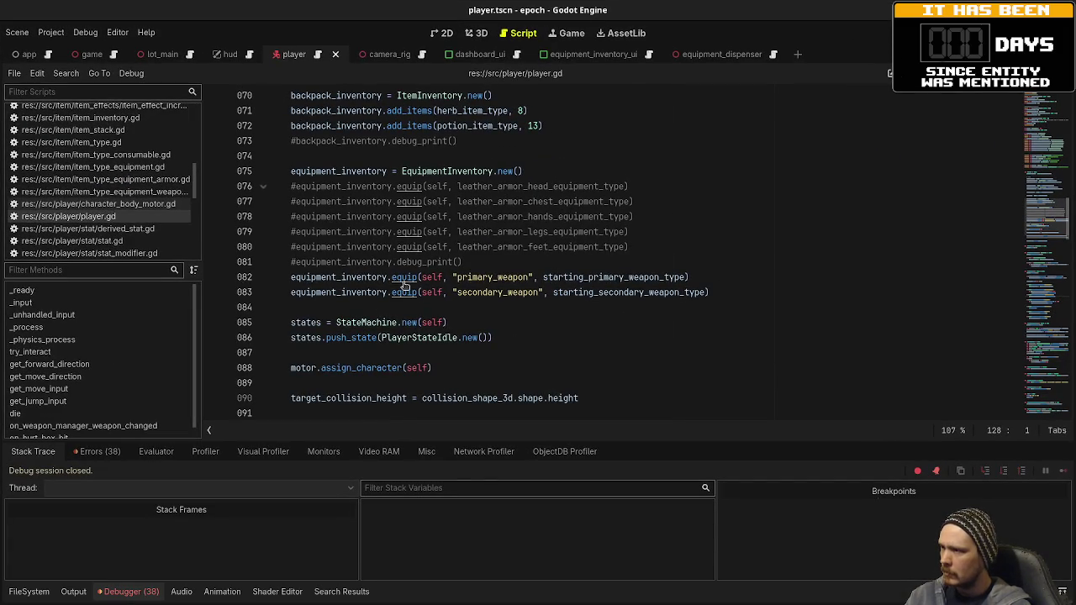
pyautogui.keyDown('ctrl'); pyautogui.click(404, 280); pyautogui.keyUp('ctrl')
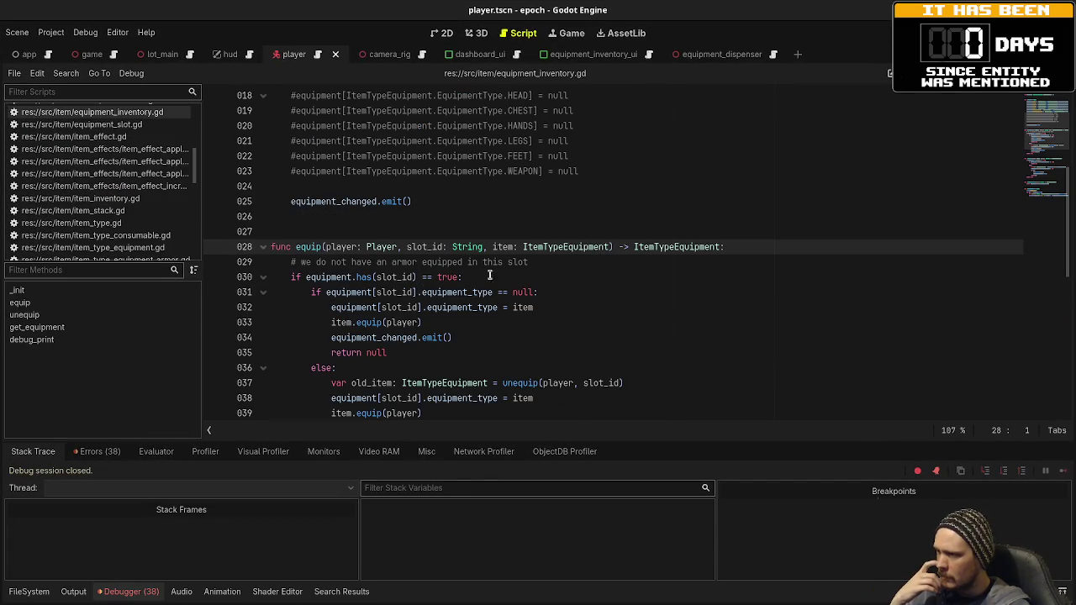
pyautogui.scroll(-2, 537, 298)
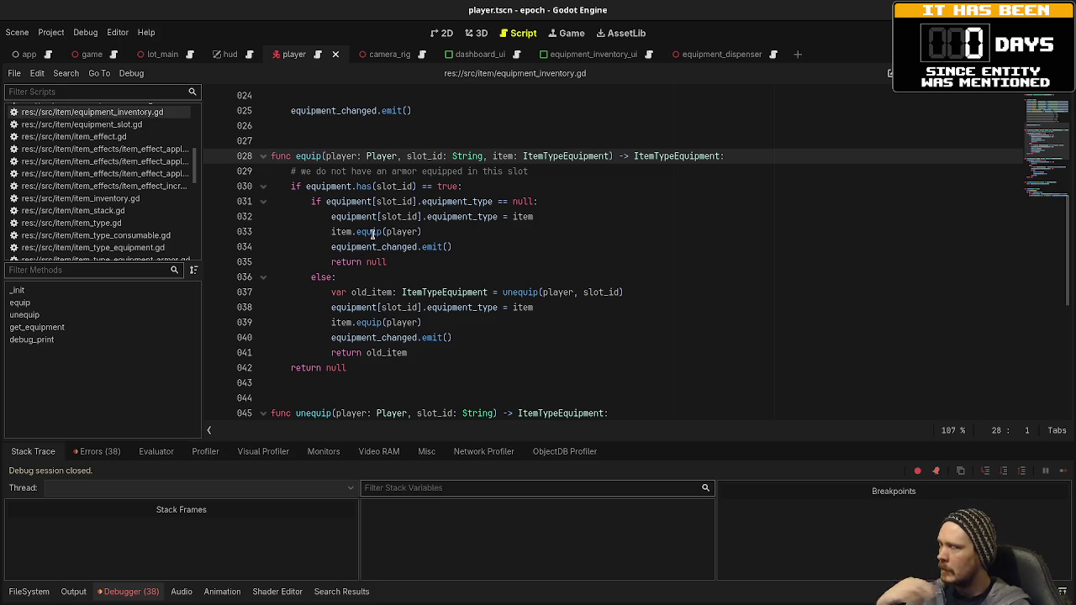
pyautogui.scroll(3, 140, 177)
pyautogui.scroll(5, 140, 177)
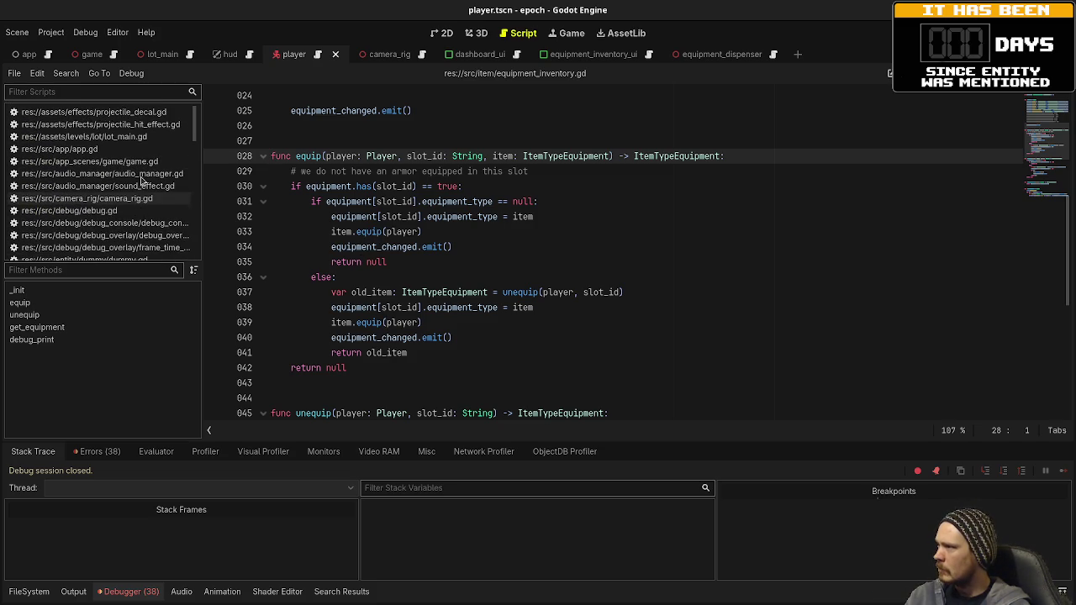
pyautogui.scroll(-5, 143, 181)
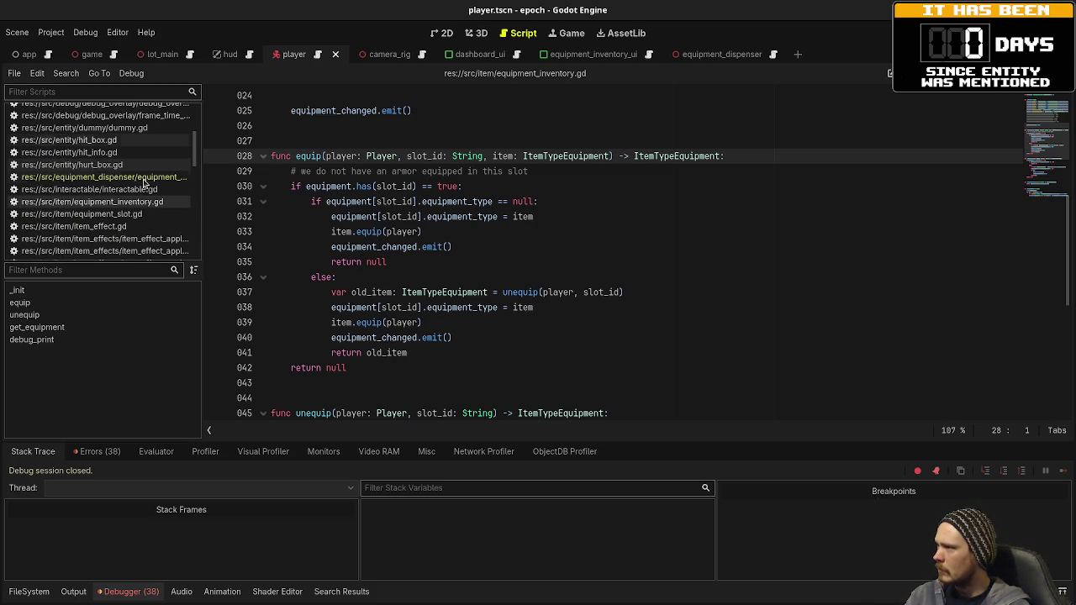
pyautogui.scroll(-6, 138, 201)
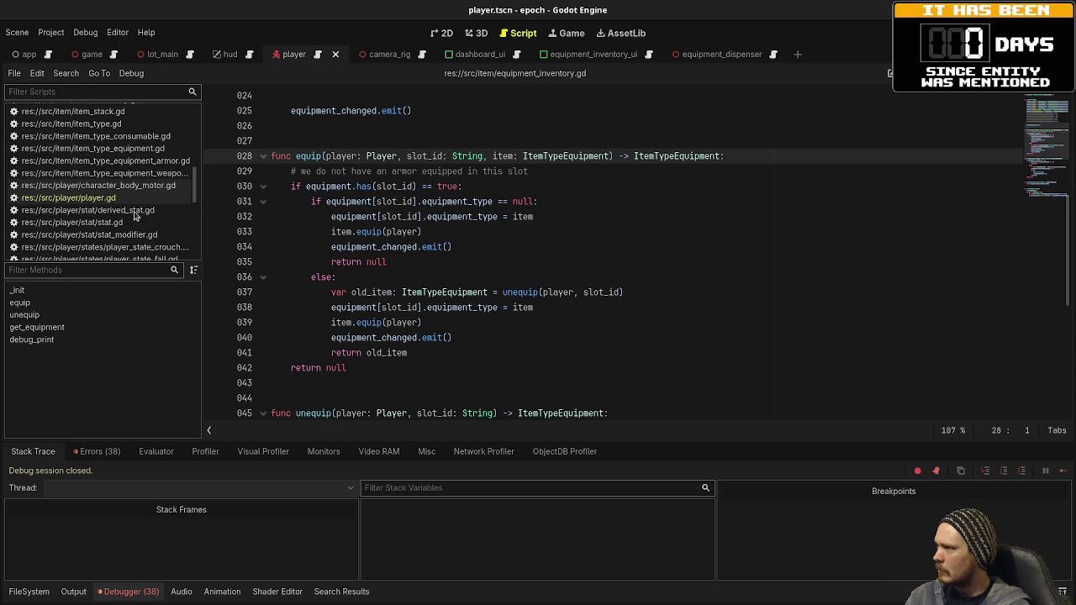
pyautogui.click(117, 173)
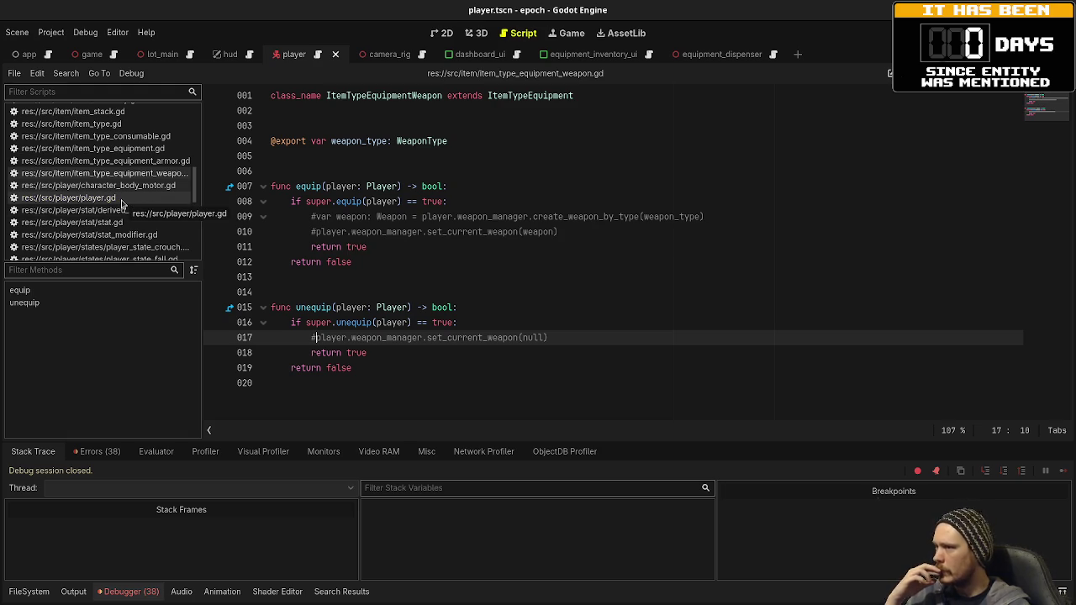
# Back in player.gd, insert an empty line 84 after the secondary weapon equip call
pyautogui.click(122, 200)
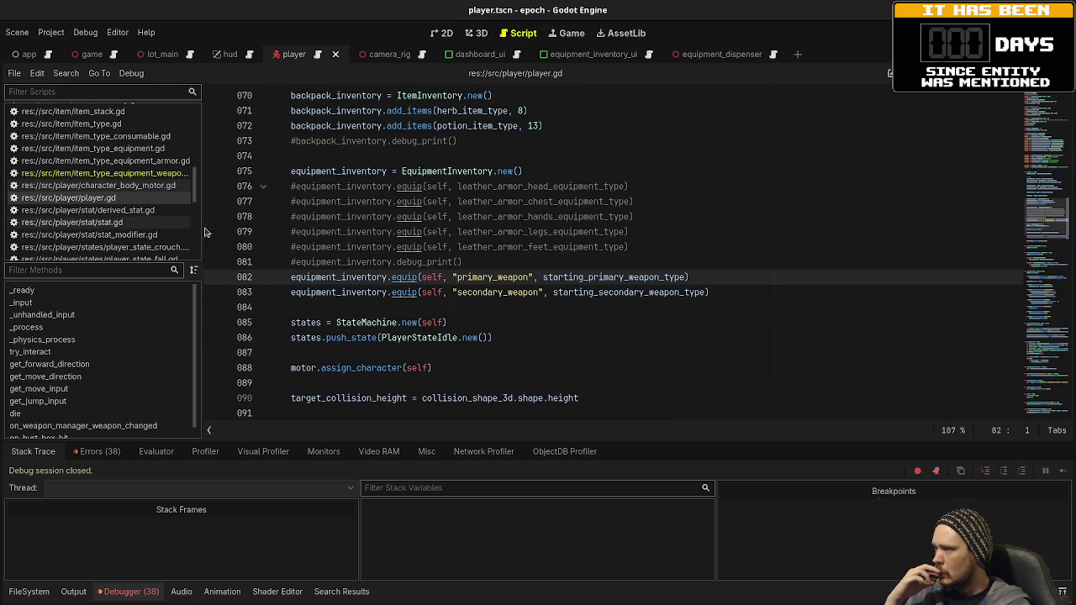
pyautogui.click(744, 289)
pyautogui.press('Return')
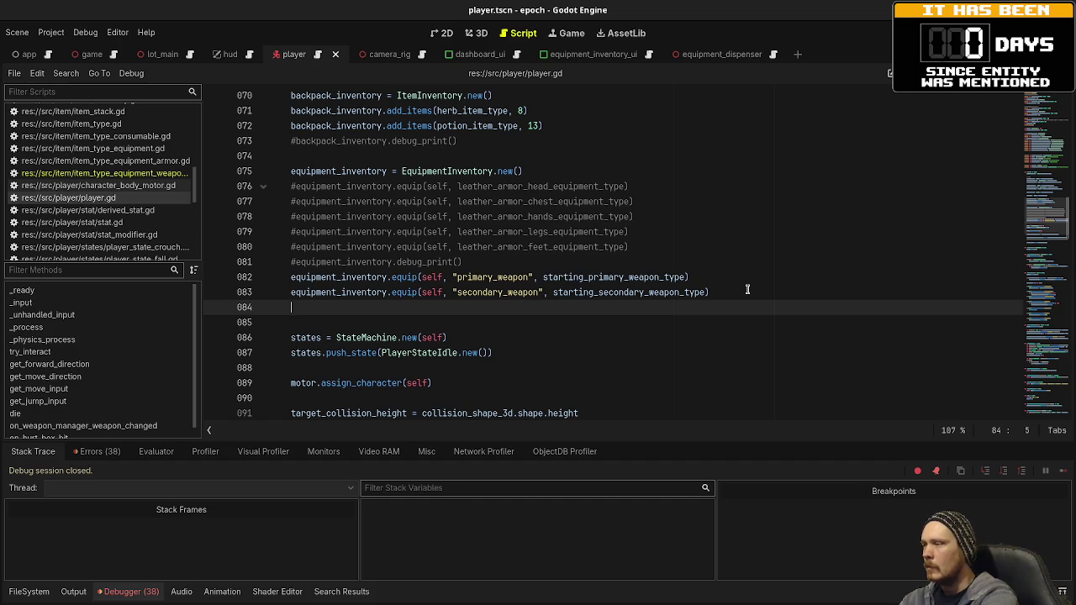
# Write weapon_manager.set_current_weapon(weapon_manager.create_weapon_by_type(starting_primary_weapon_type)) on line 84
pyautogui.write('weapon_')
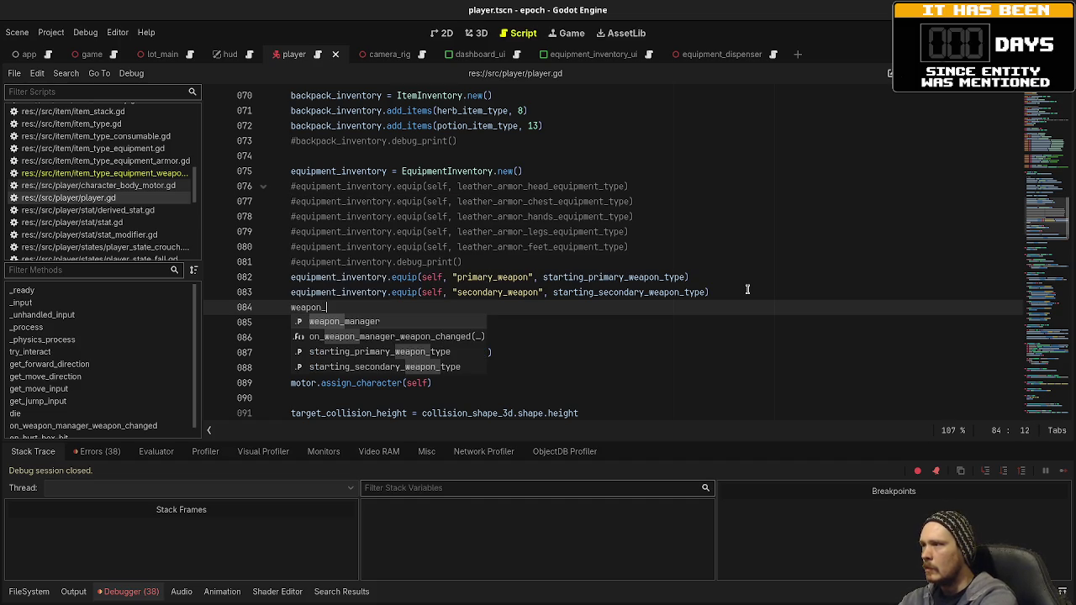
pyautogui.write('manager.create_')
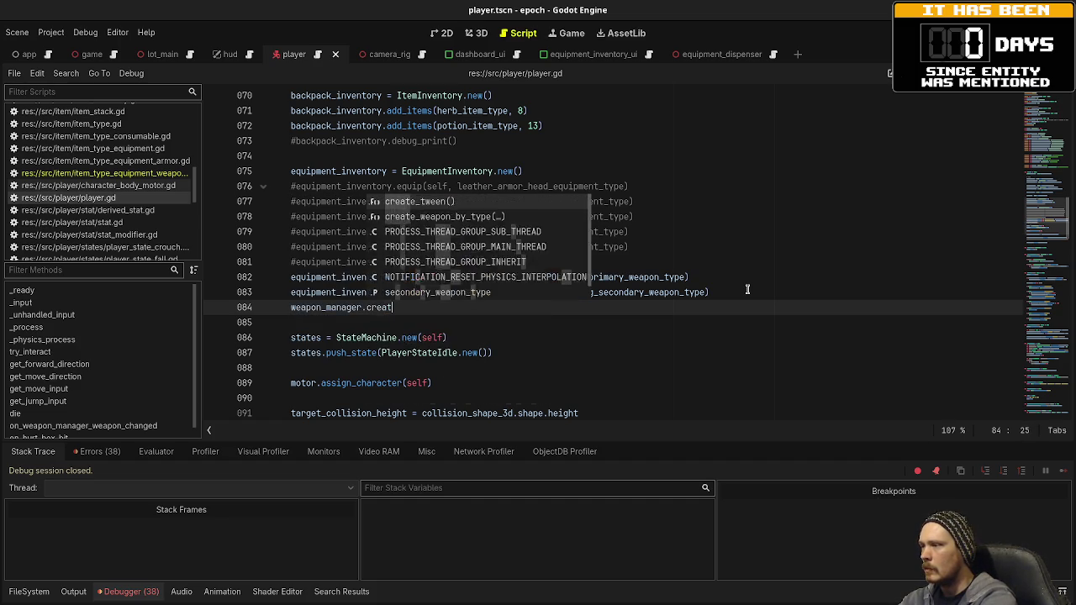
pyautogui.press('BackSpace')
pyautogui.press('BackSpace')
pyautogui.press('BackSpace')
pyautogui.press('BackSpace')
pyautogui.press('BackSpace')
pyautogui.write('set_')
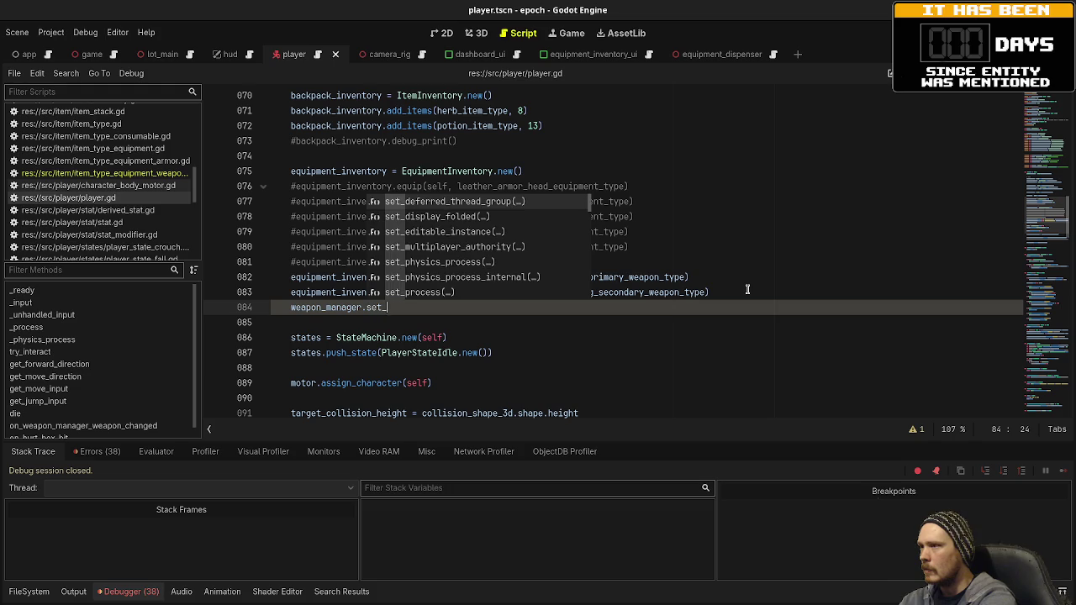
pyautogui.write('curr')
pyautogui.press('Return')
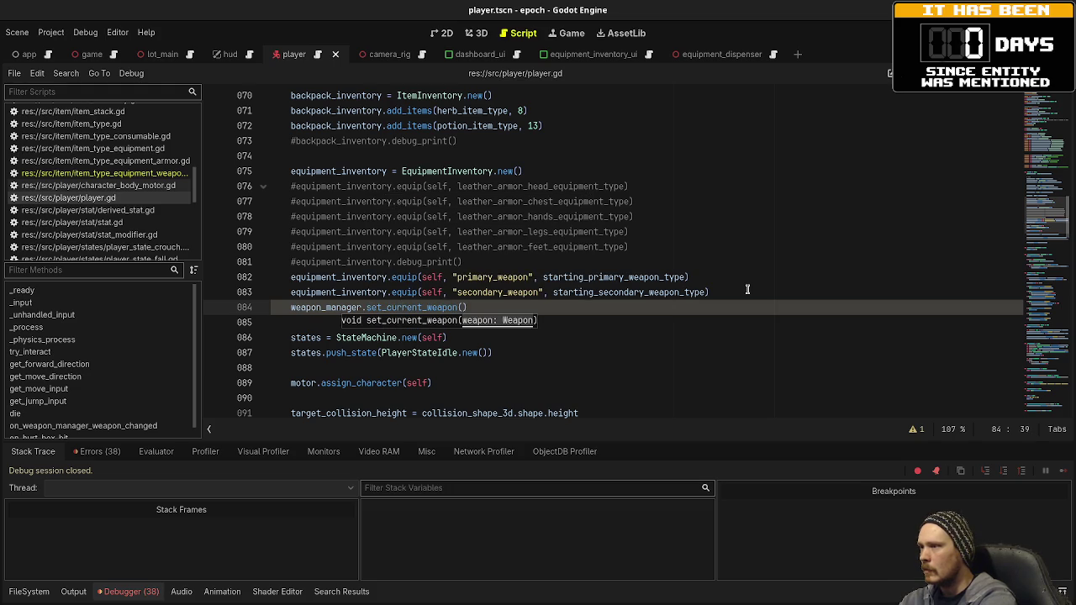
pyautogui.write('weapon_mana')
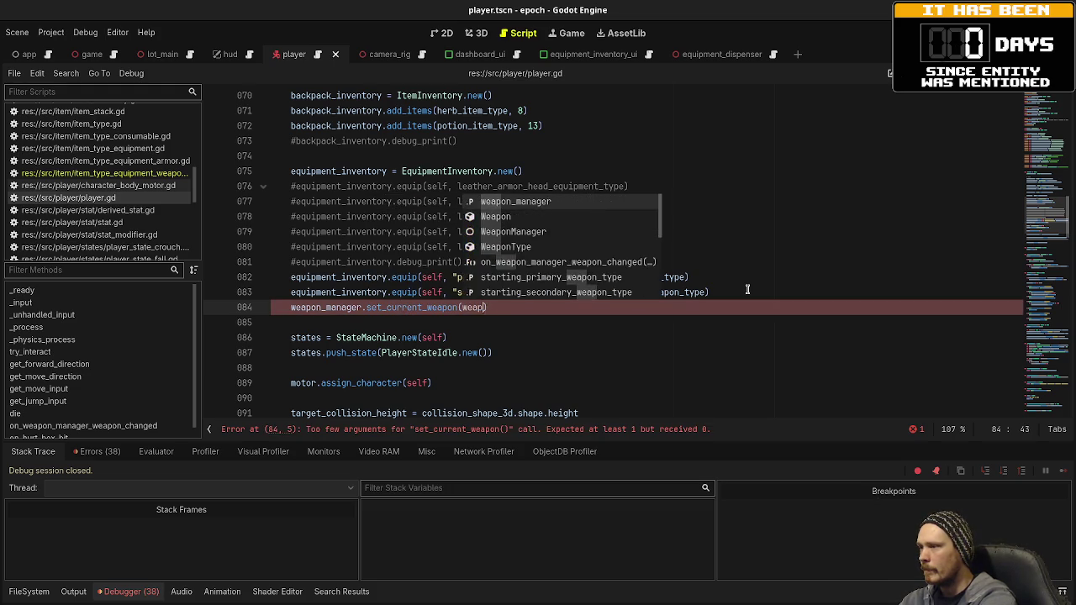
pyautogui.write('ger.')
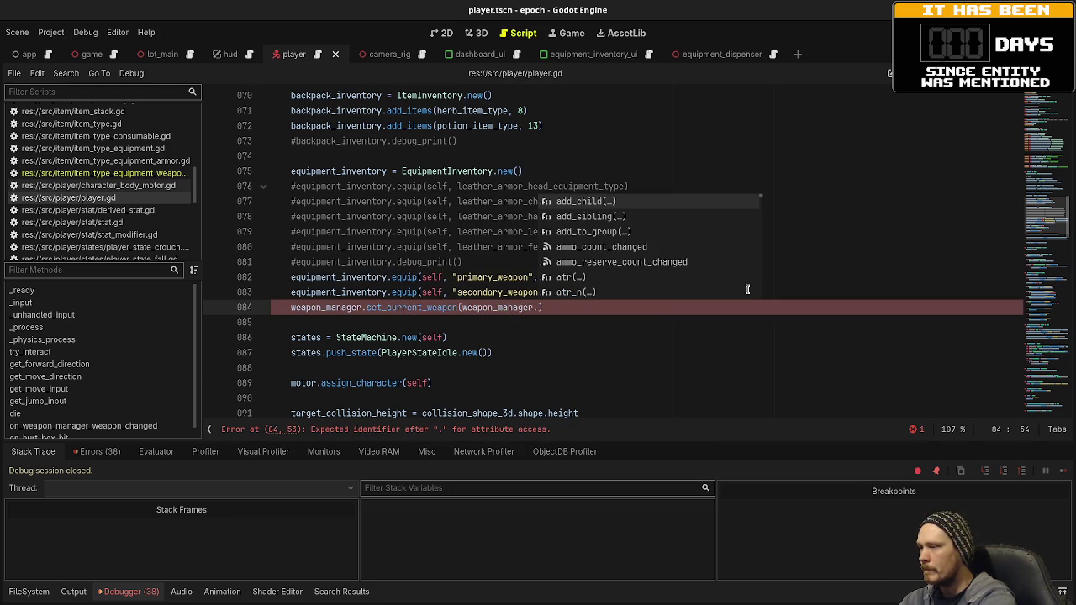
pyautogui.write('create_')
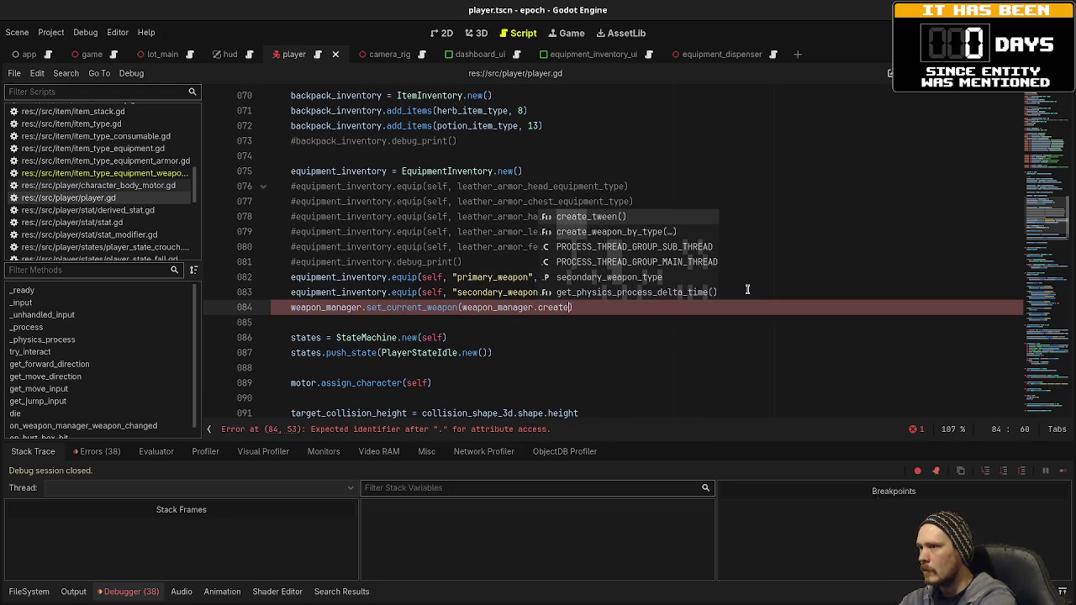
pyautogui.write('weap')
pyautogui.press('Return')
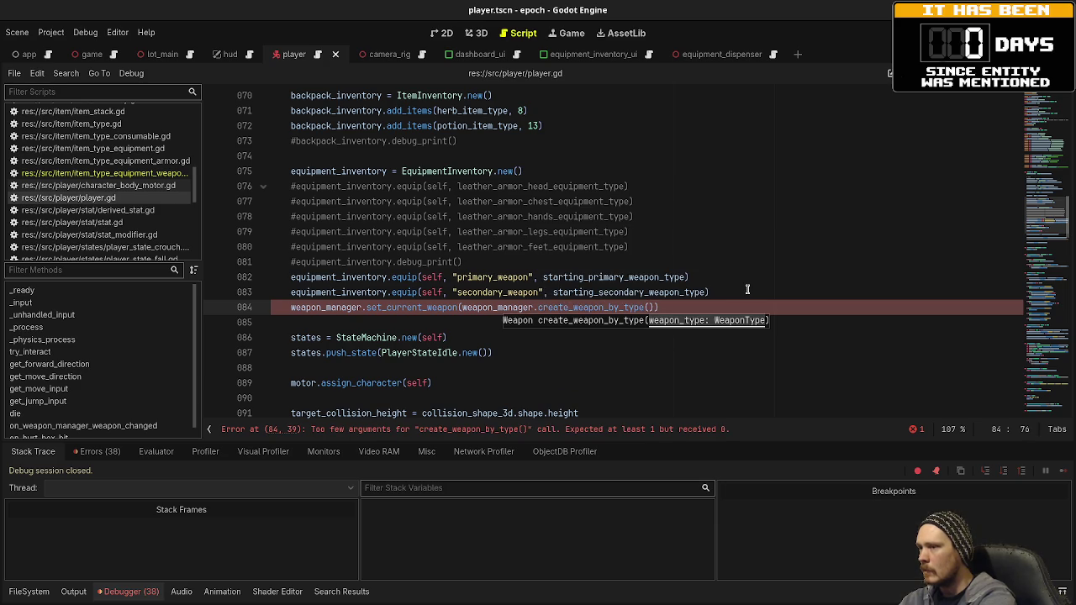
pyautogui.write('starting_primar')
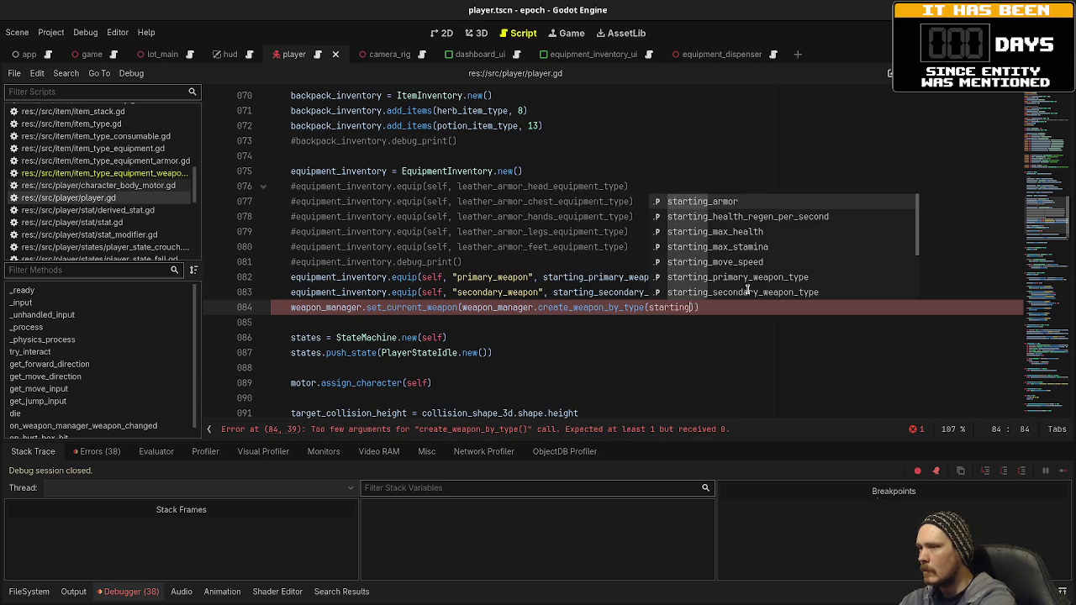
pyautogui.write('y_we')
pyautogui.write('apon_type')
pyautogui.press('Return')
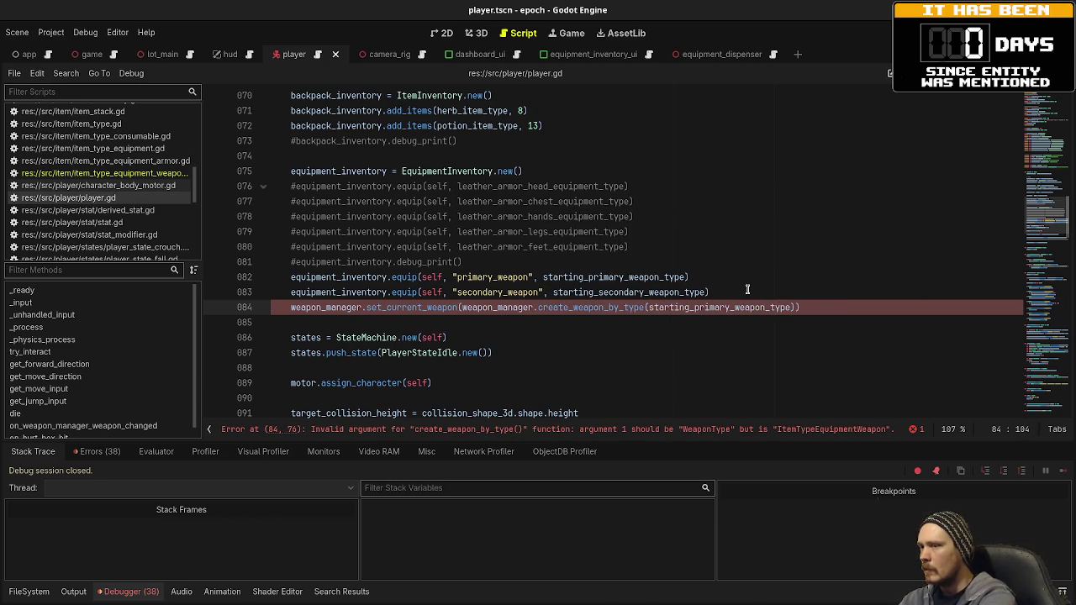
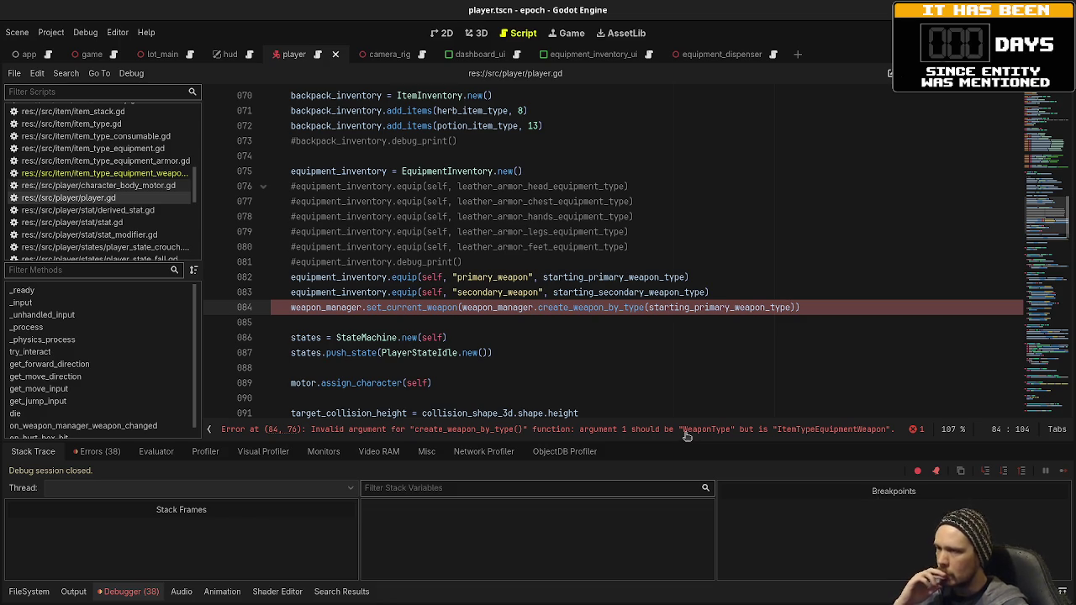
# Change line 84 to pass starting_primary_weapon_type.weapon_type, save player.gd, and run the game
pyautogui.write('.weaponty')
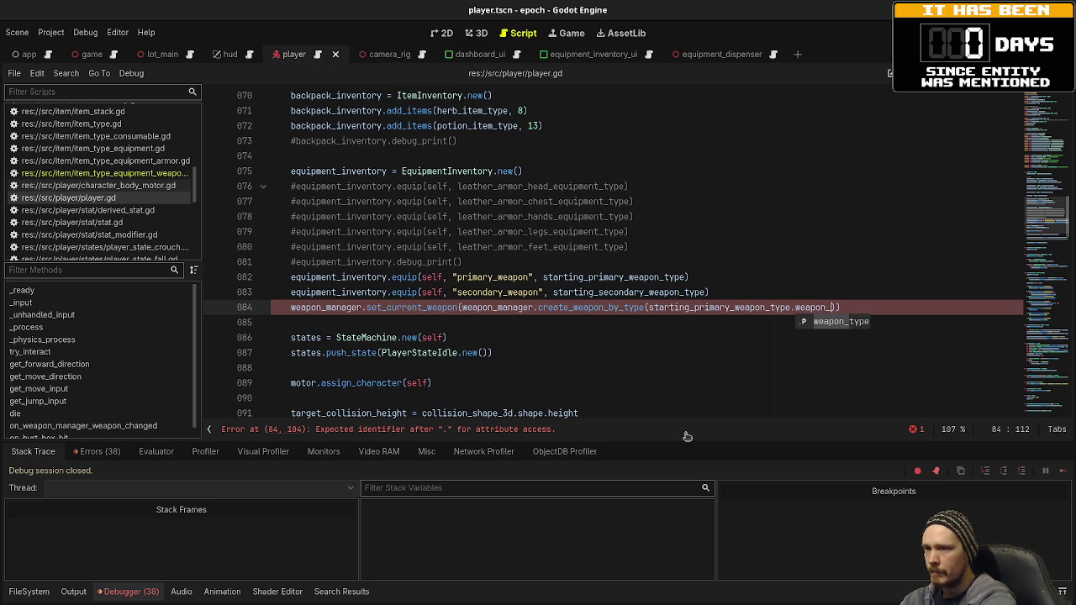
pyautogui.press('Return')
pyautogui.hotkey('ctrl', 's')
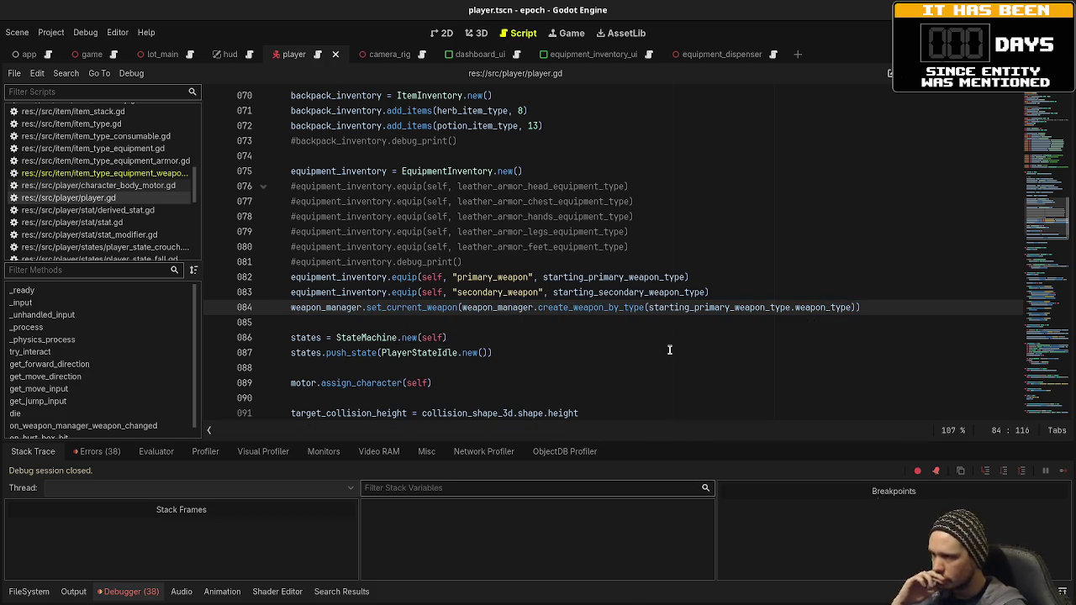
pyautogui.press('F5')
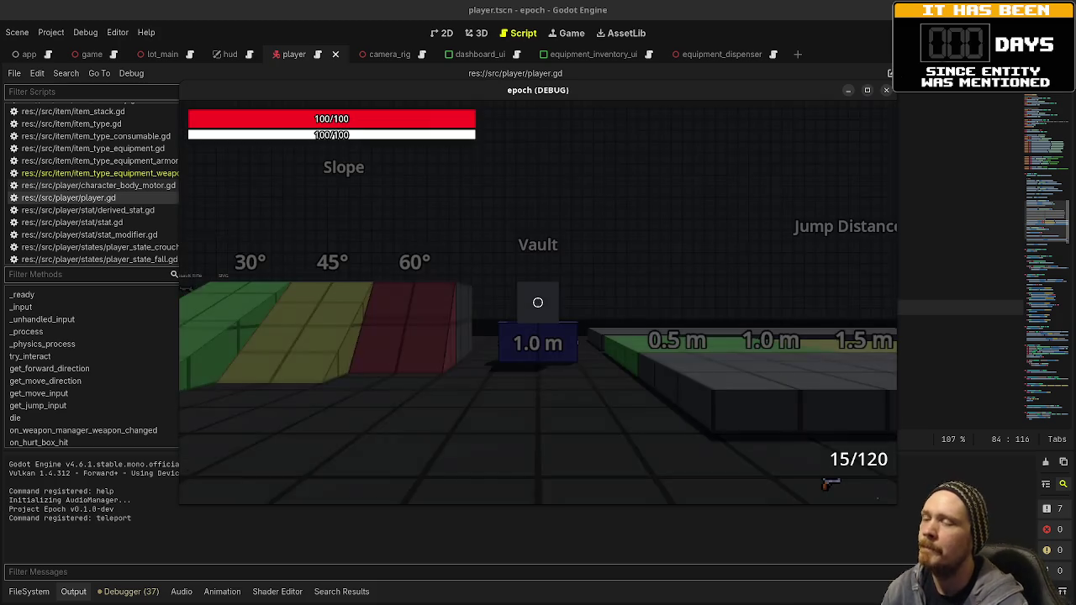
# Walk to the weapon dispensers, toggle the stats panels, stop the game, and trim line 84
pyautogui.press('space')
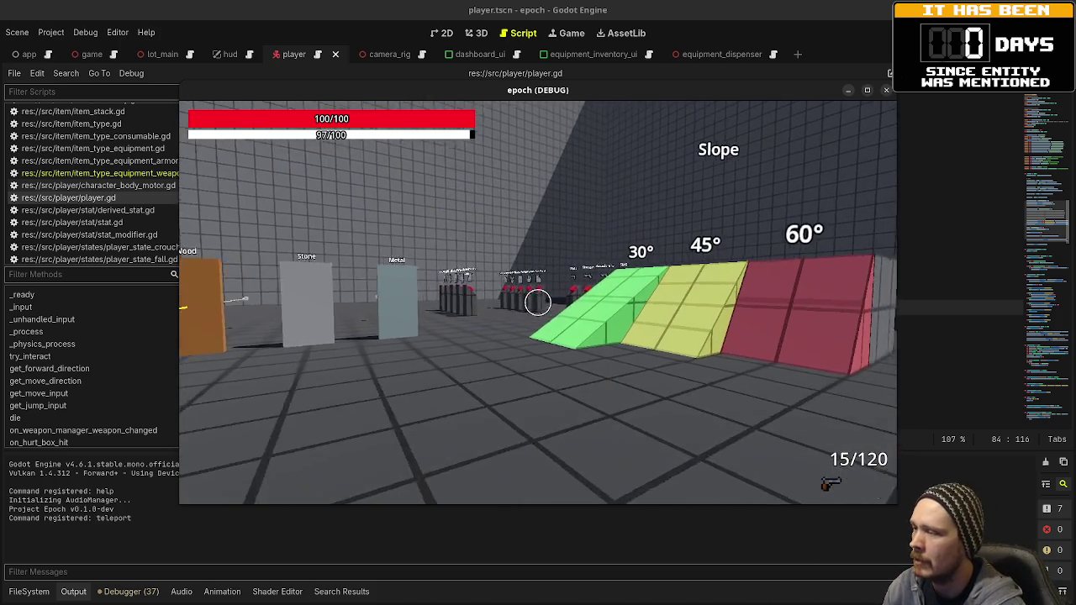
pyautogui.hotkey('shift', 'w')
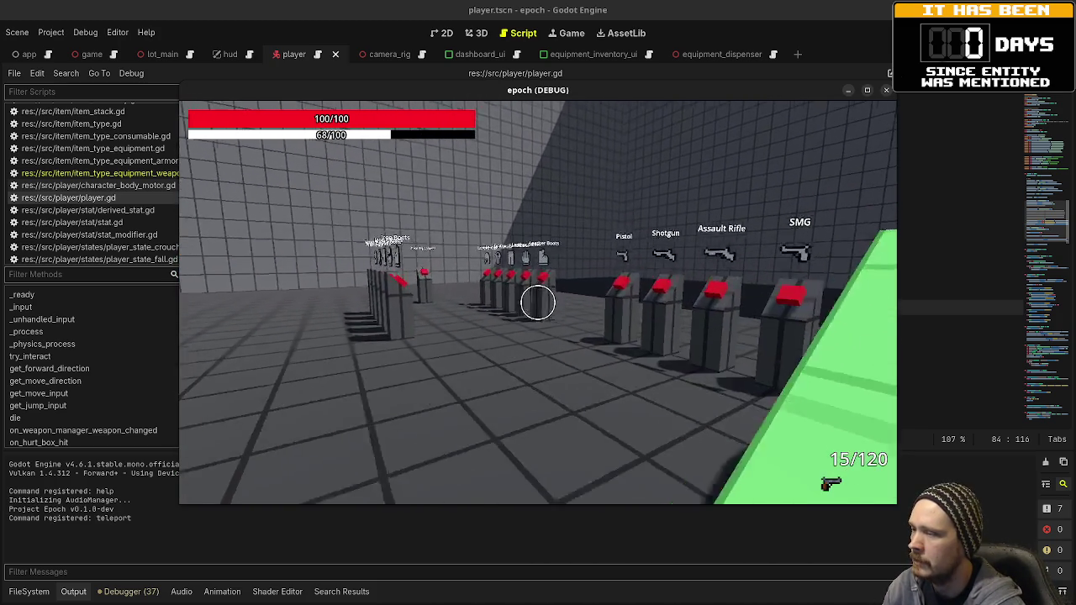
pyautogui.press('Tab')
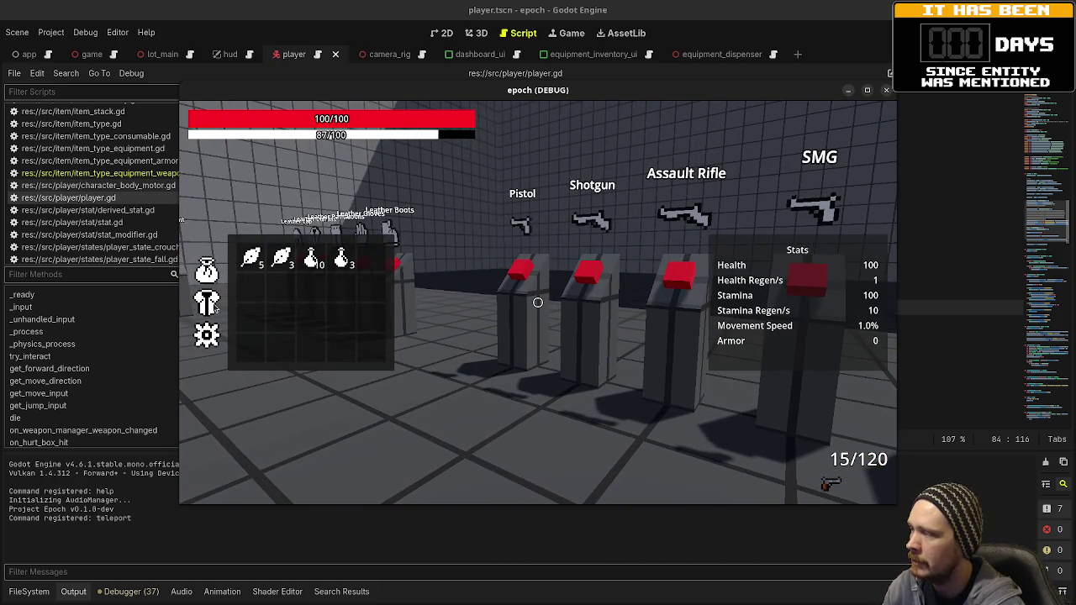
pyautogui.press('Tab')
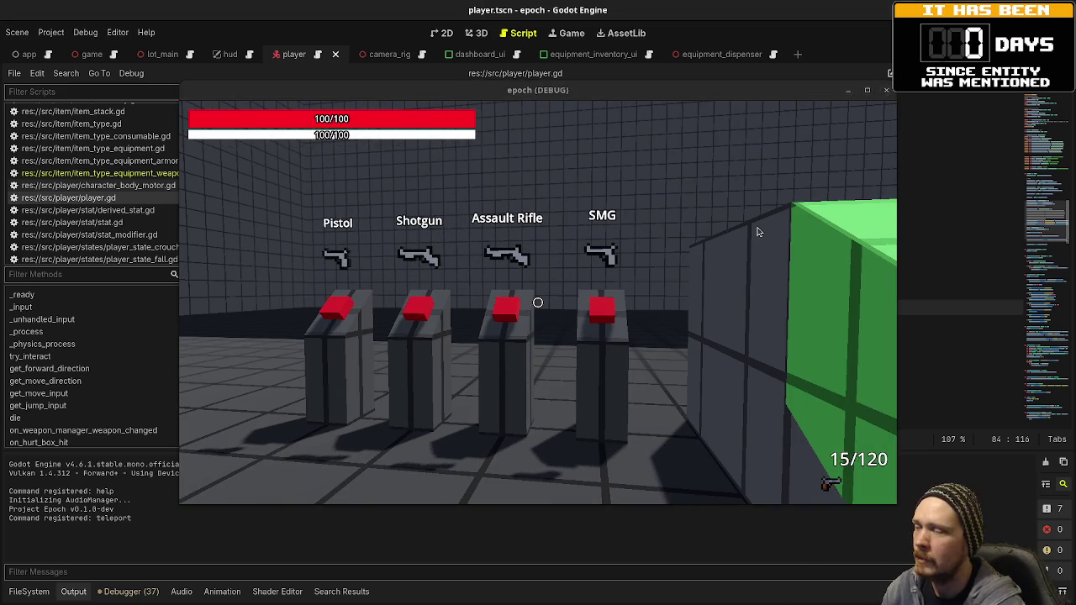
pyautogui.press('F8')
pyautogui.press('BackSpace')
pyautogui.press('BackSpace')
pyautogui.press('BackSpace')
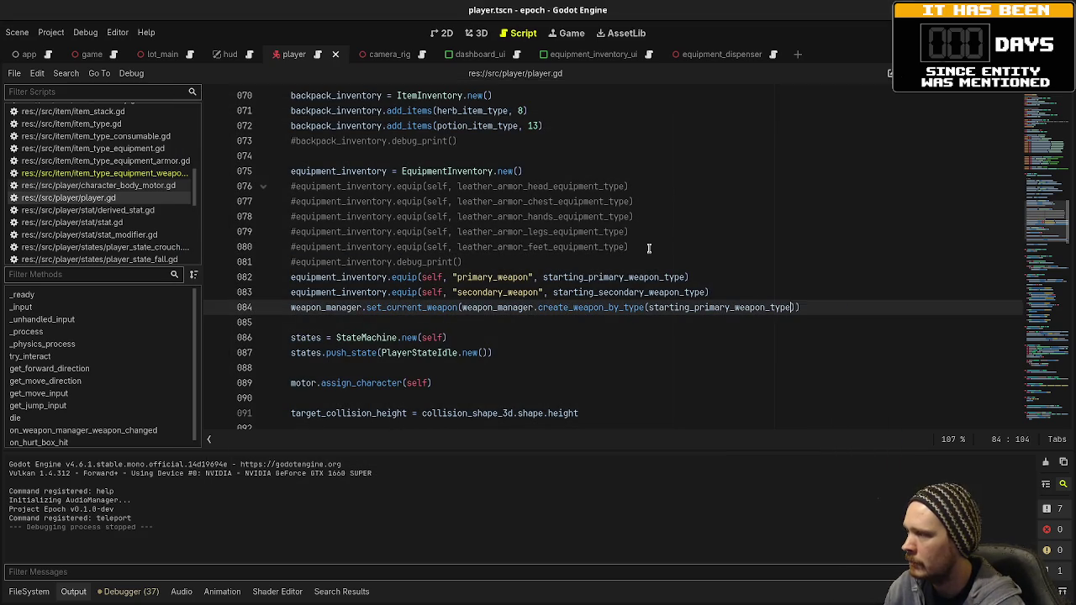
# Undo the starting-weapon exports and equip calls in player.gd, restoring ItemTypeEquipment armor, and save
pyautogui.hotkey('ctrl', 'z')
pyautogui.hotkey('ctrl', 'z')
pyautogui.hotkey('ctrl', 'z')
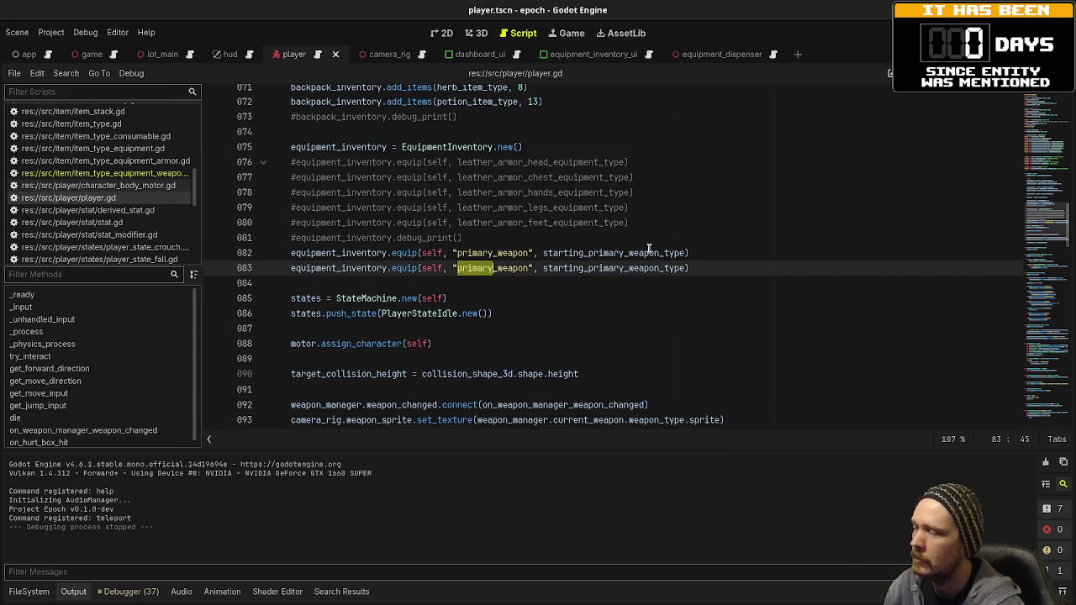
pyautogui.hotkey('ctrl', 'z')
pyautogui.hotkey('ctrl', 'z')
pyautogui.hotkey('ctrl', 'z')
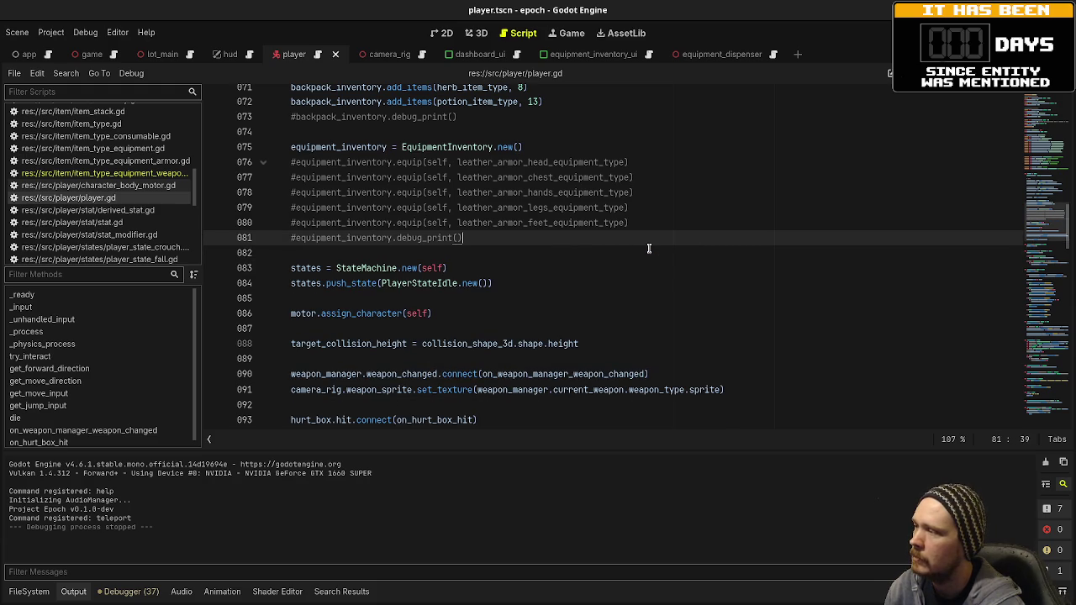
pyautogui.hotkey('ctrl', 'z')
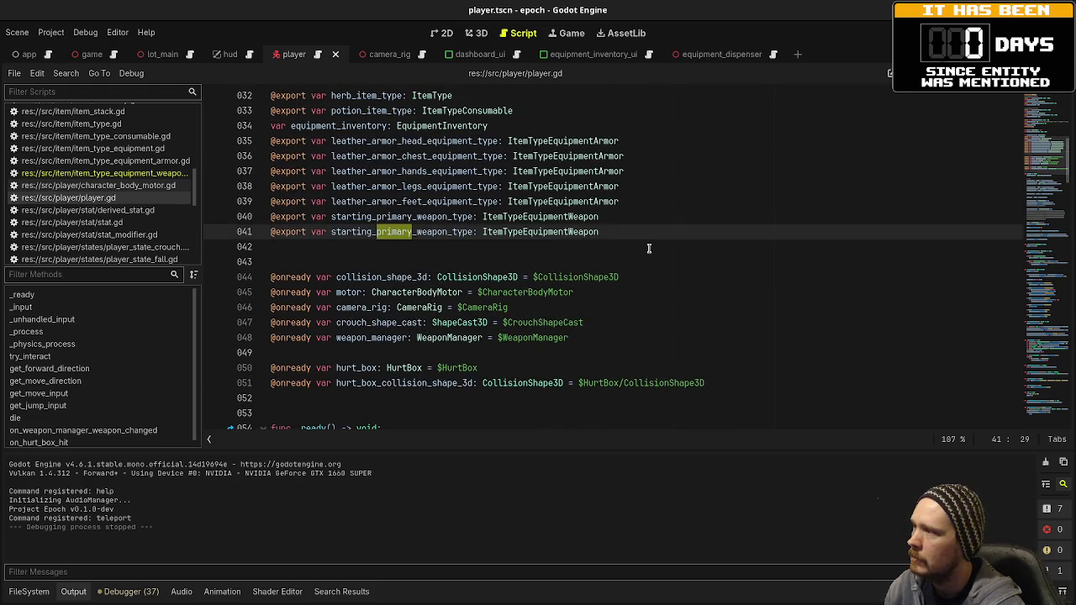
pyautogui.hotkey('ctrl', 'z')
pyautogui.hotkey('ctrl', 'z')
pyautogui.hotkey('ctrl', 'z')
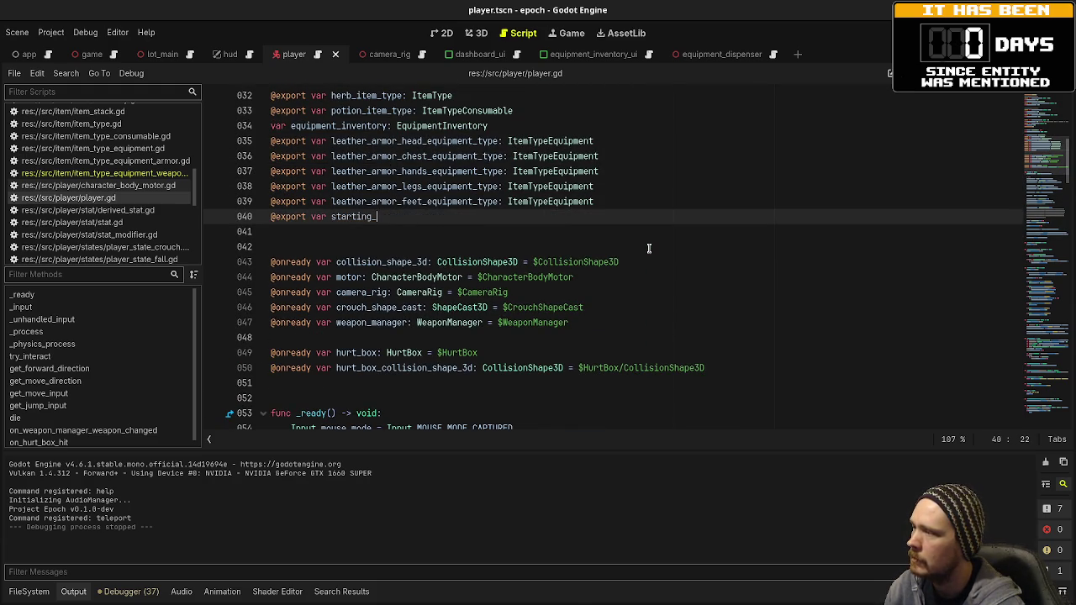
pyautogui.hotkey('ctrl', 'z')
pyautogui.hotkey('ctrl', 'z')
pyautogui.hotkey('ctrl', 'z')
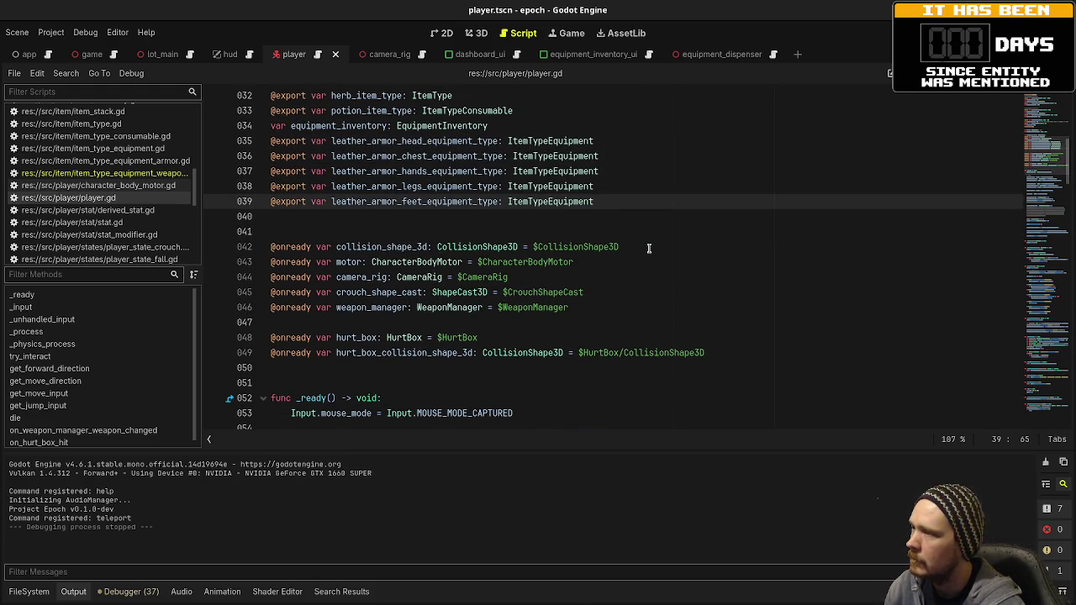
pyautogui.hotkey('ctrl', 's')
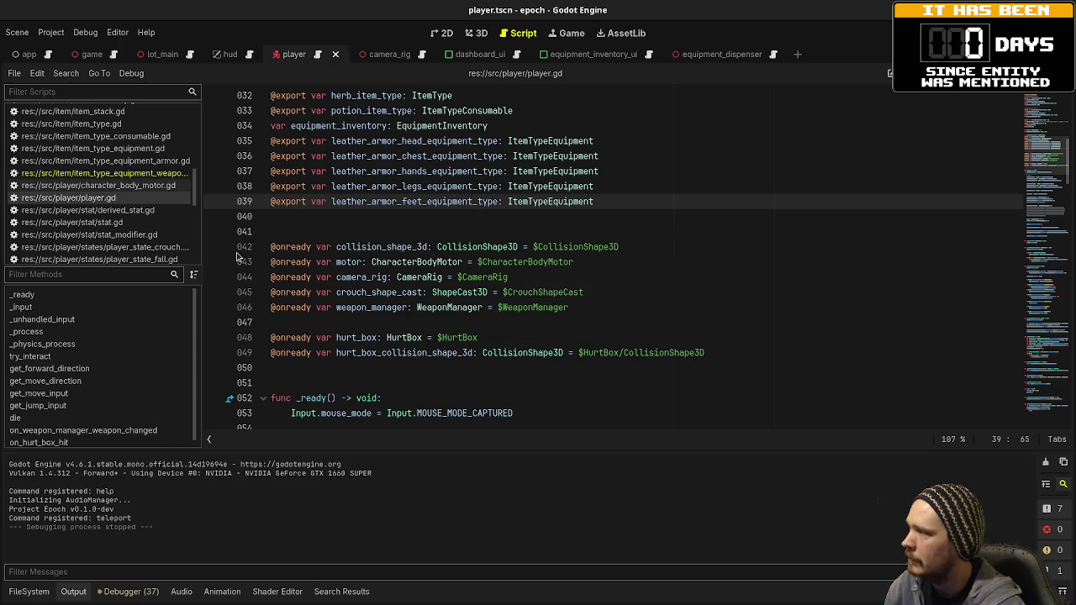
pyautogui.scroll(-4, 225, 206)
# Uncomment the _ready block (lines 24–39) in weapon_manager.gd, save it, and run the game
pyautogui.click(97, 173)
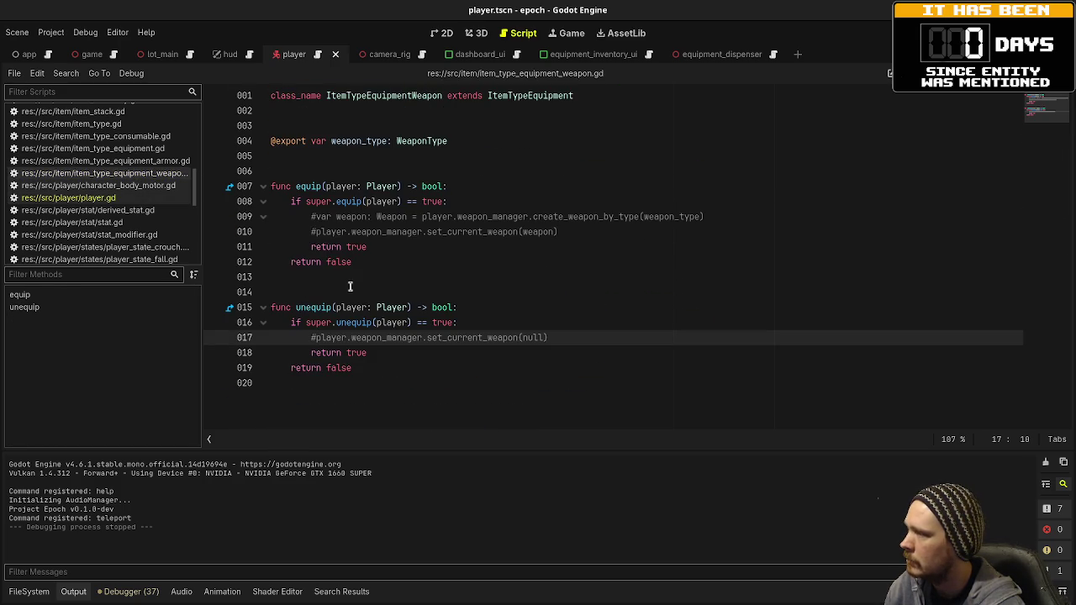
pyautogui.scroll(-8, 141, 226)
pyautogui.scroll(-3, 141, 226)
pyautogui.click(101, 243)
pyautogui.scroll(3, 354, 297)
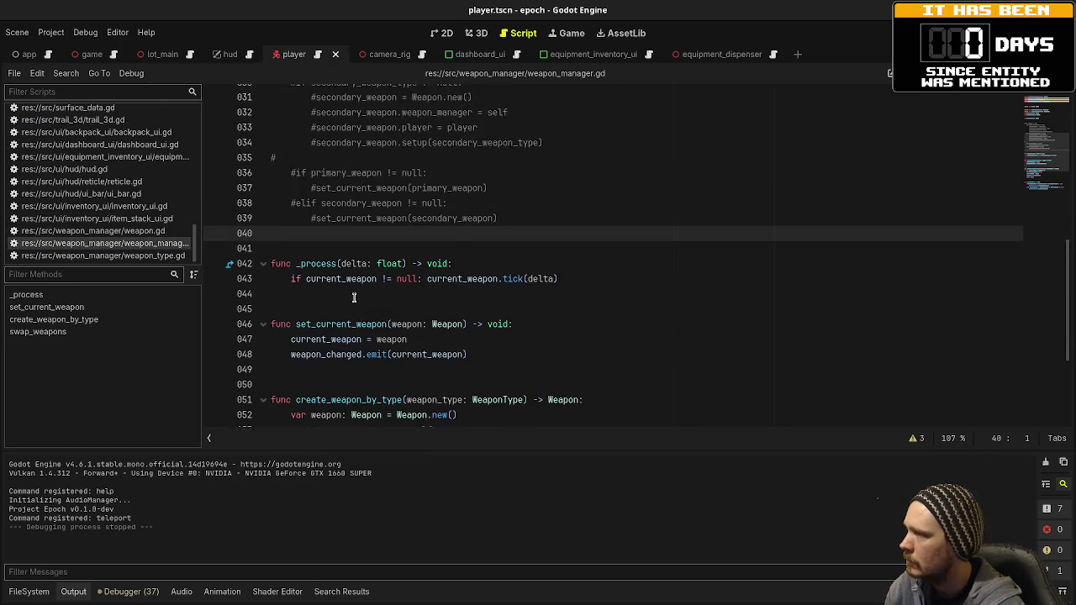
pyautogui.moveTo(504, 337)
pyautogui.mouseDown()
pyautogui.moveTo(370, 153)
pyautogui.moveTo(193, 110)
pyautogui.mouseUp()
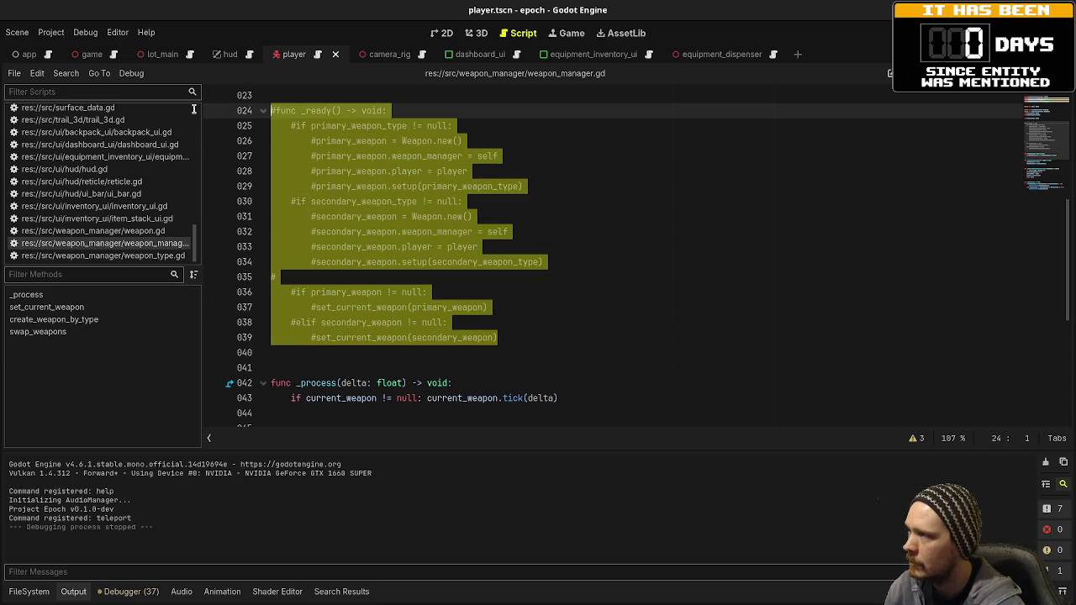
pyautogui.hotkey('ctrl', 'k')
pyautogui.hotkey('ctrl', 's')
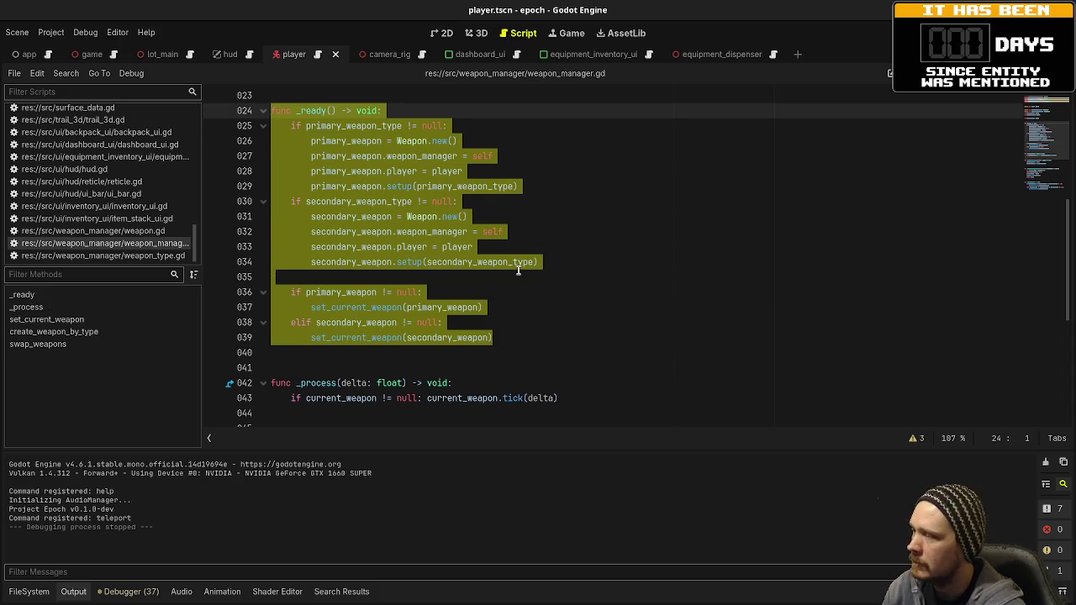
pyautogui.press('F5')
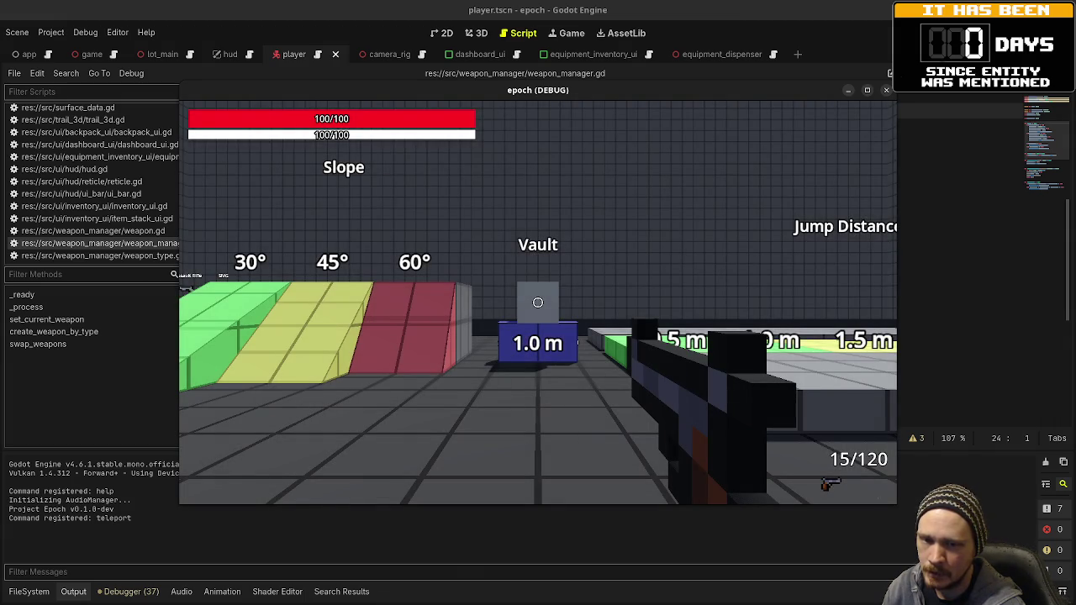
# Walk to the dispensers, toggle inventory and equipment panels, swap weapons 2 and 1, then stop
pyautogui.press('w')
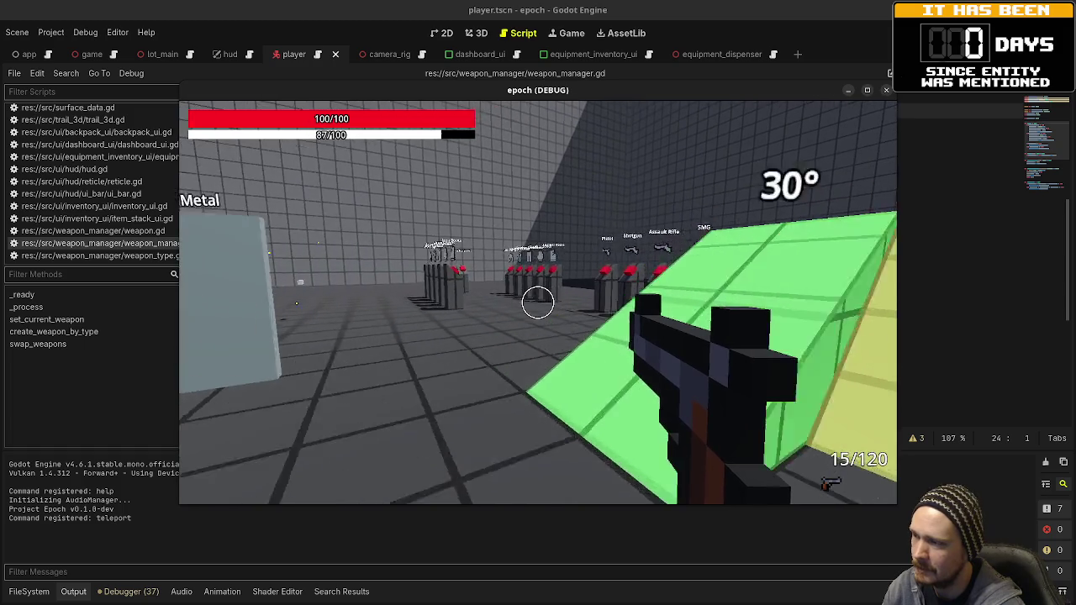
pyautogui.press('Tab')
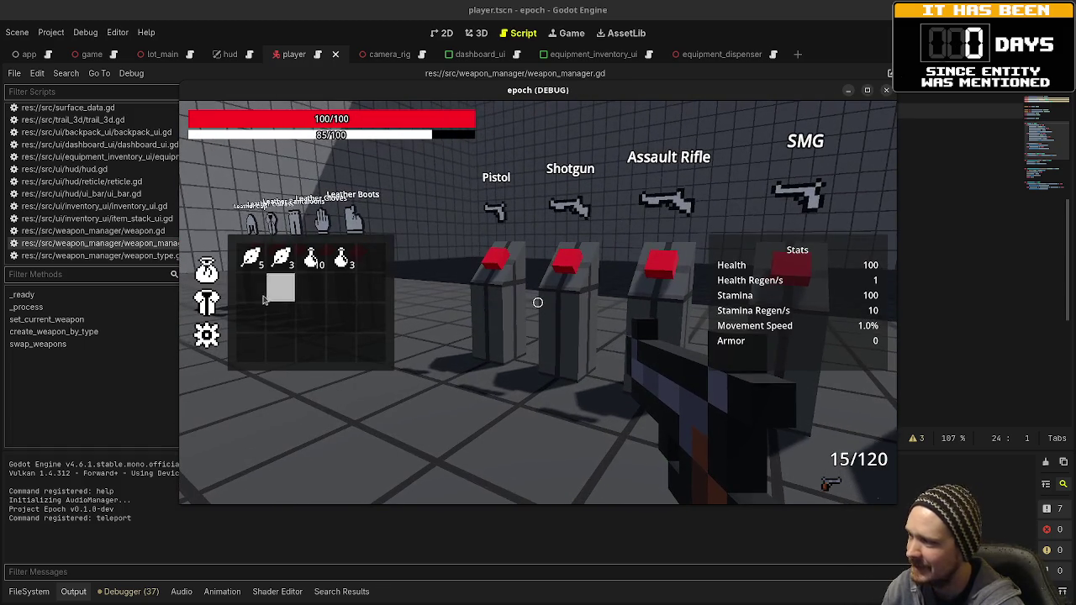
pyautogui.press('c')
pyautogui.press('2')
pyautogui.press('1')
pyautogui.press('Tab')
pyautogui.press('Tab')
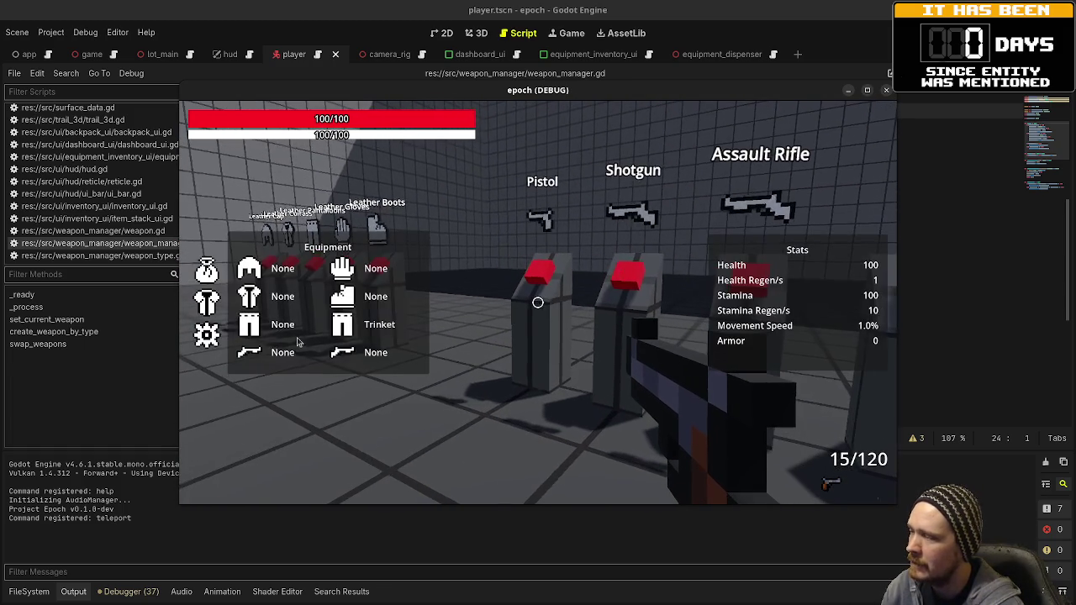
pyautogui.press('Tab')
pyautogui.press('w')
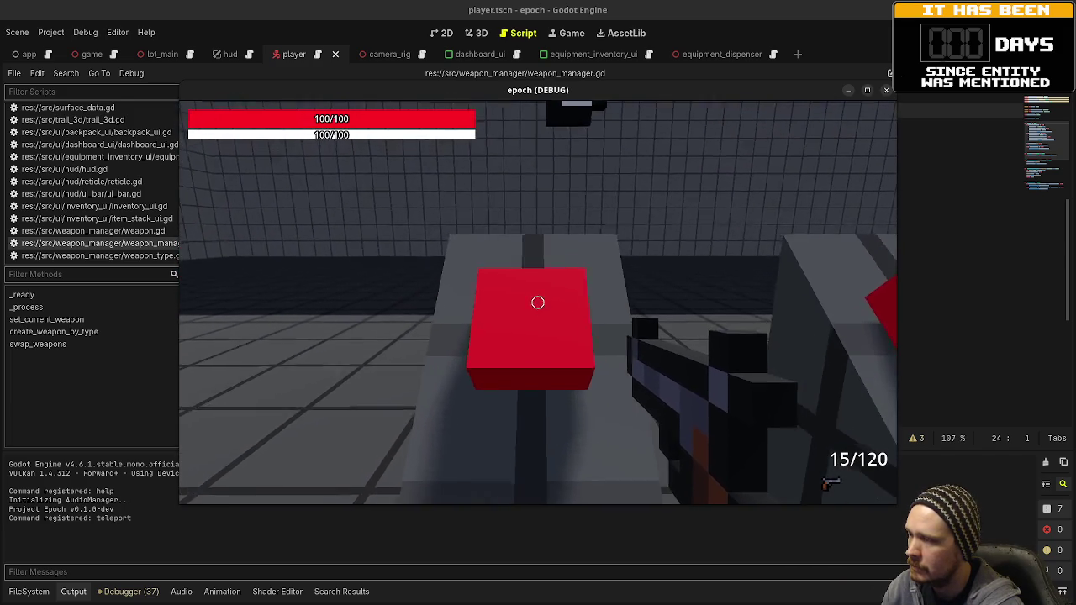
pyautogui.press('s')
pyautogui.press('s')
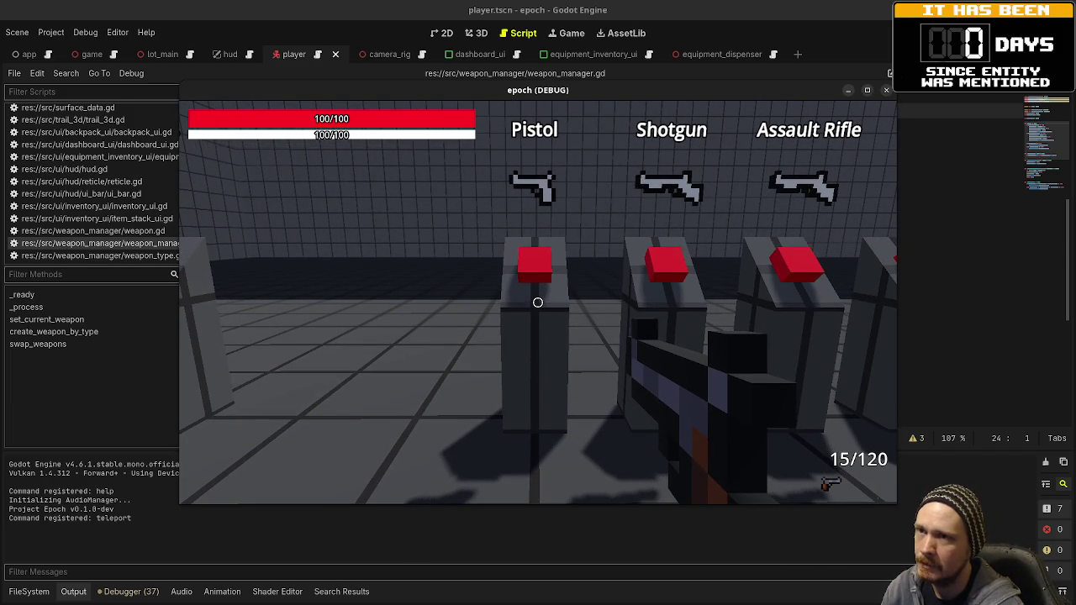
pyautogui.press('F8')
pyautogui.click(624, 244)
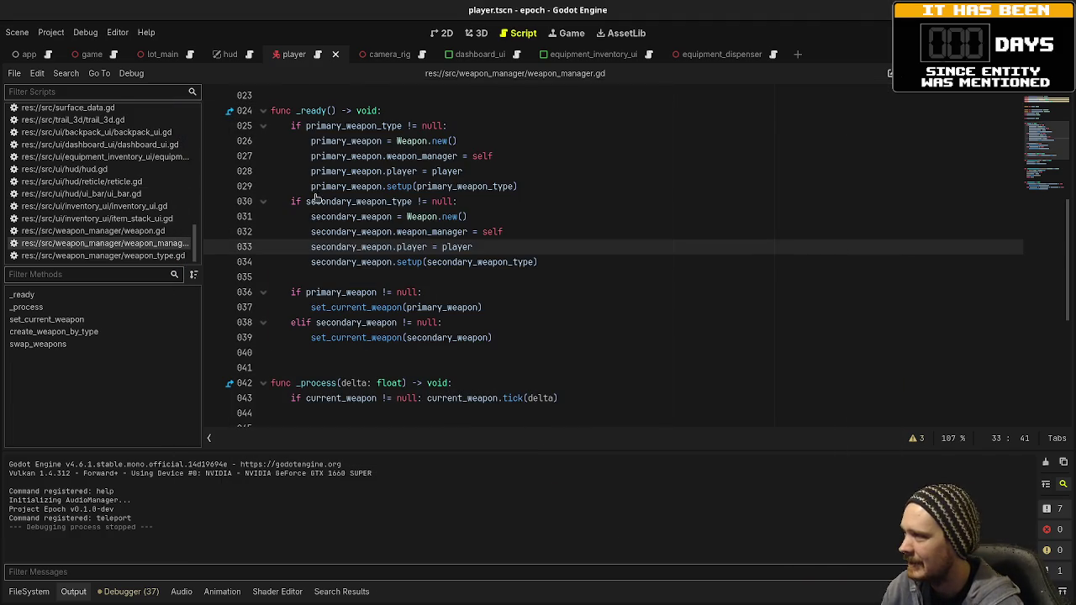
# Look over player.gd in the script editor and launch the game again
pyautogui.scroll(3, 112, 223)
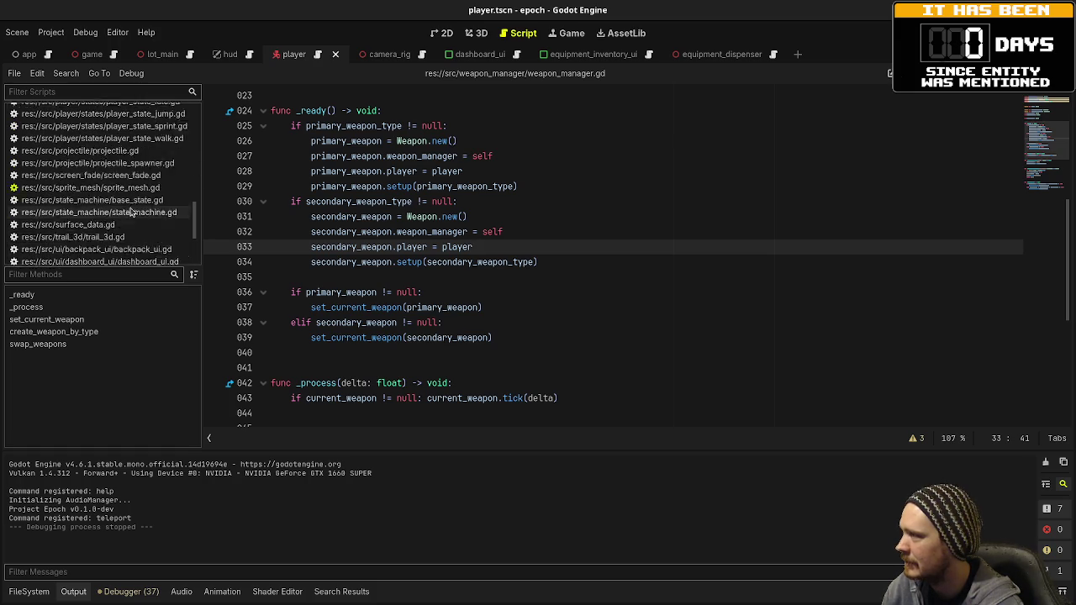
pyautogui.scroll(5, 112, 223)
pyautogui.click(106, 182)
pyautogui.scroll(-3, 433, 256)
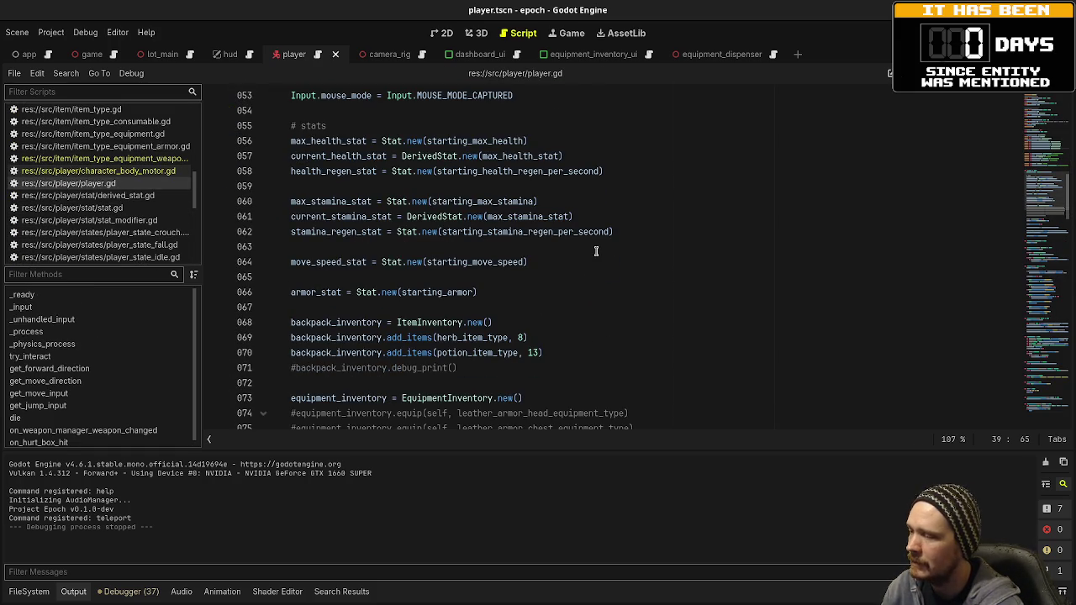
pyautogui.scroll(-1, 596, 250)
pyautogui.scroll(2, 596, 250)
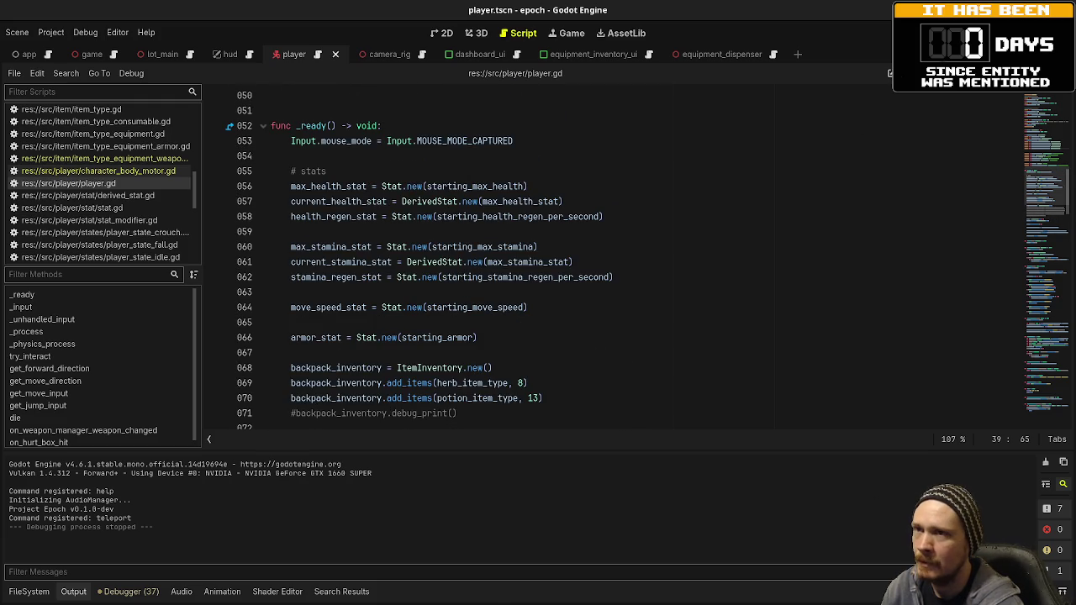
pyautogui.press('F5')
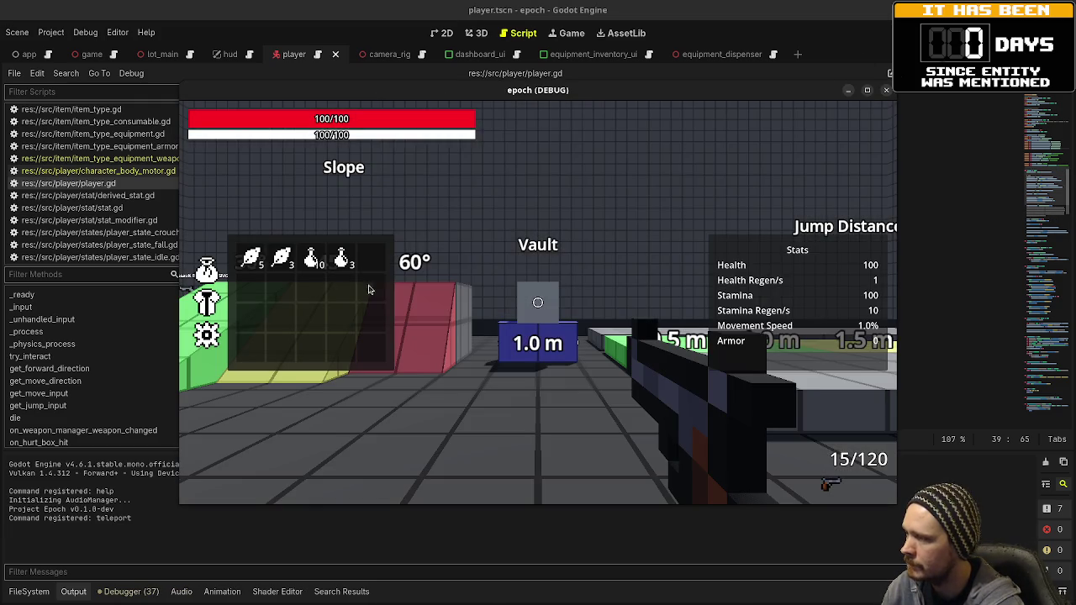
# Switch the inventory panel to the equipment slots, then close the panels
pyautogui.press('Tab')
pyautogui.press('Tab')
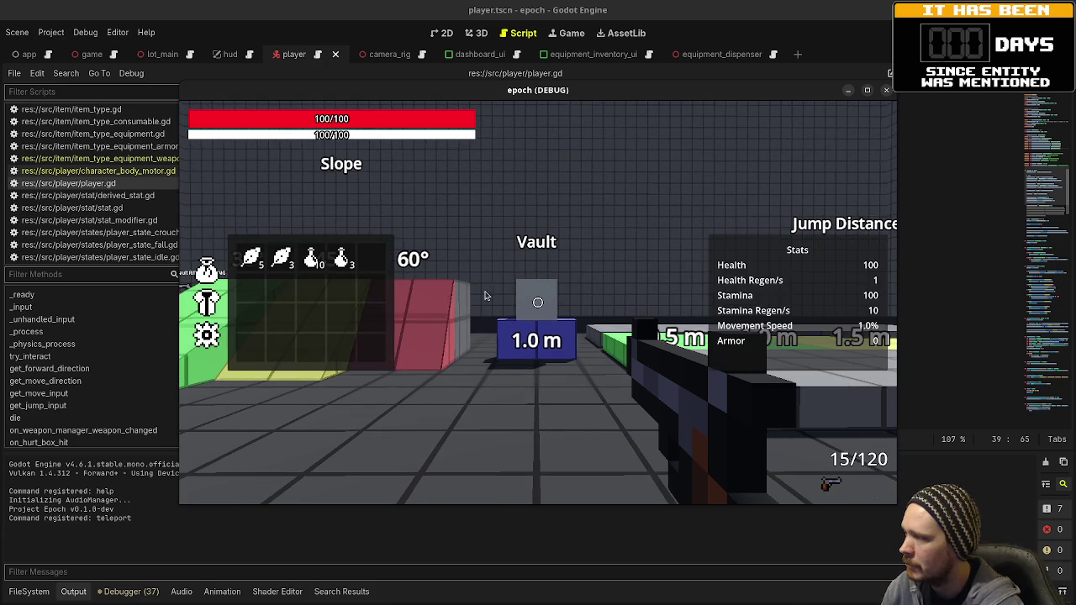
pyautogui.click(206, 302)
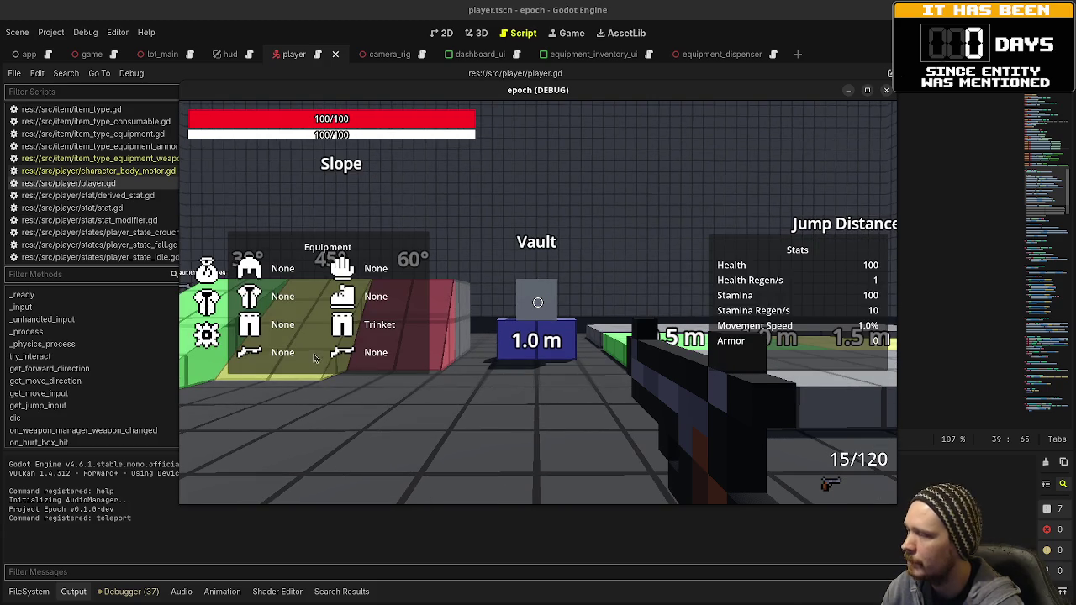
pyautogui.press('Tab')
# Walk up the green slope to the weapon dispensers and look over the armor dispensers
pyautogui.press('space')
pyautogui.press('w')
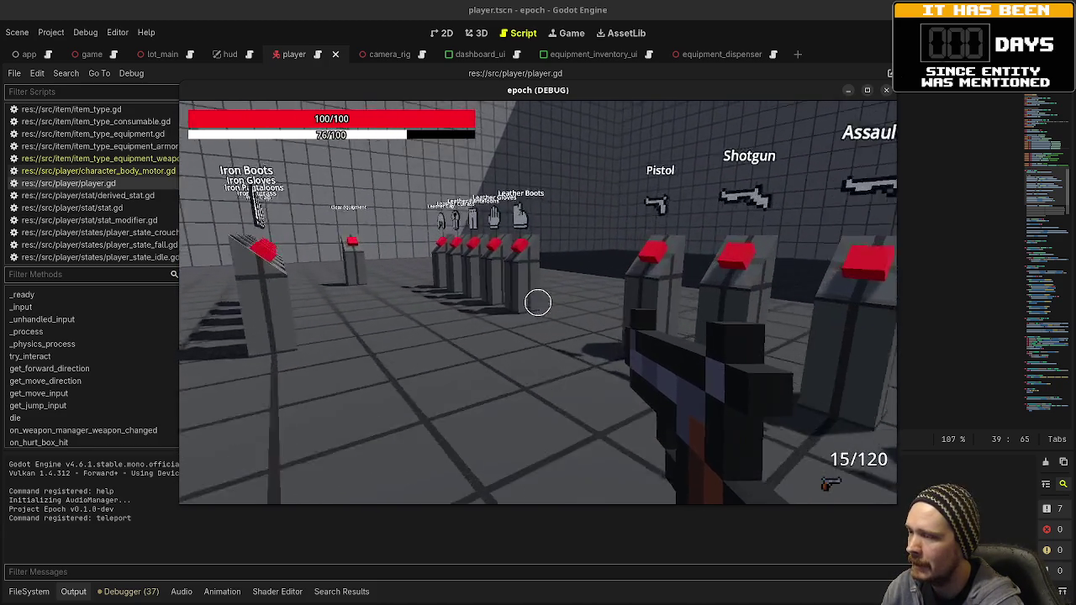
pyautogui.press('s')
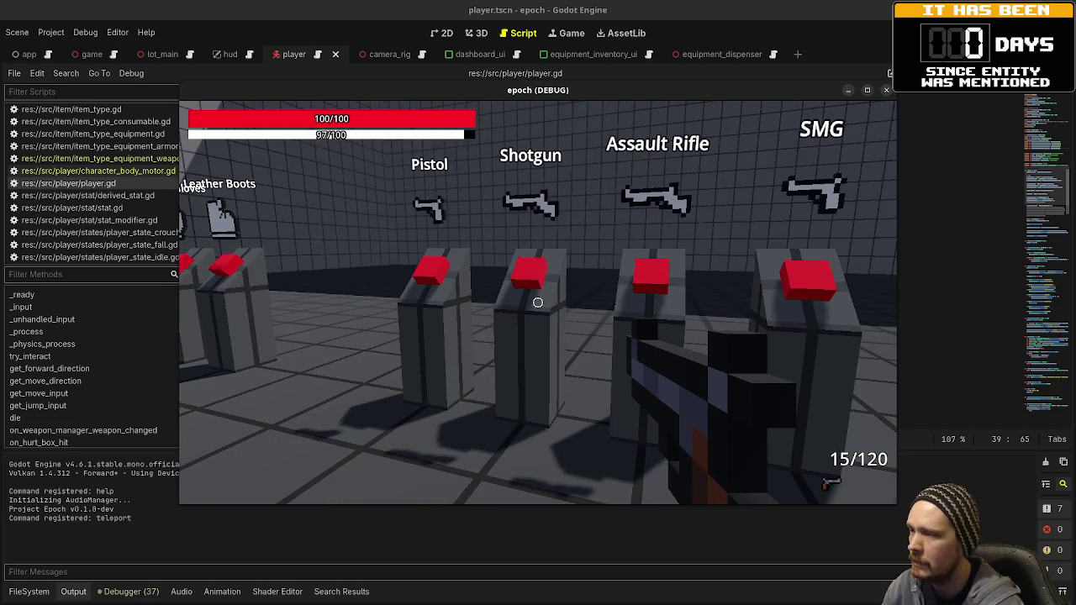
pyautogui.press('w')
pyautogui.press('d')
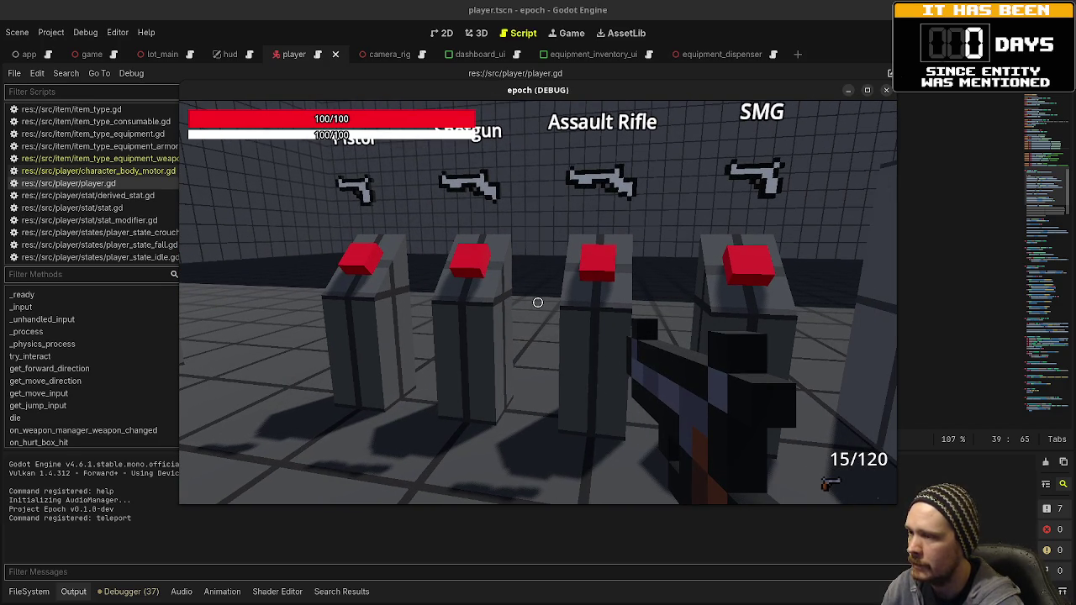
pyautogui.press('w')
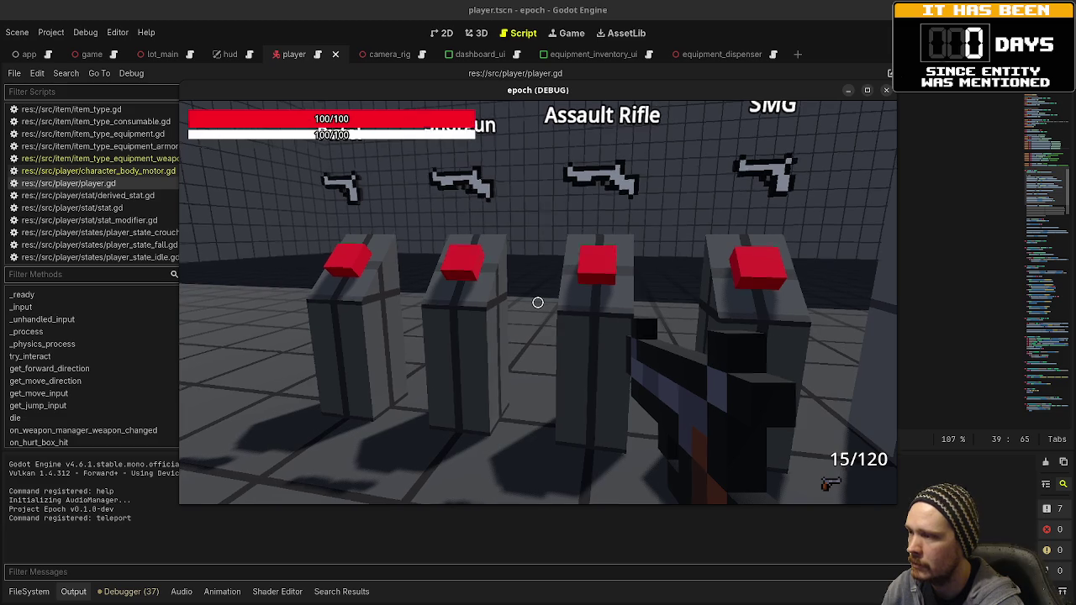
pyautogui.press('w')
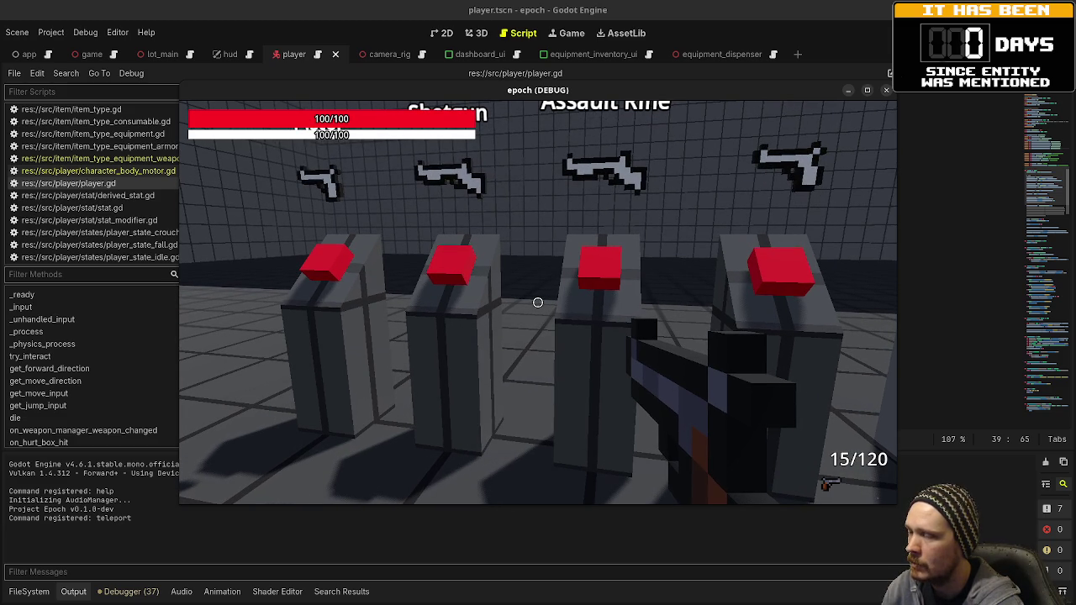
pyautogui.press('a')
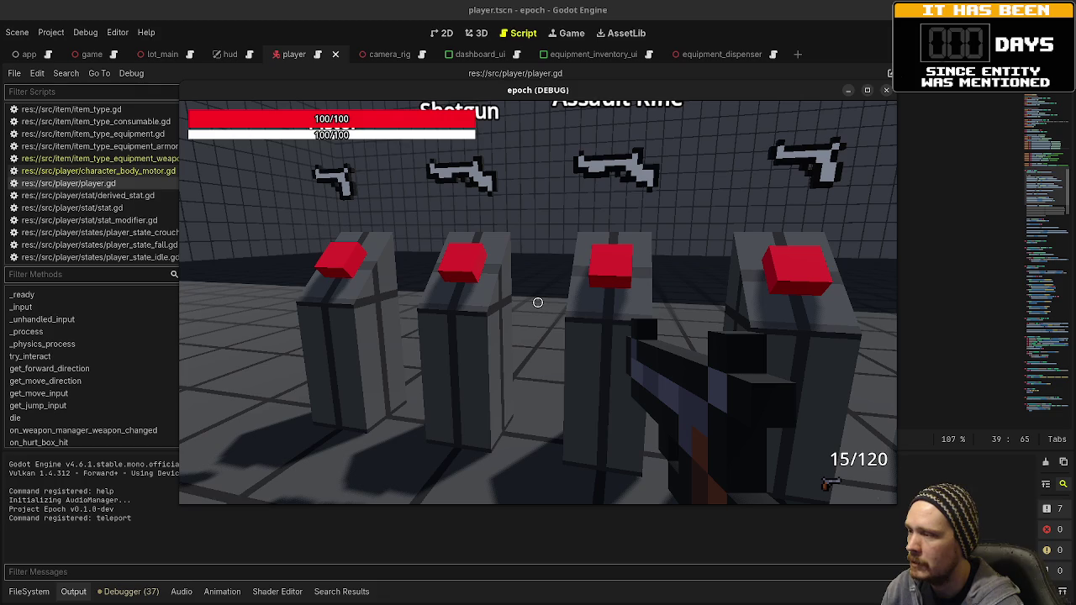
pyautogui.press('s')
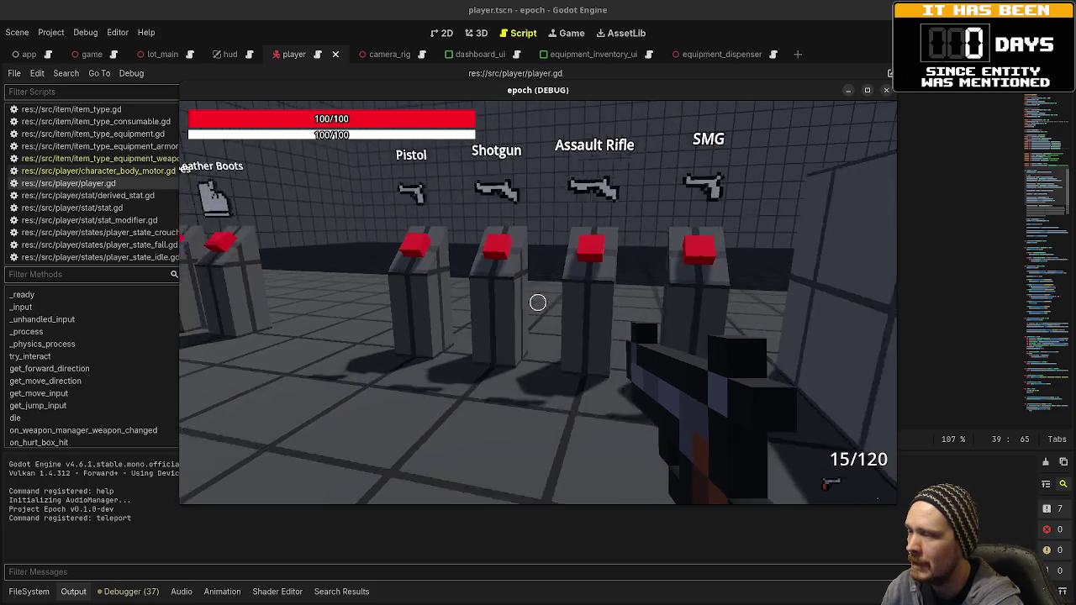
pyautogui.press('d')
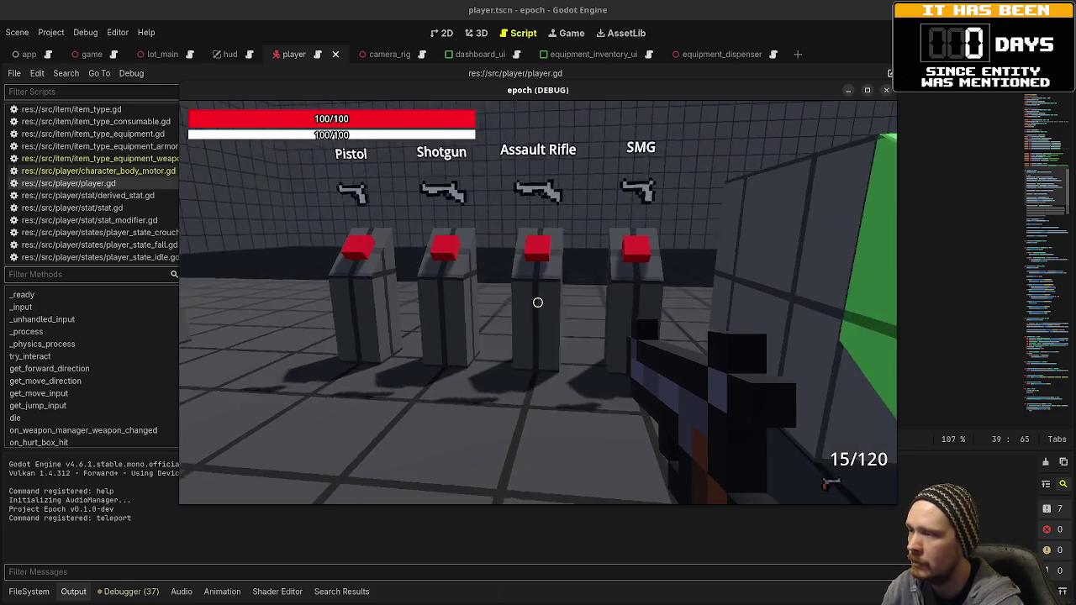
pyautogui.press('w')
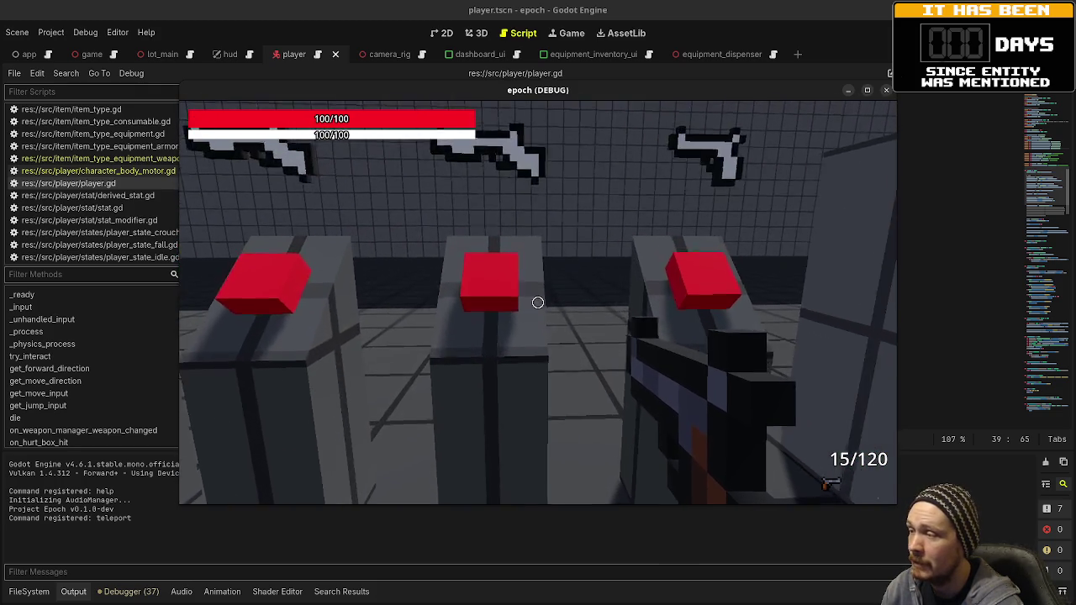
pyautogui.press('a')
pyautogui.press('s')
# Line up in front of the four weapon dispensers, Pistol through Assault Rifle
pyautogui.moveTo(538, 303)
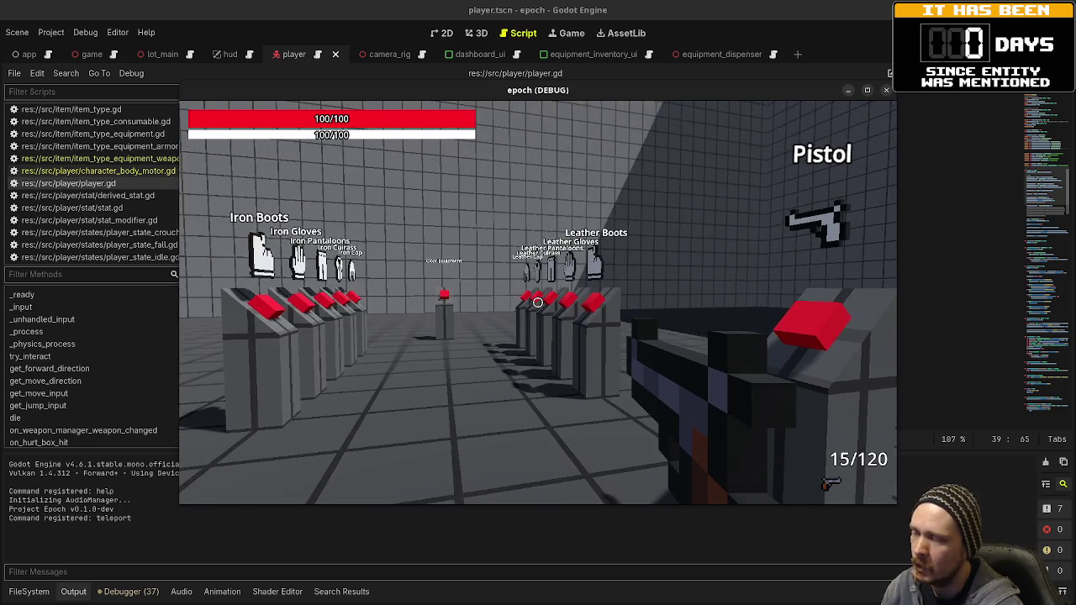
pyautogui.press('w')
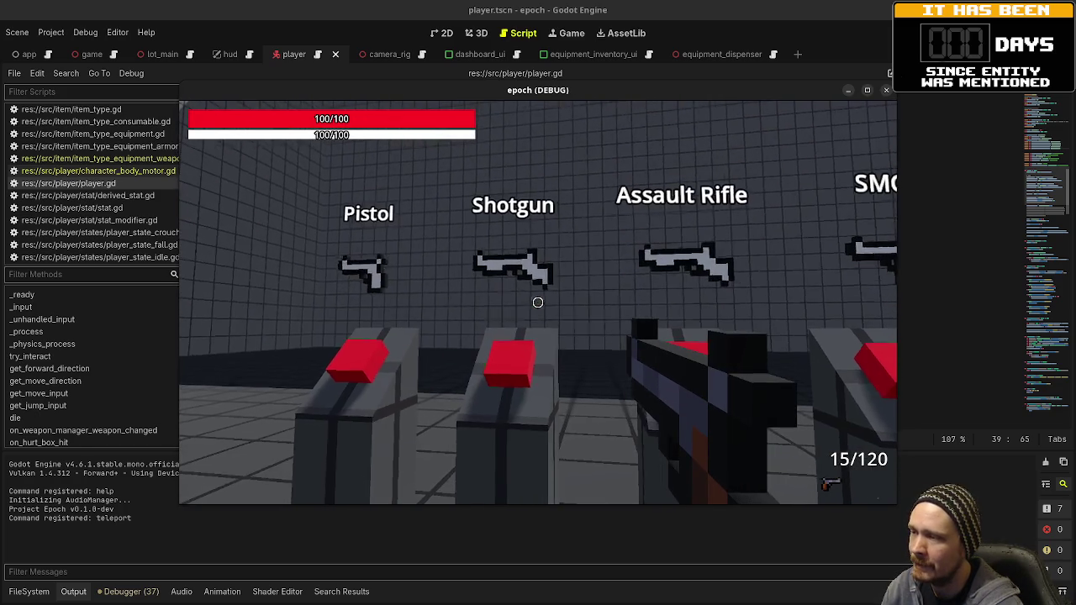
pyautogui.press('w')
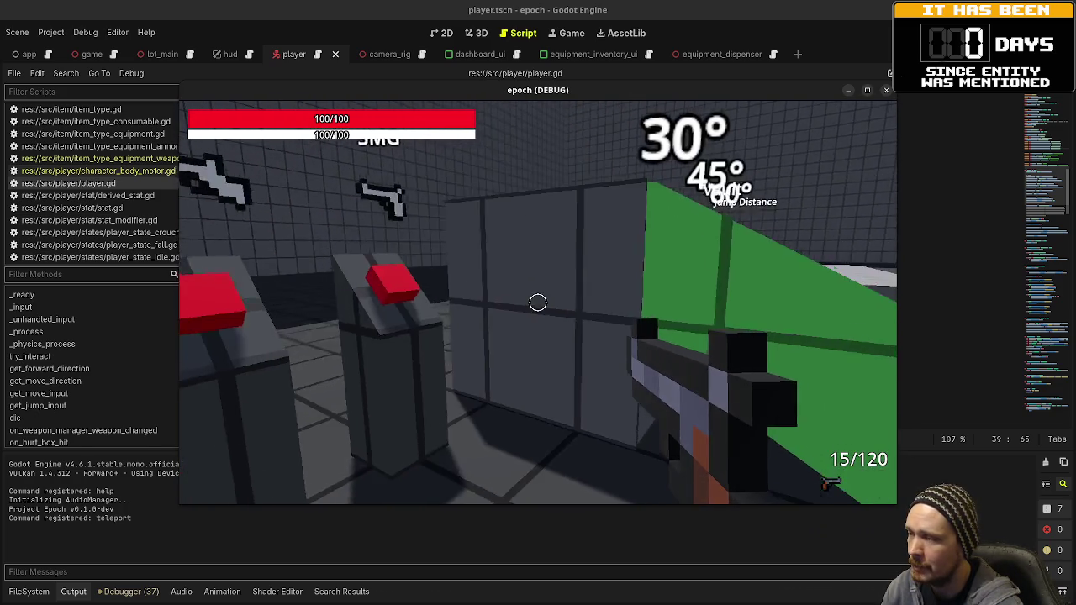
pyautogui.press('s')
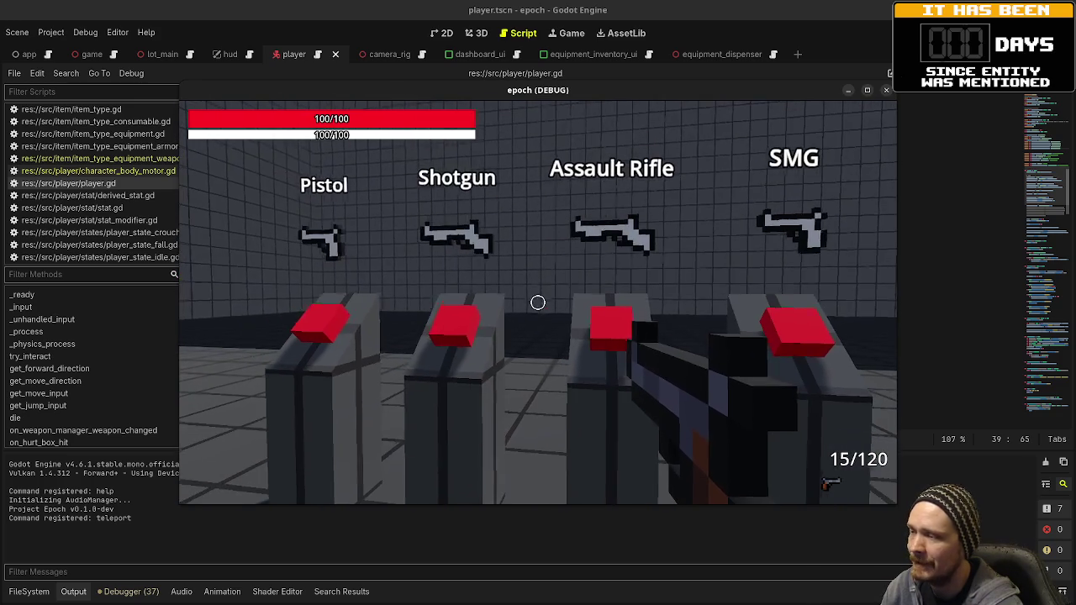
pyautogui.press('w')
pyautogui.press('w')
pyautogui.press('s')
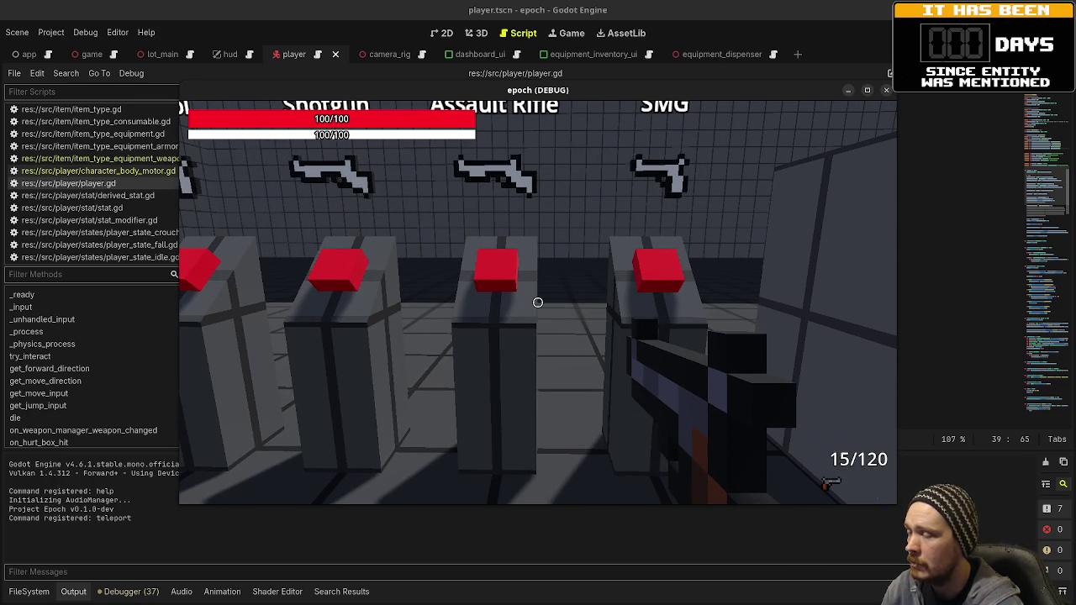
pyautogui.press('s')
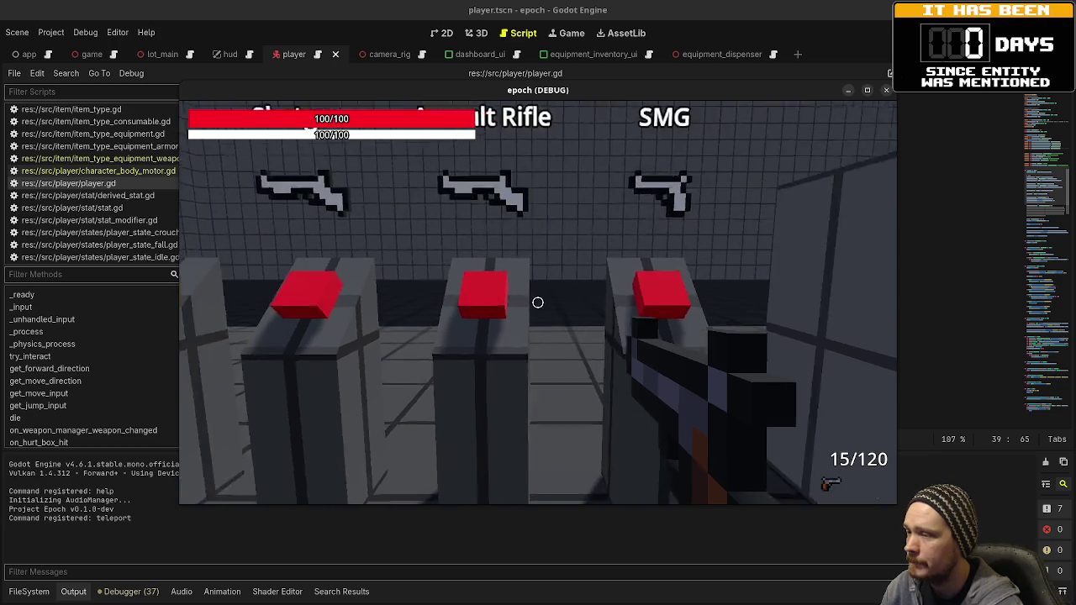
pyautogui.press('w')
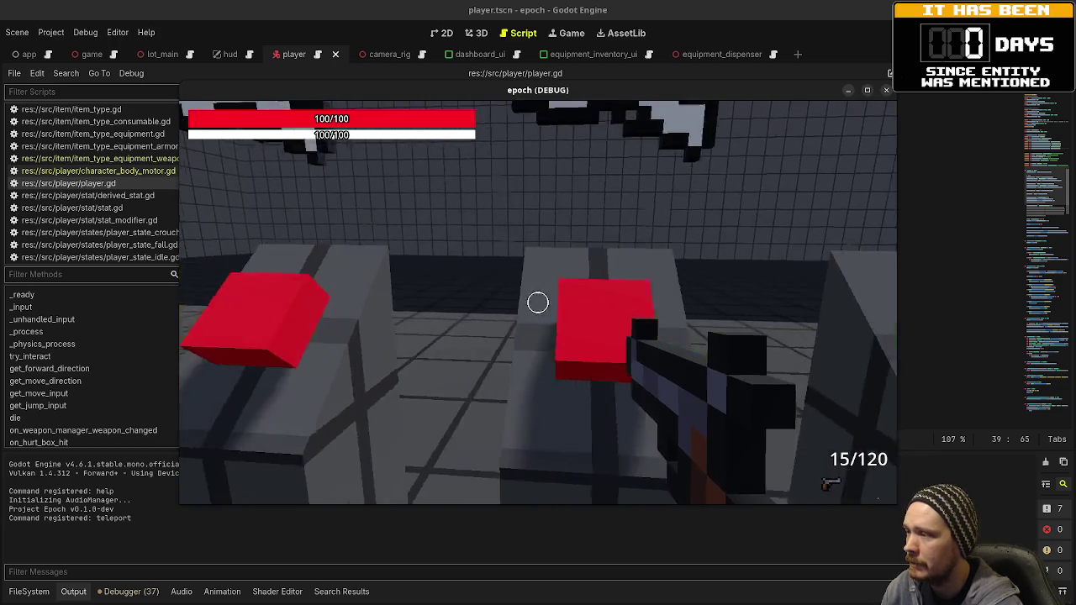
# Take the Assault Rifle and SMG from the dispensers, check equipment, and swap between them
pyautogui.press('d')
pyautogui.press('e')
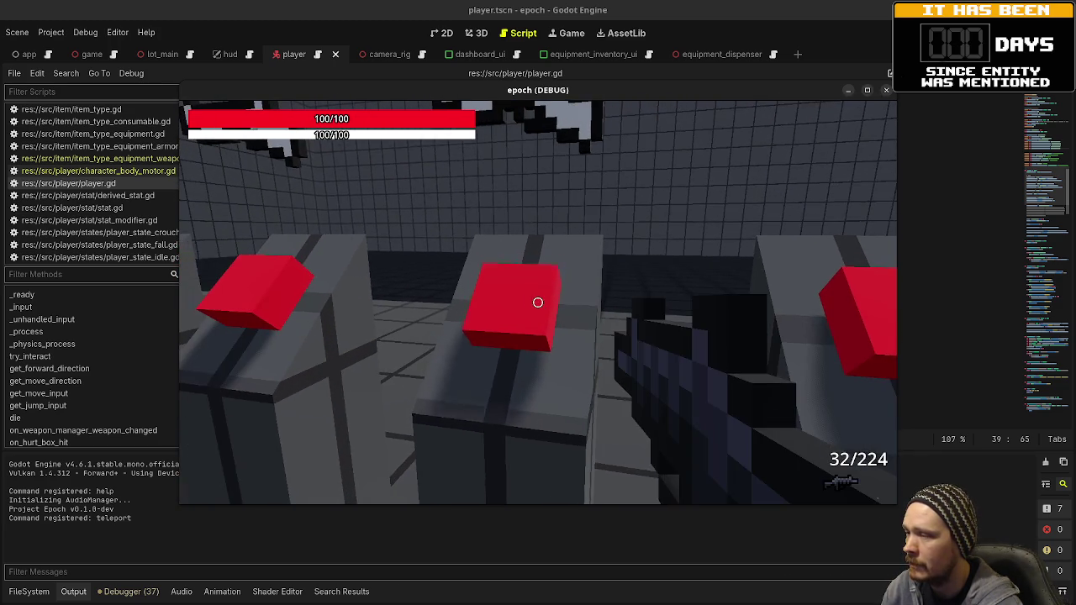
pyautogui.press('e')
pyautogui.press('d')
pyautogui.press('Tab')
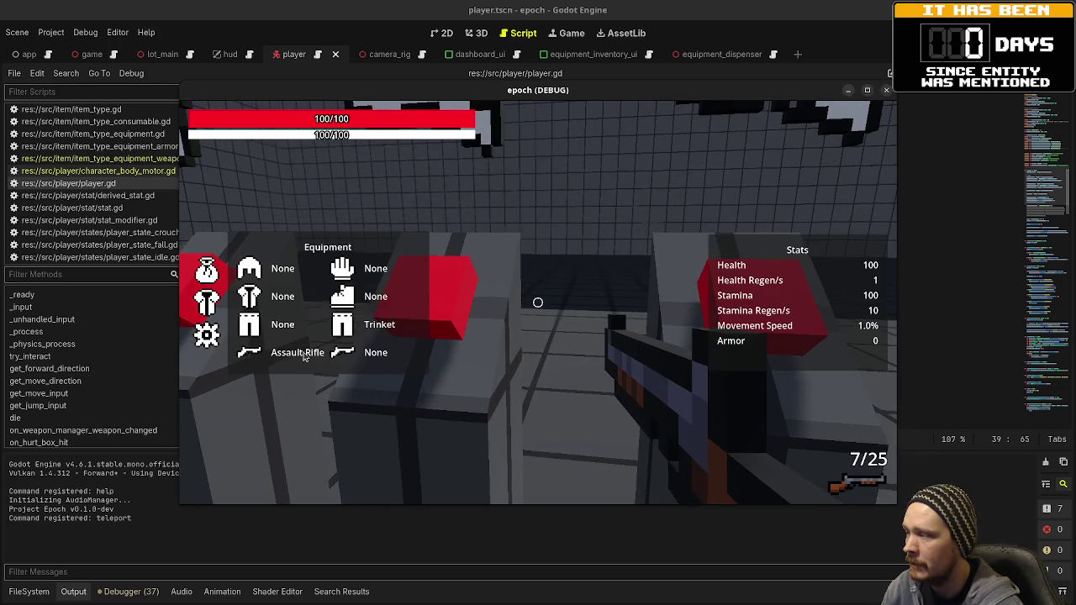
pyautogui.press('Tab')
pyautogui.press('e')
pyautogui.press('e')
pyautogui.press('d')
pyautogui.press('a')
pyautogui.press('e')
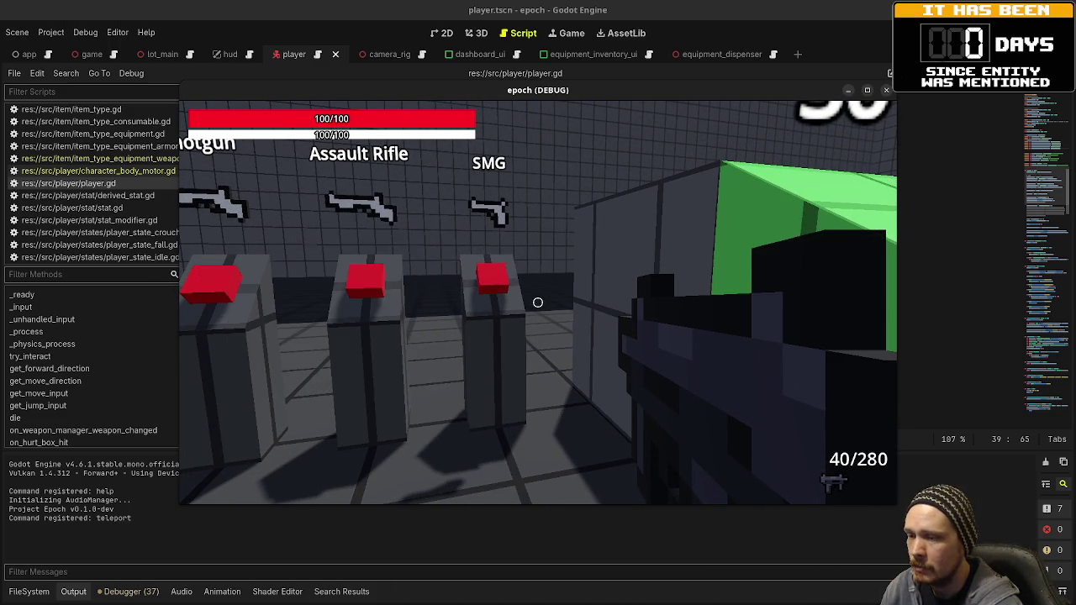
# Pass the Leather Cap and Iron armor dispensers, fire an SMG shot, and reach Iron Gloves and Boots
pyautogui.press('s')
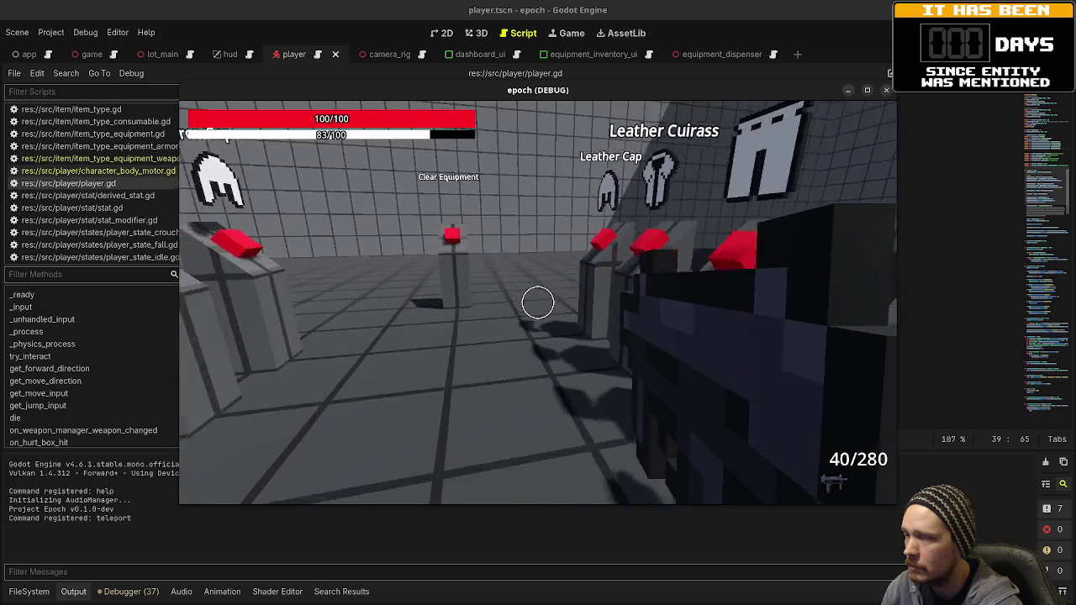
pyautogui.press('w')
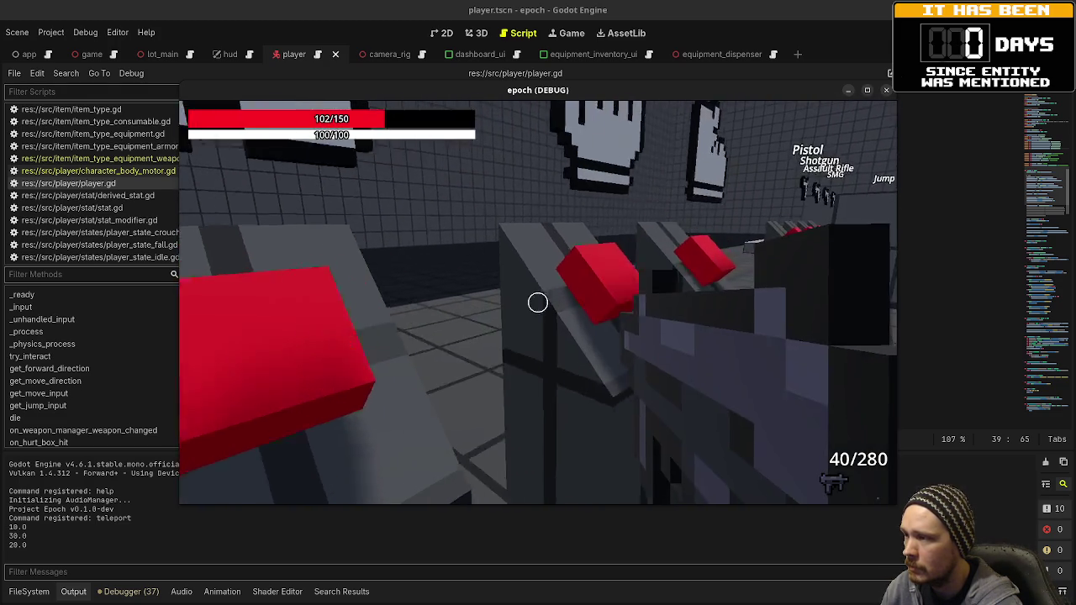
pyautogui.press('i')
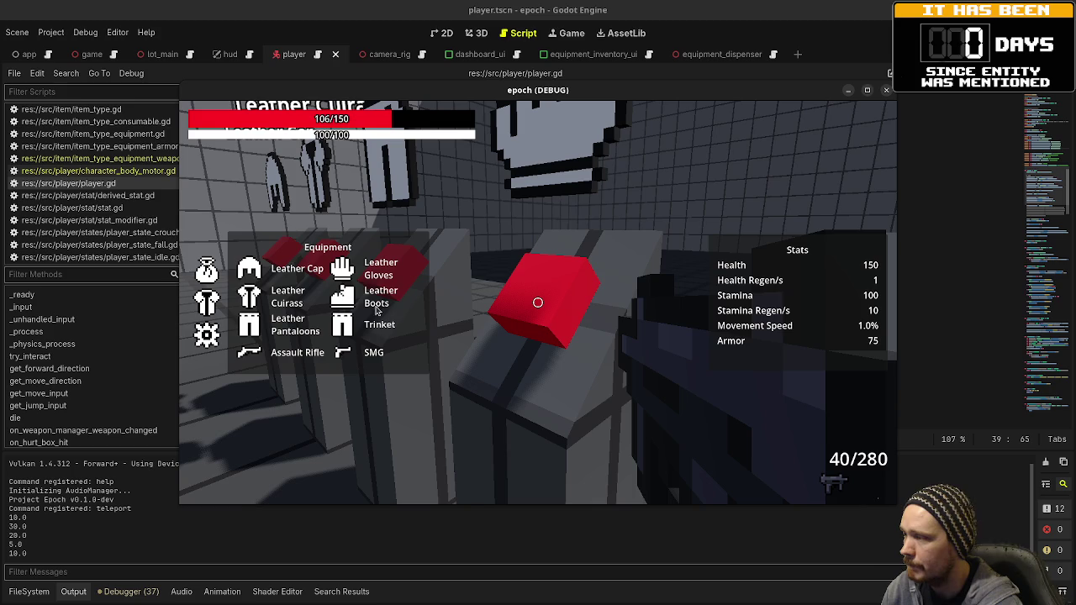
pyautogui.press('i')
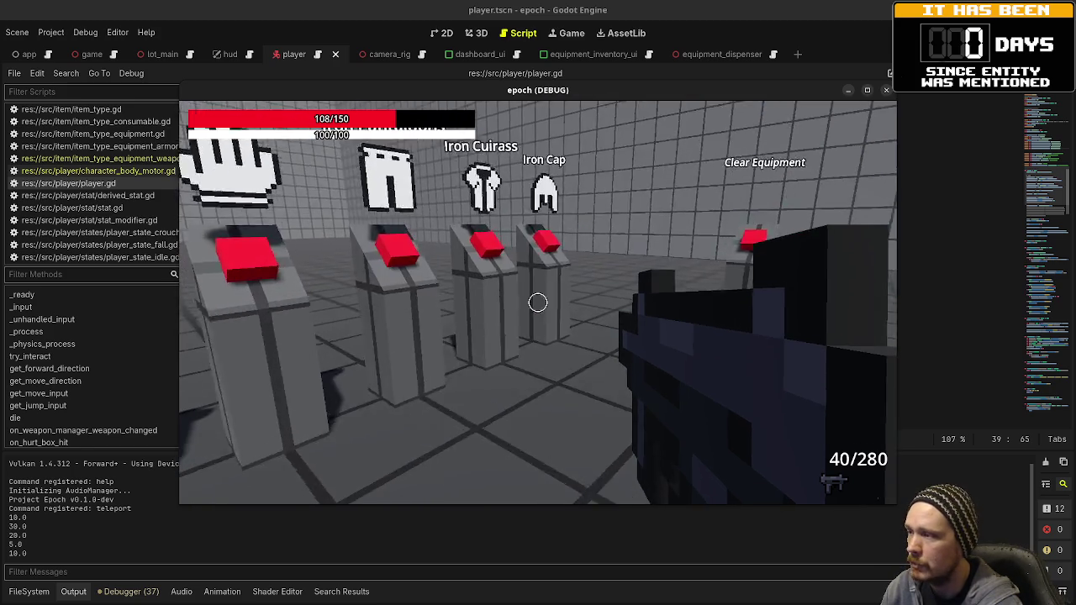
pyautogui.press('d')
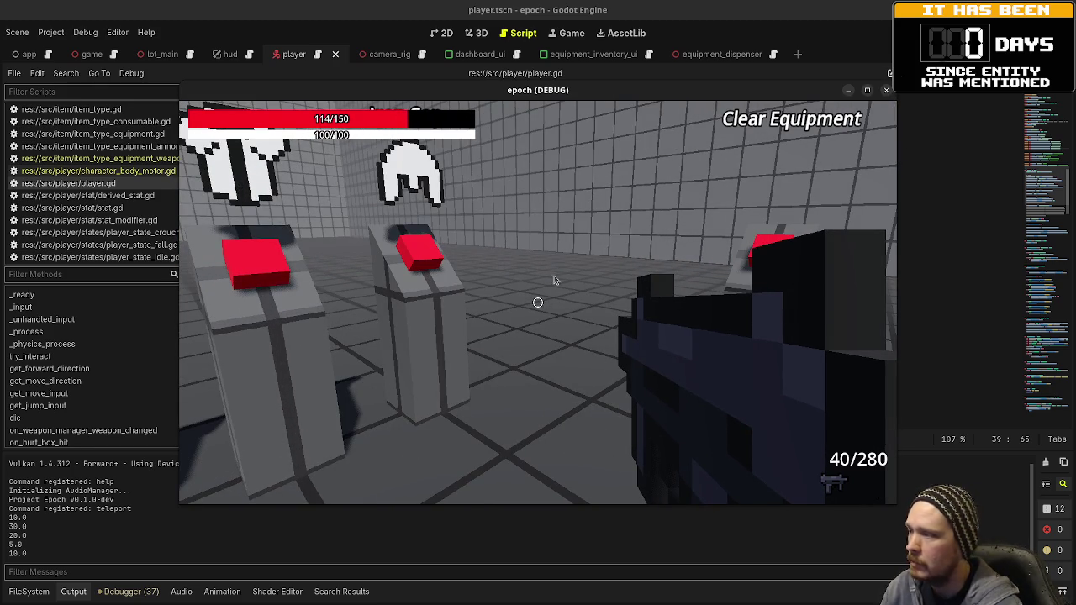
pyautogui.click(555, 279)
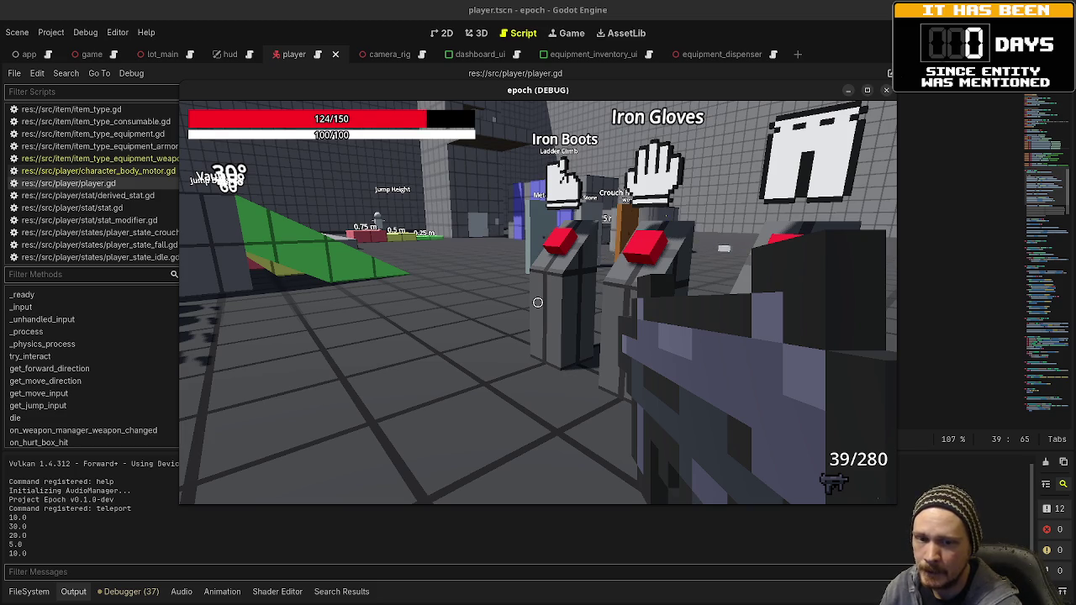
pyautogui.press('w')
pyautogui.press('w')
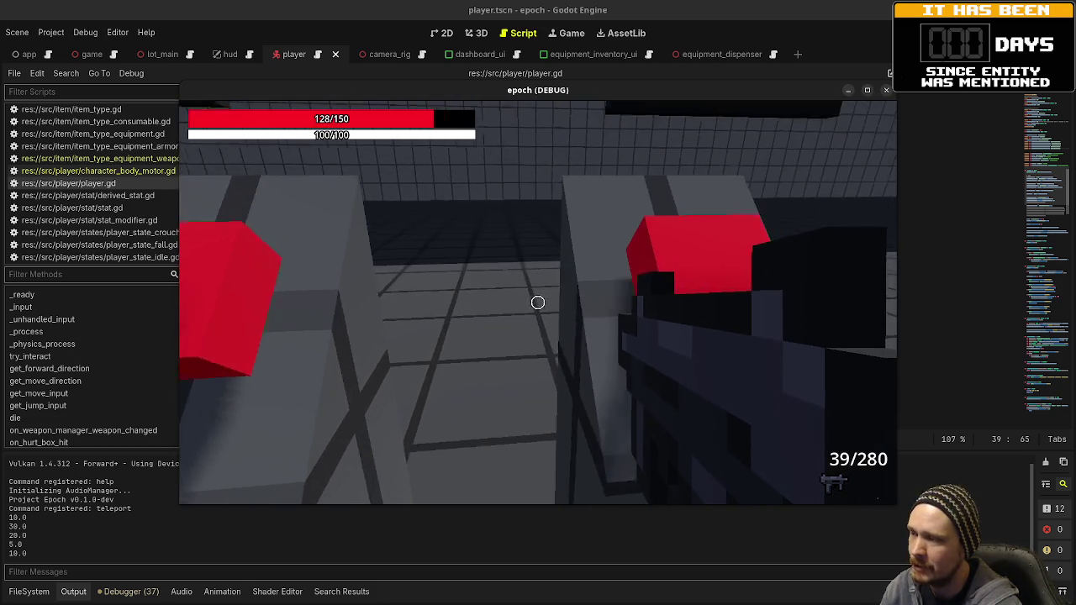
# Cycle among SMG, Assault Rifle and Shotgun, firing and checking the equipment panel
pyautogui.press('w')
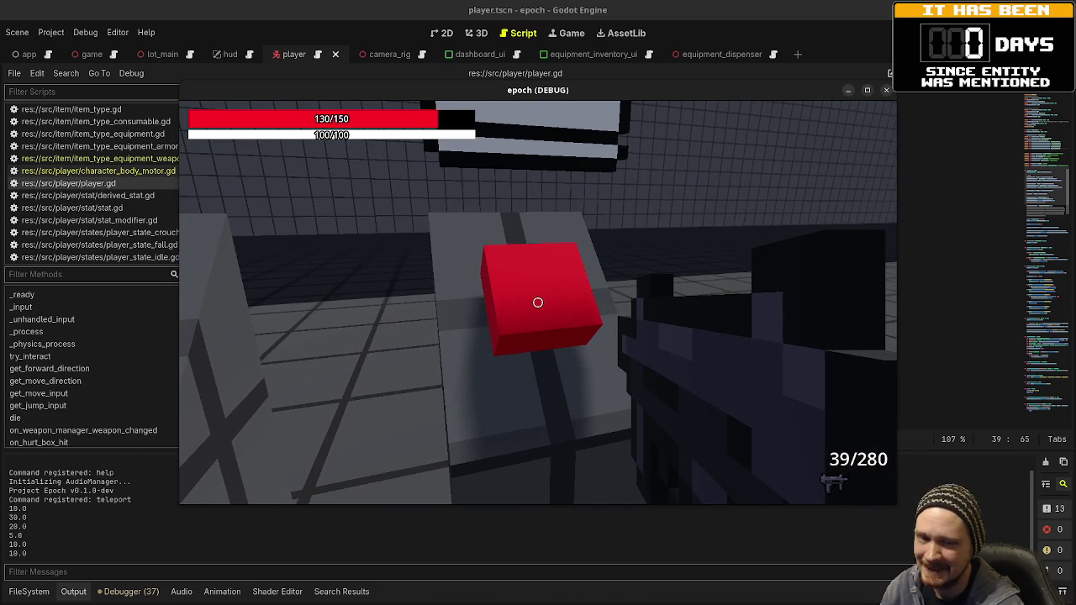
pyautogui.press('w')
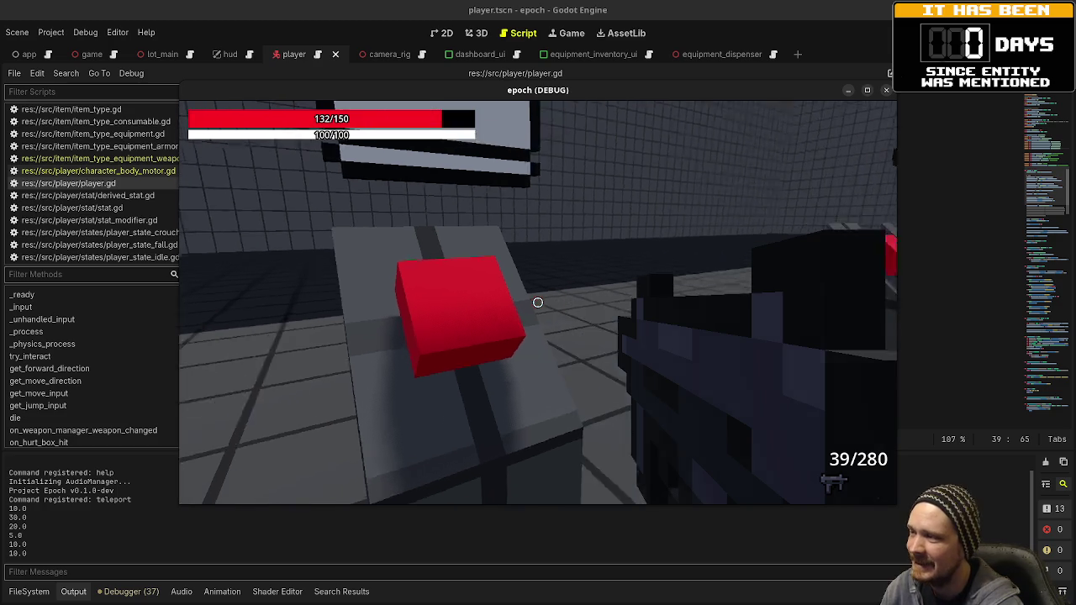
pyautogui.press('w')
pyautogui.press('e')
pyautogui.press('e')
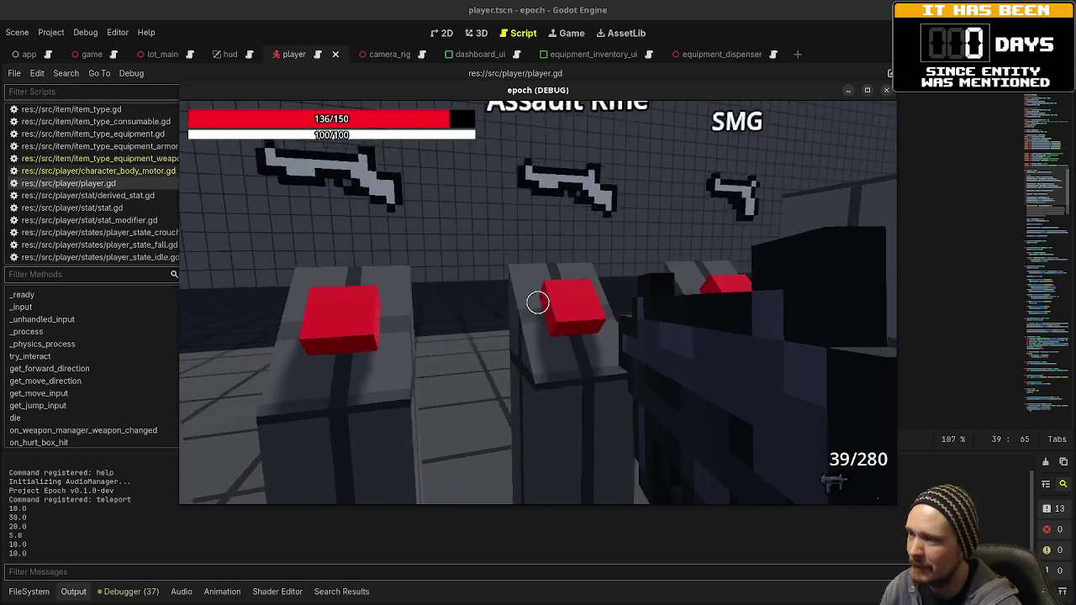
pyautogui.press('e')
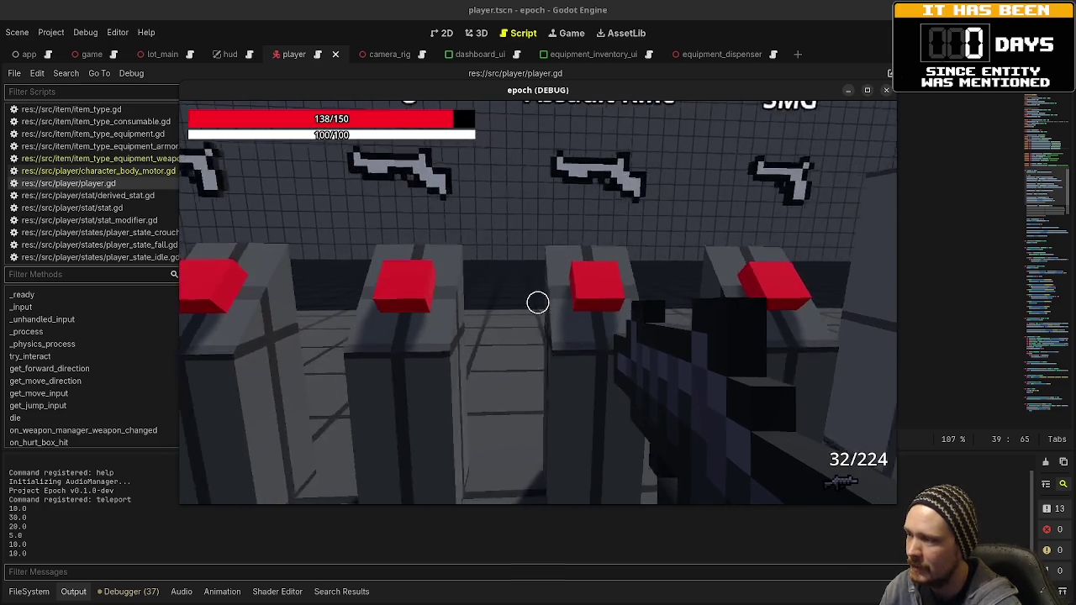
pyautogui.press('e')
pyautogui.press('e')
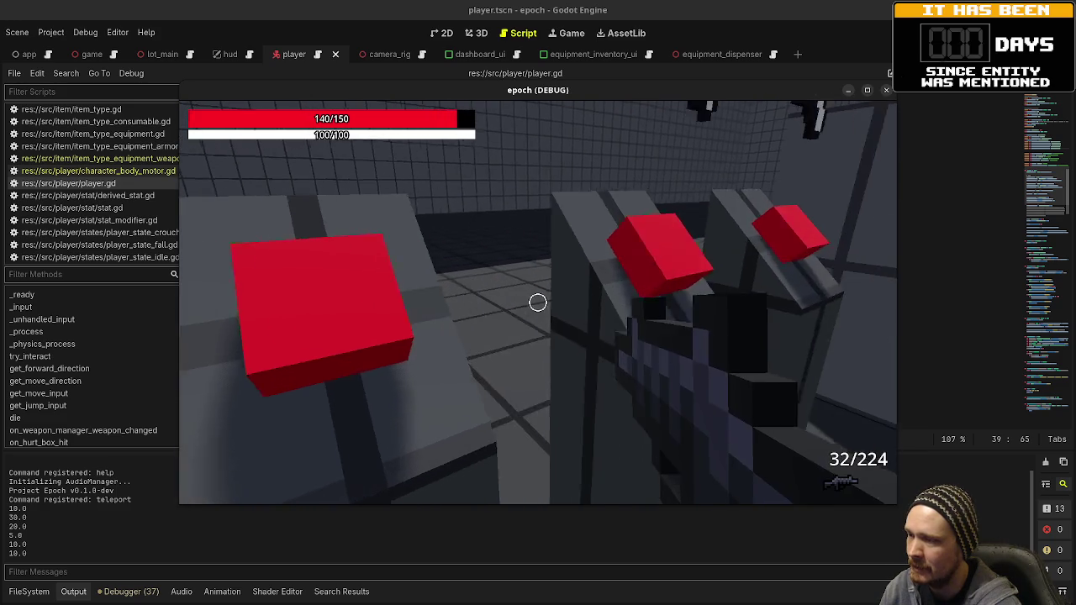
pyautogui.click(538, 303)
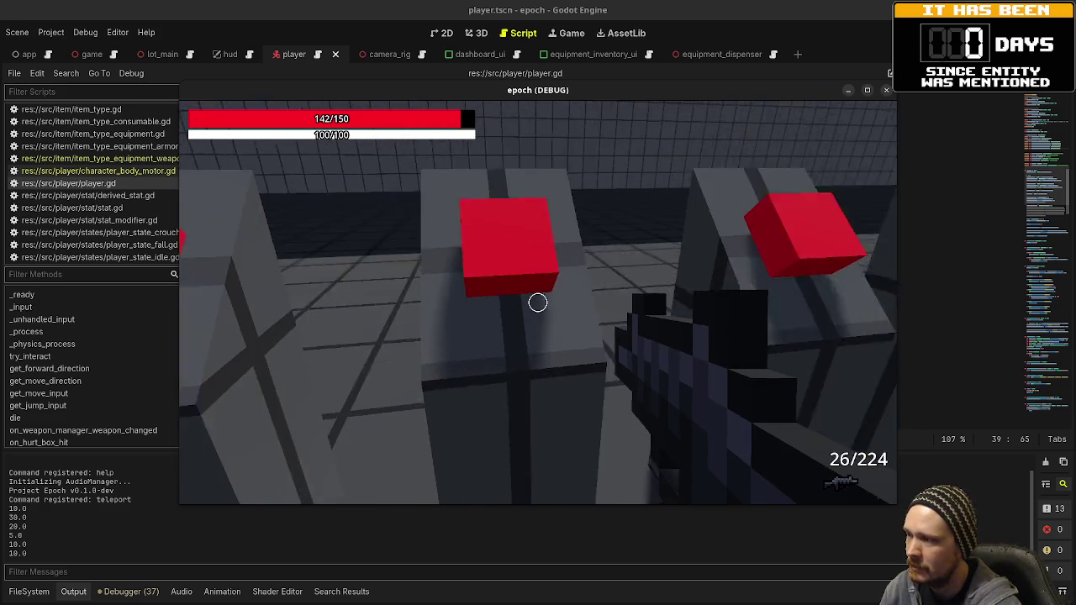
pyautogui.press('e')
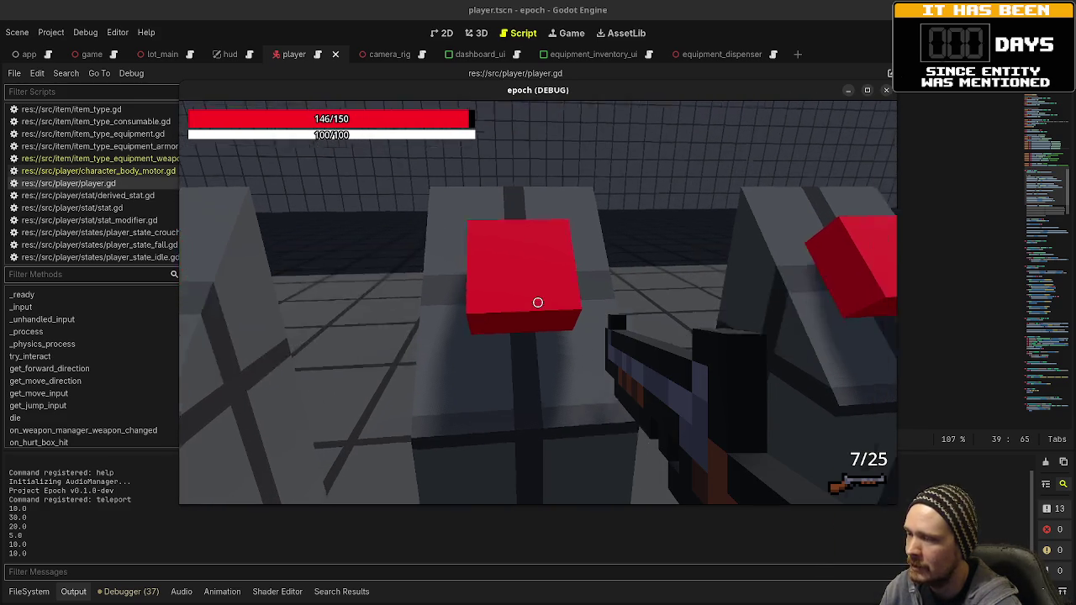
pyautogui.press('e')
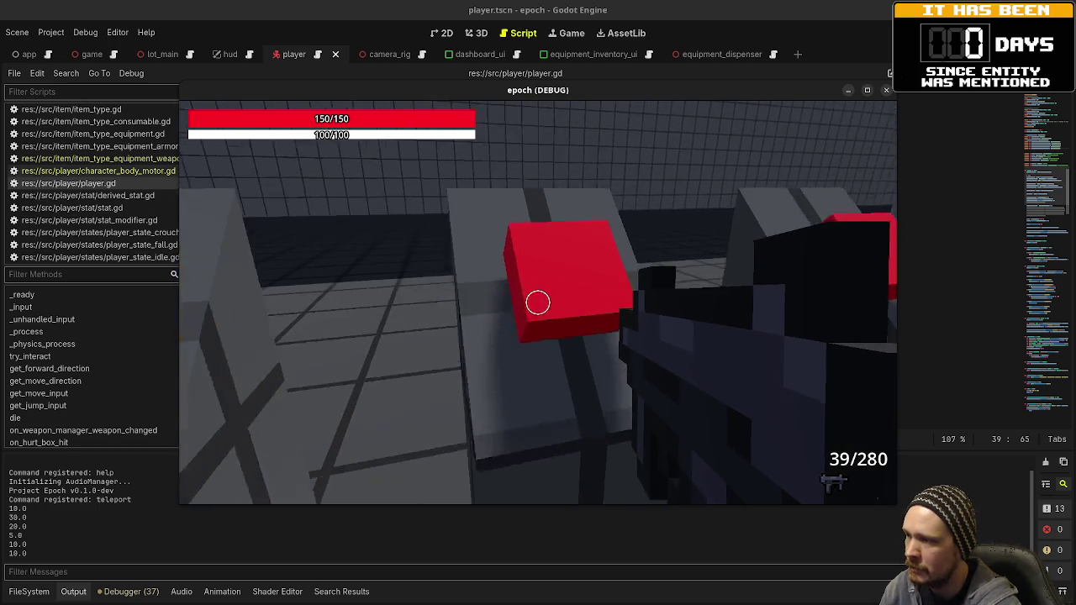
pyautogui.press('e')
pyautogui.press('Tab')
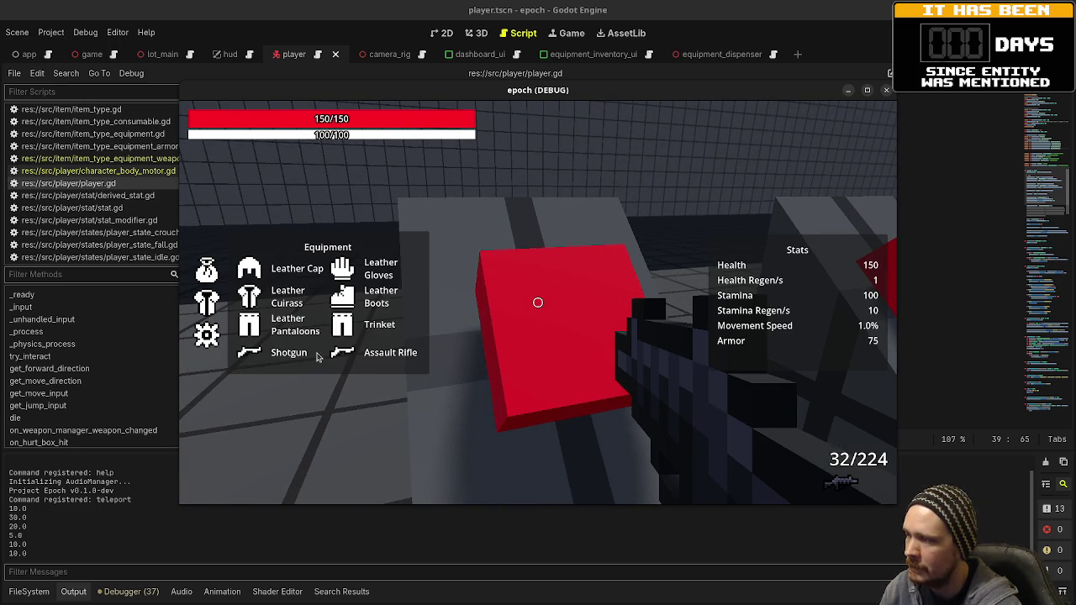
pyautogui.press('Tab')
pyautogui.click(538, 303)
# Take the SMG from its dispenser in place of the Shotgun
pyautogui.scroll(-1, 538, 302)
pyautogui.press('w')
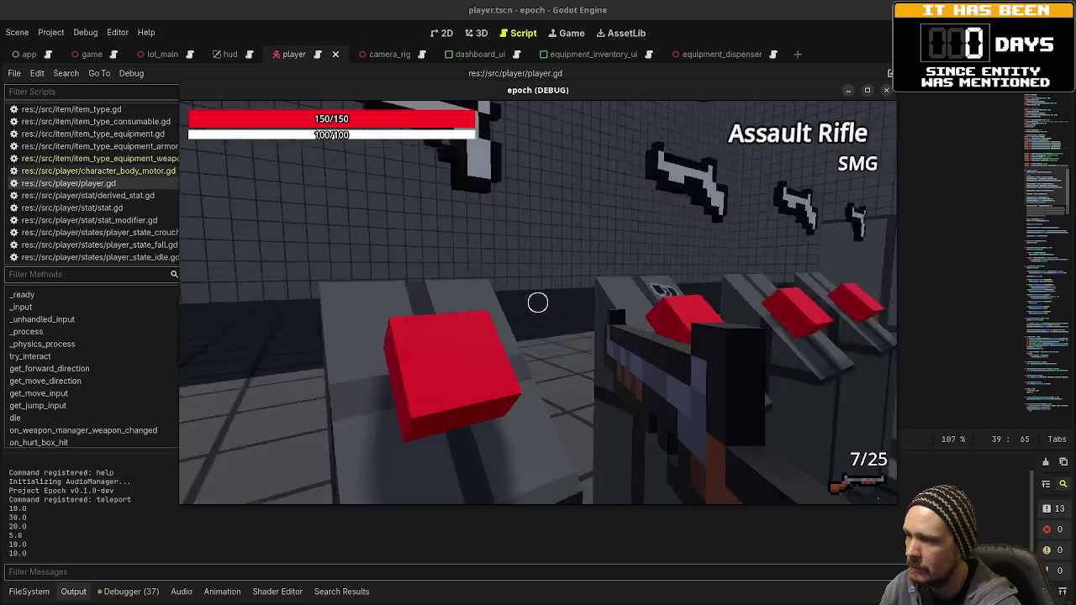
pyautogui.press('w')
pyautogui.press('e')
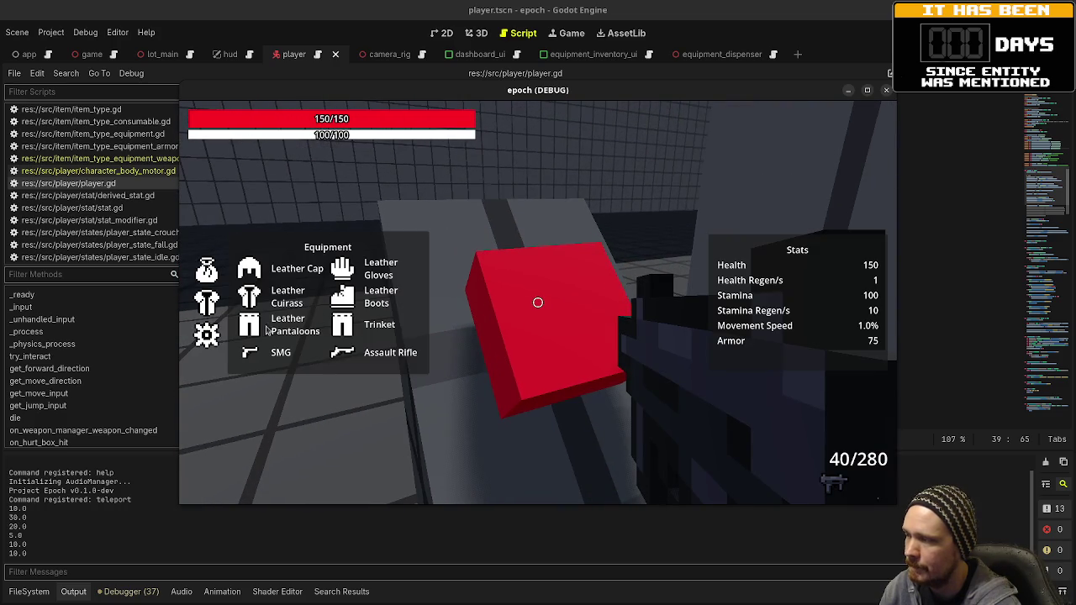
pyautogui.press('s')
pyautogui.press('s')
pyautogui.press('w')
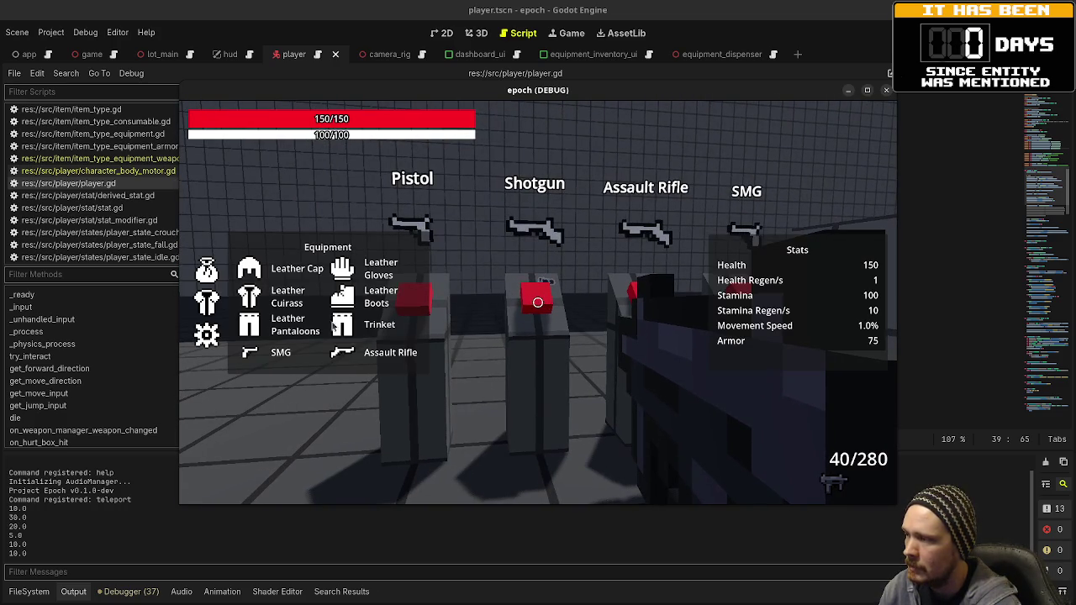
# Walk along the leather and iron armor dispenser rows, then back toward the weapon dispensers
pyautogui.press('s')
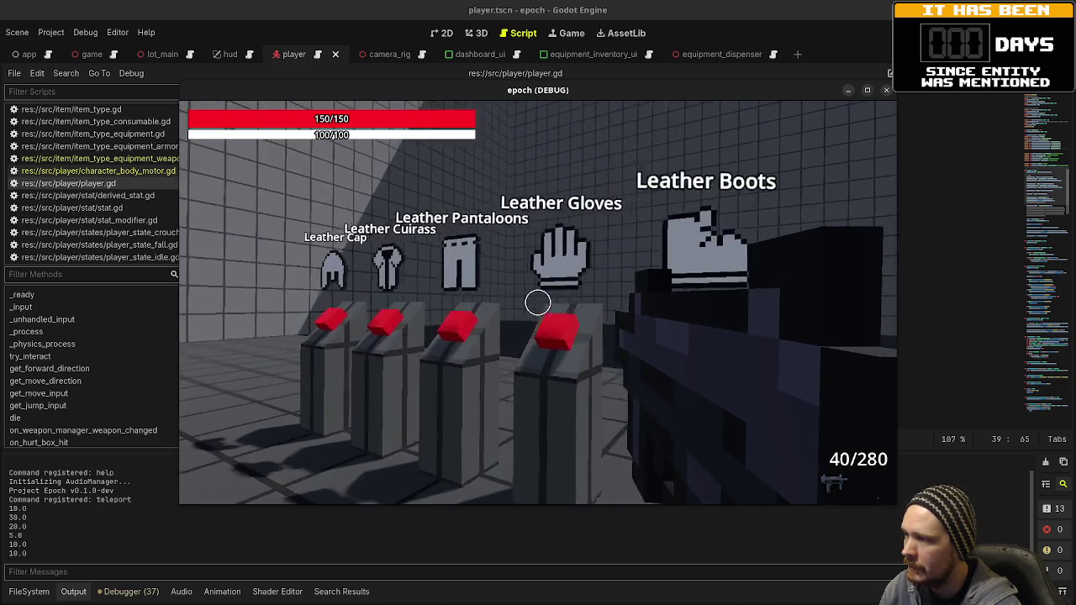
pyautogui.press('w')
pyautogui.press('d')
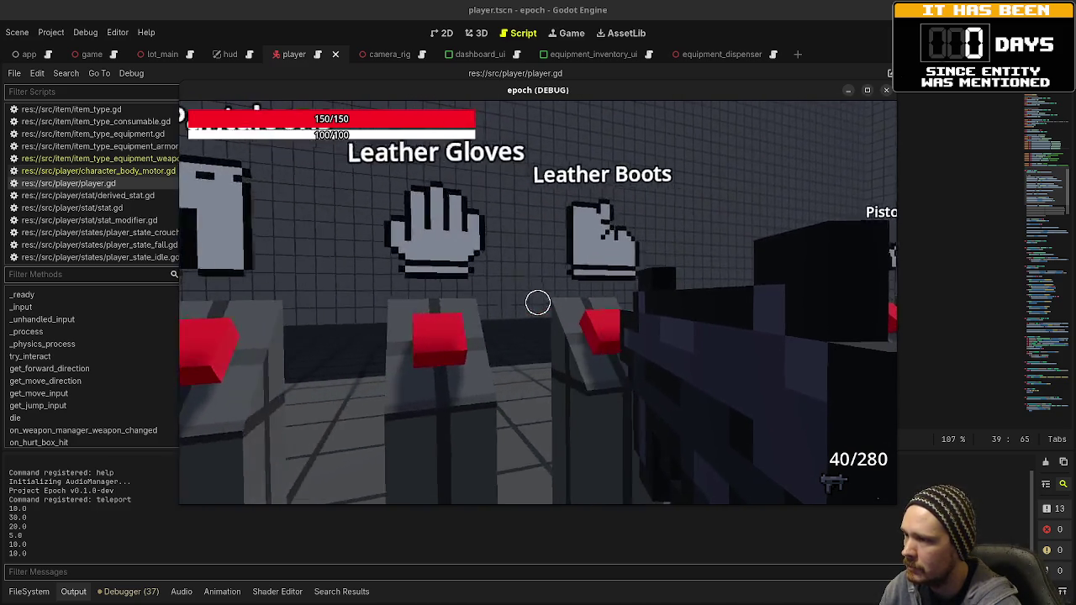
pyautogui.press('d')
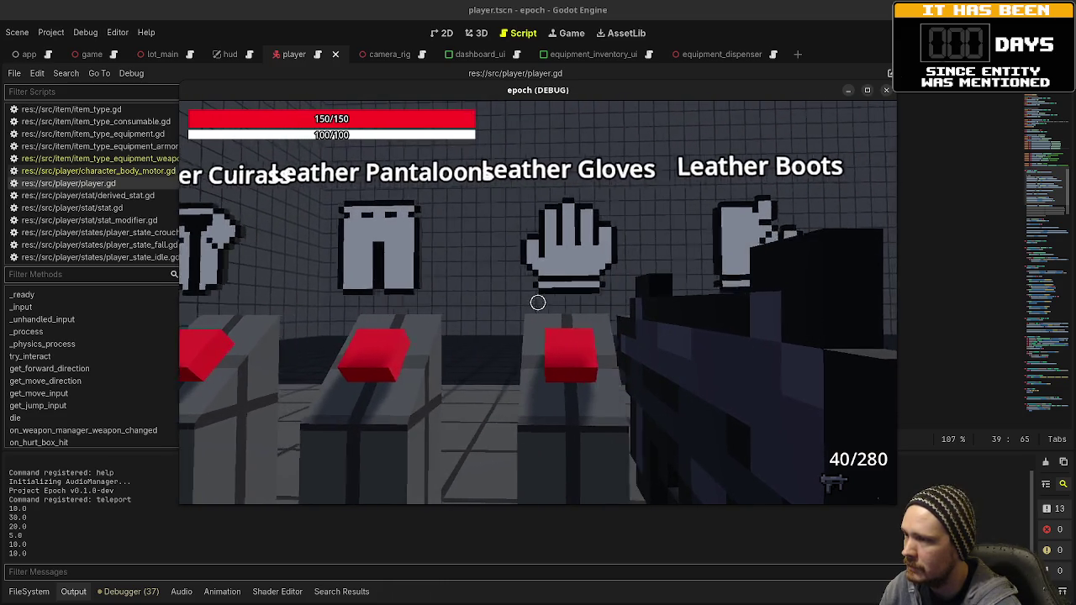
pyautogui.press('a')
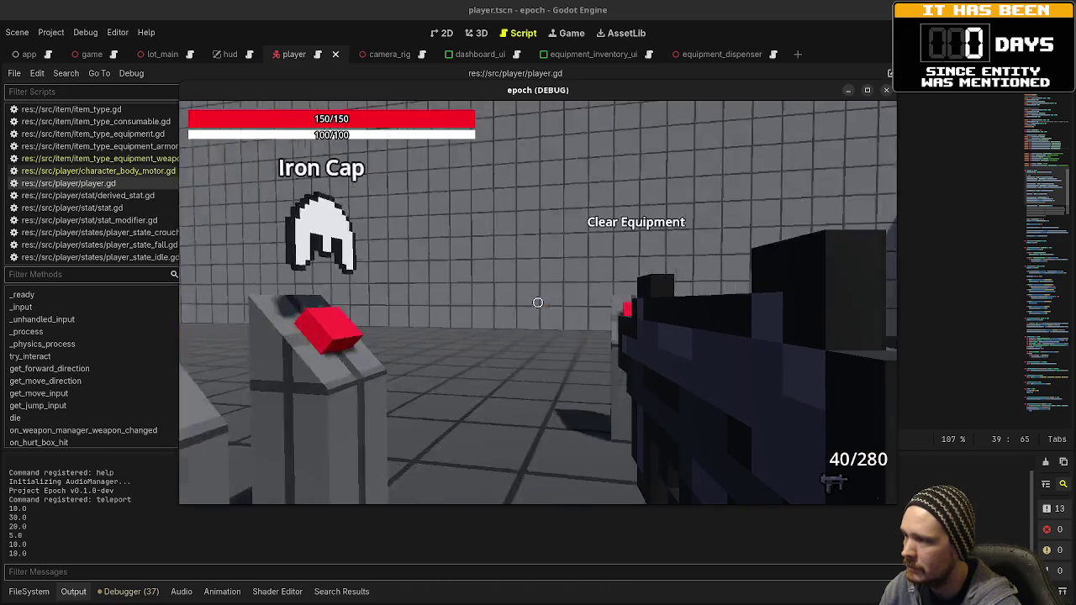
pyautogui.press('a')
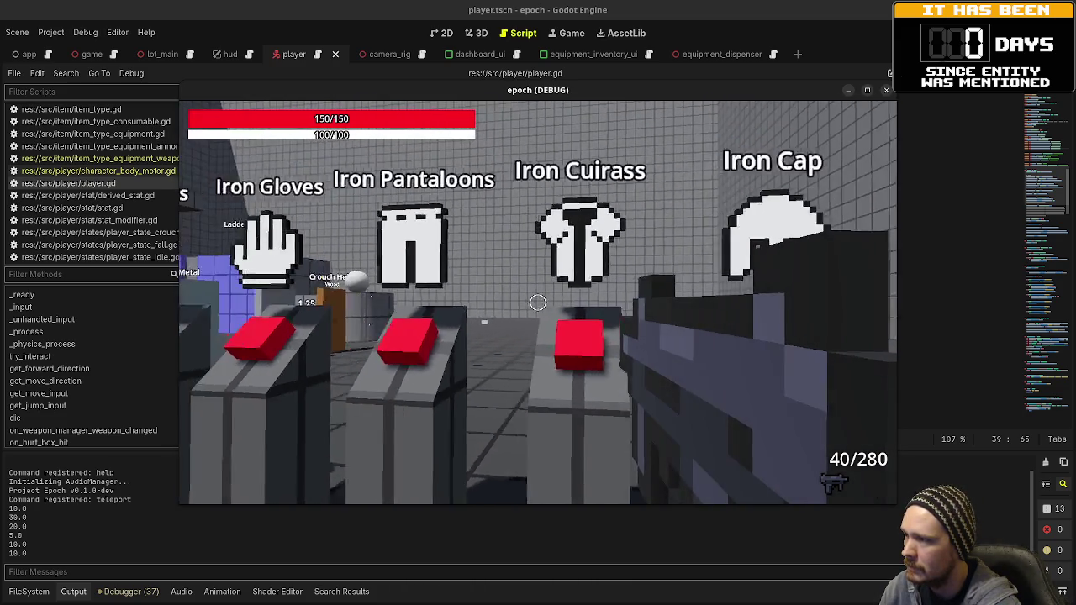
pyautogui.press('d')
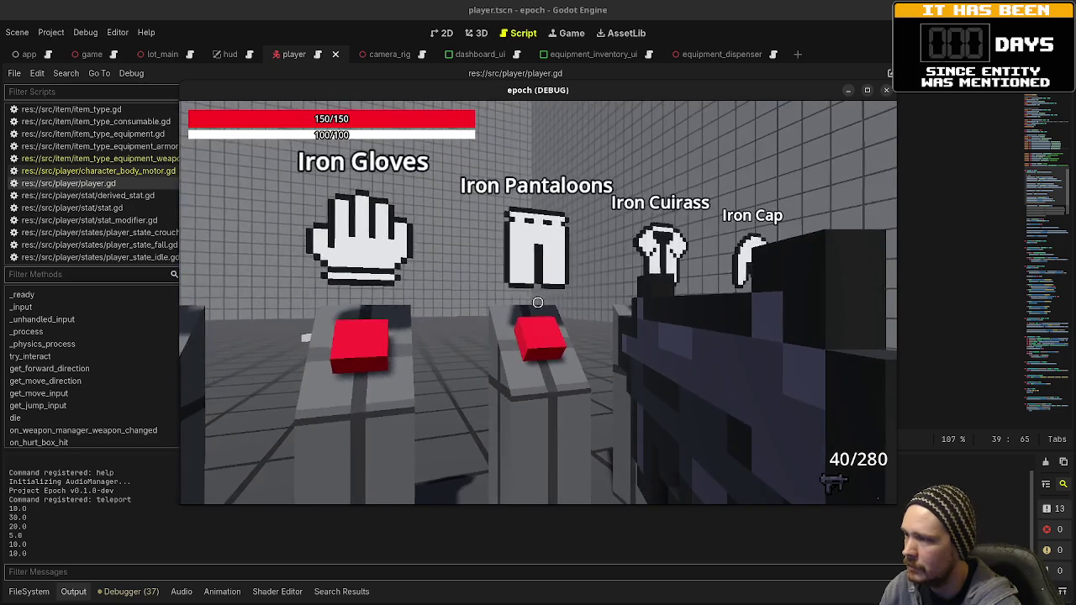
pyautogui.press('a')
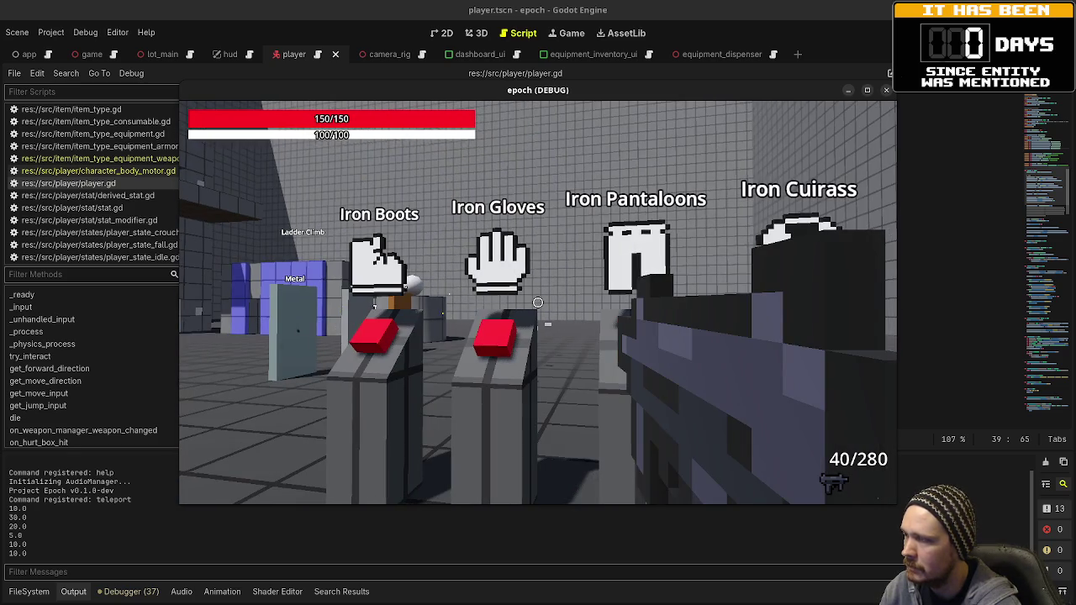
pyautogui.press('a')
pyautogui.press('d')
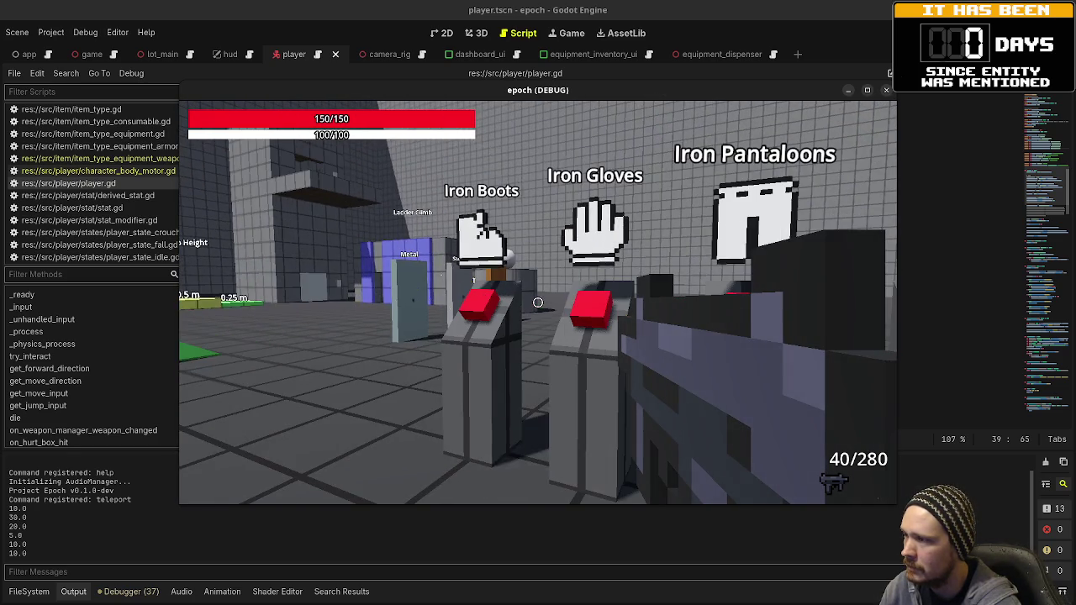
pyautogui.press('a')
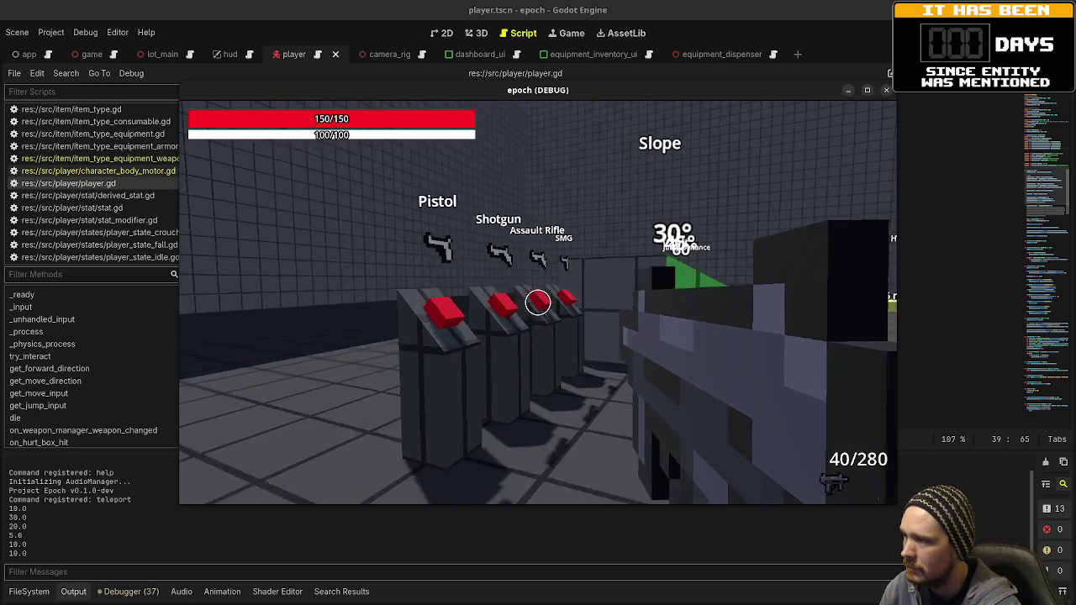
pyautogui.press('w')
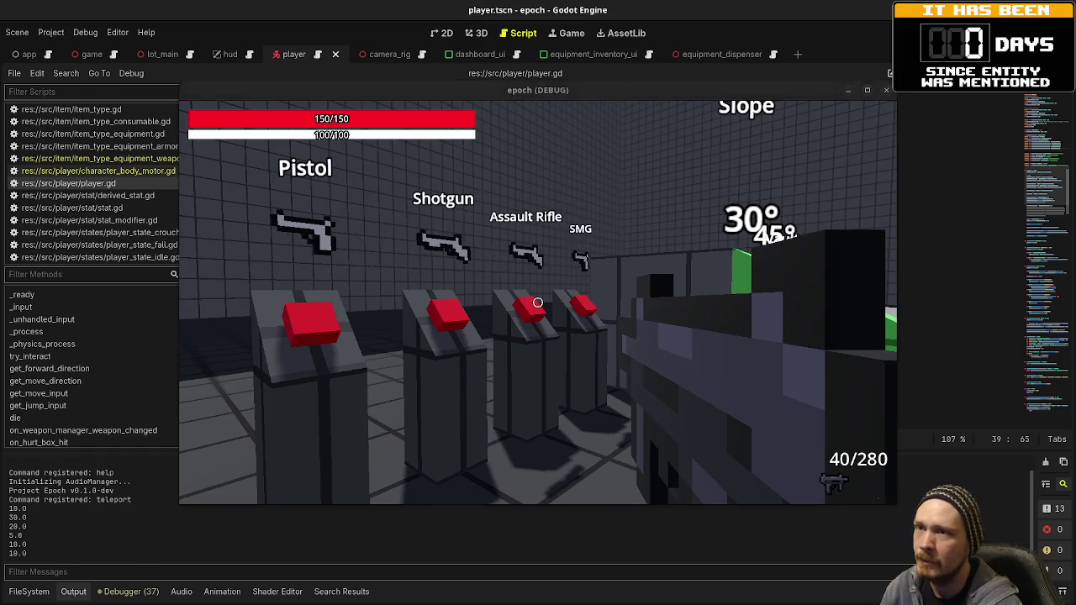
# Stop the game and open the lot_main level scene in the 3D view
pyautogui.press('F8')
pyautogui.click(476, 33)
pyautogui.click(161, 53)
pyautogui.scroll(-5, 576, 250)
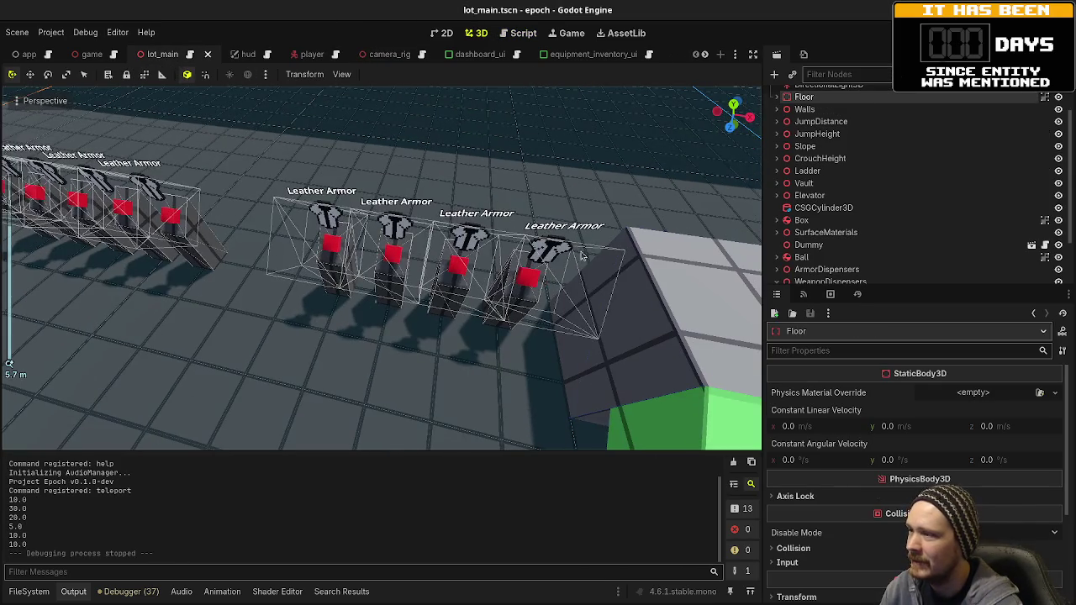
pyautogui.scroll(2, 359, 239)
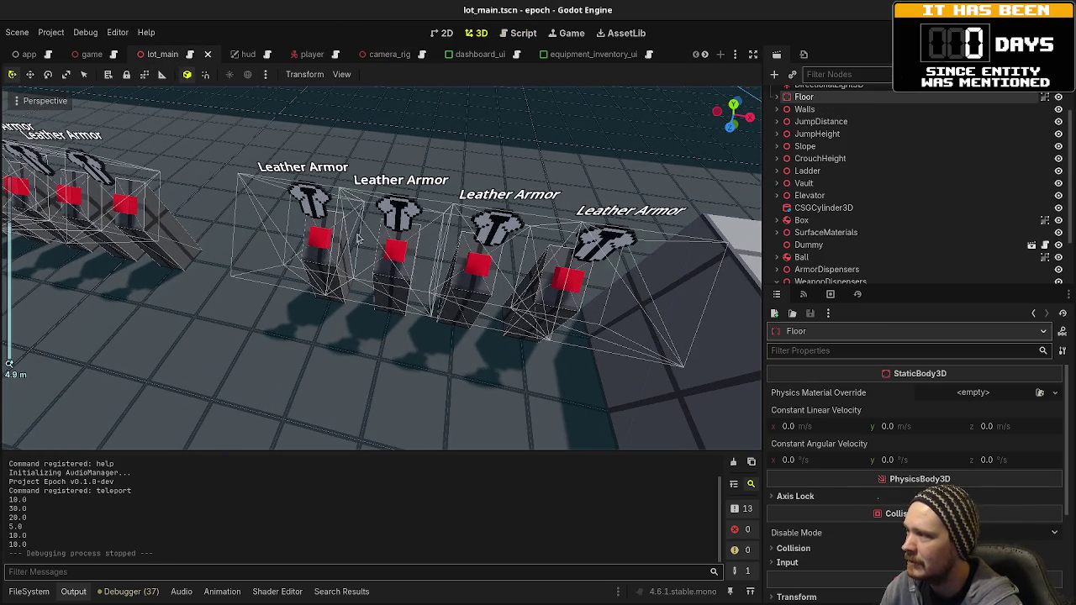
pyautogui.scroll(-3, 359, 238)
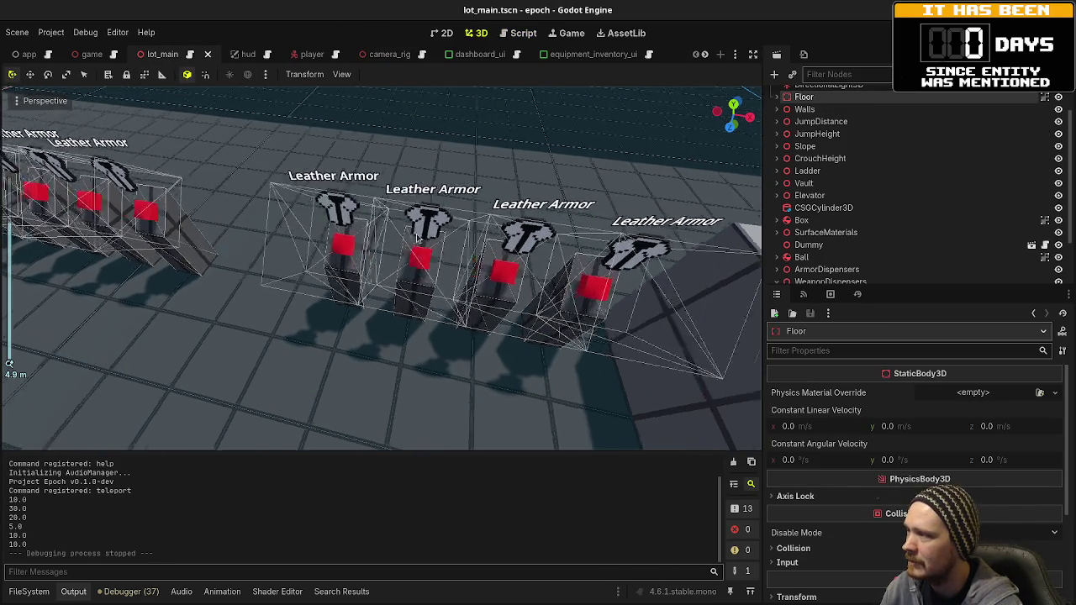
pyautogui.scroll(-2, 852, 249)
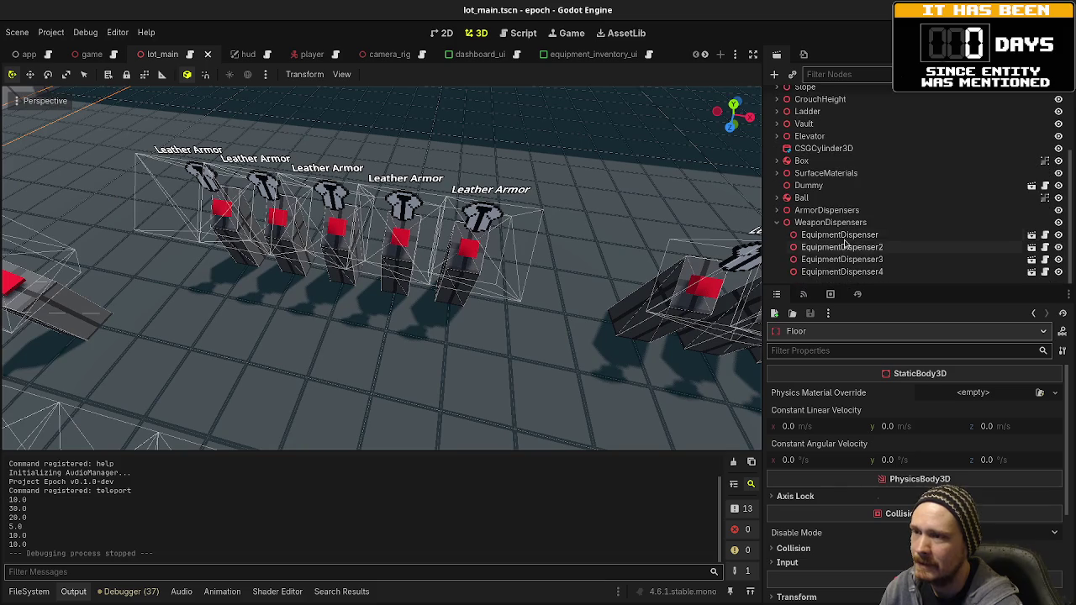
# Rotate the equipment dispenser's SpriteMesh in the right viewport, save the scene, and return to lot_main
pyautogui.click(845, 238)
pyautogui.click(1030, 235)
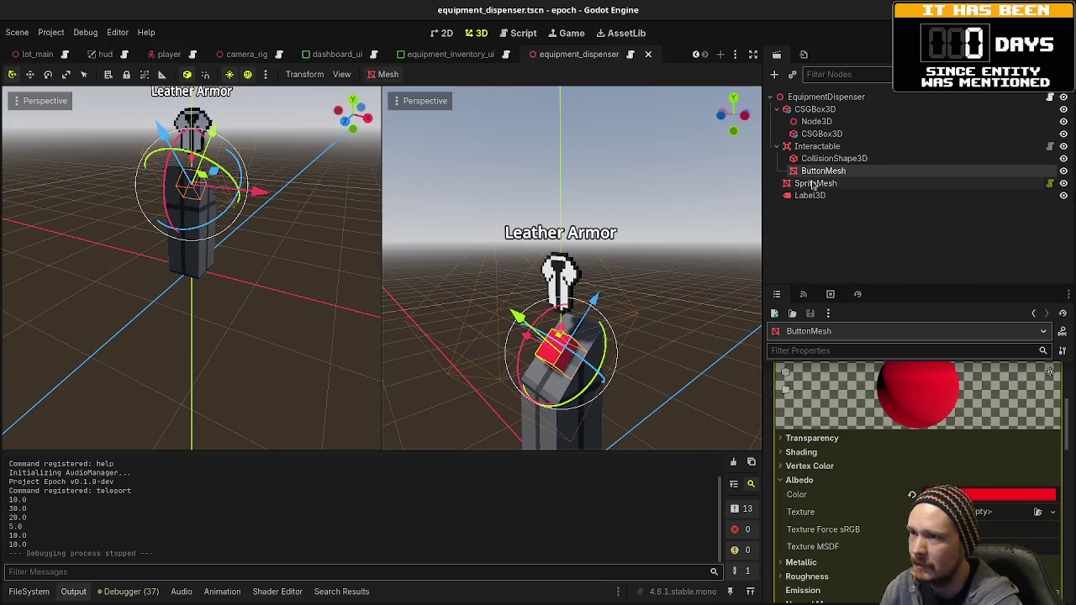
pyautogui.click(814, 183)
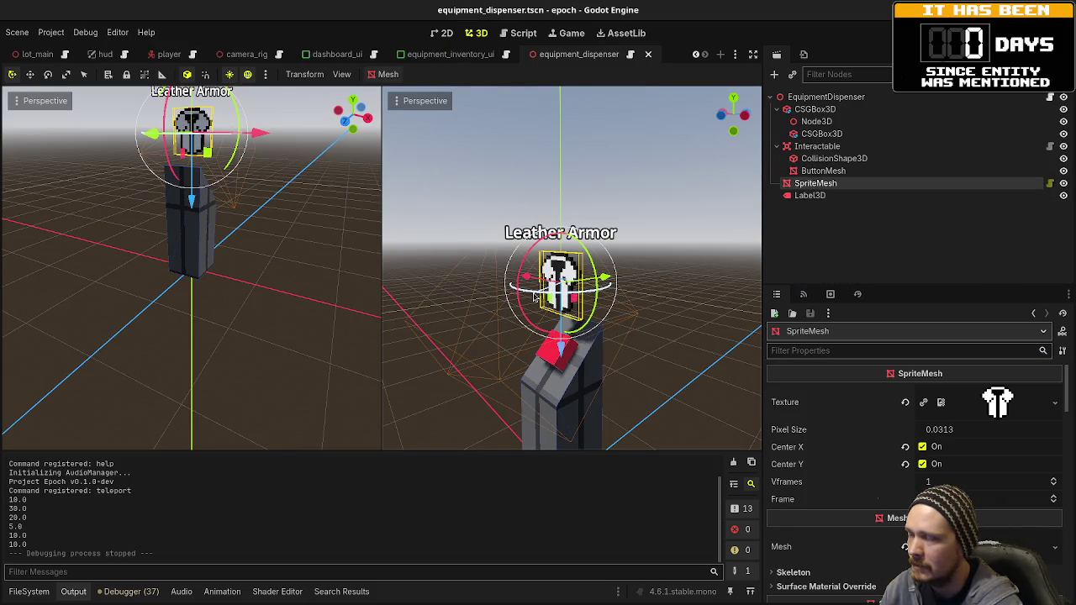
pyautogui.moveTo(535, 296)
pyautogui.mouseDown()
pyautogui.moveTo(550, 343)
pyautogui.moveTo(500, 349)
pyautogui.moveTo(501, 281)
pyautogui.moveTo(592, 220)
pyautogui.mouseUp()
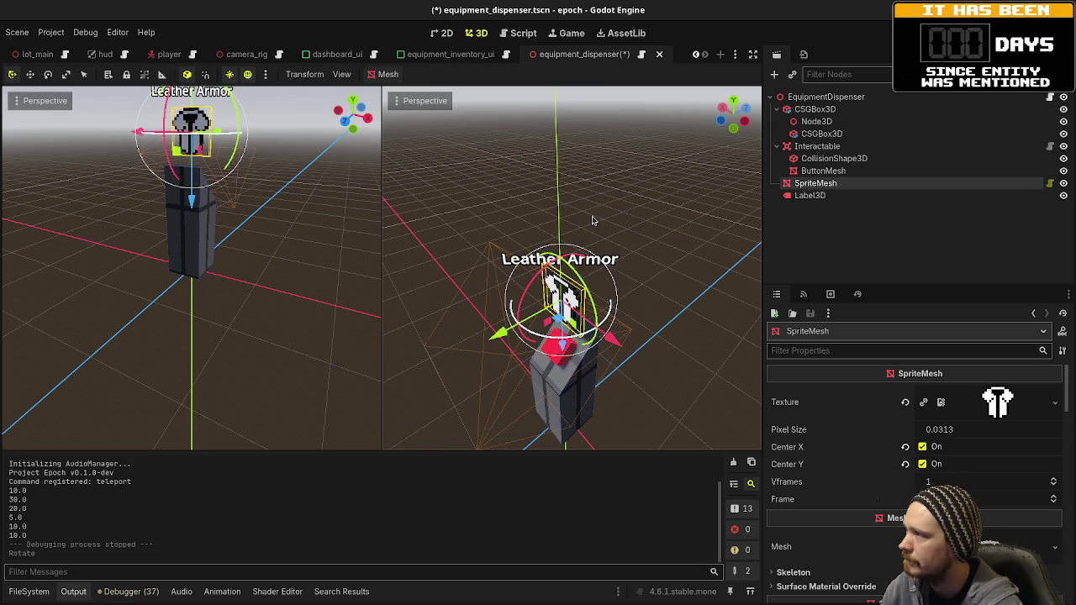
pyautogui.hotkey('ctrl', 's')
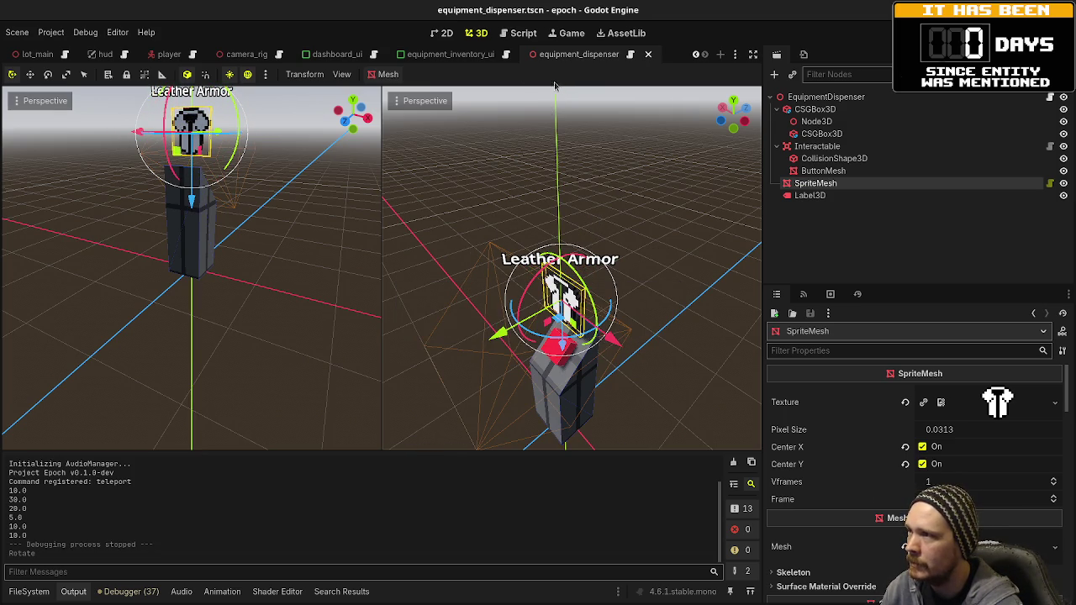
pyautogui.click(39, 53)
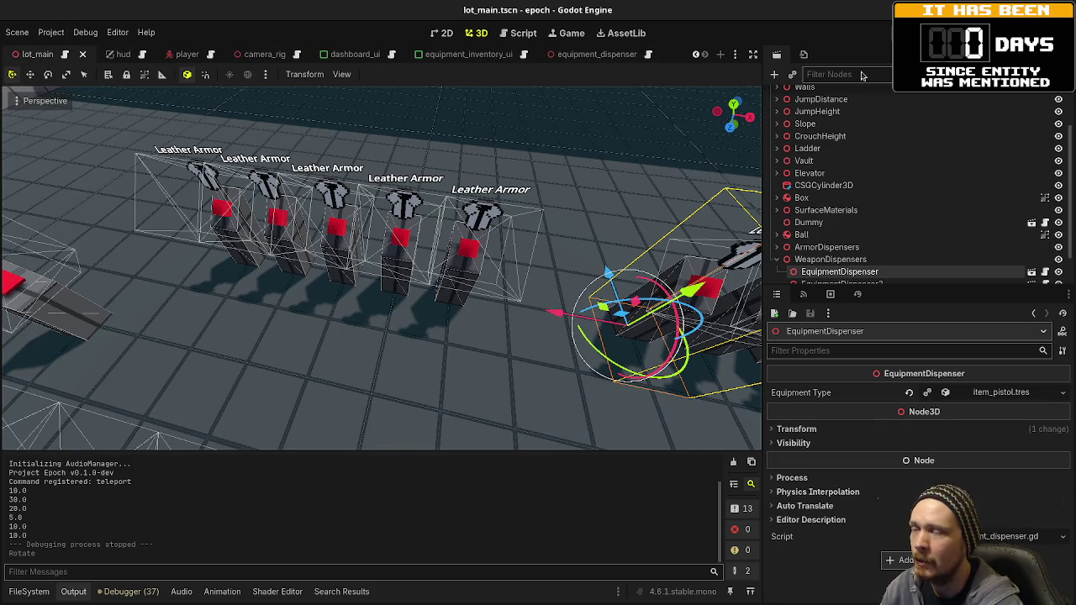
# Run the project from lot_main to start a debug playtest at the test course
pyautogui.scroll(-2, 822, 254)
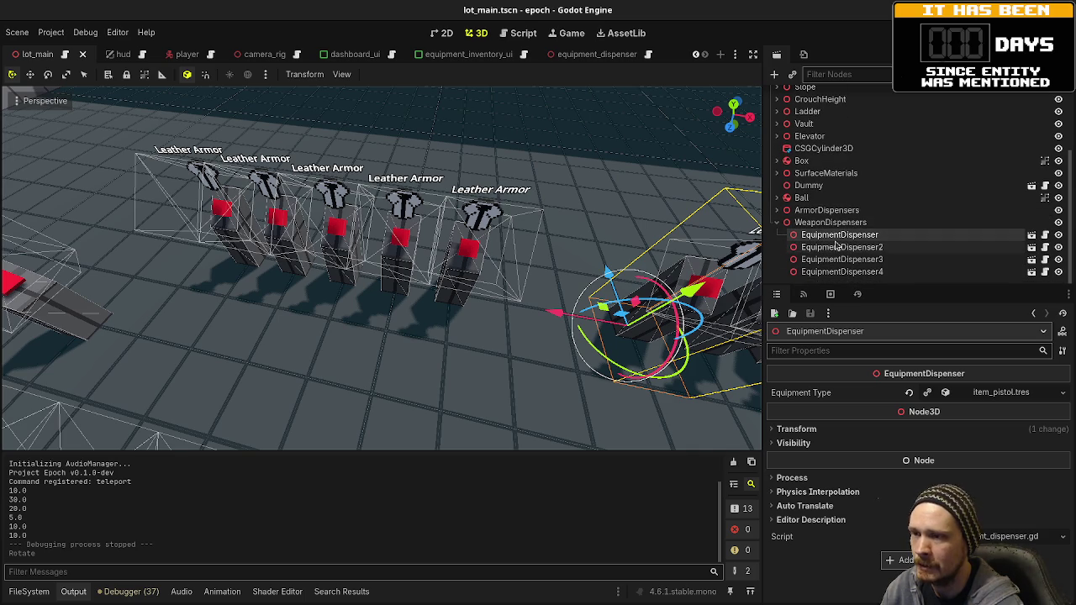
pyautogui.press('F5')
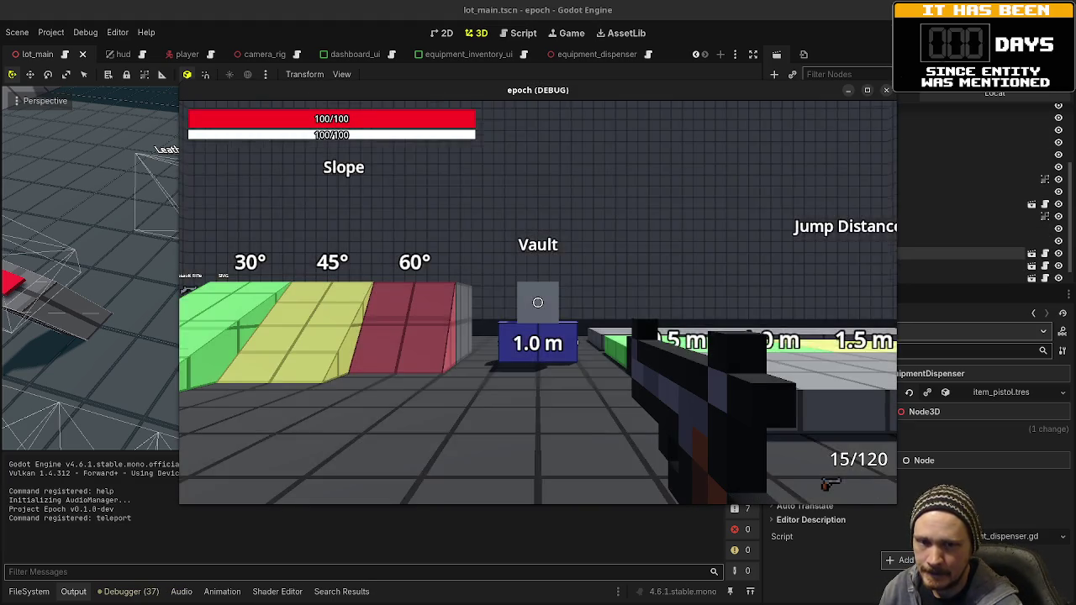
# Walk past the Leather and Iron armor dispensers, then stop the game and switch to Aseprite
pyautogui.moveTo(538, 303)
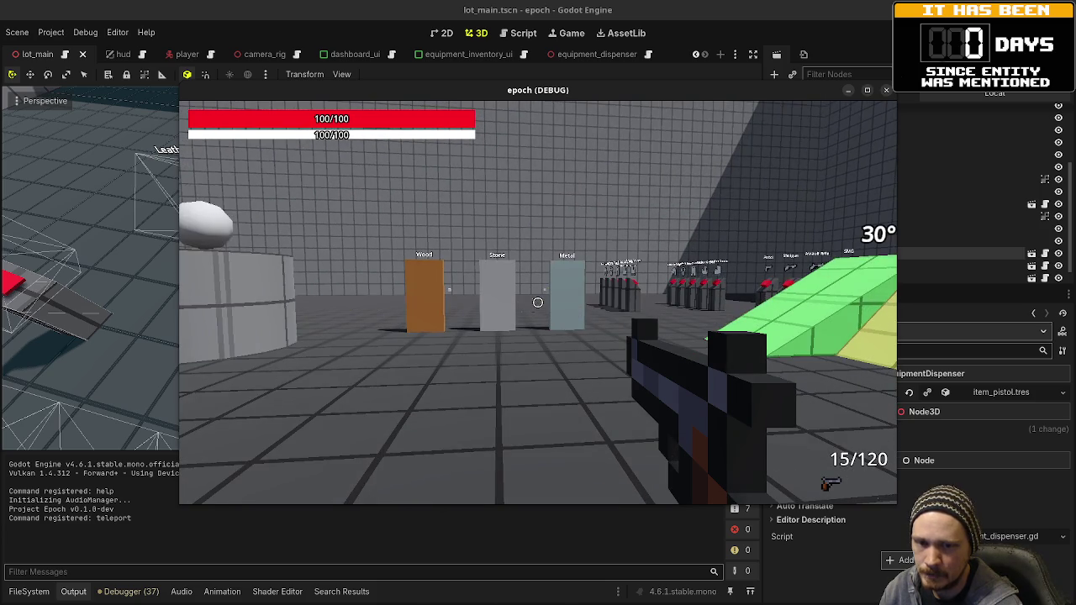
pyautogui.hotkey('shift', 'w')
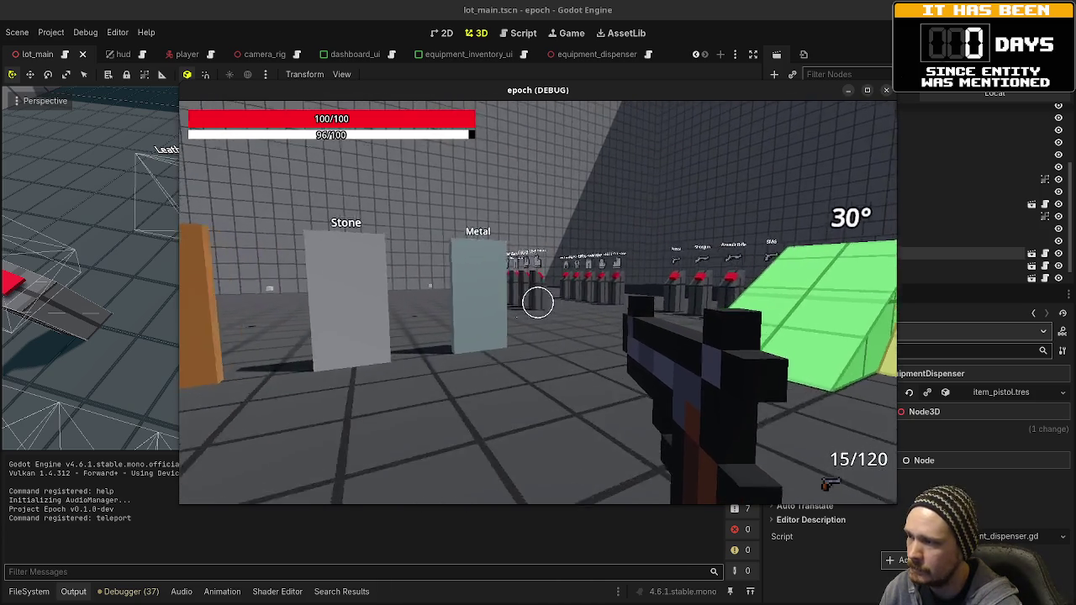
pyautogui.hotkey('shift', 'w')
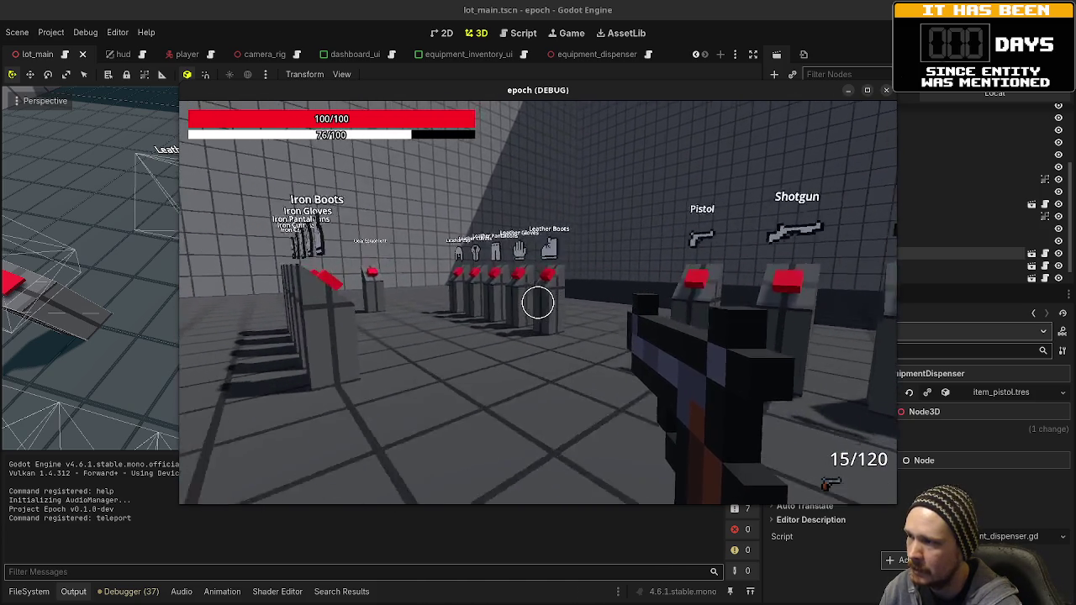
pyautogui.press('w')
pyautogui.press('w')
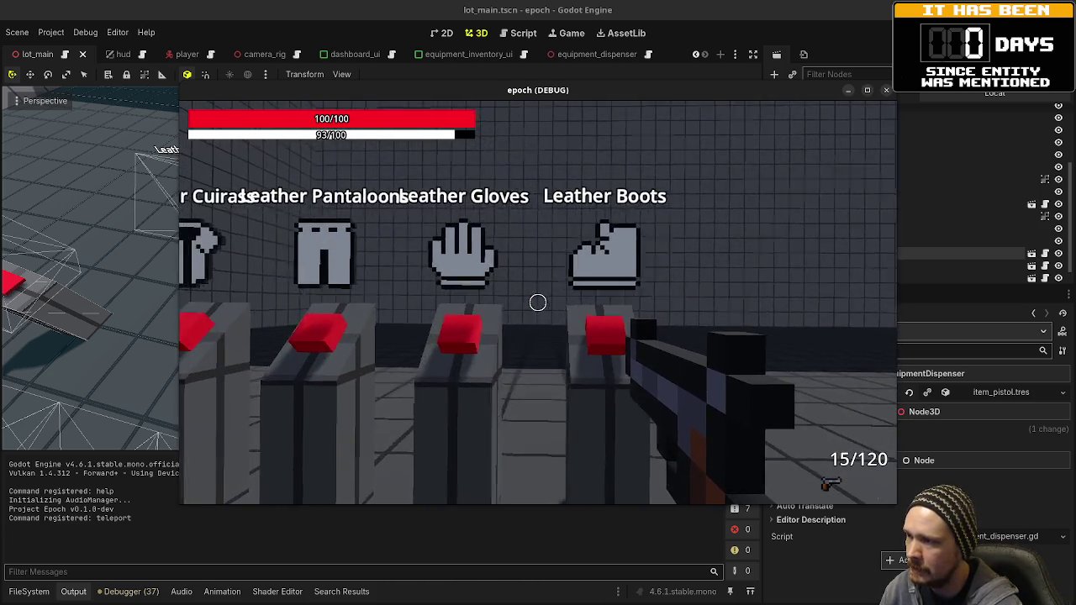
pyautogui.press('a')
pyautogui.press('a')
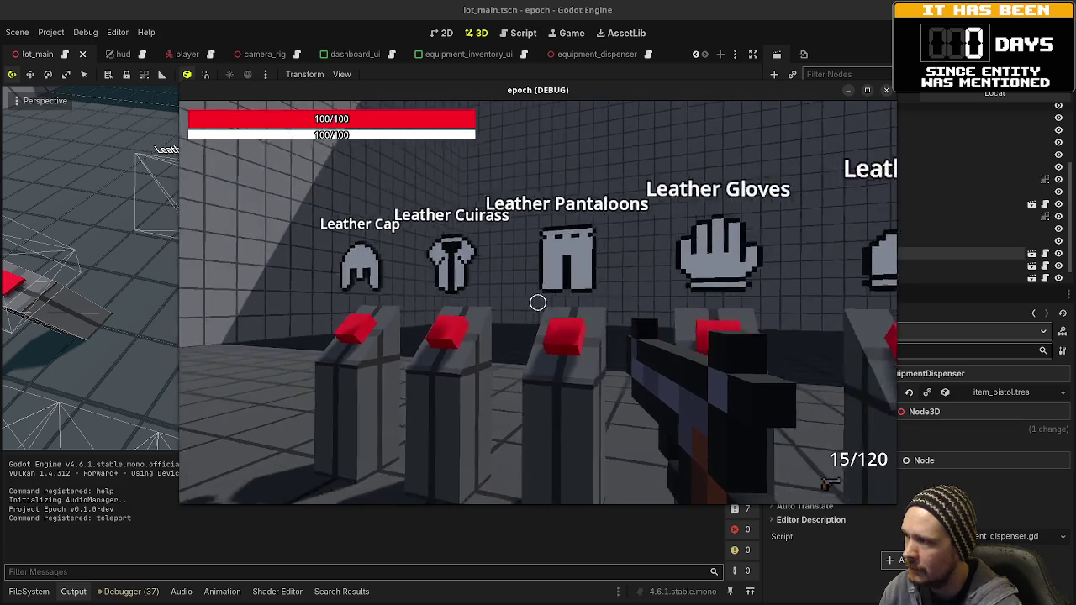
pyautogui.press('a')
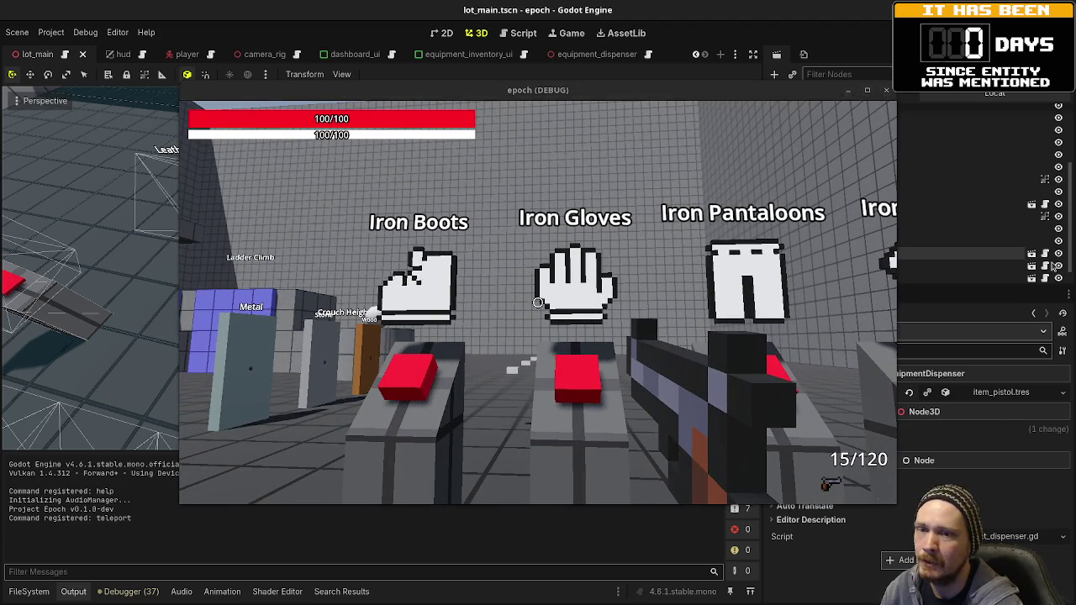
pyautogui.press('F8')
pyautogui.hotkey('alt', 'Tab')
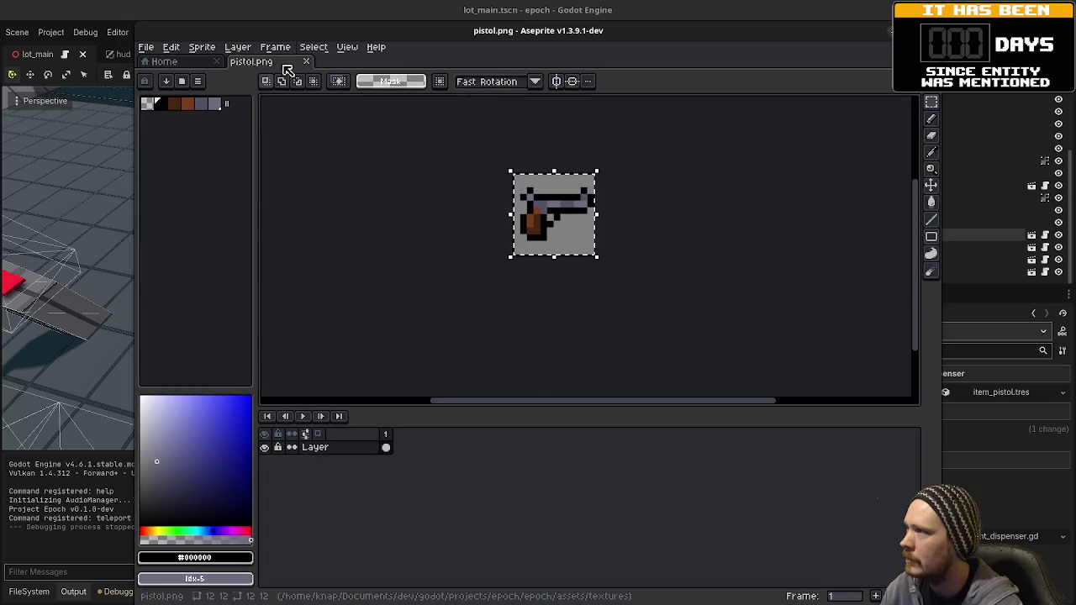
# Replace pistol.png with hands_armor_icon.png and flip its canvas horizontally
pyautogui.click(308, 61)
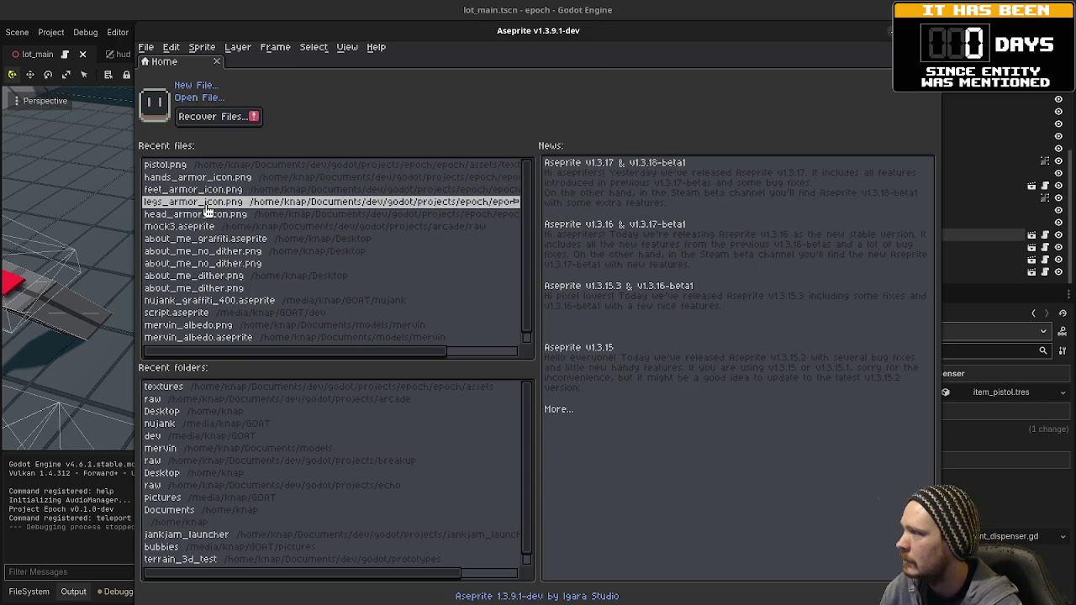
pyautogui.click(220, 183)
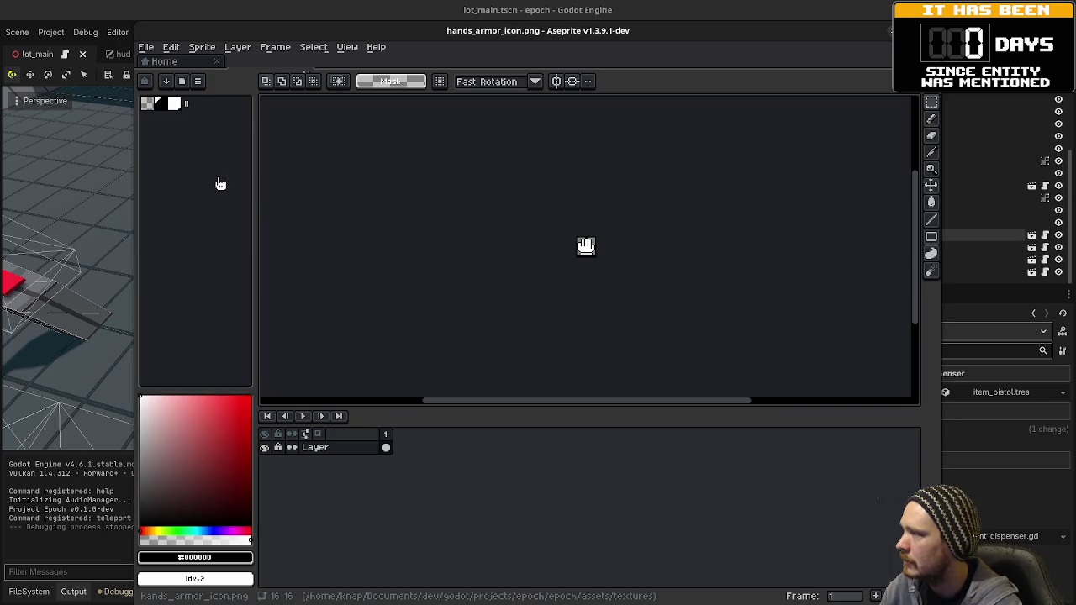
pyautogui.scroll(6, 586, 220)
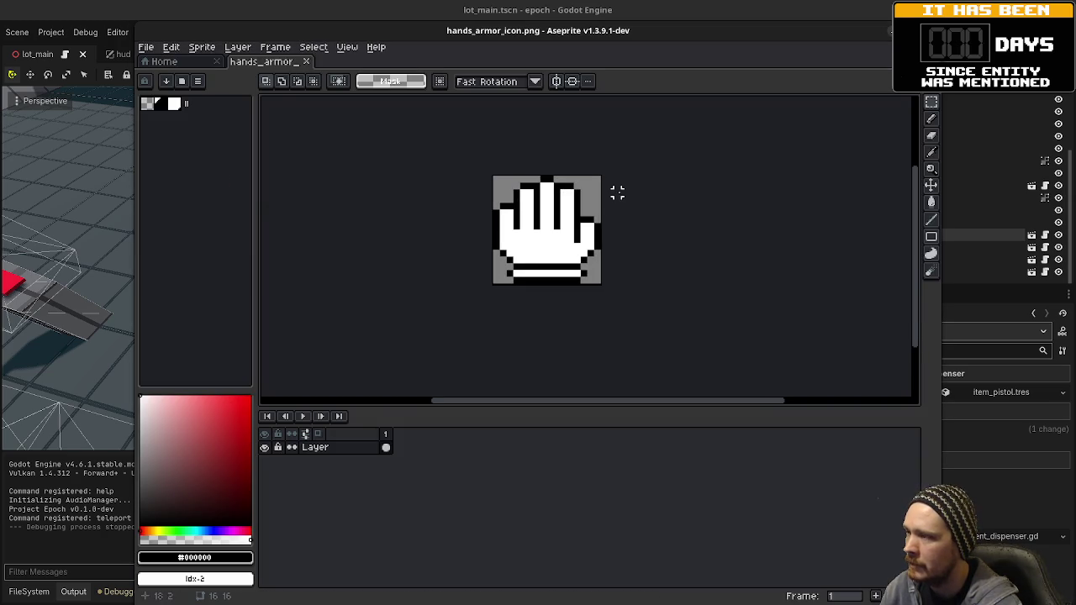
pyautogui.click(202, 47)
pyautogui.moveTo(257, 133)
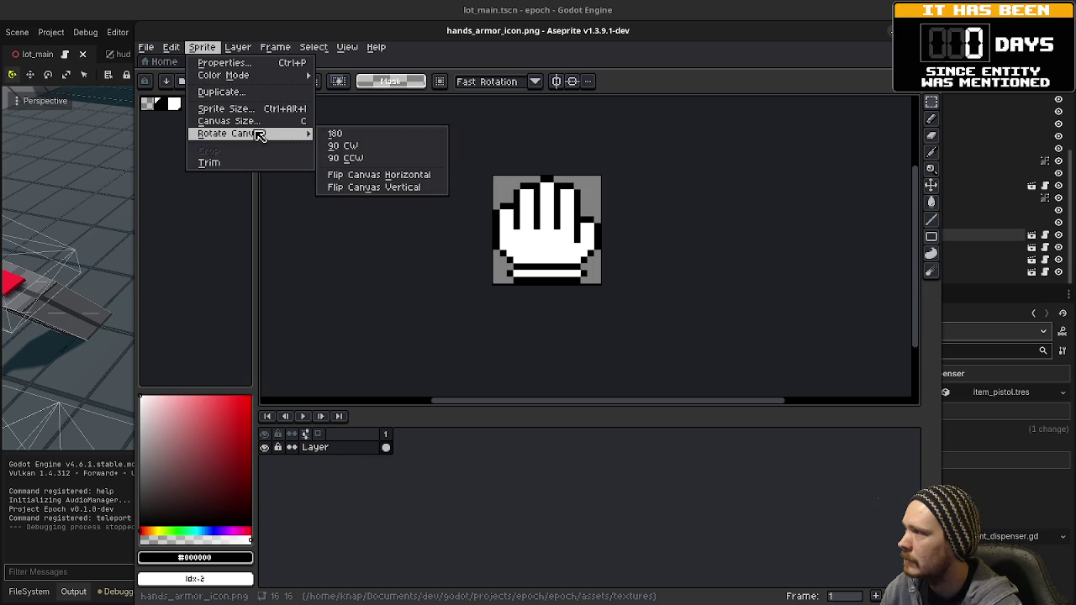
pyautogui.click(375, 176)
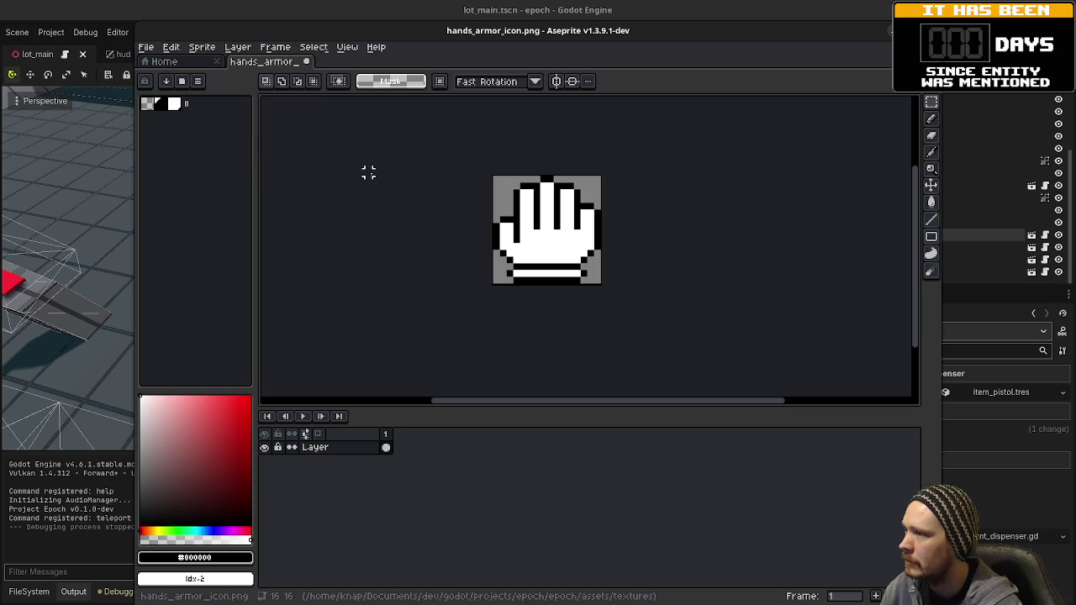
# Save the mirrored hands_armor_icon.png and return to the Godot editor
pyautogui.click(148, 48)
pyautogui.moveTo(216, 159)
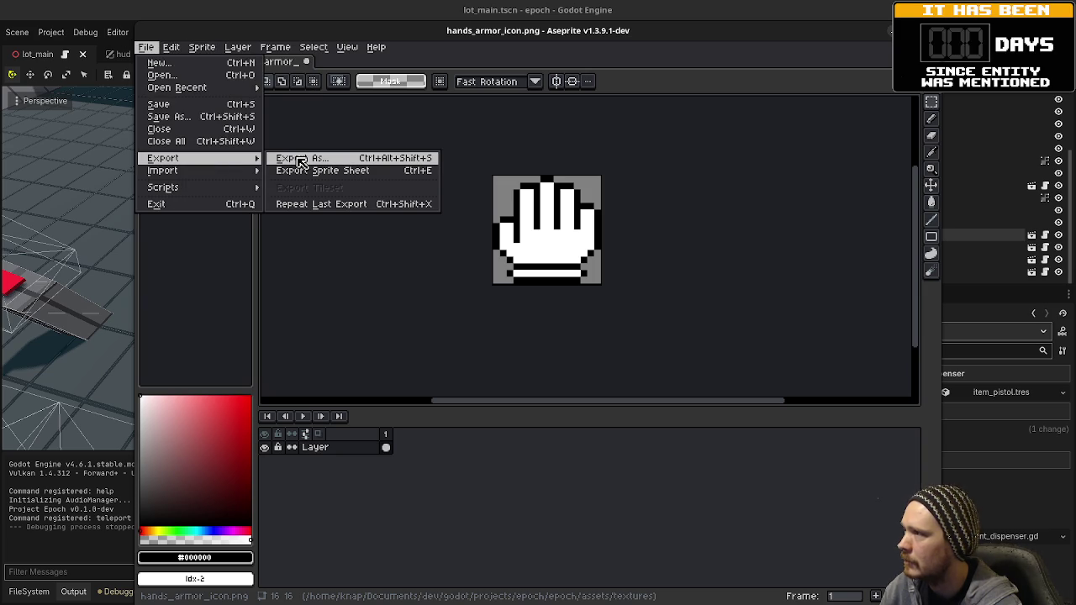
pyautogui.hotkey('ctrl', 's')
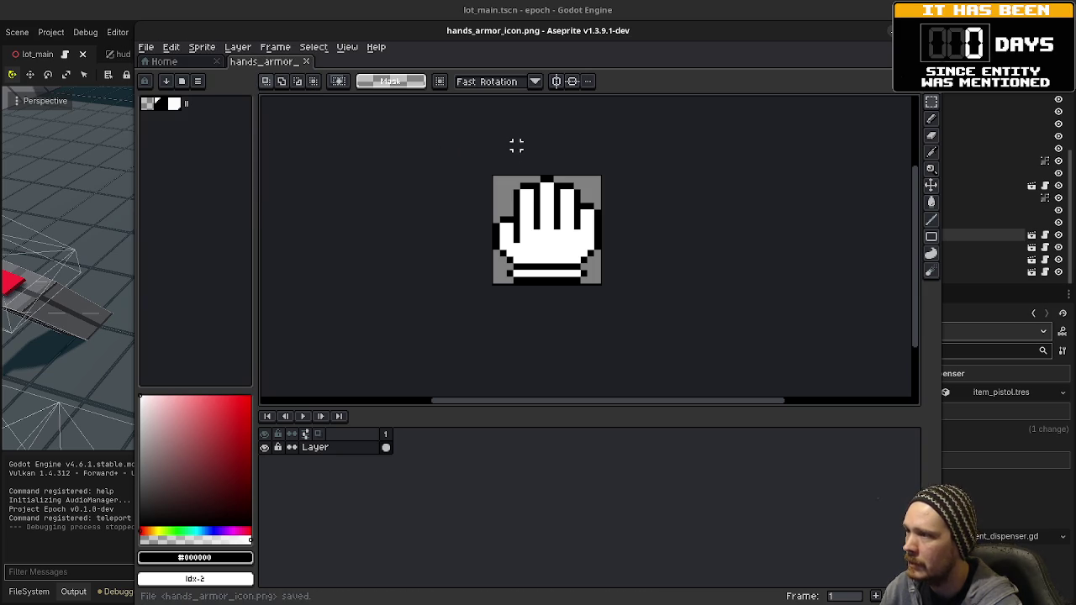
pyautogui.hotkey('ctrl', 'q')
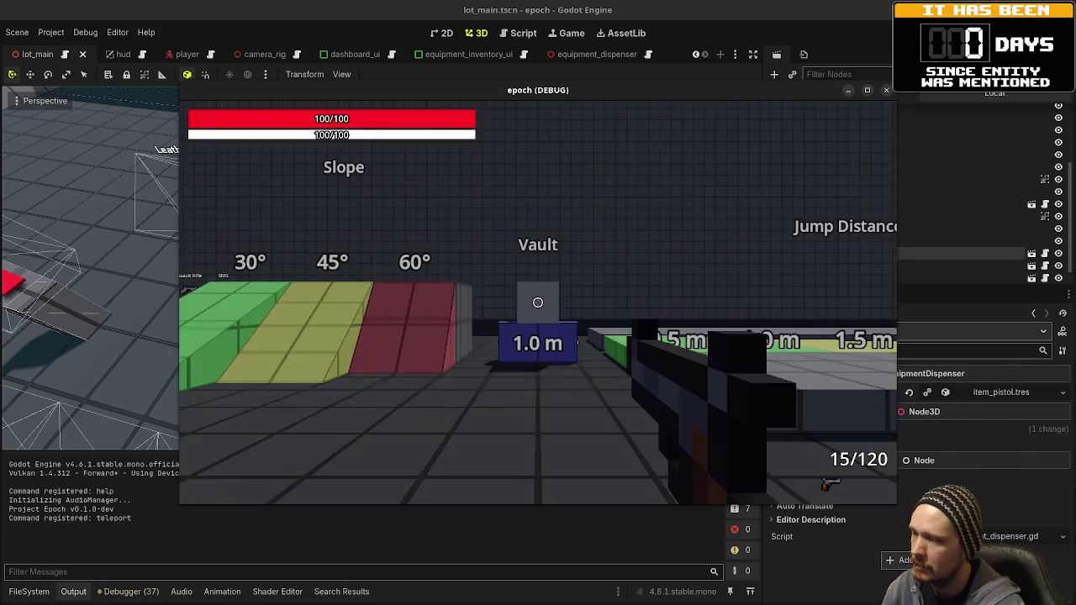
# Walk to the armor dispensers to check the mirrored glove icon and view the inventory panels
pyautogui.hotkey('shift', 'w')
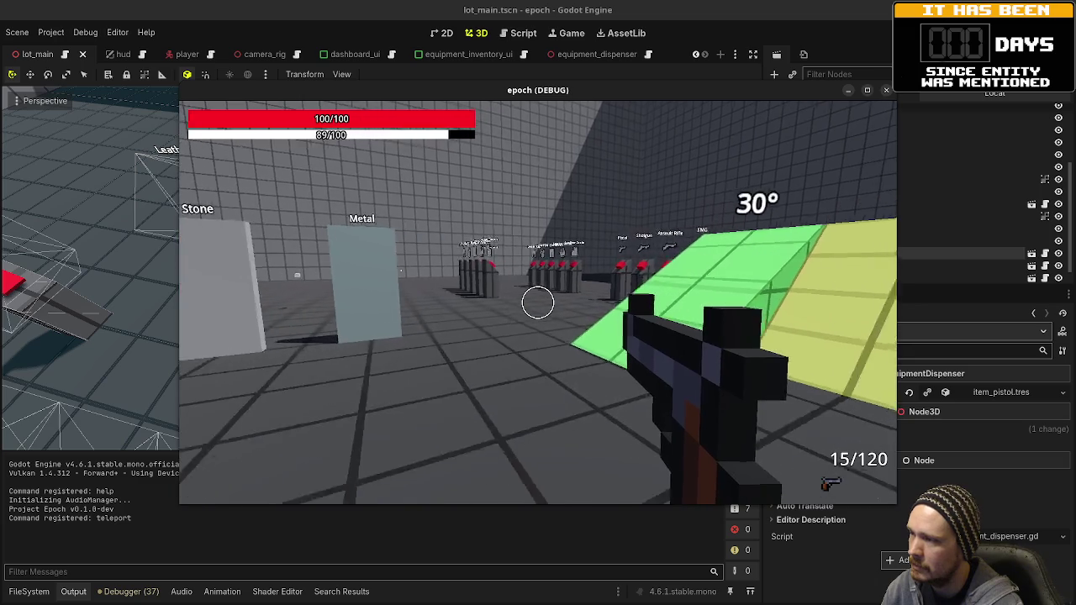
pyautogui.hotkey('shift', 'w')
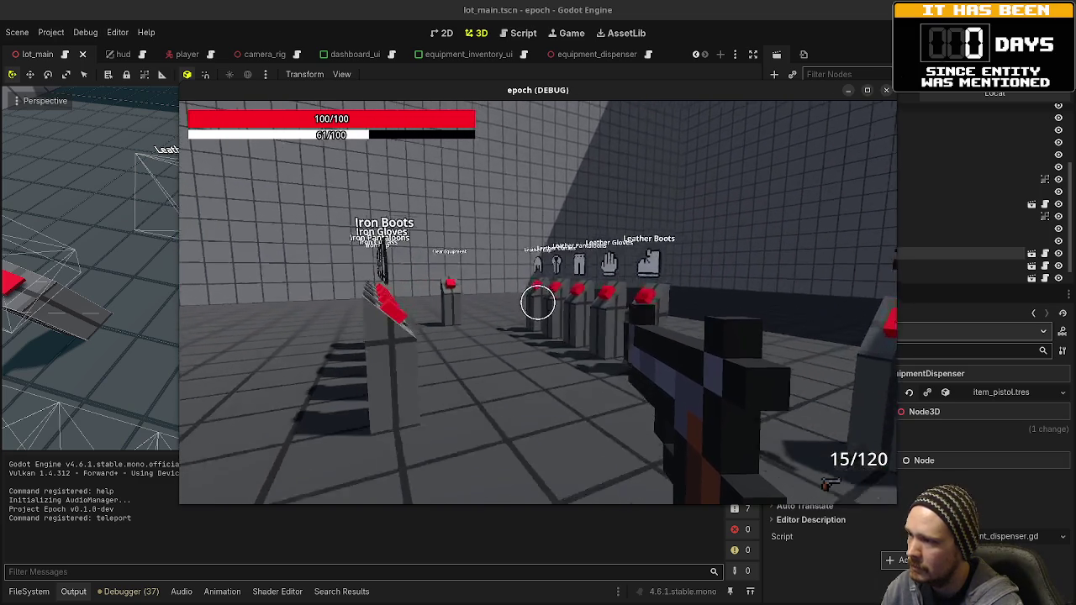
pyautogui.press('a')
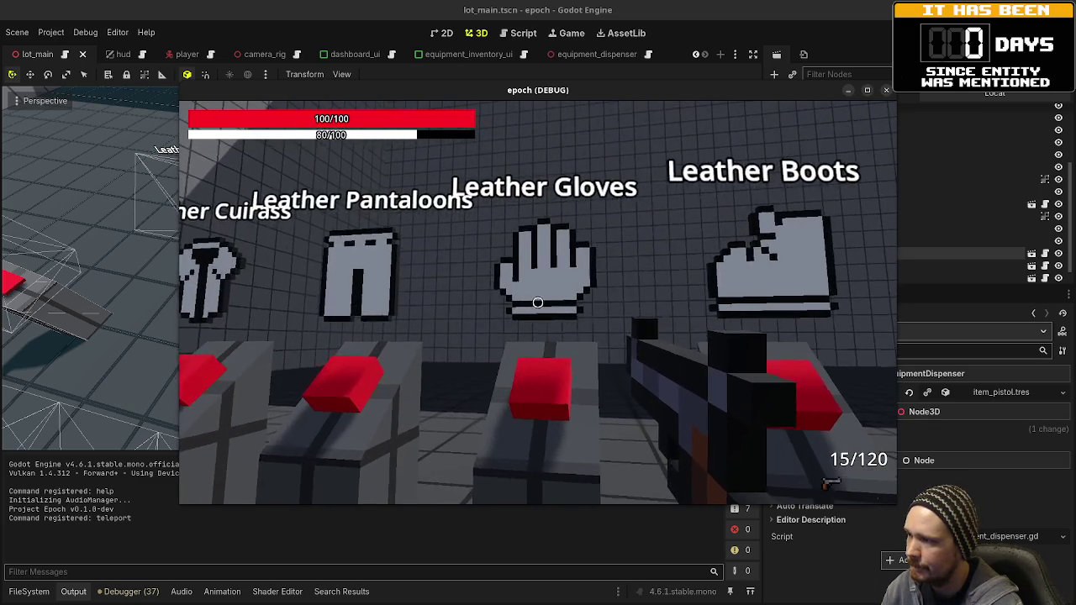
pyautogui.press('d')
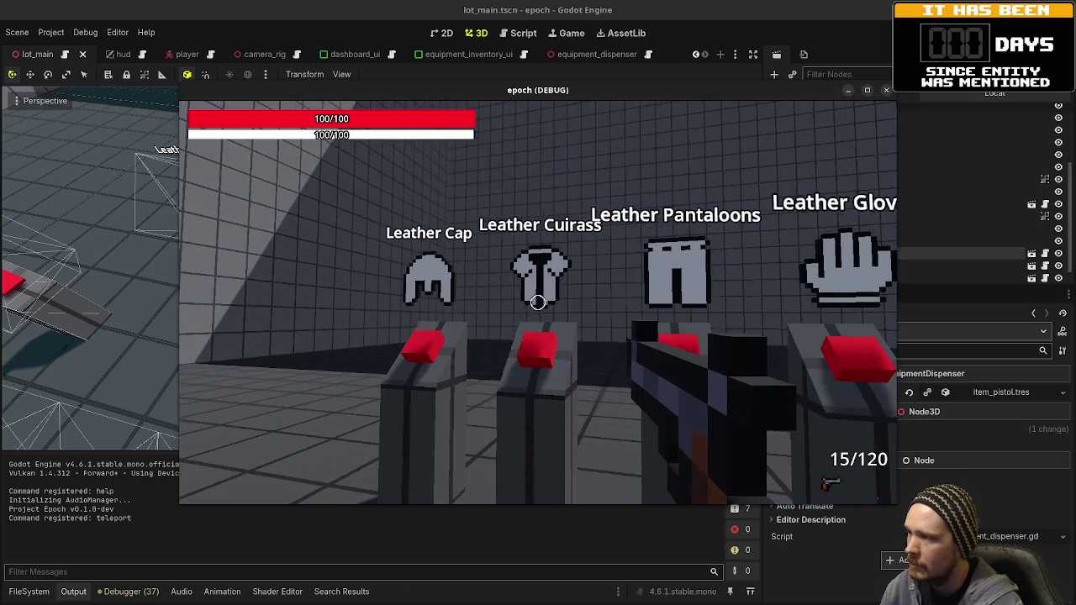
pyautogui.moveTo(538, 302)
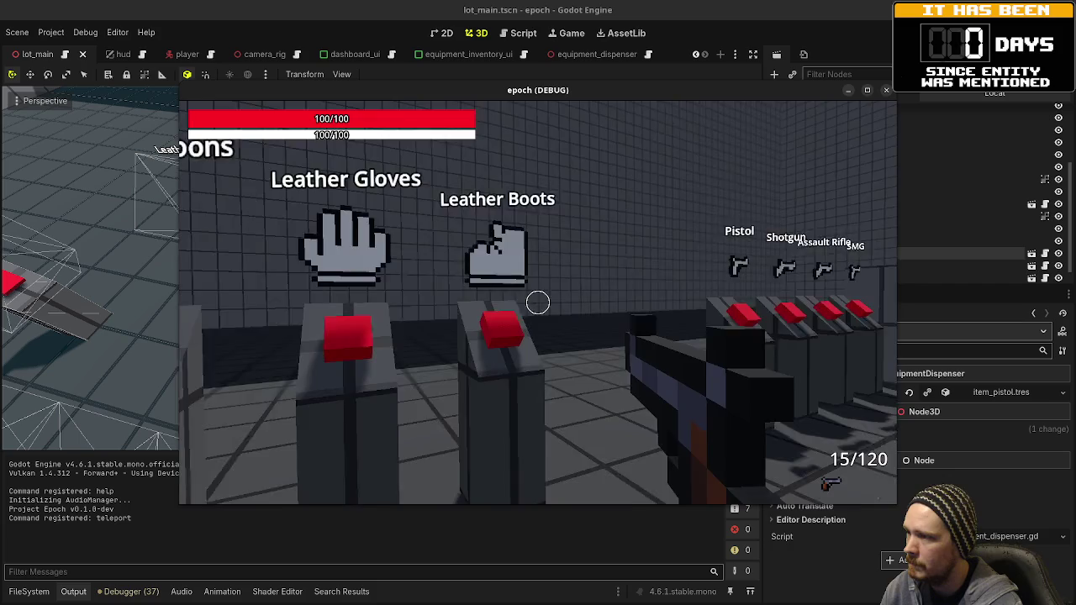
pyautogui.press('w')
pyautogui.press('i')
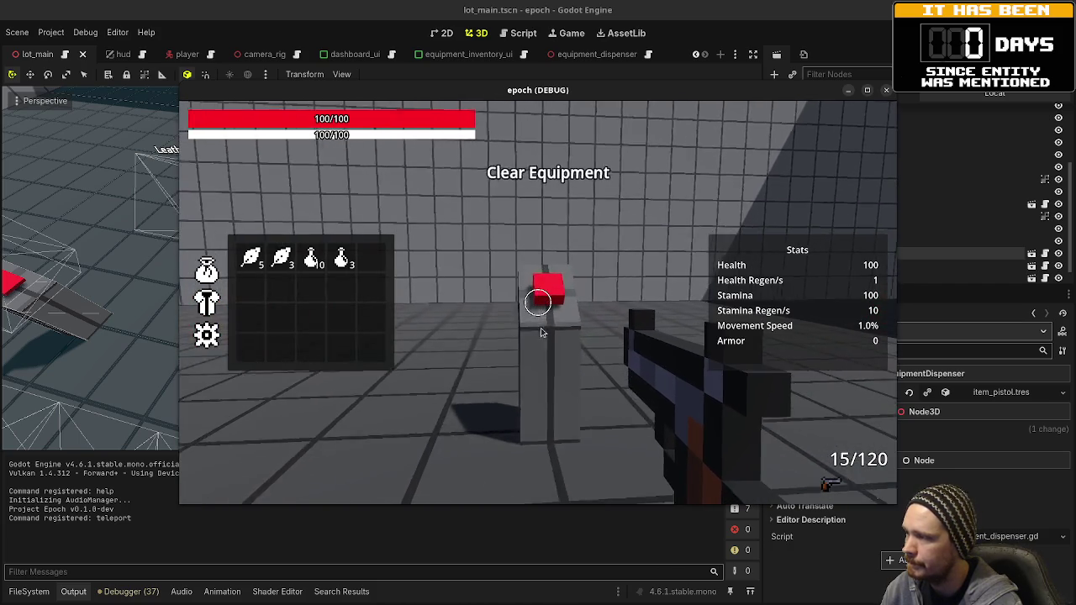
pyautogui.press('e')
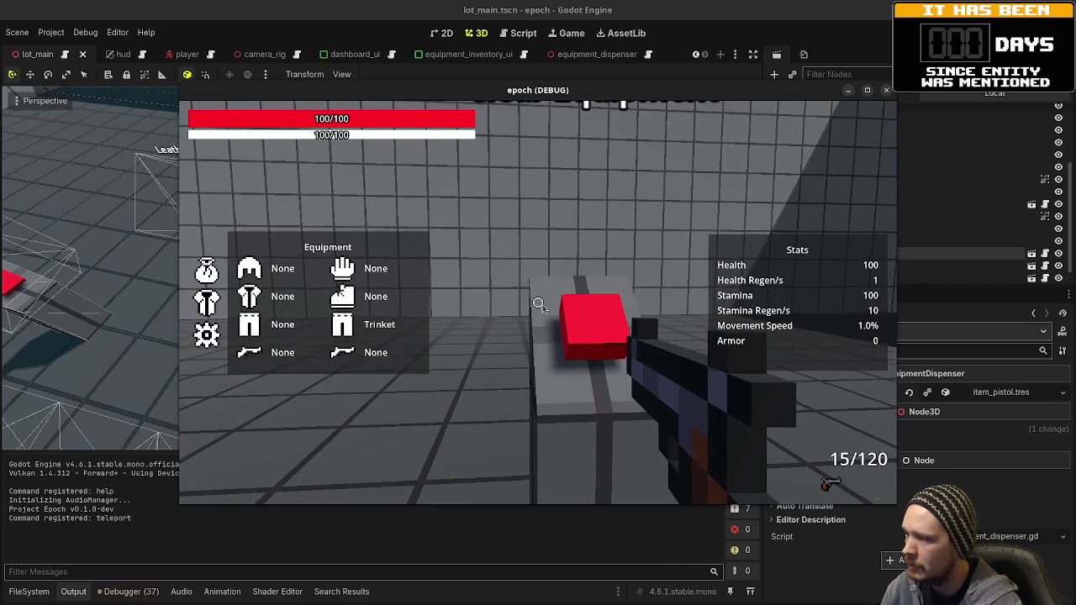
pyautogui.press('i')
# Take the rifle from the red-topped weapon dispenser, face the armor row, and stop the game
pyautogui.hotkey('shift', 'w')
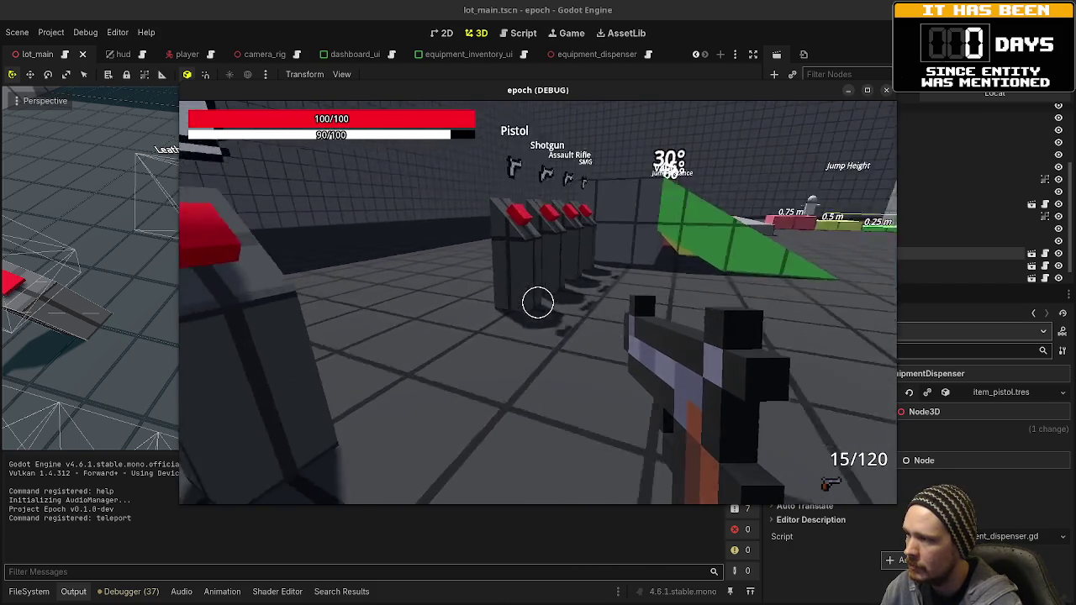
pyautogui.press('w')
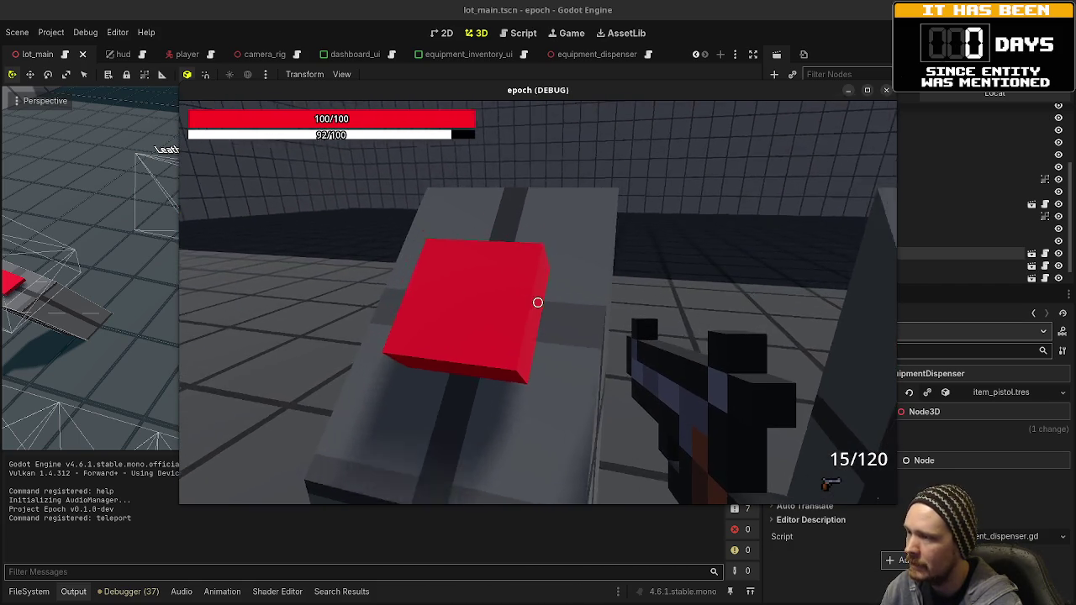
pyautogui.press('e')
pyautogui.press('w')
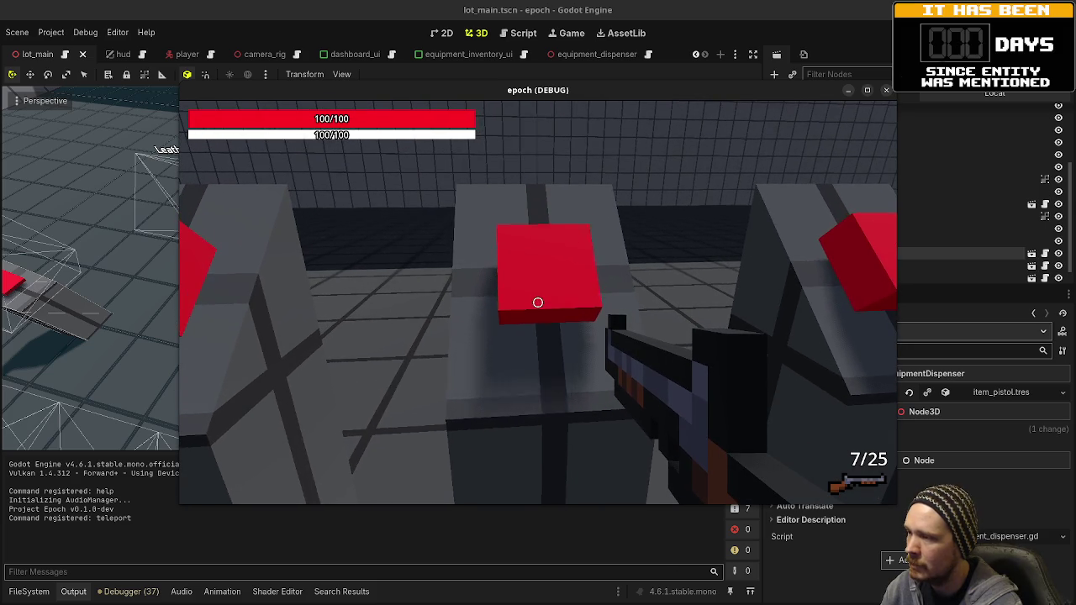
pyautogui.press('s')
pyautogui.press('Tab')
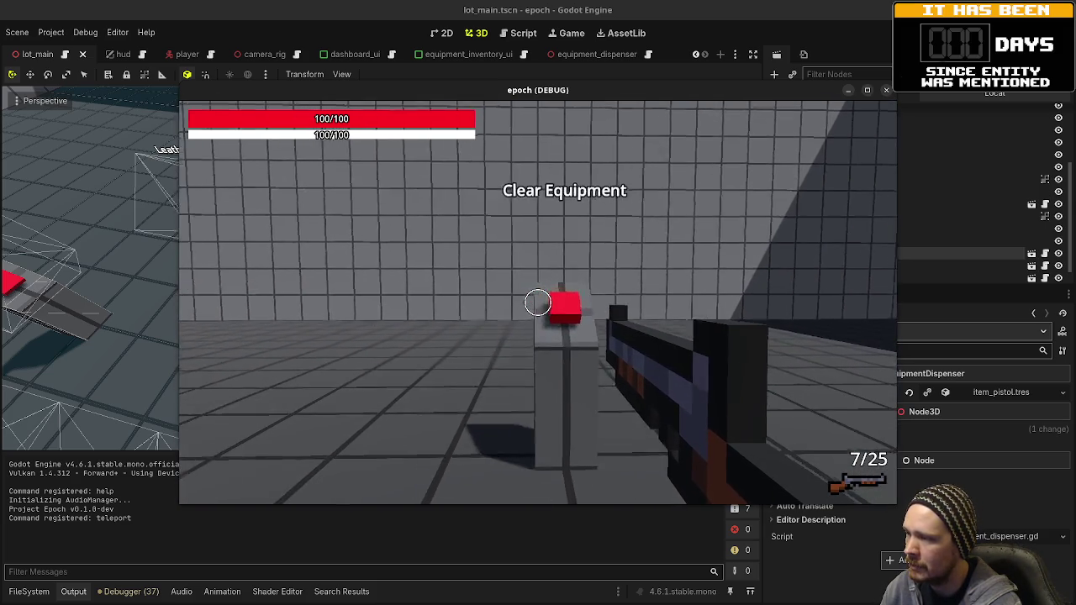
pyautogui.press('s')
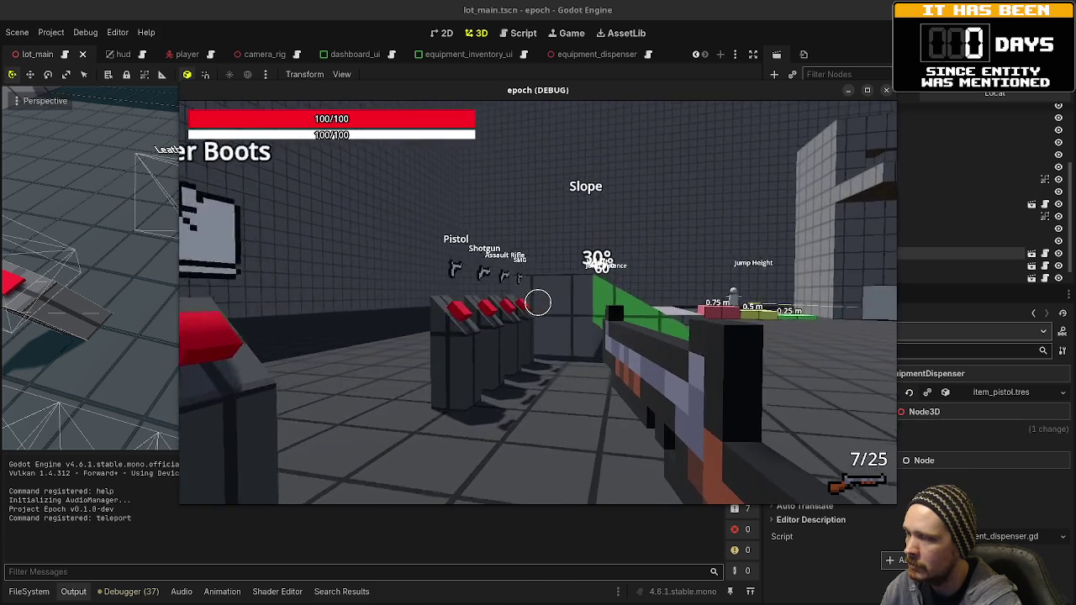
pyautogui.press('a')
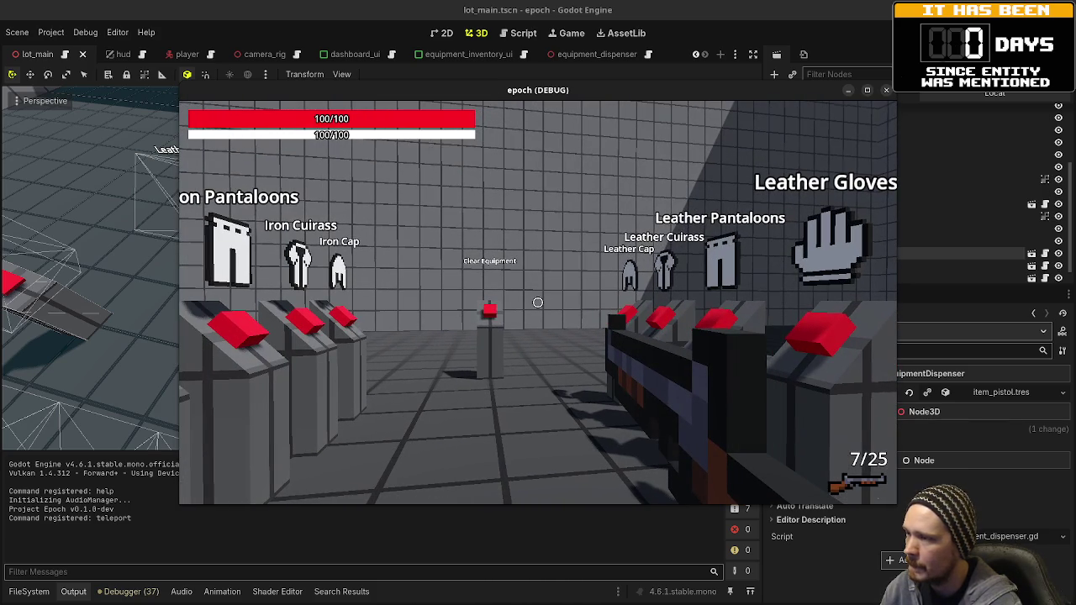
pyautogui.press('F8')
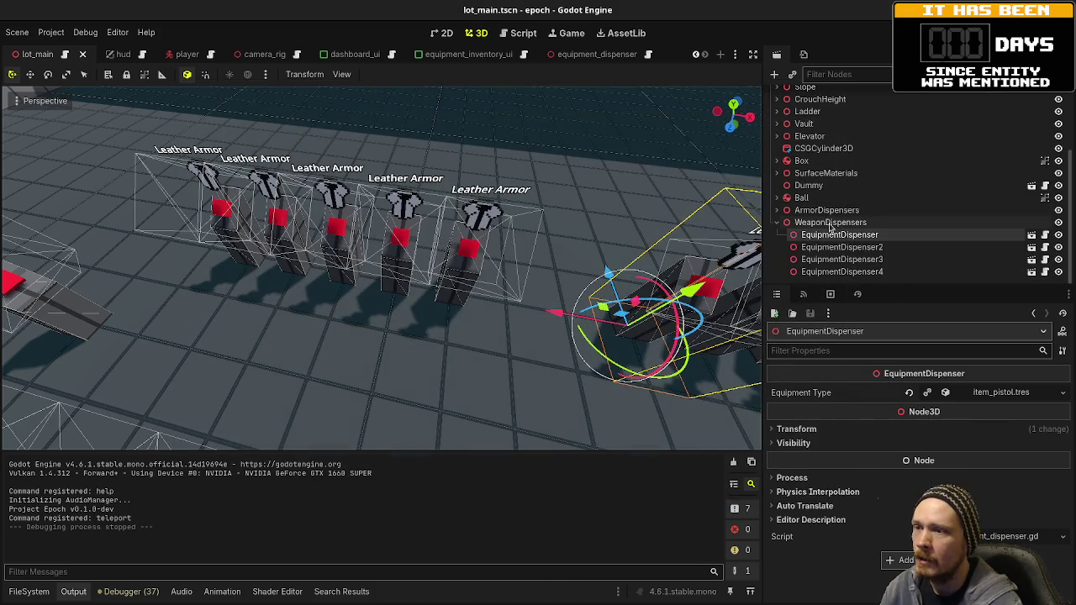
# Expand ArmorDispensers, select EquipmentDispenser11 and open its equipment_dispenser.gd script
pyautogui.click(778, 210)
pyautogui.scroll(-3, 841, 210)
pyautogui.click(844, 211)
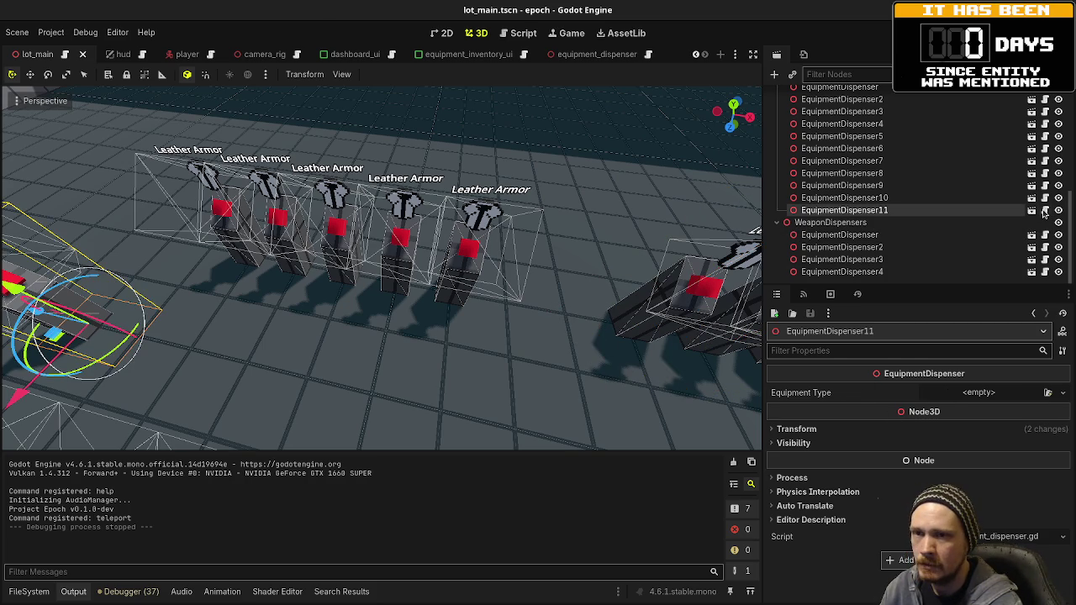
pyautogui.click(1044, 210)
pyautogui.scroll(7, 592, 278)
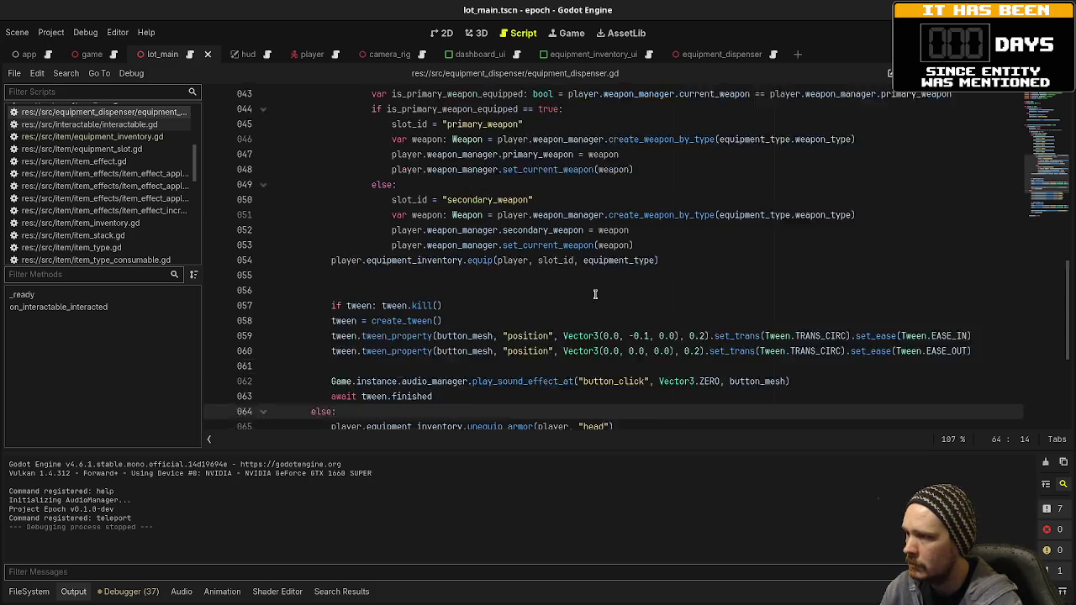
# Change the empty dispenser's label from 'Clear Equipment' to 'Clear Armor', save, and rerun the game
pyautogui.scroll(-11, 587, 247)
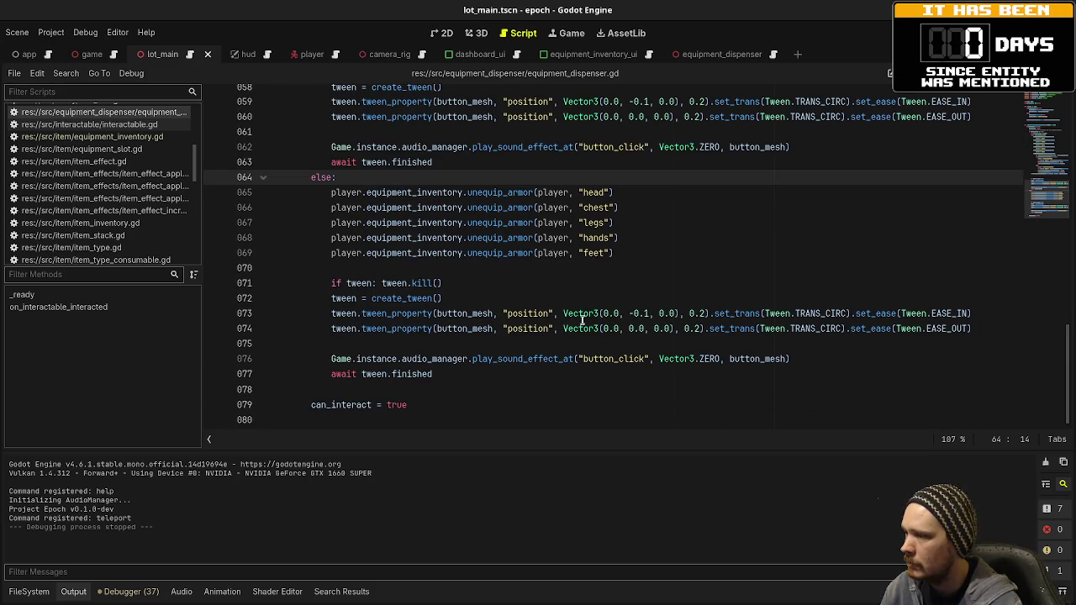
pyautogui.scroll(17, 555, 348)
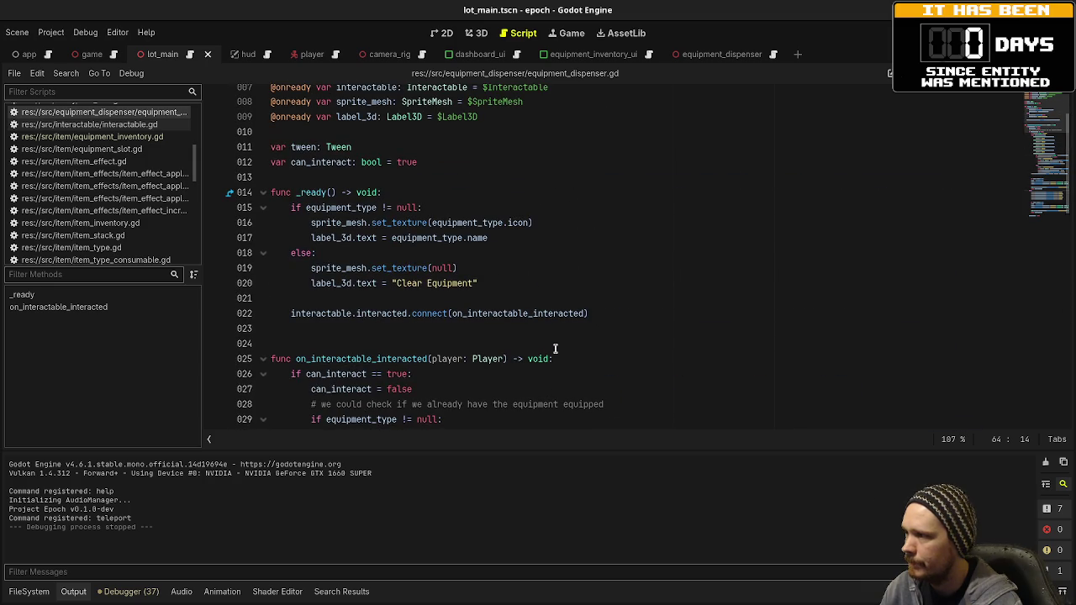
pyautogui.click(434, 283)
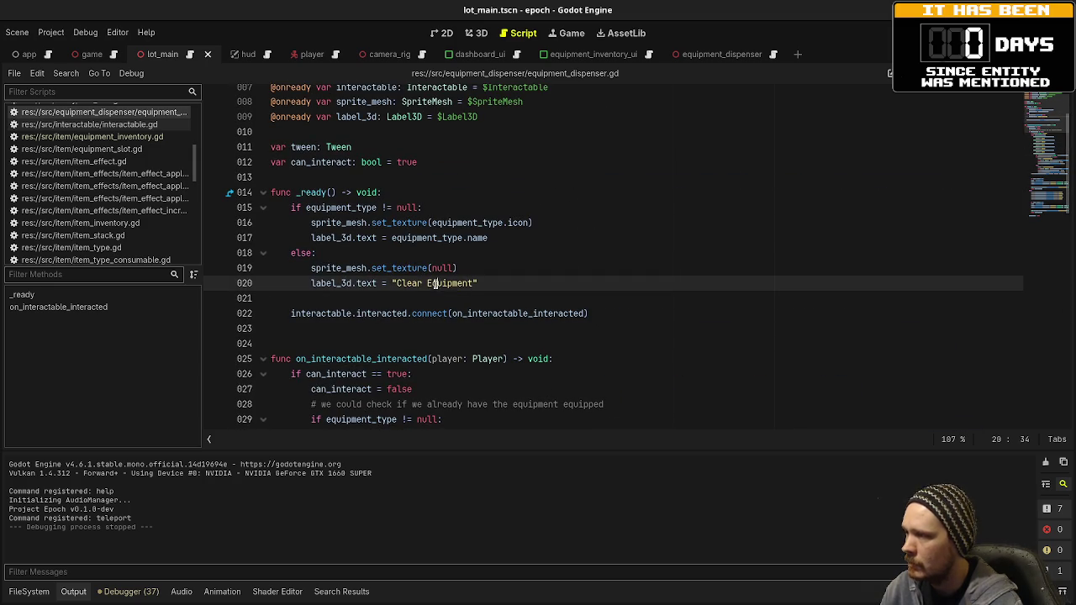
pyautogui.write('Armor')
pyautogui.hotkey('ctrl', 's')
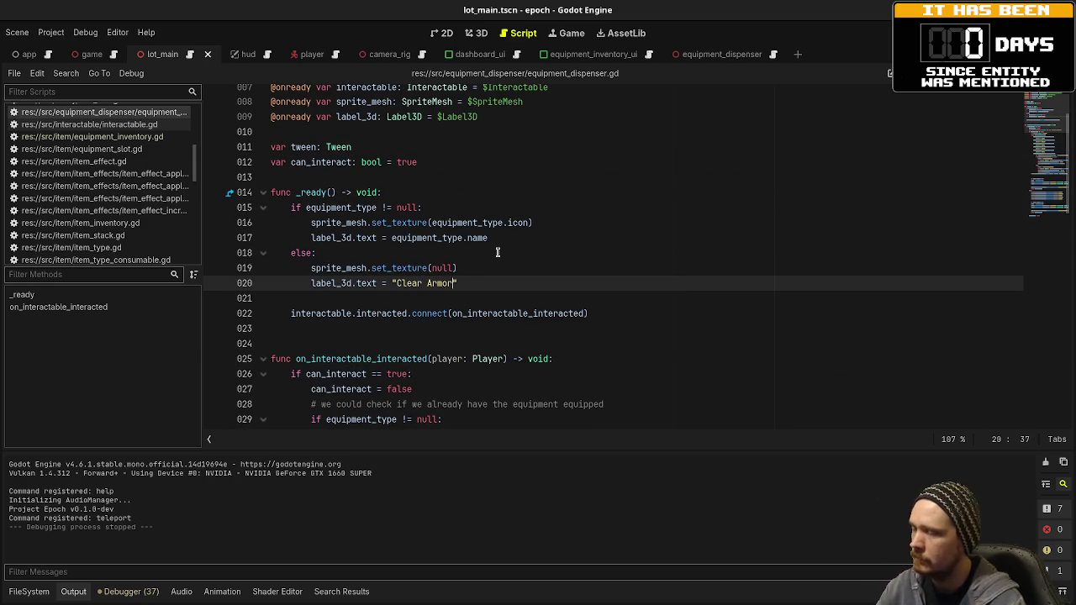
pyautogui.press('F5')
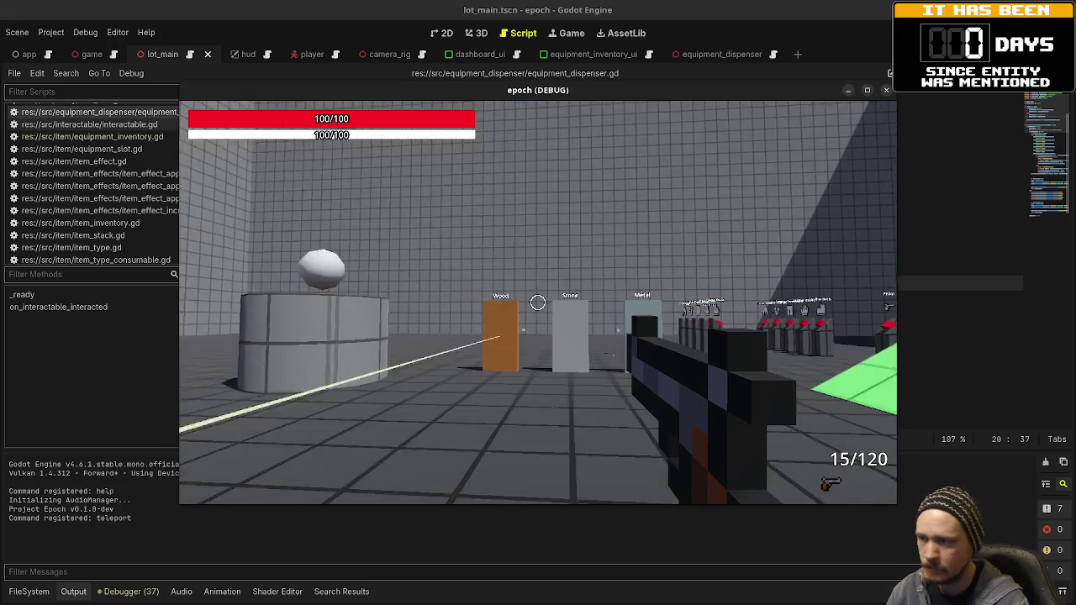
# Walk to the dispensers, take the rifle, and check the equipment and stats panels
pyautogui.hotkey('shift', 'w')
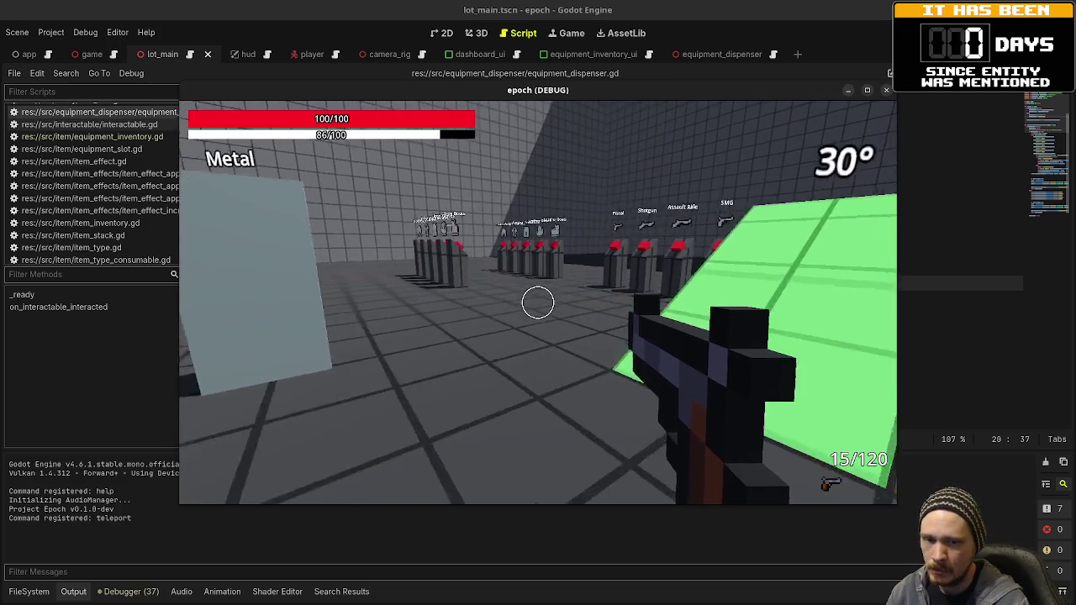
pyautogui.hotkey('shift', 'w')
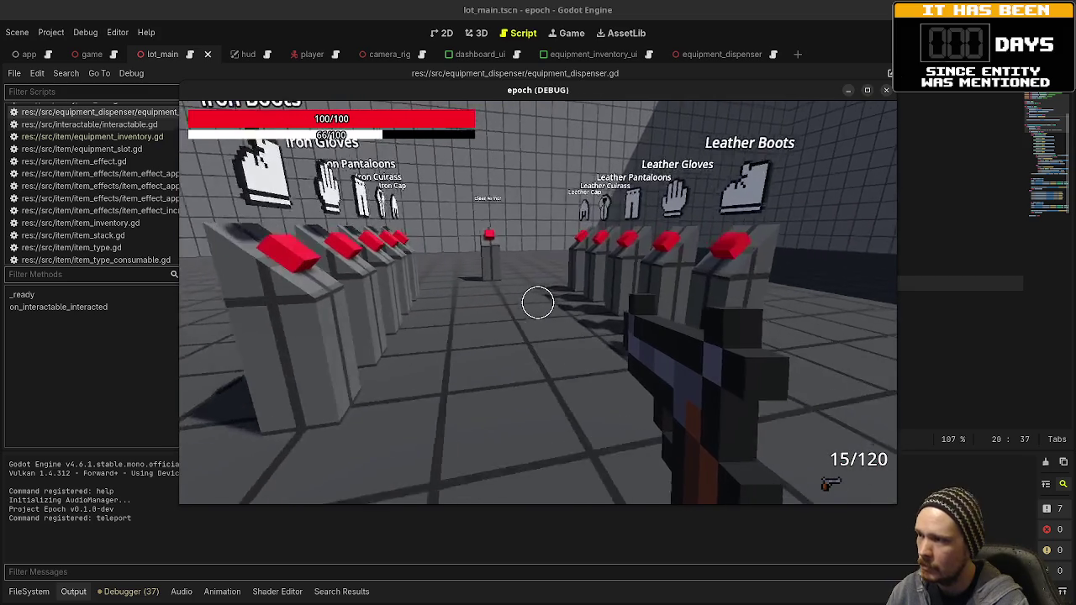
pyautogui.press('Tab')
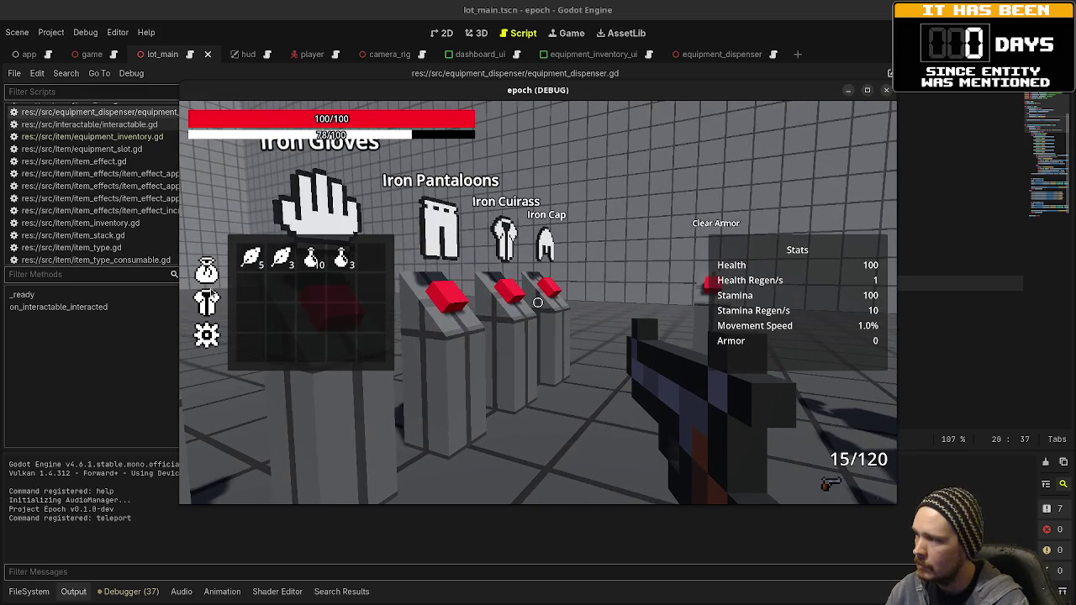
pyautogui.press('Tab')
pyautogui.press('w')
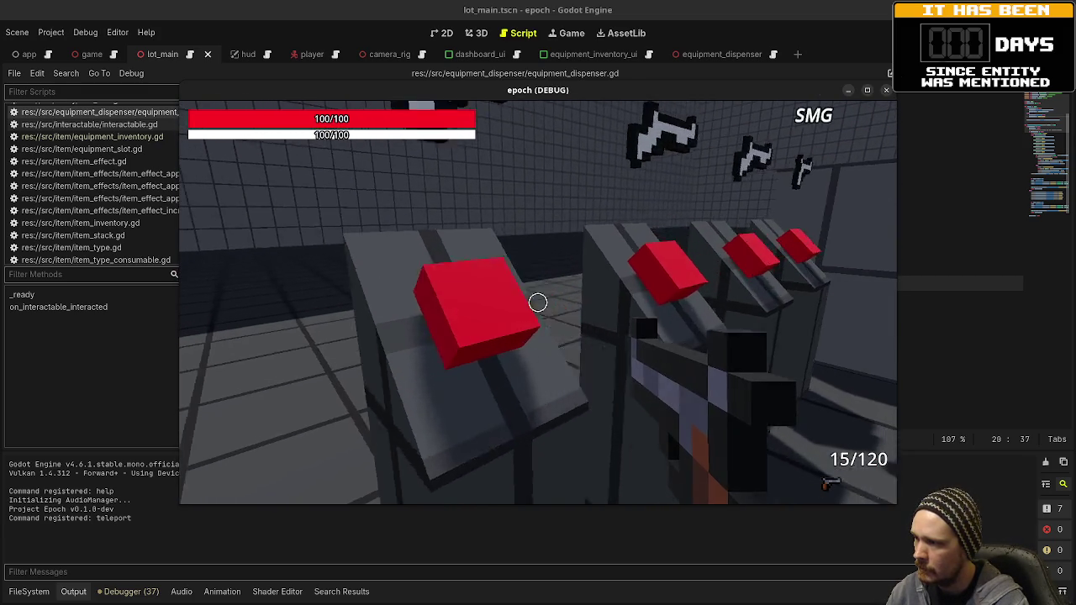
pyautogui.press('e')
pyautogui.press('s')
pyautogui.press('Tab')
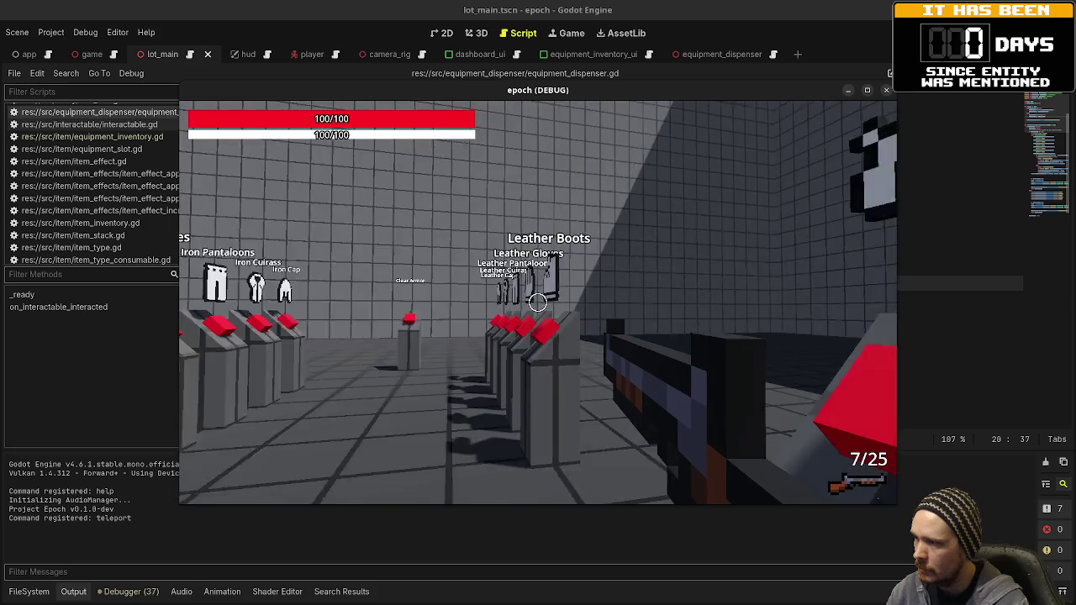
pyautogui.press('Tab')
pyautogui.press('s')
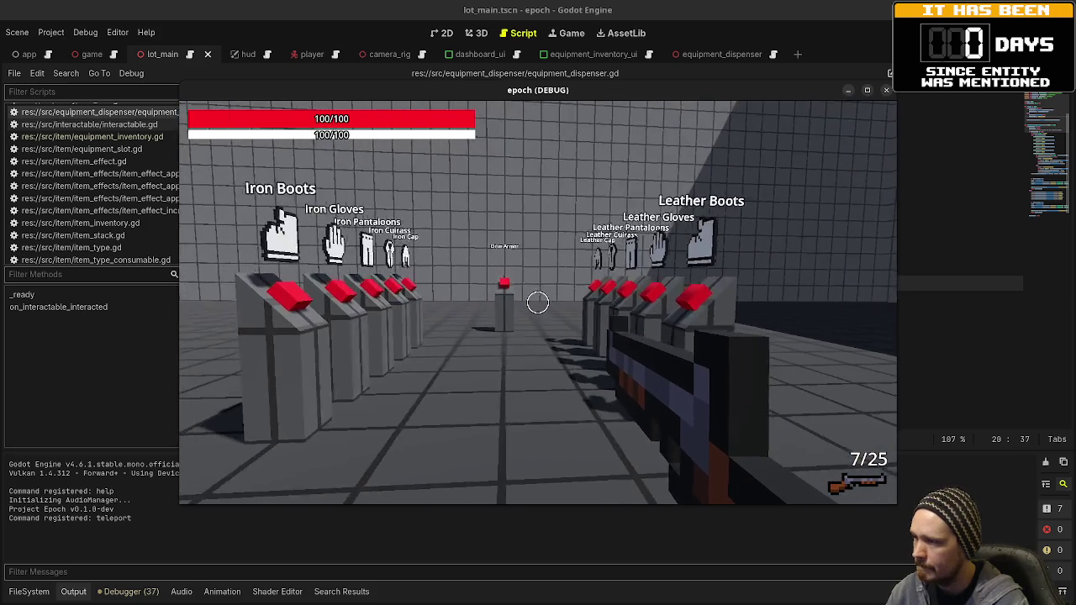
# Fire the rifle, switch to the SMG and fire again along the armor row
pyautogui.click(538, 303)
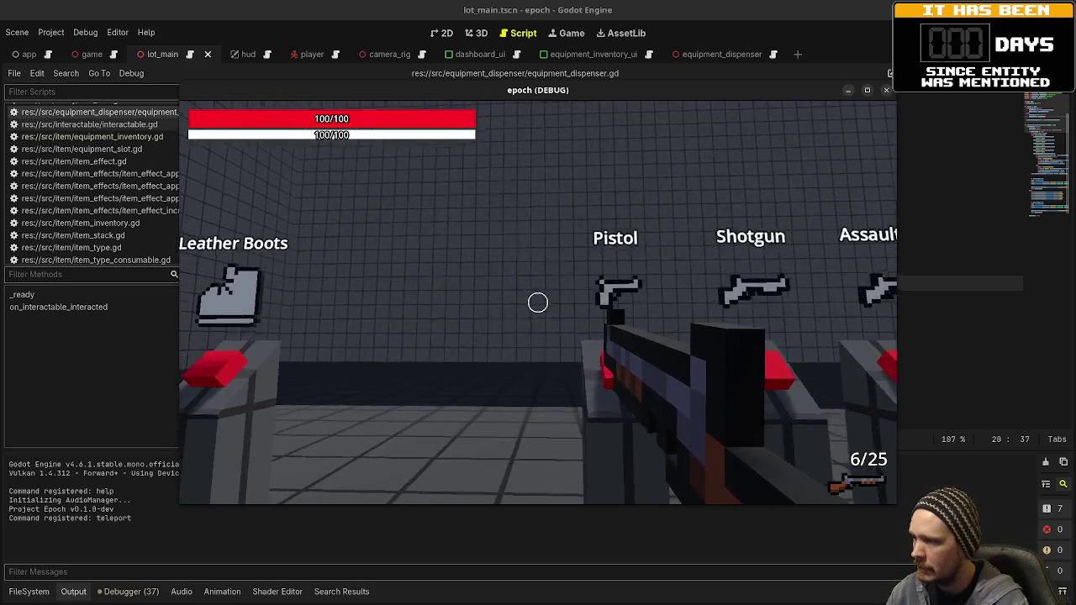
pyautogui.press('1')
pyautogui.click(538, 302)
pyautogui.hotkey('shift', 'w')
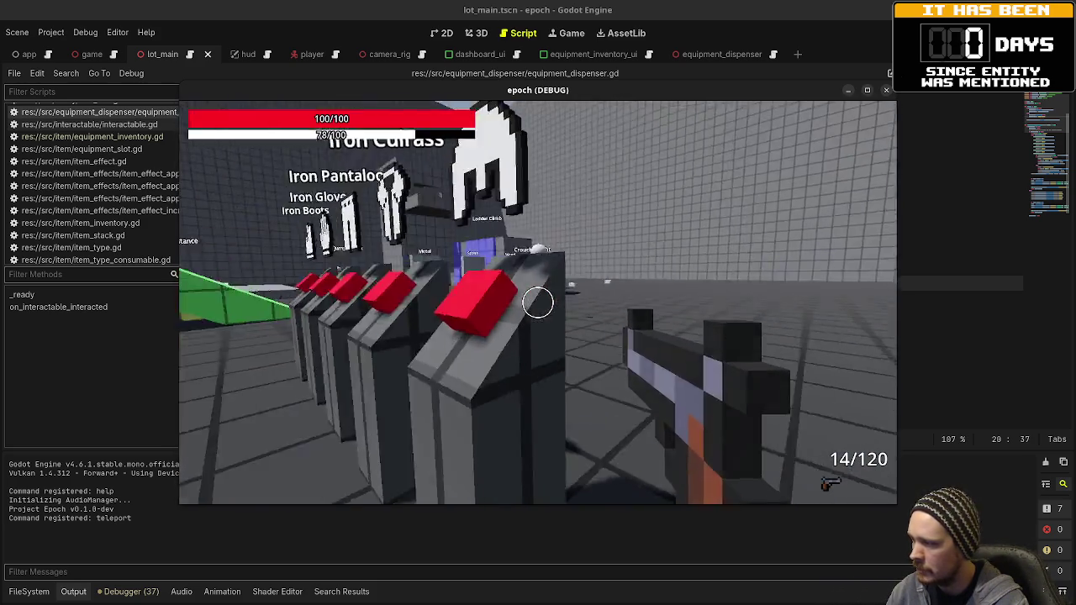
pyautogui.click(538, 303)
# Equip several armor pieces to raise maximum health to 150, then stop the game
pyautogui.press('w')
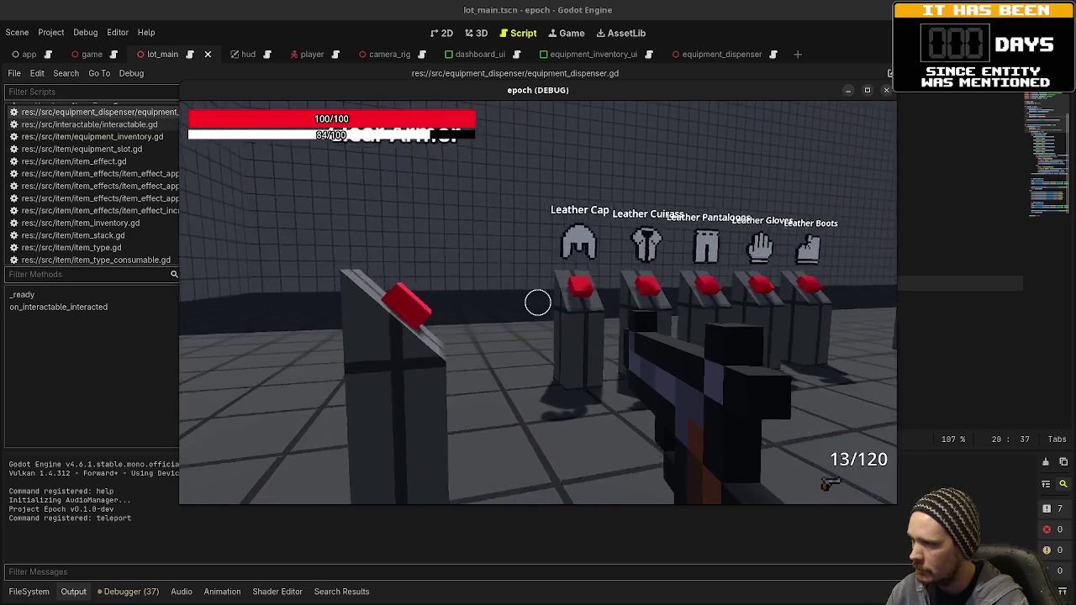
pyautogui.press('w')
pyautogui.press('e')
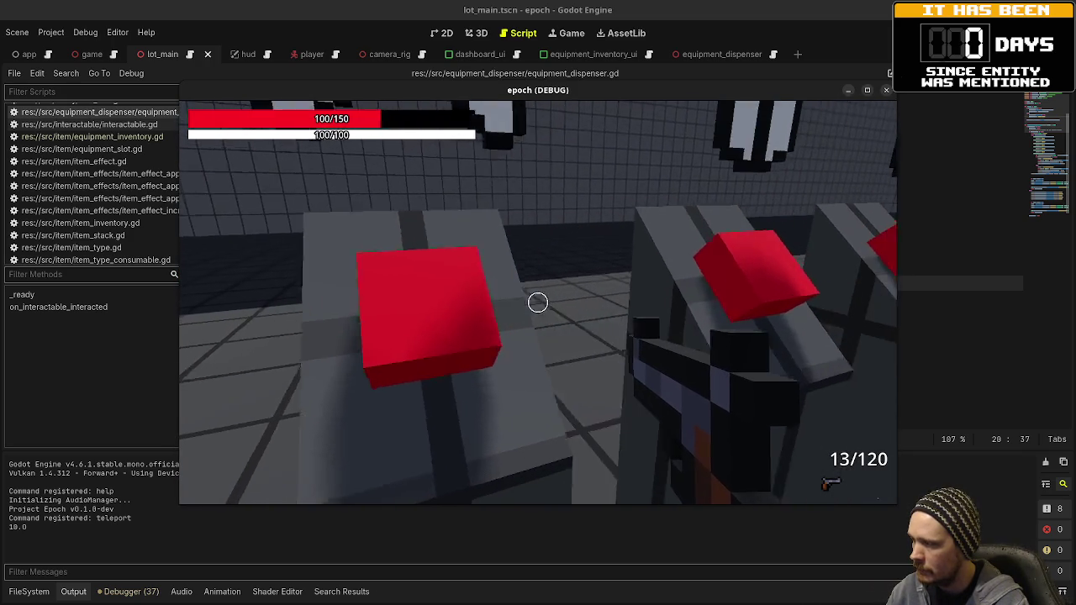
pyautogui.press('e')
pyautogui.press('e')
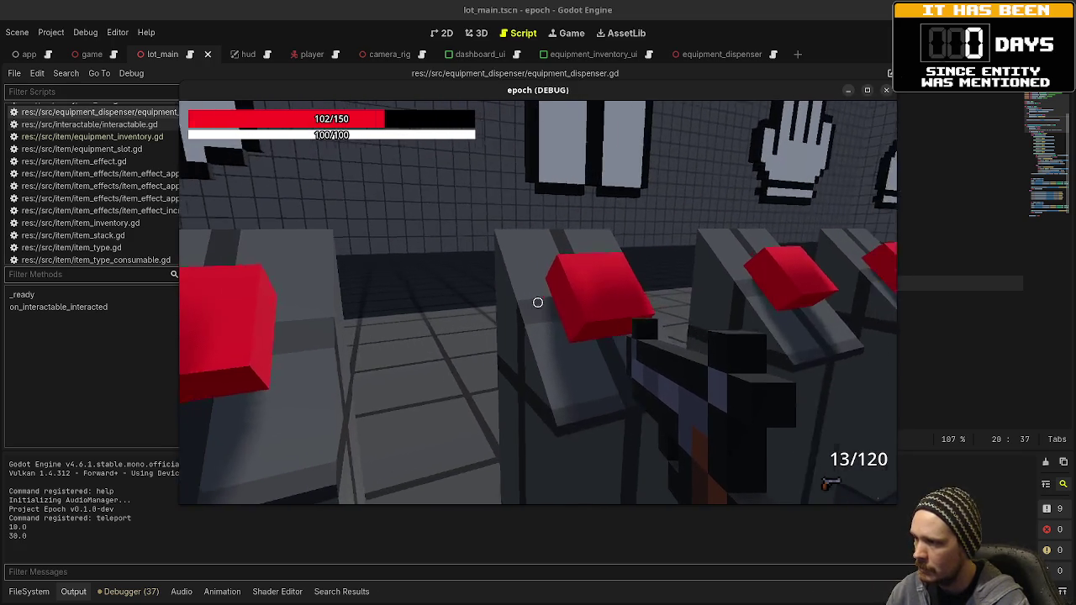
pyautogui.press('e')
pyautogui.press('e')
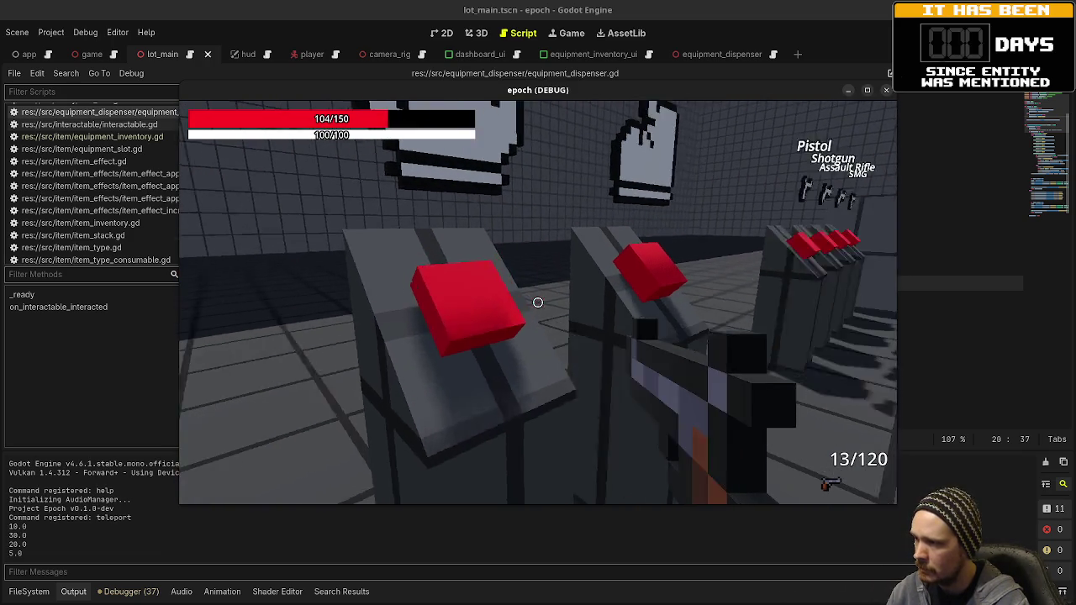
pyautogui.press('s')
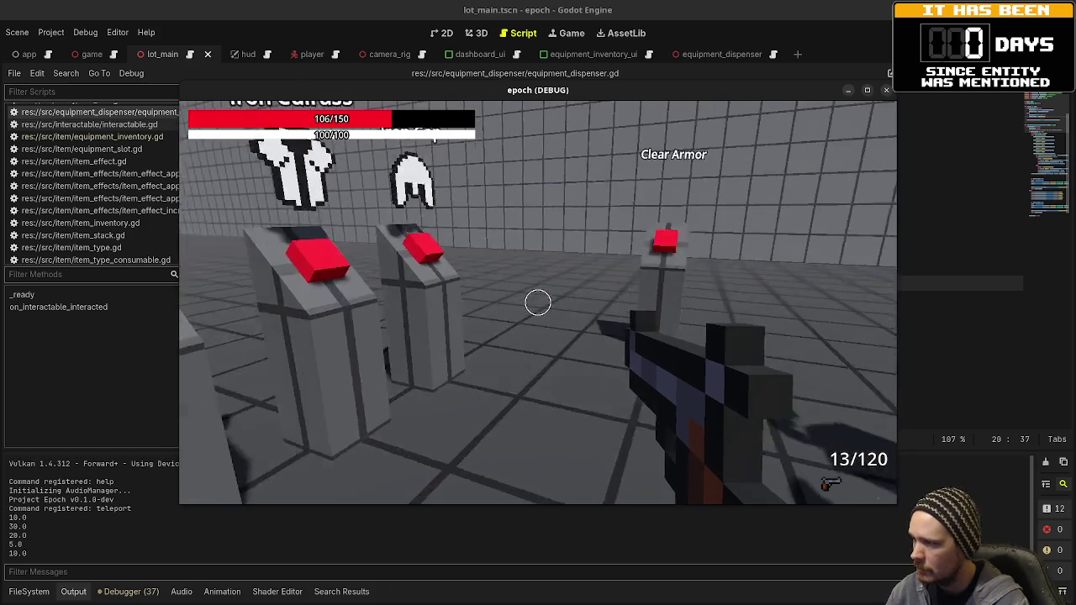
pyautogui.press('F8')
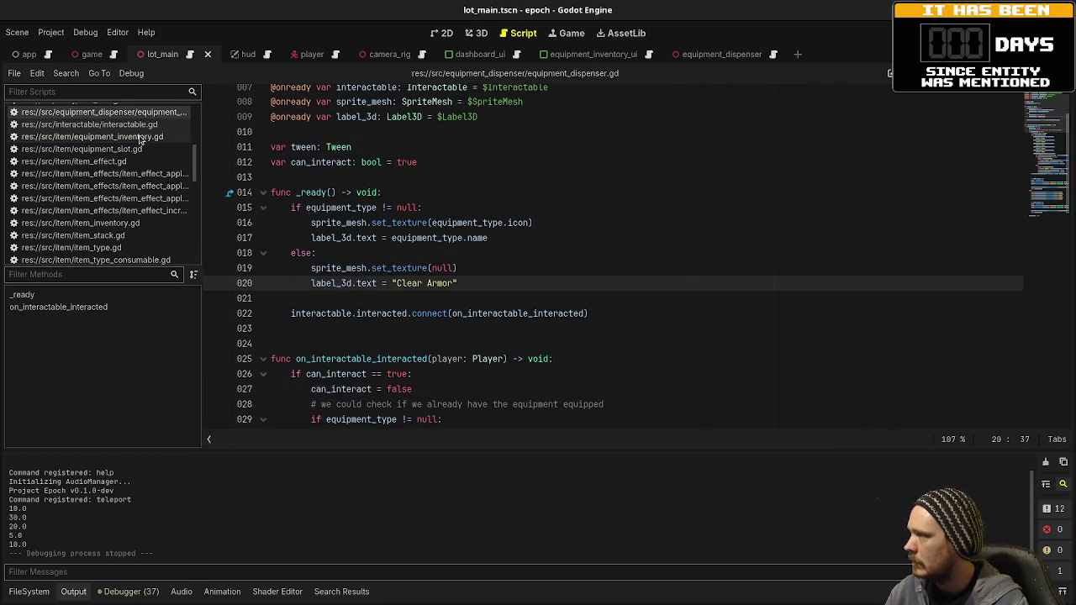
# Open item_type_equipment_armor.gd from the script list
pyautogui.scroll(2, 139, 168)
pyautogui.scroll(-4, 141, 172)
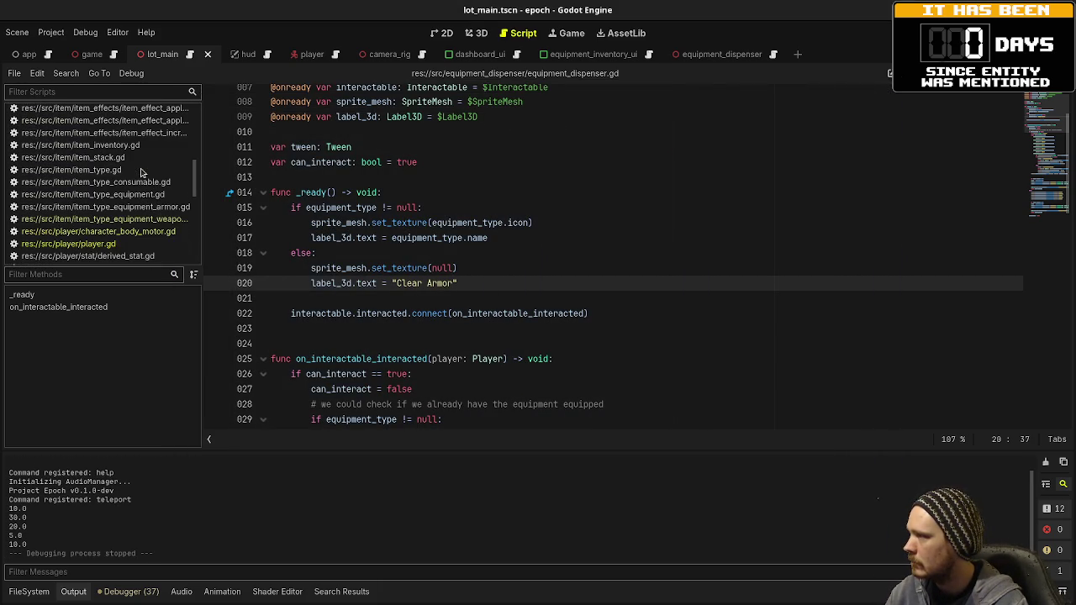
pyautogui.click(137, 219)
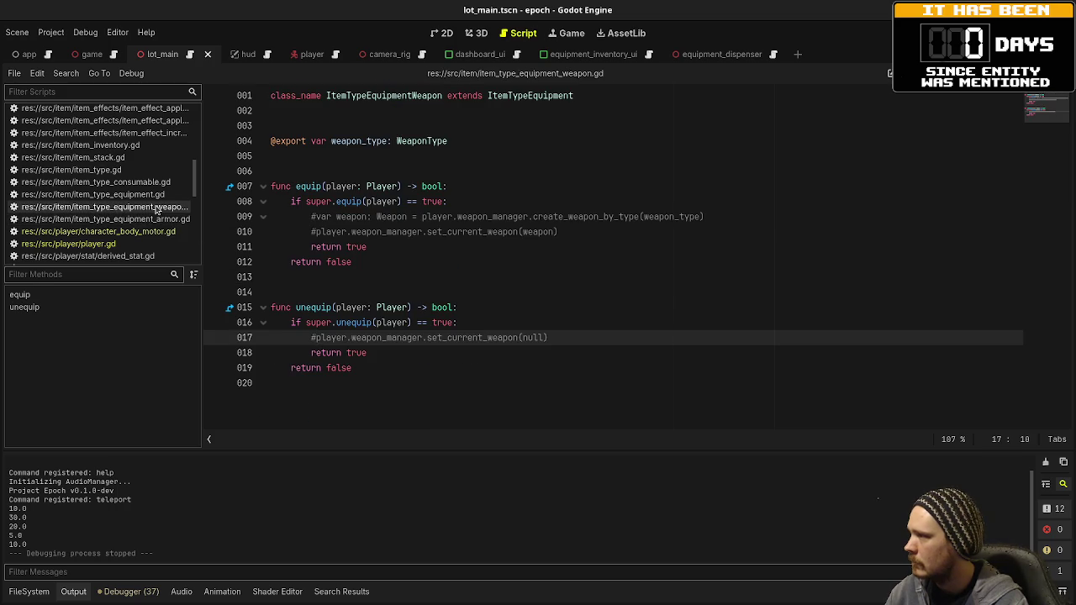
pyautogui.click(149, 219)
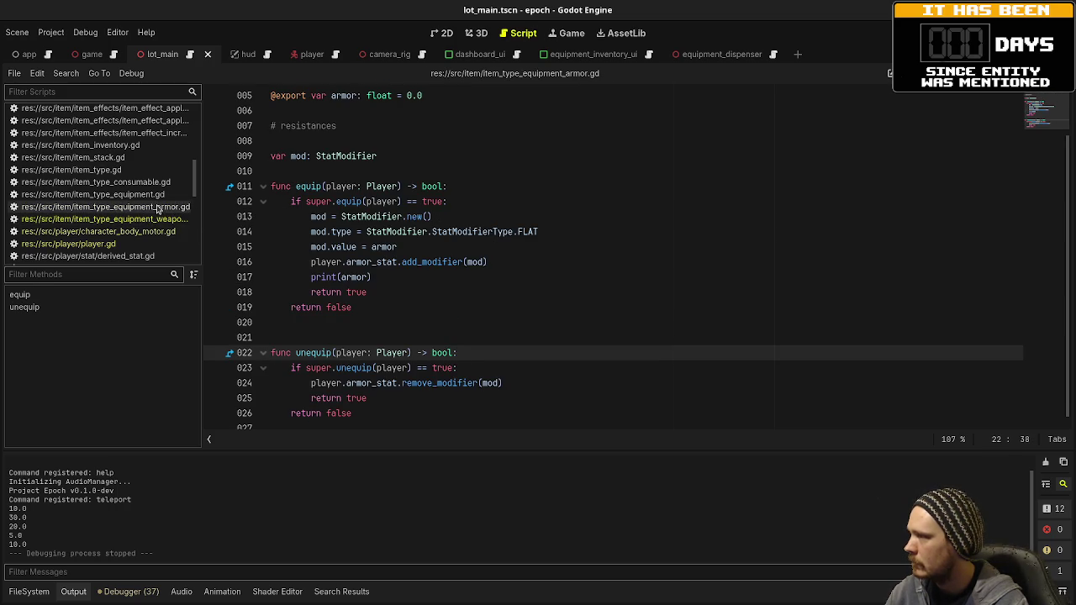
pyautogui.click(157, 218)
pyautogui.click(158, 210)
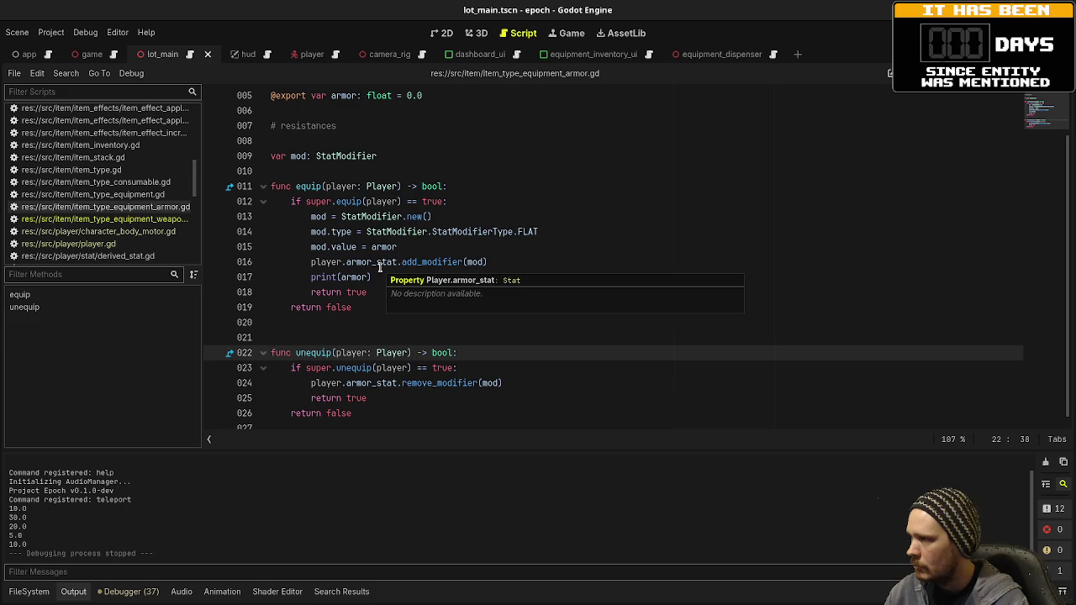
# Delete the print(armor) debug line, save the script, and run the game
pyautogui.moveTo(397, 278); pyautogui.dragTo(546, 264)
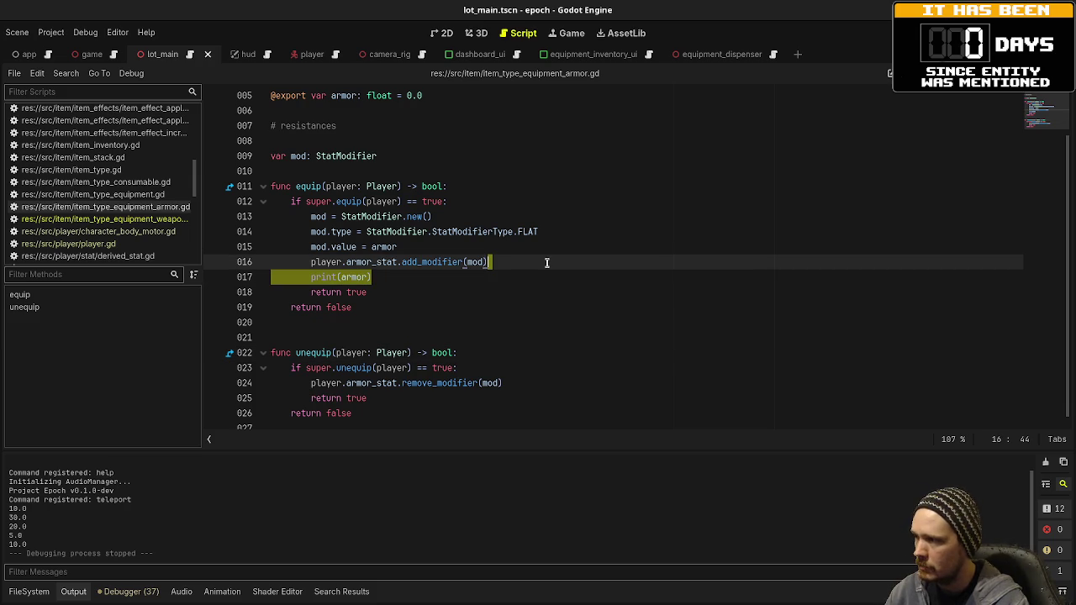
pyautogui.press('Delete')
pyautogui.hotkey('ctrl', 's')
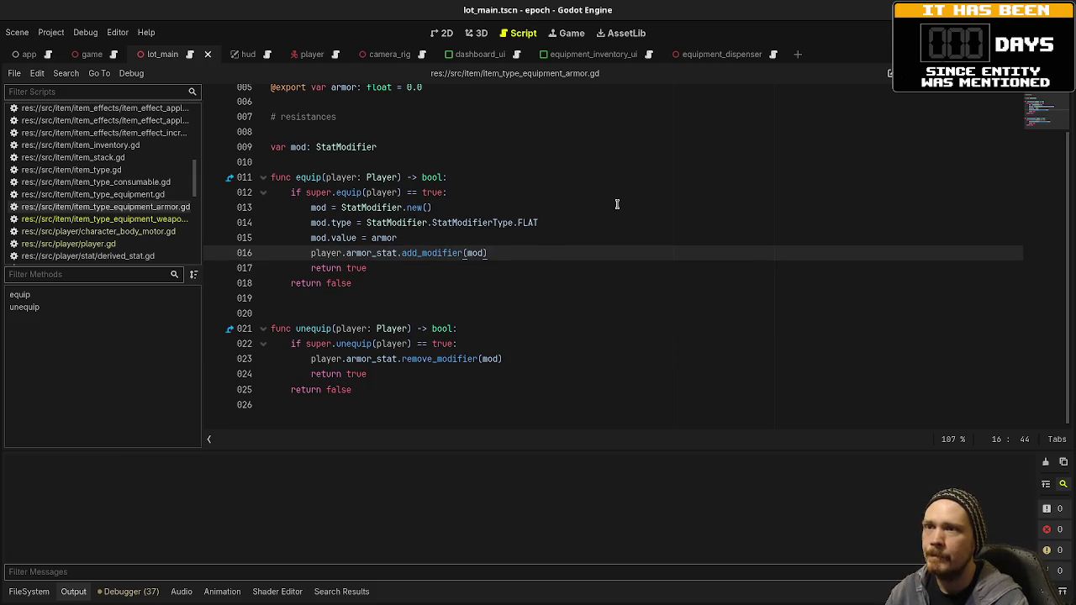
pyautogui.press('F5')
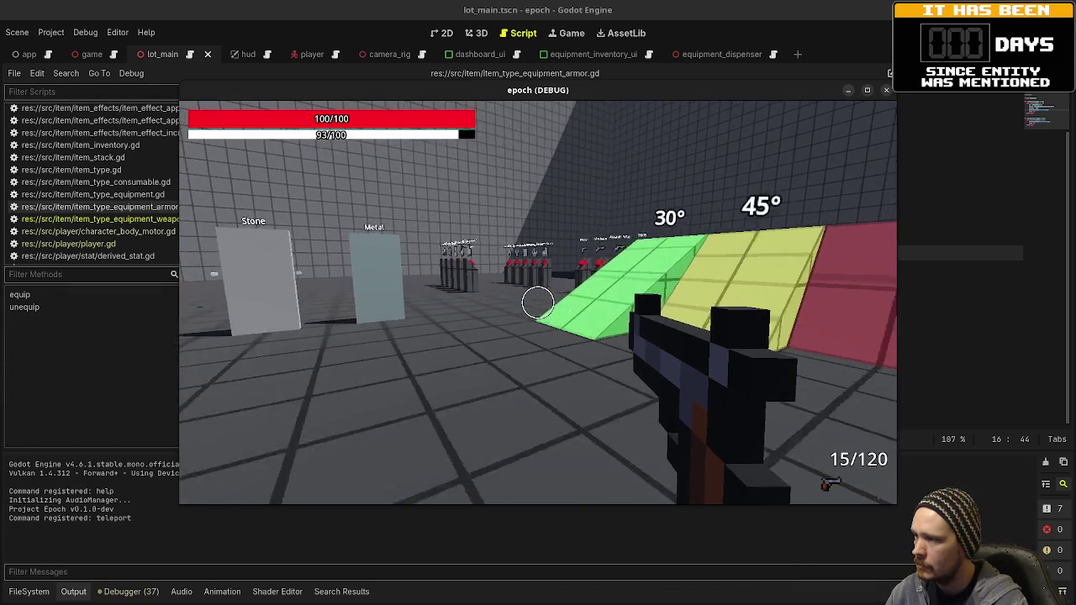
# Equip leather armor, take the shotgun, and check stats showing 116/150 health
pyautogui.hotkey('shift', 'w')
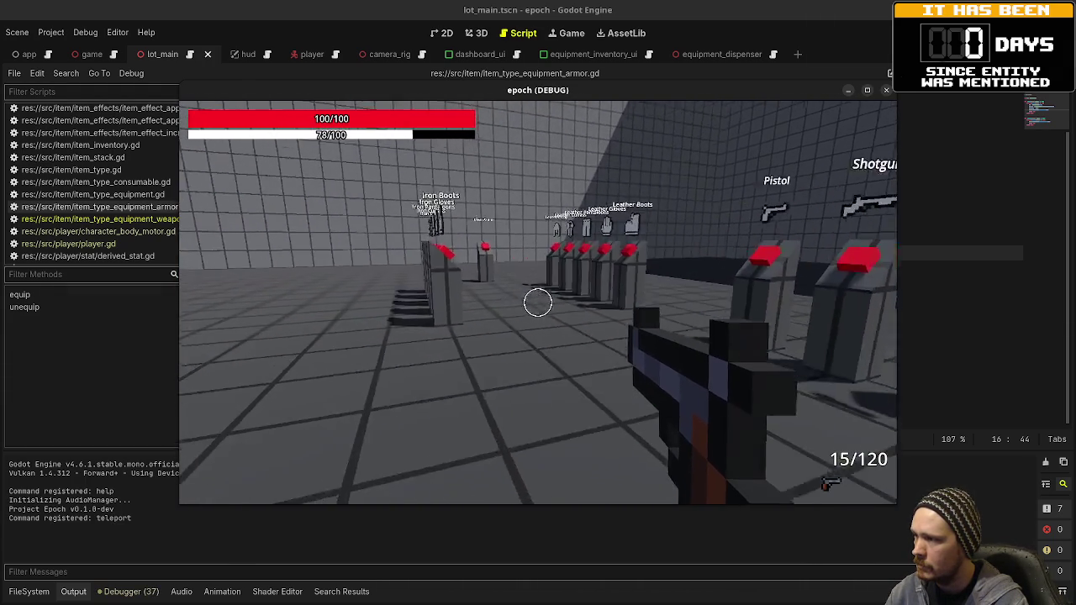
pyautogui.press('Tab')
pyautogui.press('Tab')
pyautogui.press('w')
pyautogui.press('w')
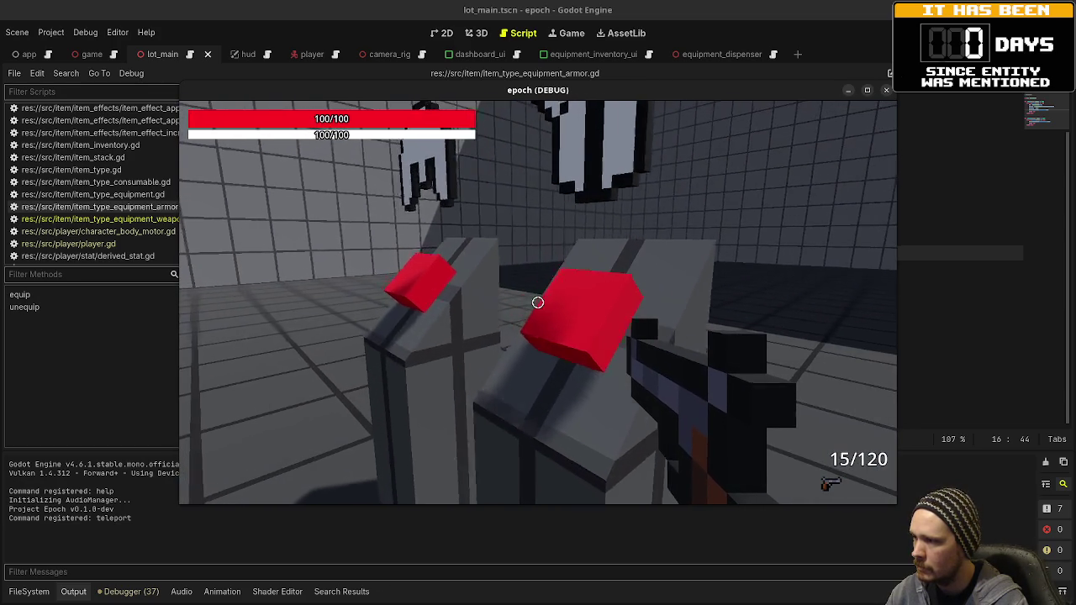
pyautogui.press('e')
pyautogui.press('w')
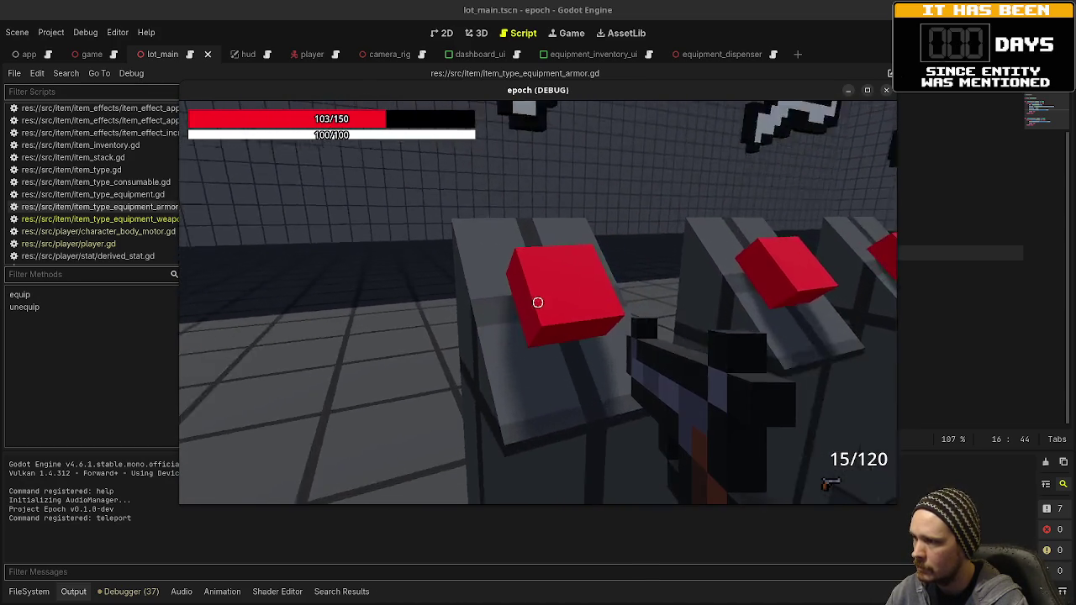
pyautogui.press('e')
pyautogui.press('Tab')
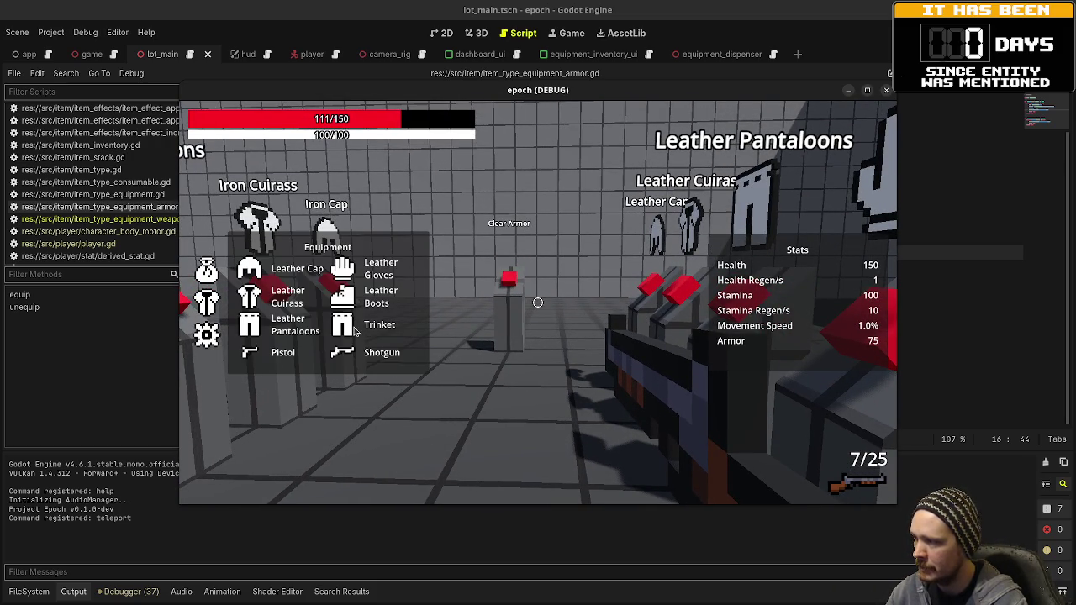
pyautogui.press('Tab')
# Use the Clear Armor dispenser, triggering the unequip_armor error, and move the game window aside
pyautogui.press('w')
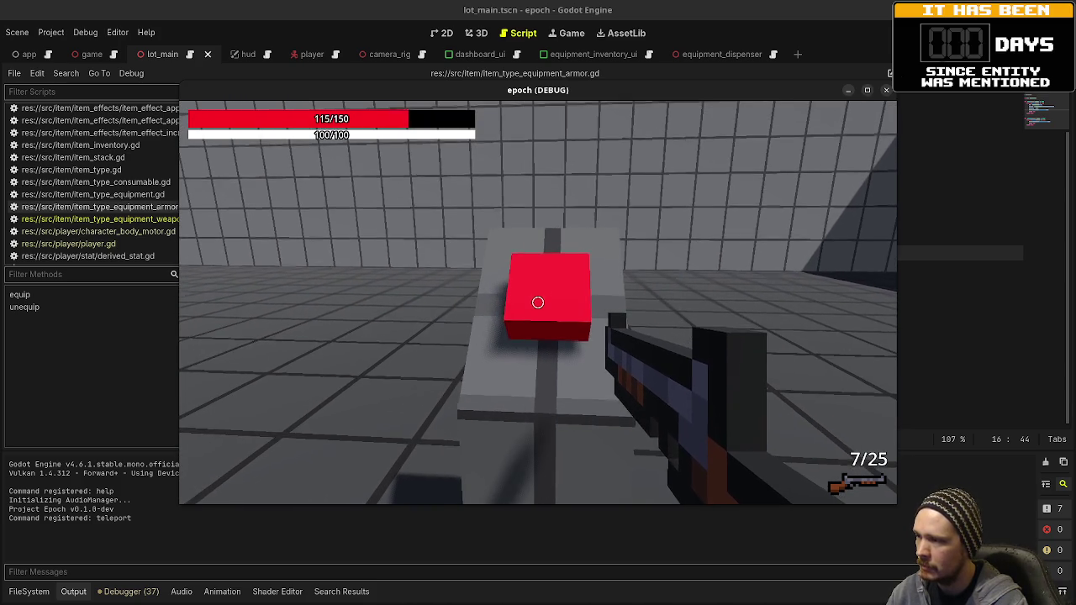
pyautogui.press('e')
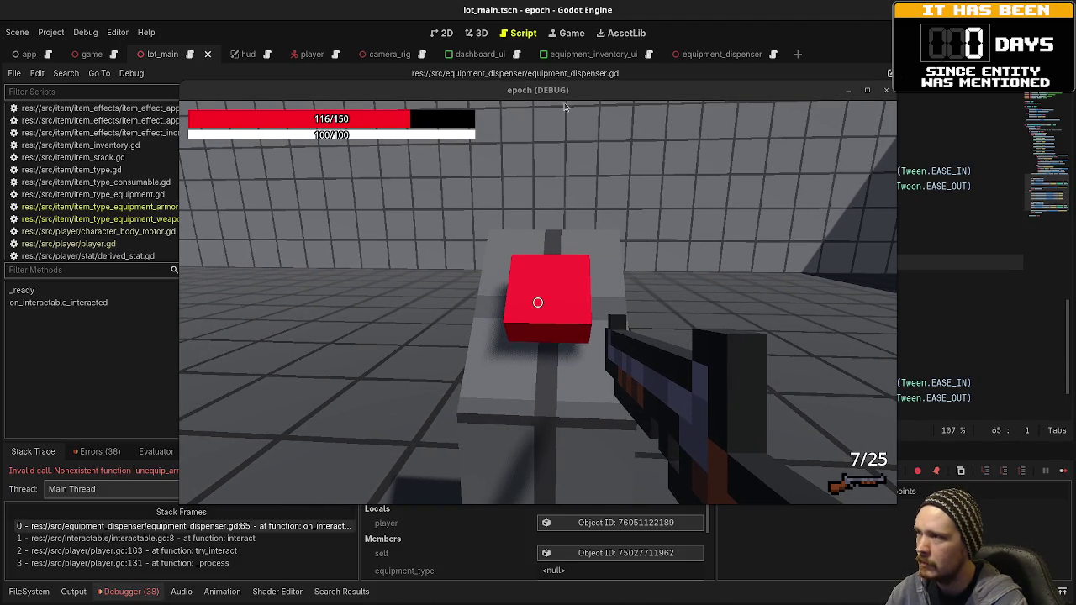
pyautogui.moveTo(565, 95)
pyautogui.mouseDown()
pyautogui.moveTo(549, 519)
pyautogui.moveTo(538, 484)
pyautogui.moveTo(534, 495)
pyautogui.mouseUp()
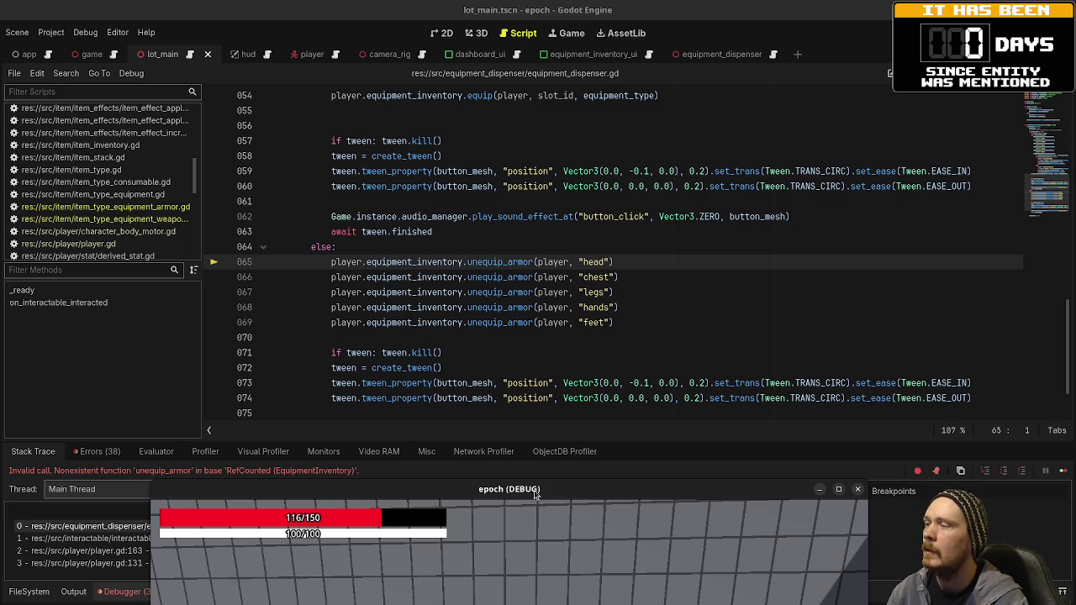
# Stop the debug session and place edit carets on lines 65–69 of equipment_dispenser.gd
pyautogui.click(522, 263)
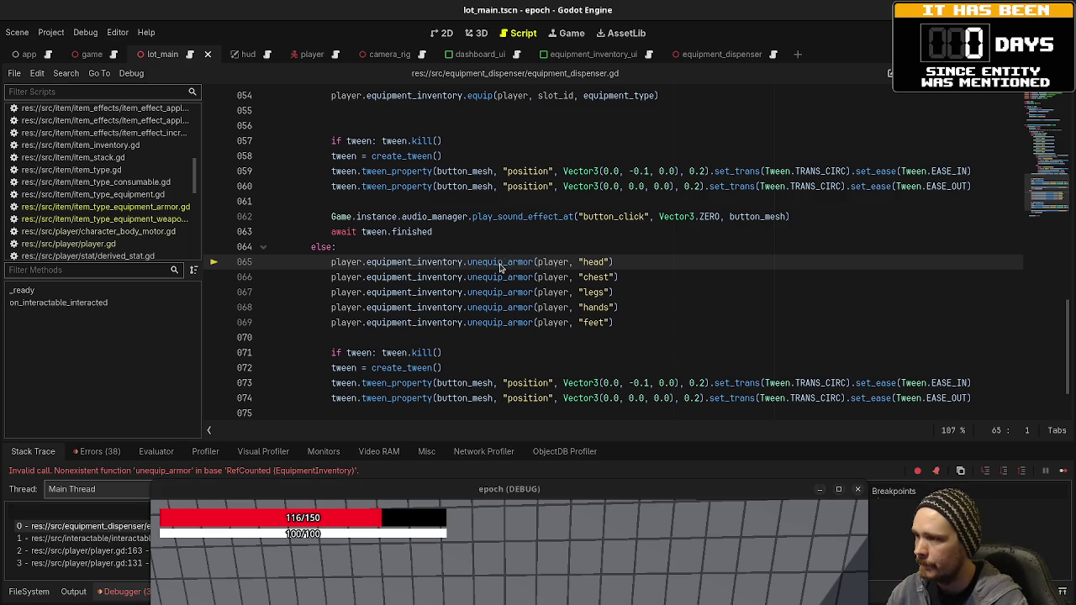
pyautogui.press('F8')
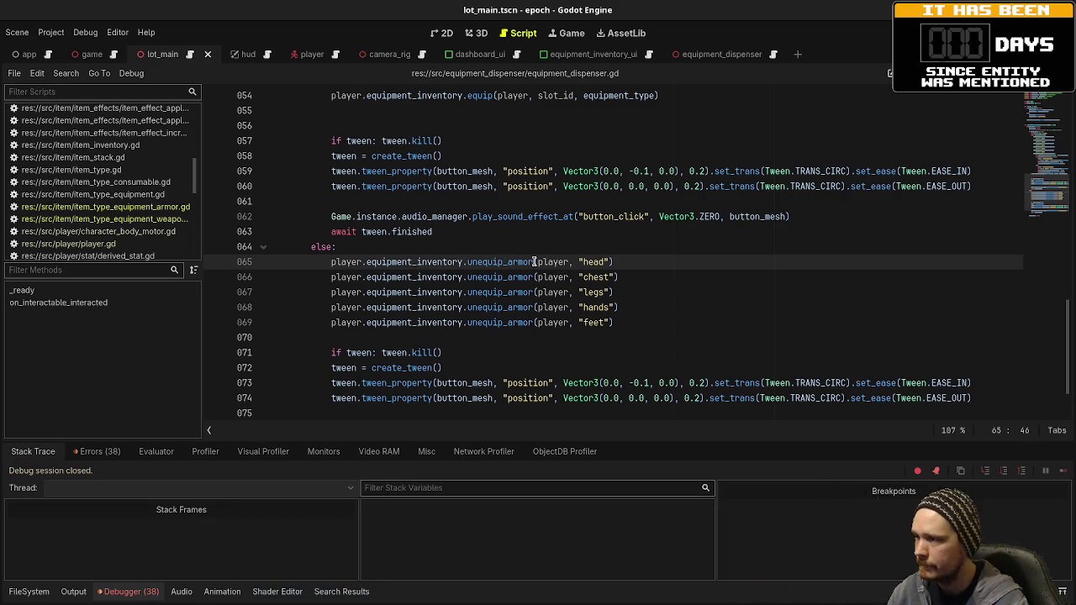
pyautogui.keyDown('alt'); pyautogui.click(502, 277); pyautogui.keyUp('alt')
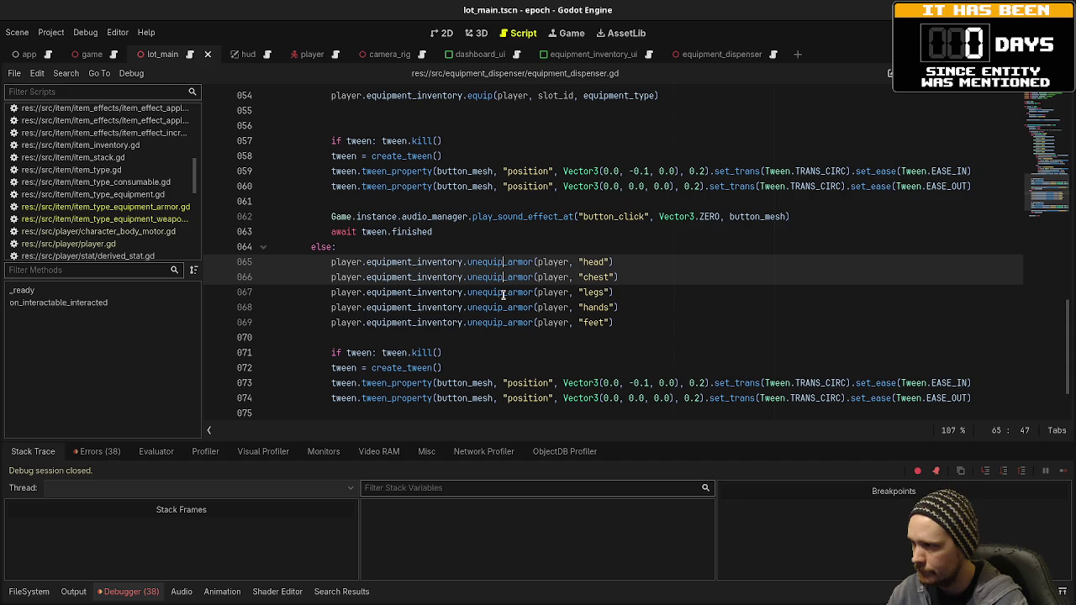
pyautogui.keyDown('alt'); pyautogui.click(503, 292); pyautogui.keyUp('alt')
pyautogui.keyDown('alt'); pyautogui.click(503, 307); pyautogui.keyUp('alt')
pyautogui.keyDown('alt'); pyautogui.click(502, 321); pyautogui.keyUp('alt')
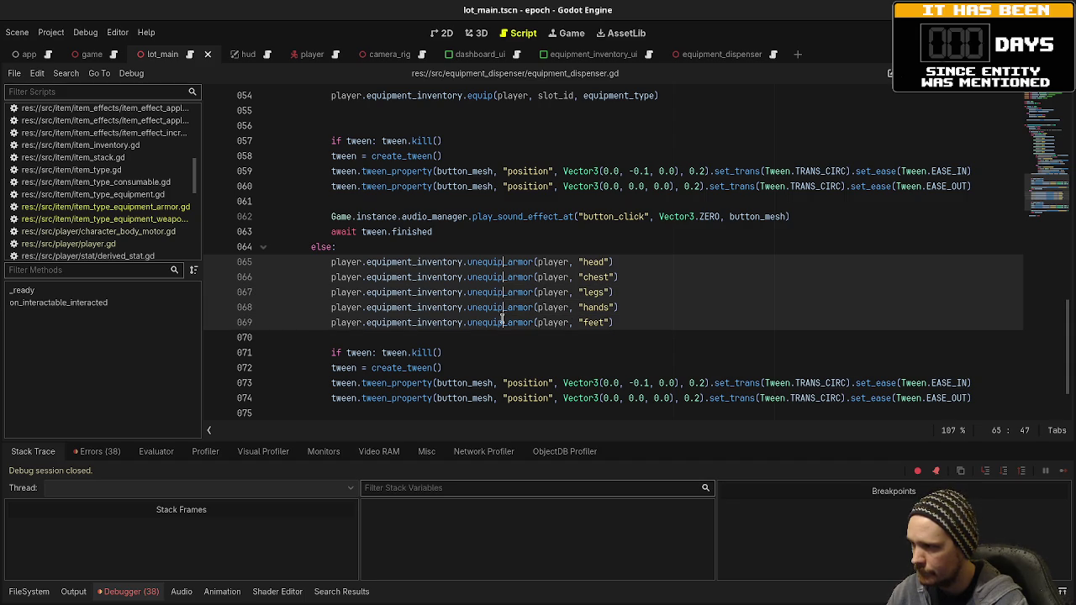
# Remove the _armor suffix so all five lines call unequip, then relaunch the game
pyautogui.hotkey('shift', 'Right')
pyautogui.hotkey('shift', 'Right')
pyautogui.hotkey('shift', 'Right')
pyautogui.hotkey('shift', 'Right')
pyautogui.hotkey('shift', 'Right')
pyautogui.hotkey('shift', 'Right')
pyautogui.press('BackSpace')
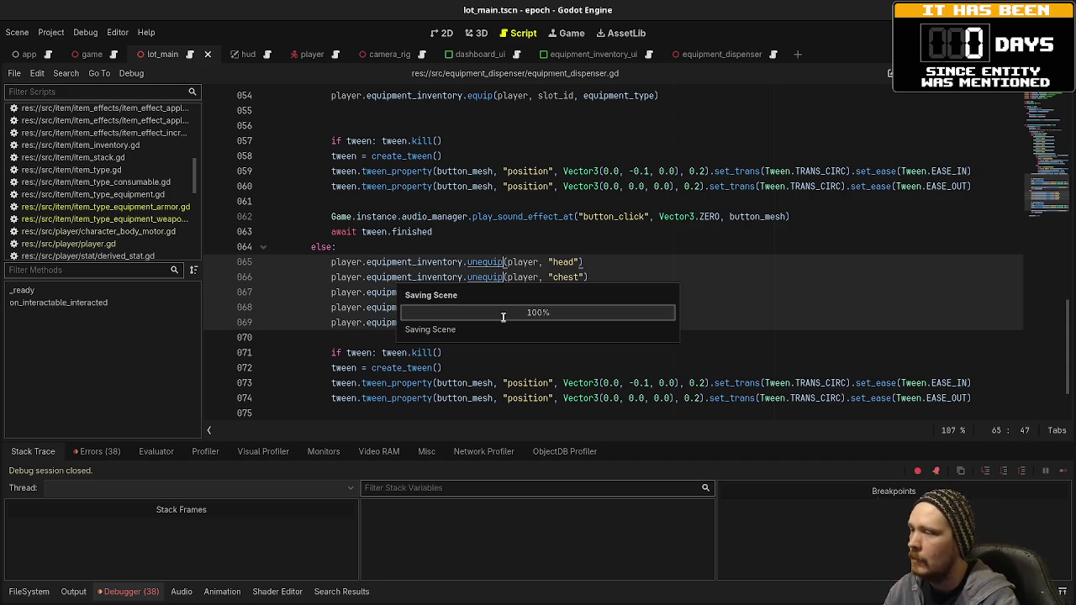
pyautogui.press('Escape')
pyautogui.scroll(6, 628, 234)
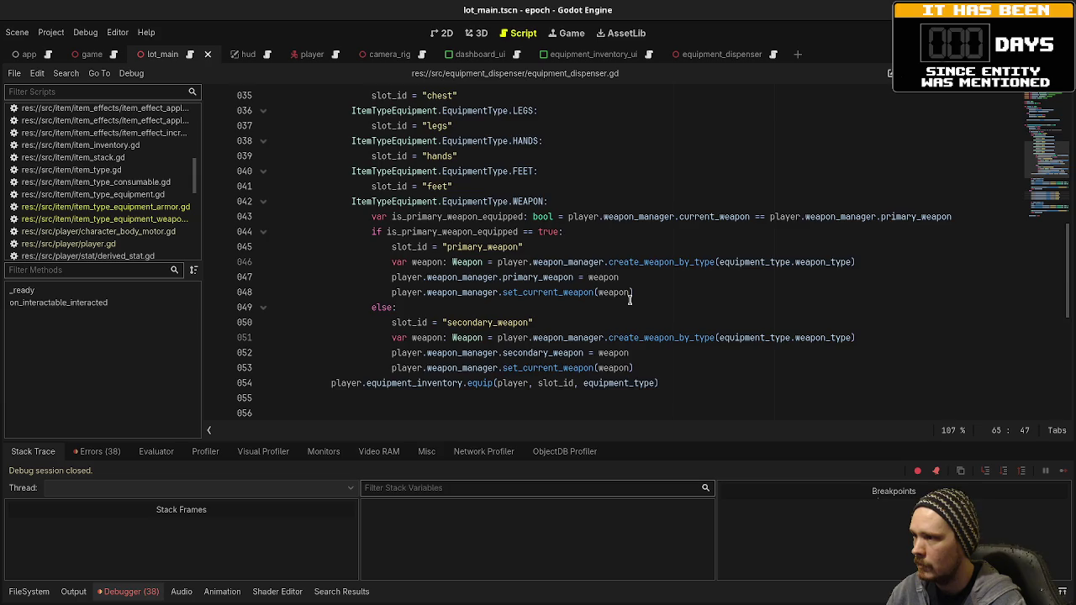
pyautogui.scroll(7, 672, 218)
pyautogui.scroll(-8, 681, 215)
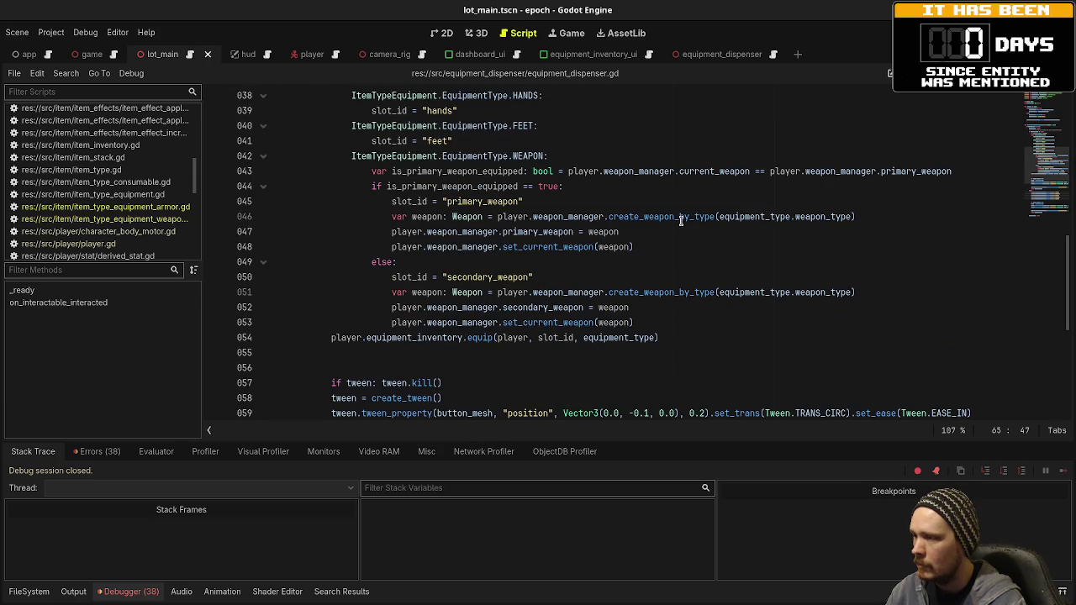
pyautogui.press('F5')
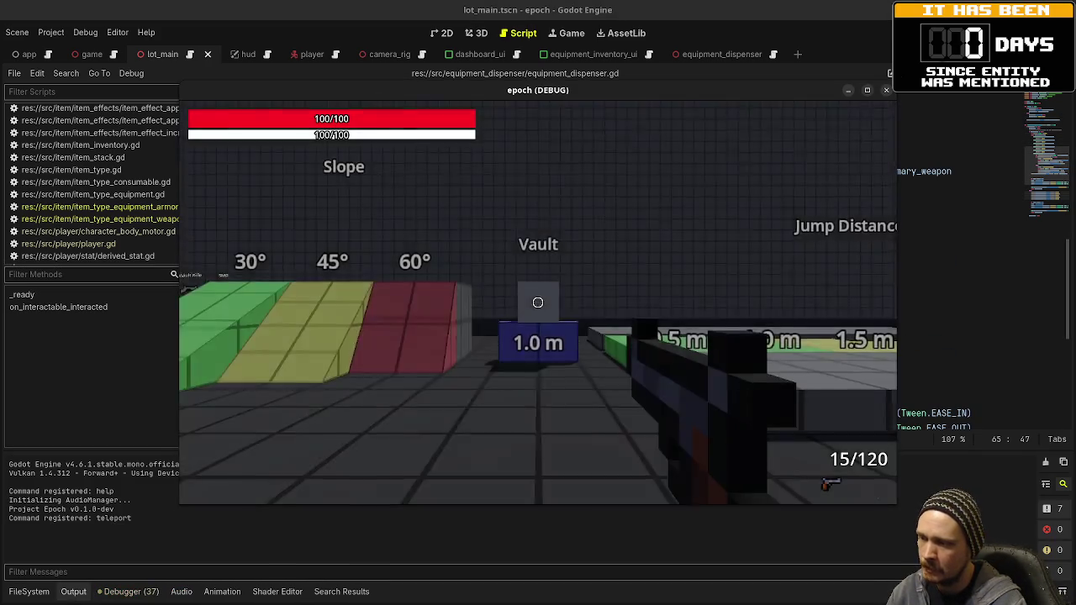
# Walk past the 30° ramp to the armor dispensers, equip armor and check the stats overlay
pyautogui.hotkey('shift', 'w')
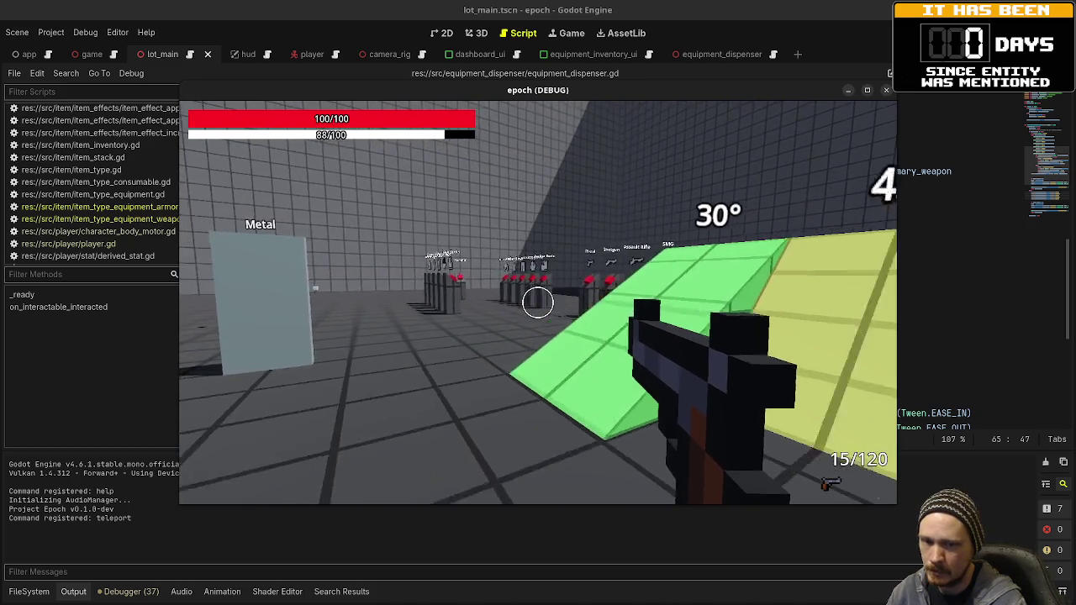
pyautogui.press('w')
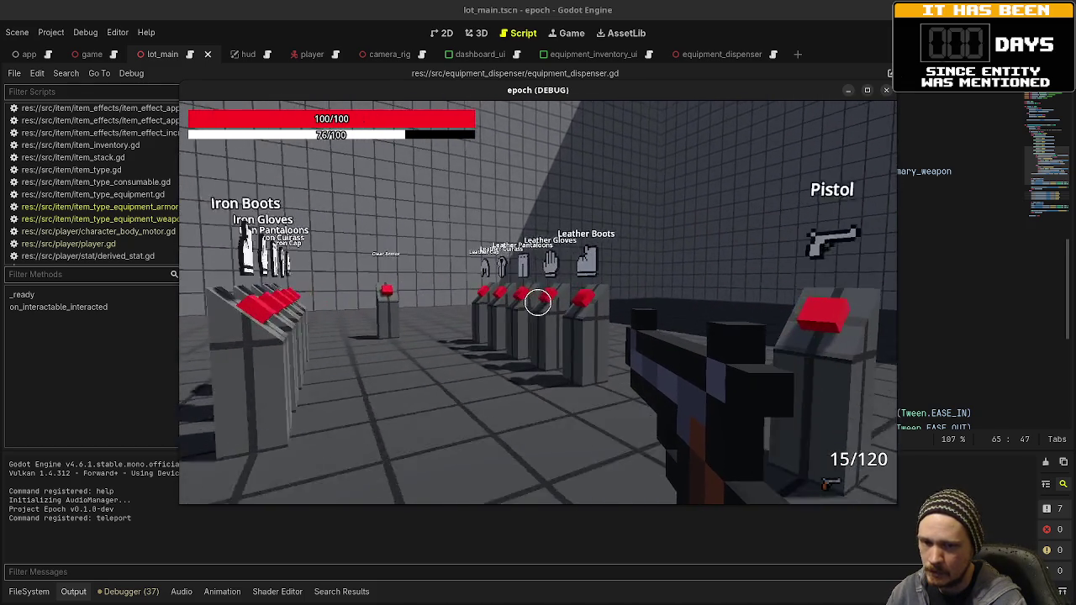
pyautogui.press('w')
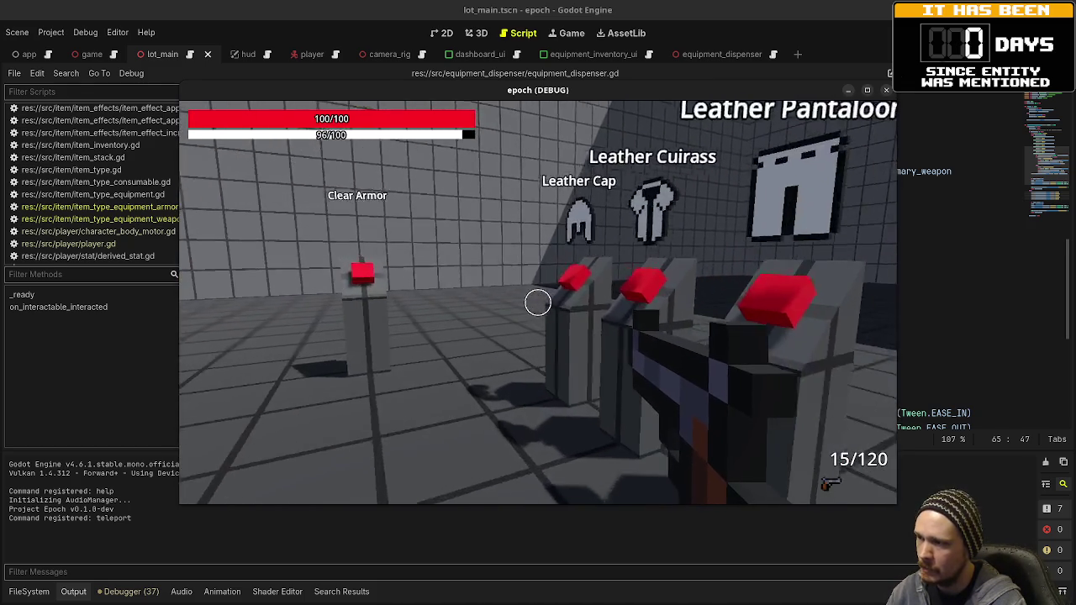
pyautogui.press('e')
pyautogui.press('s')
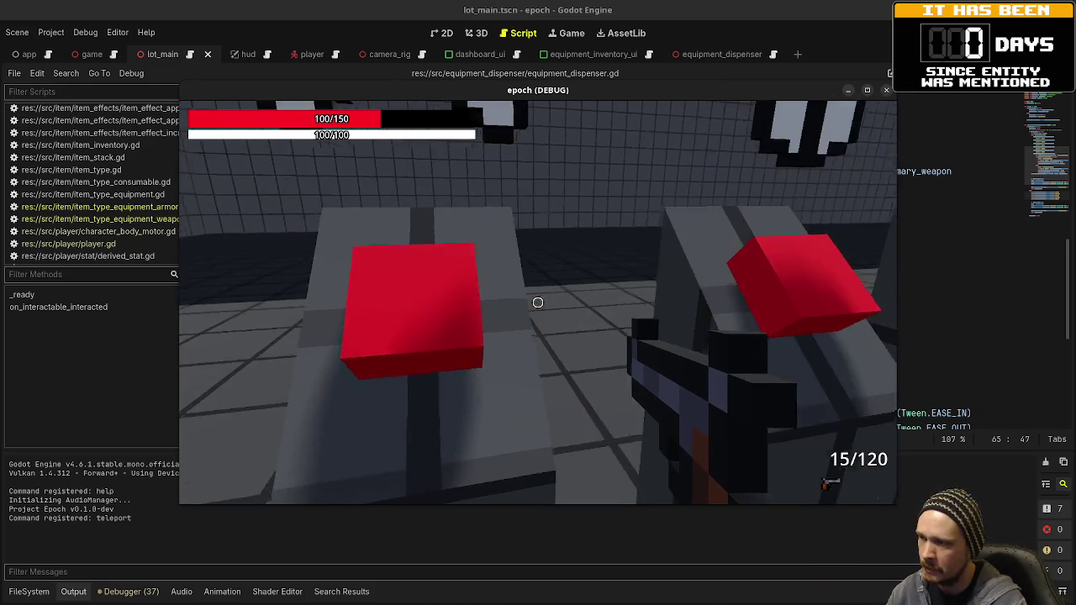
pyautogui.press('a')
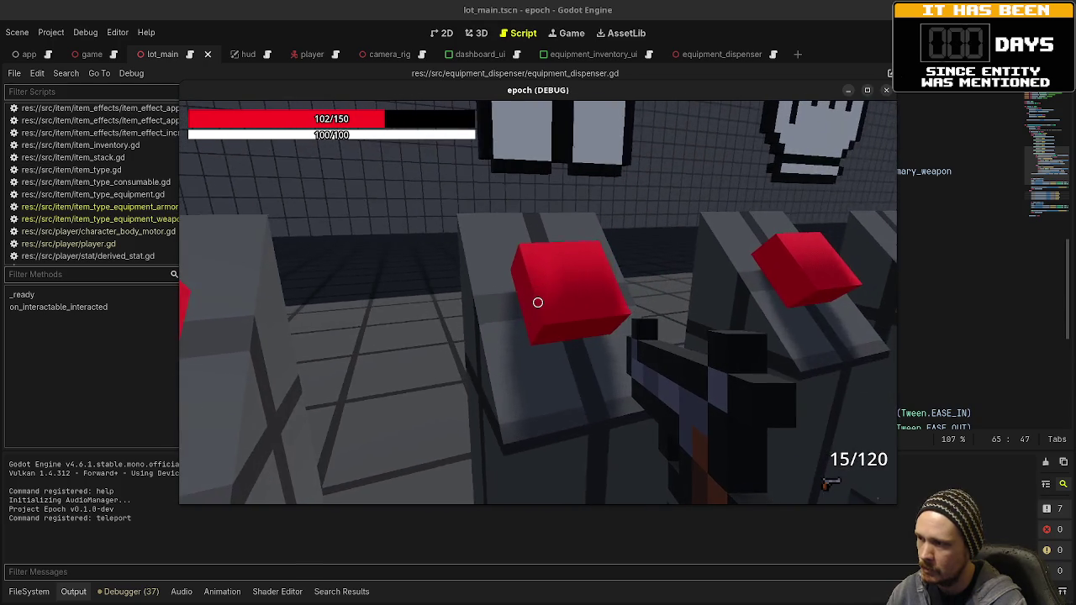
pyautogui.press('d')
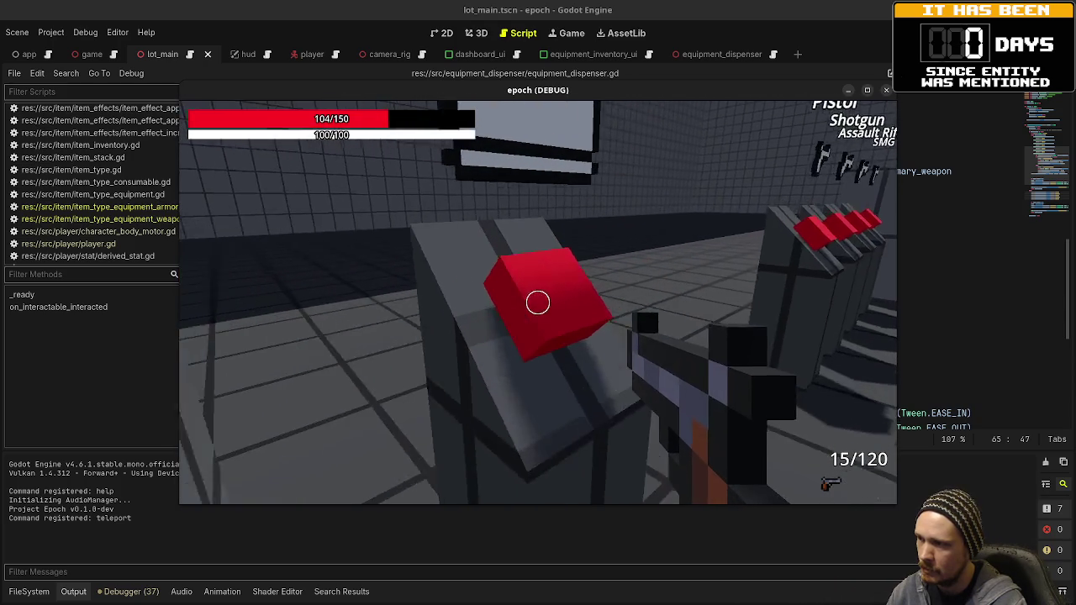
pyautogui.press('Tab')
pyautogui.click(207, 303)
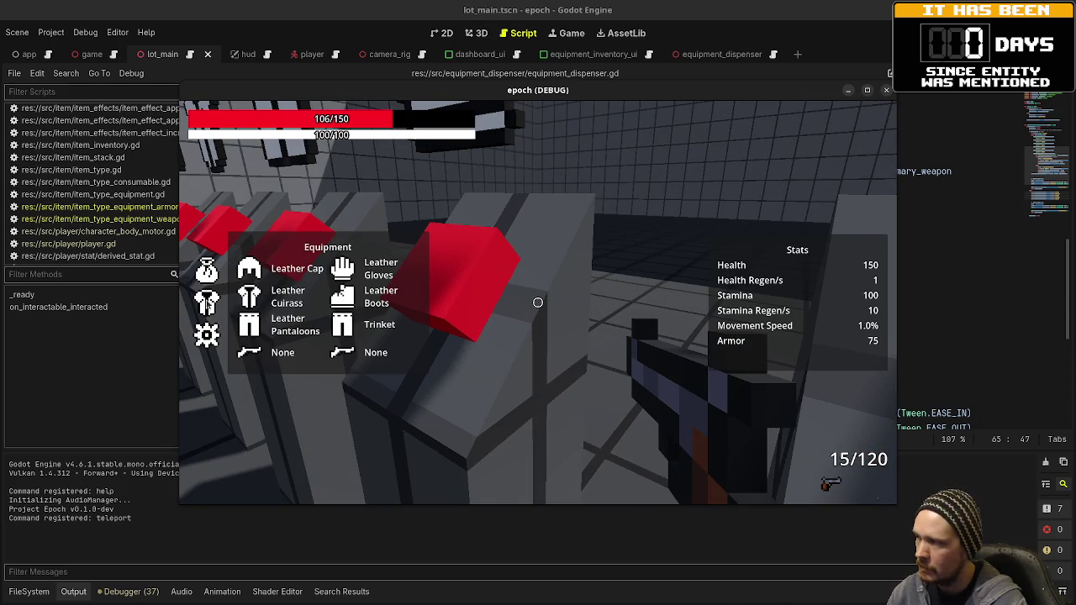
pyautogui.press('Tab')
# Switch back to the rifle and use the Clear Armor dispenser, confirming armor 0 in stats
pyautogui.press('w')
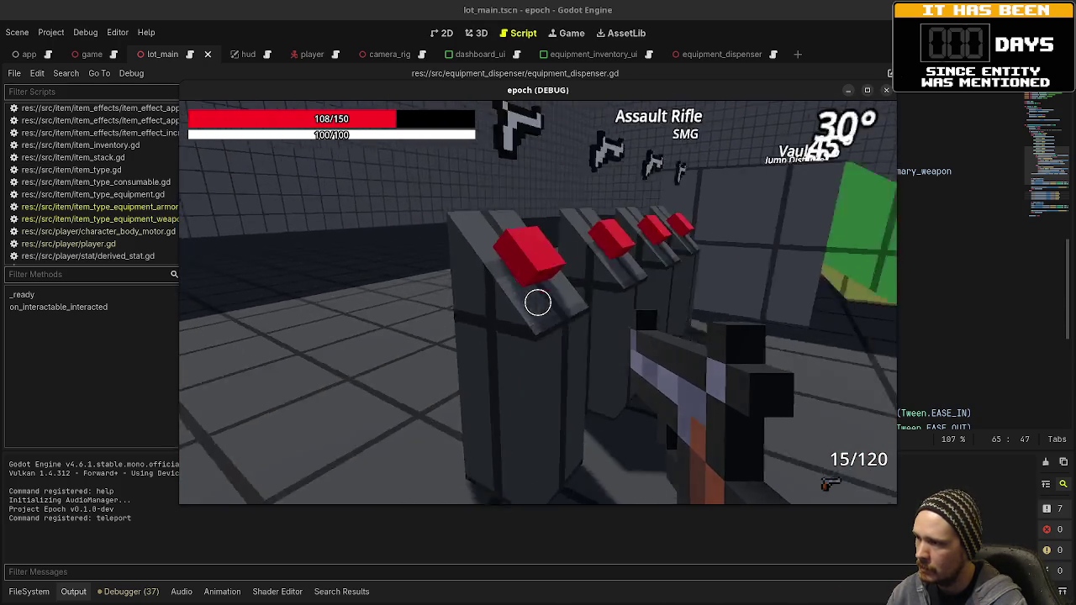
pyautogui.press('e')
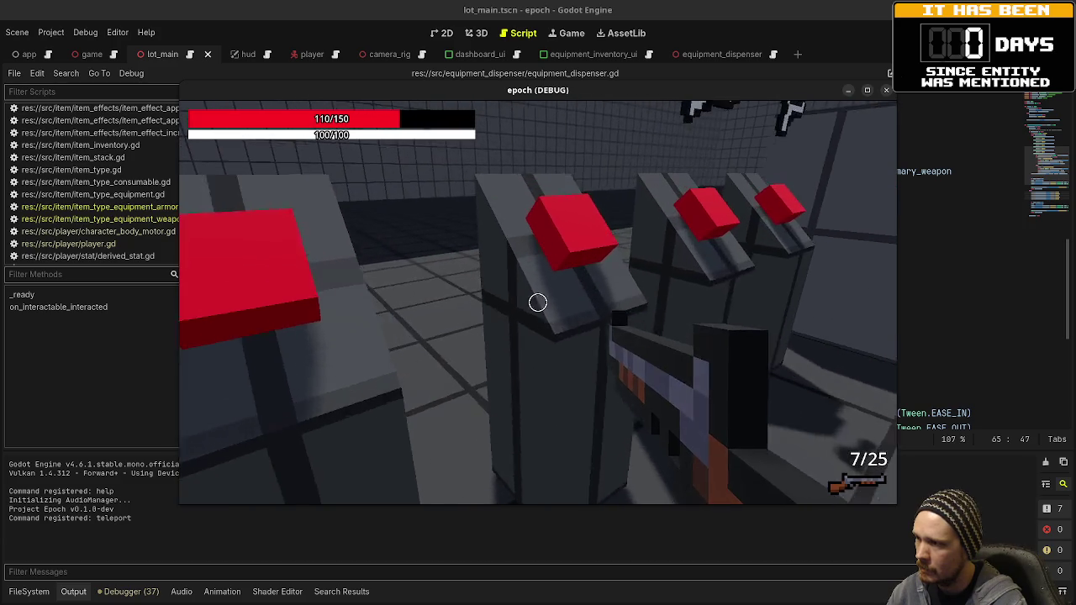
pyautogui.press('s')
pyautogui.press('Tab')
pyautogui.press('Tab')
pyautogui.press('w')
pyautogui.press('w')
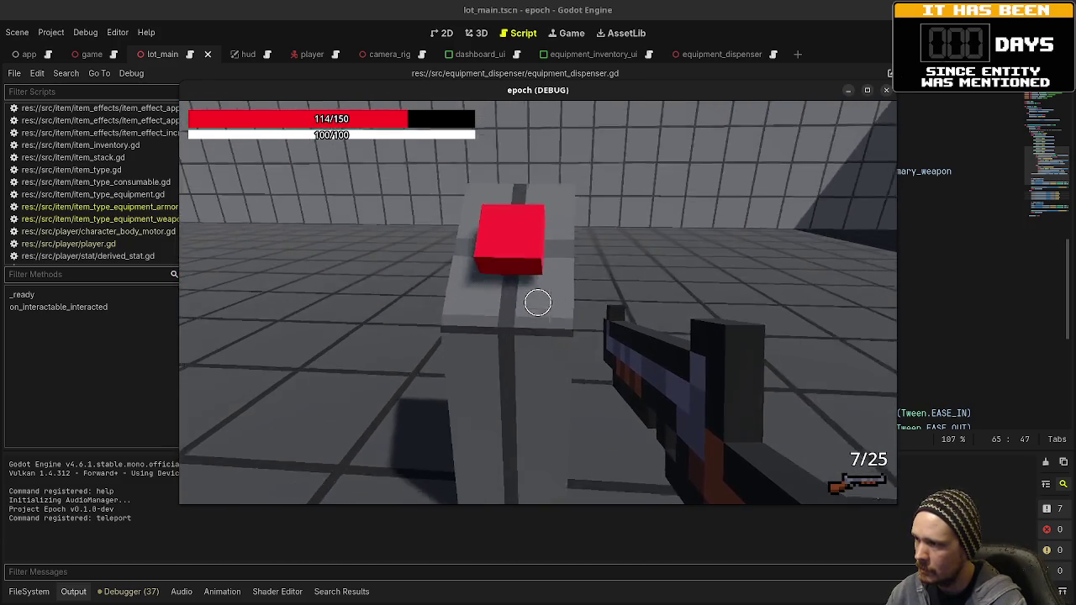
pyautogui.press('e')
pyautogui.press('Tab')
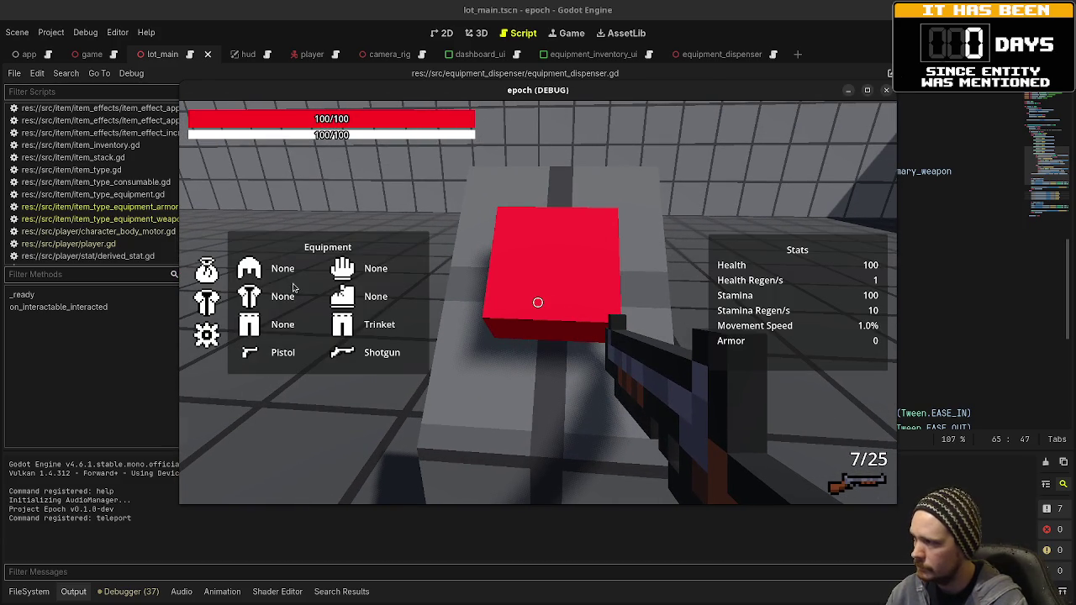
pyautogui.press('Tab')
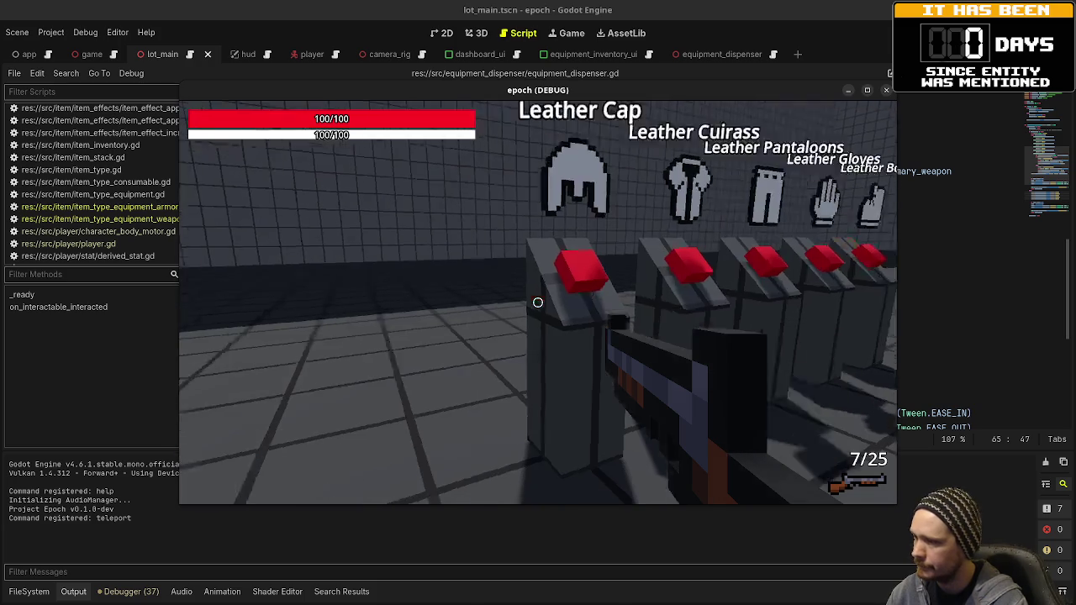
# Sprint up the green 30° ramp and around the test area past the Crouch Height obstacle
pyautogui.press('s')
pyautogui.press('space')
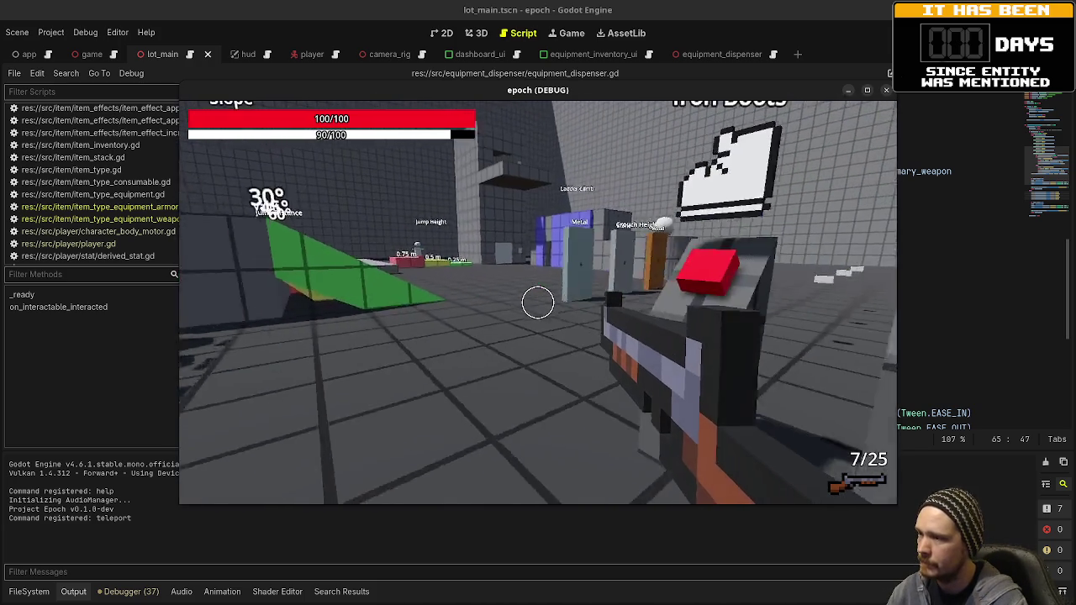
pyautogui.press('w')
pyautogui.press('space')
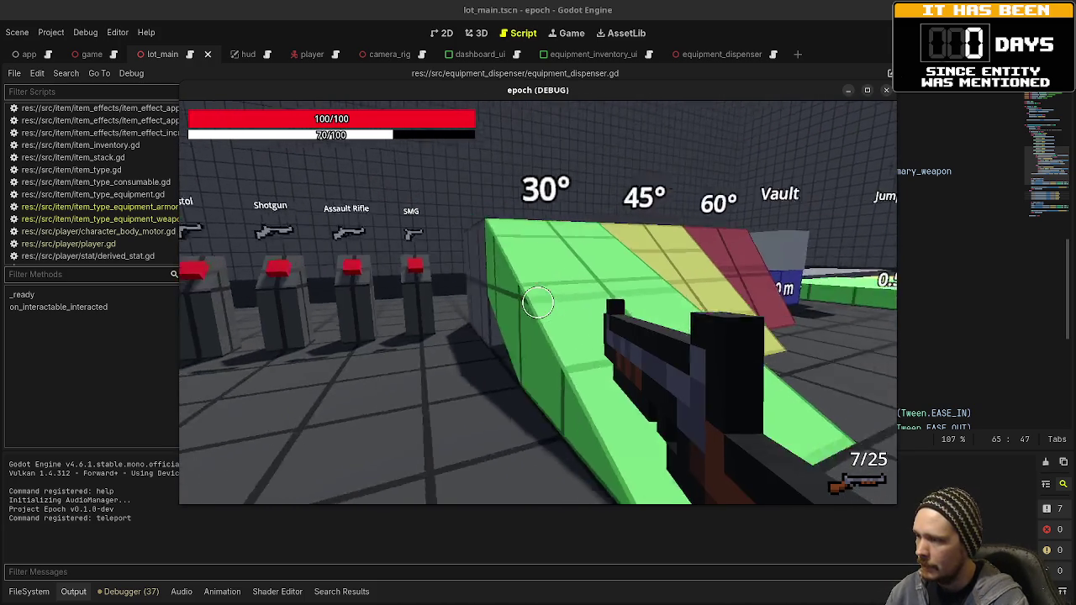
pyautogui.press('space')
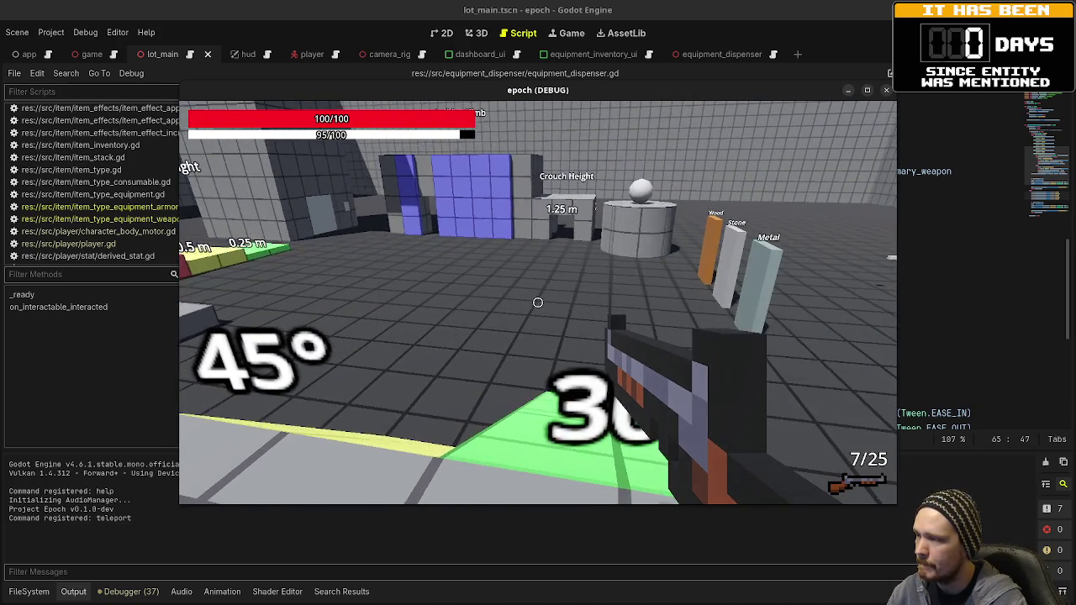
pyautogui.press('space')
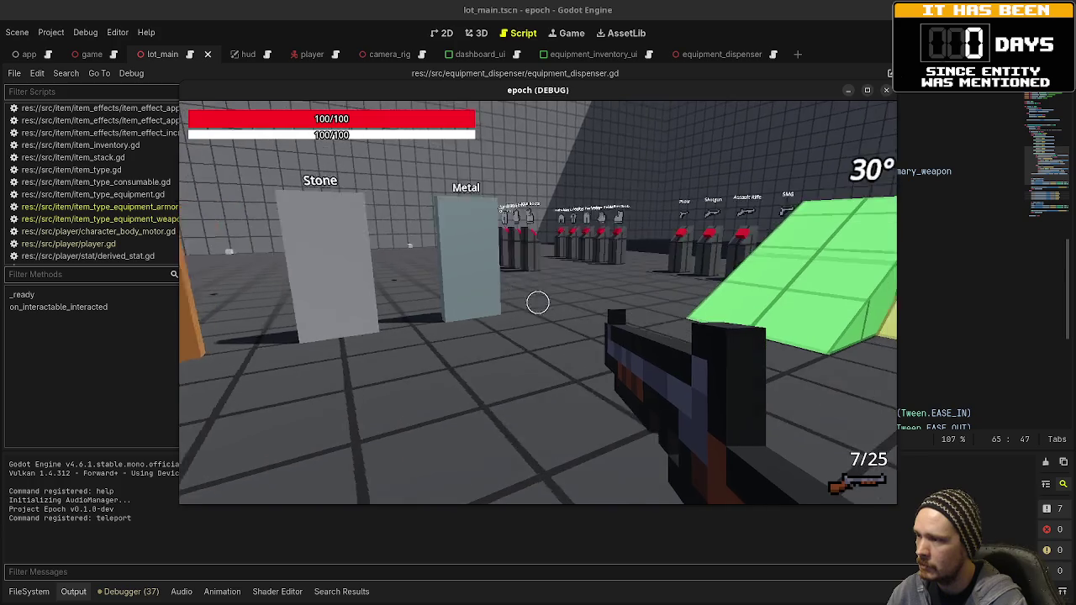
pyautogui.press('w')
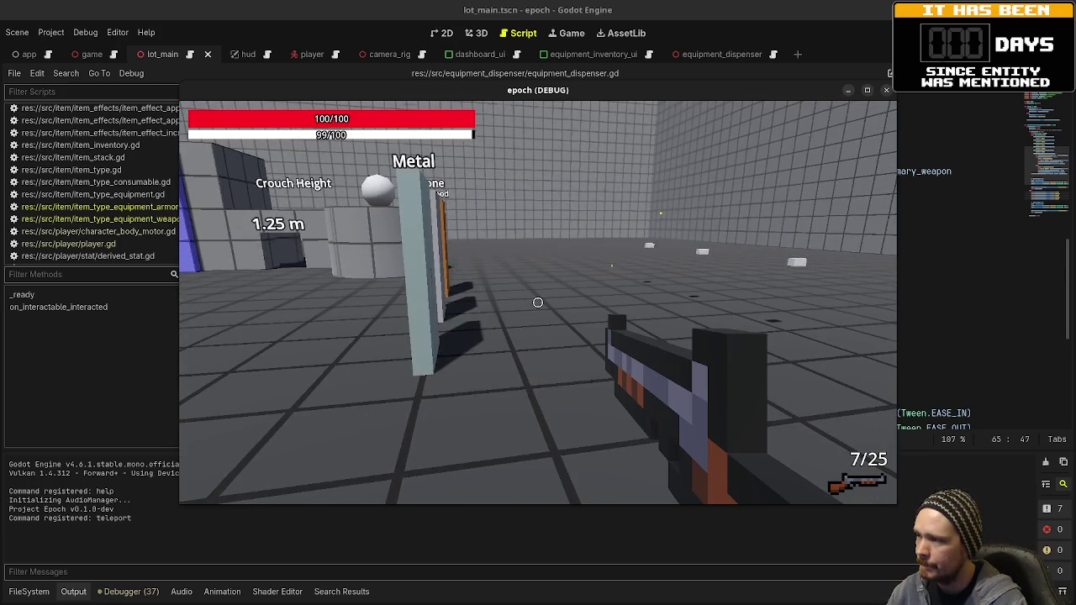
# Bring Obsidian's Tasks board behind the game, shift the game window right, and fire once (6/25)
pyautogui.moveTo(811, 94); pyautogui.dragTo(693, 92)
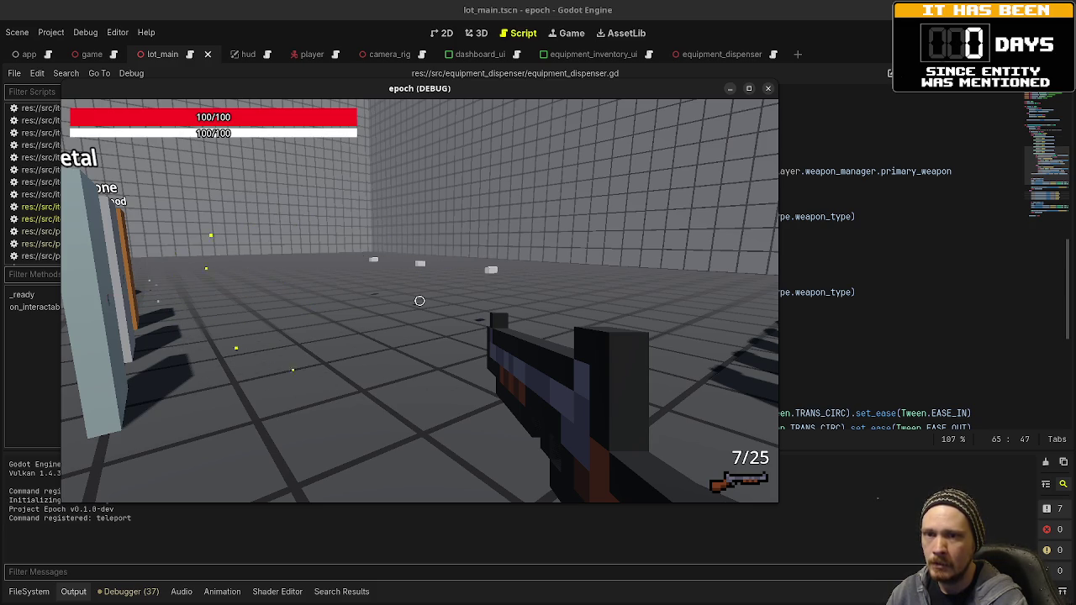
pyautogui.hotkey('alt', 'Tab')
pyautogui.moveTo(666, 84); pyautogui.dragTo(624, 81)
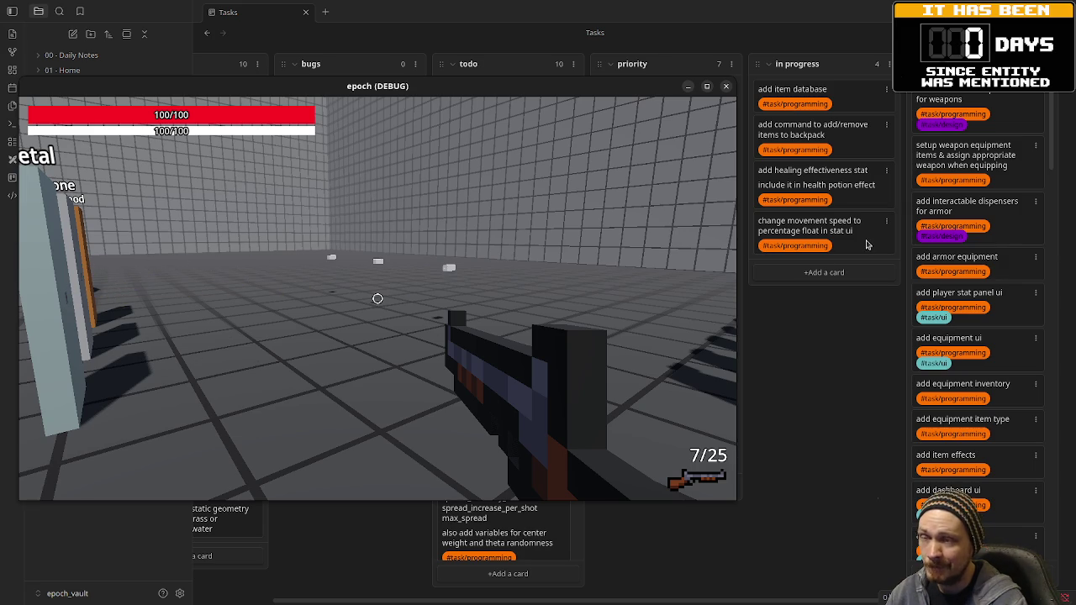
pyautogui.moveTo(630, 84); pyautogui.dragTo(786, 94)
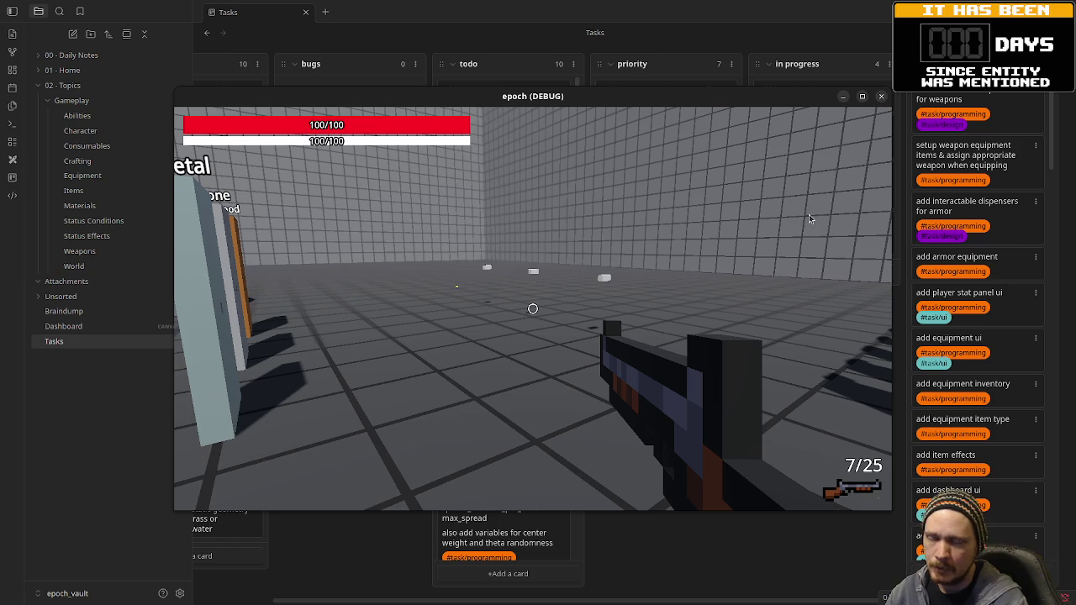
pyautogui.click(809, 219)
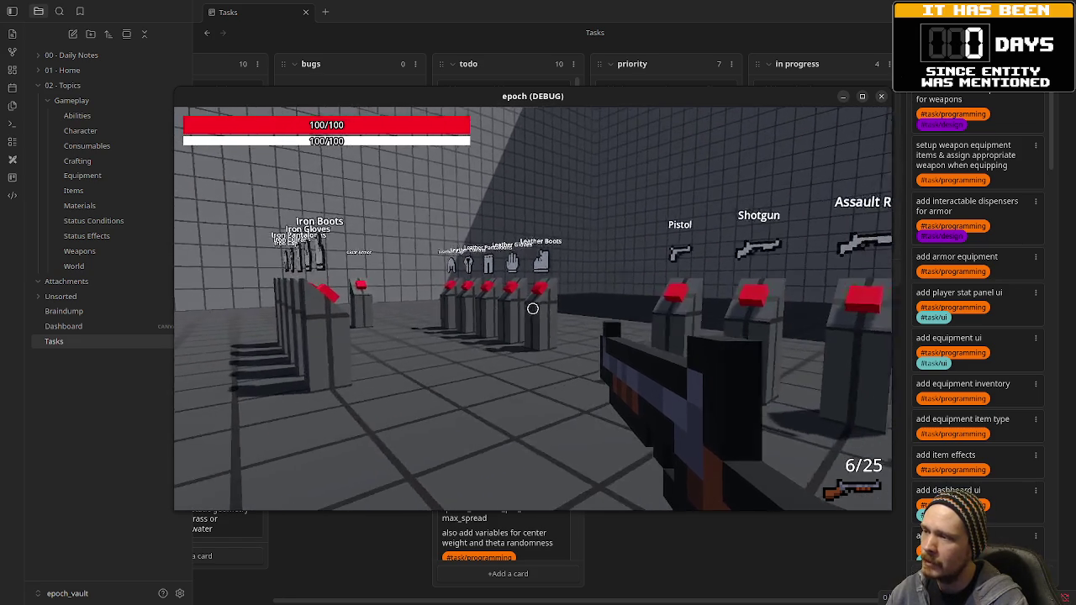
# Cycle between rifle and pistol, glance at the stats overview, and settle on the pistol
pyautogui.press('2')
pyautogui.press('1')
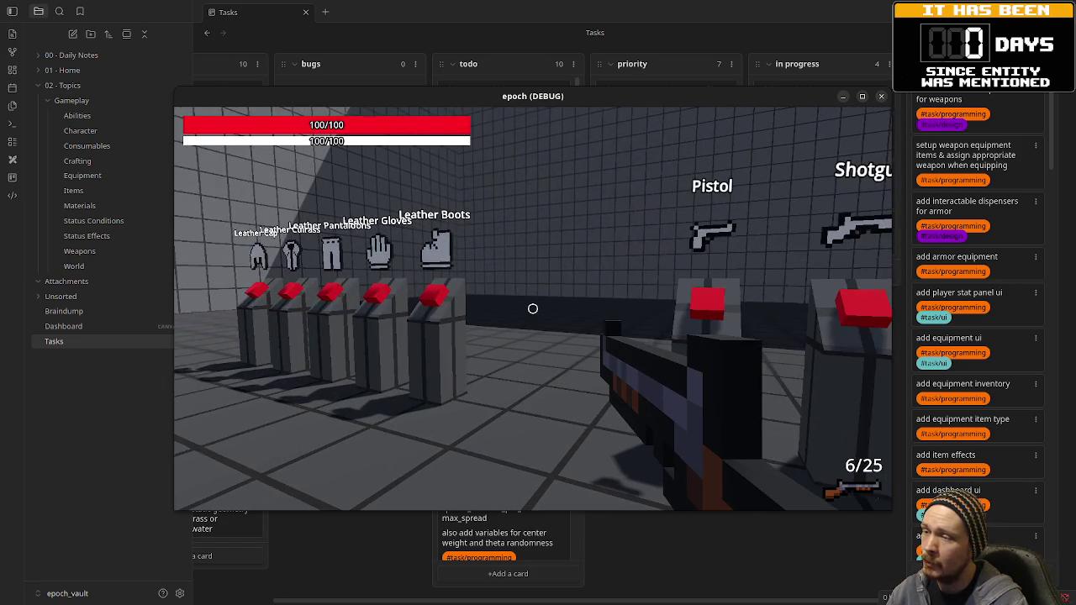
pyautogui.press('Tab')
pyautogui.press('Tab')
pyautogui.press('2')
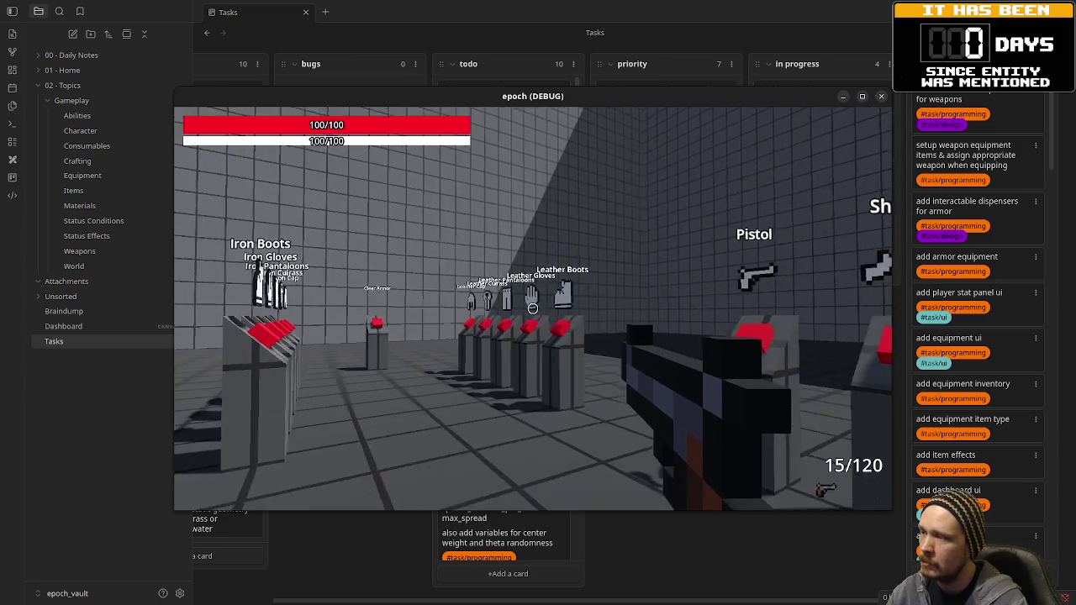
# Take Iron Gloves and the Leather Cap from the dispensers and confirm max health 150 in stats
pyautogui.press('w')
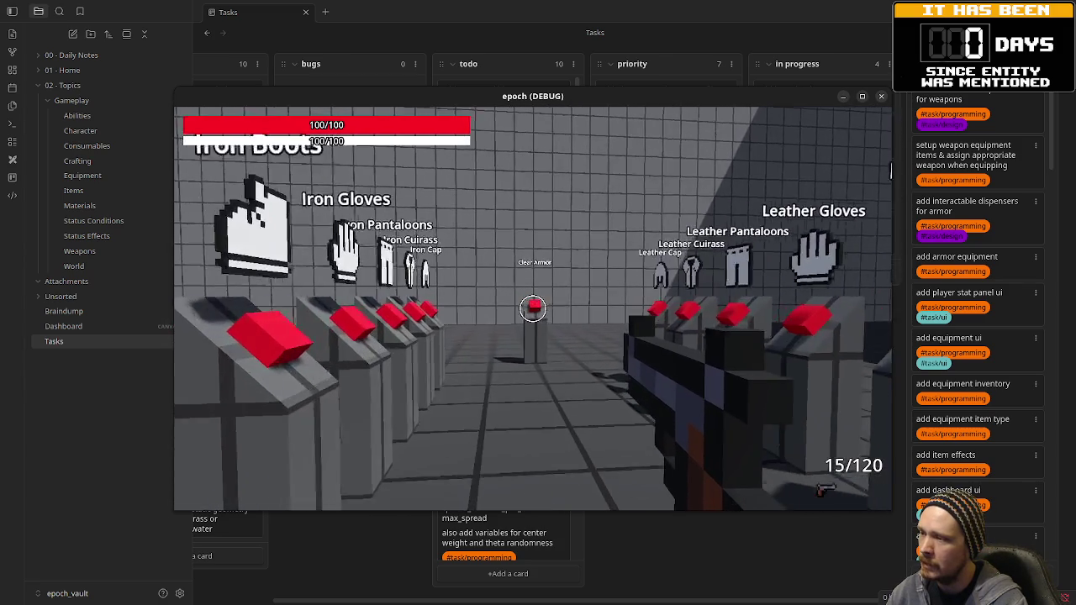
pyautogui.press('w')
pyautogui.press('s')
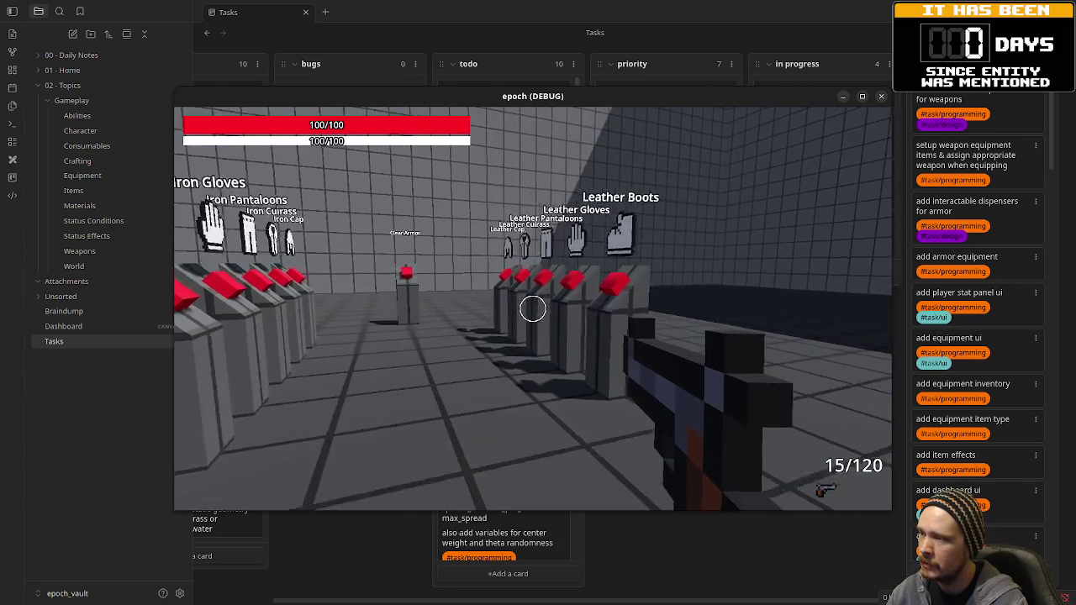
pyautogui.press('a')
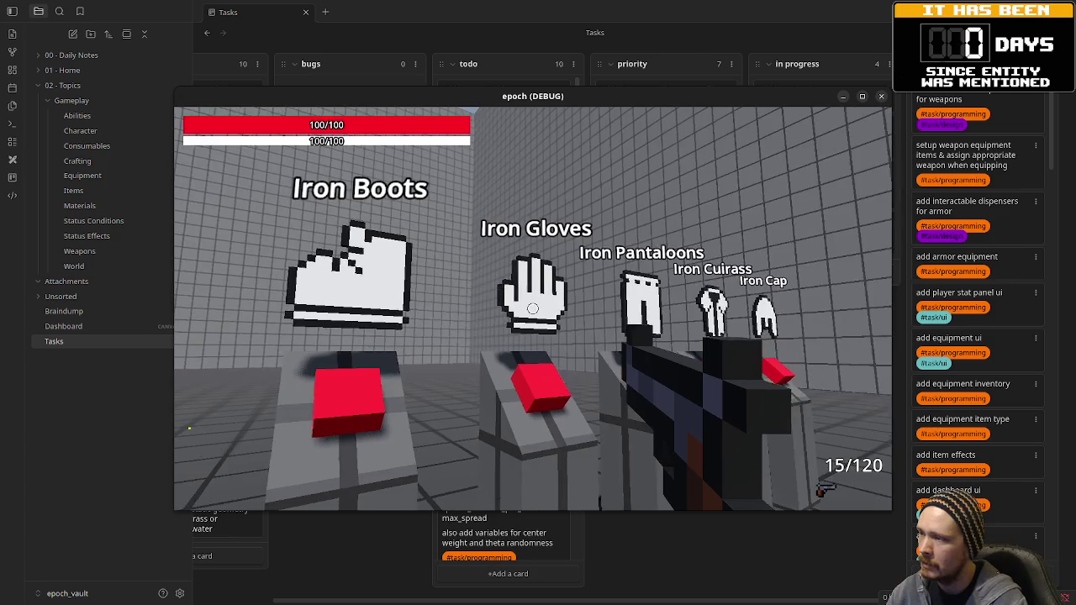
pyautogui.press('w')
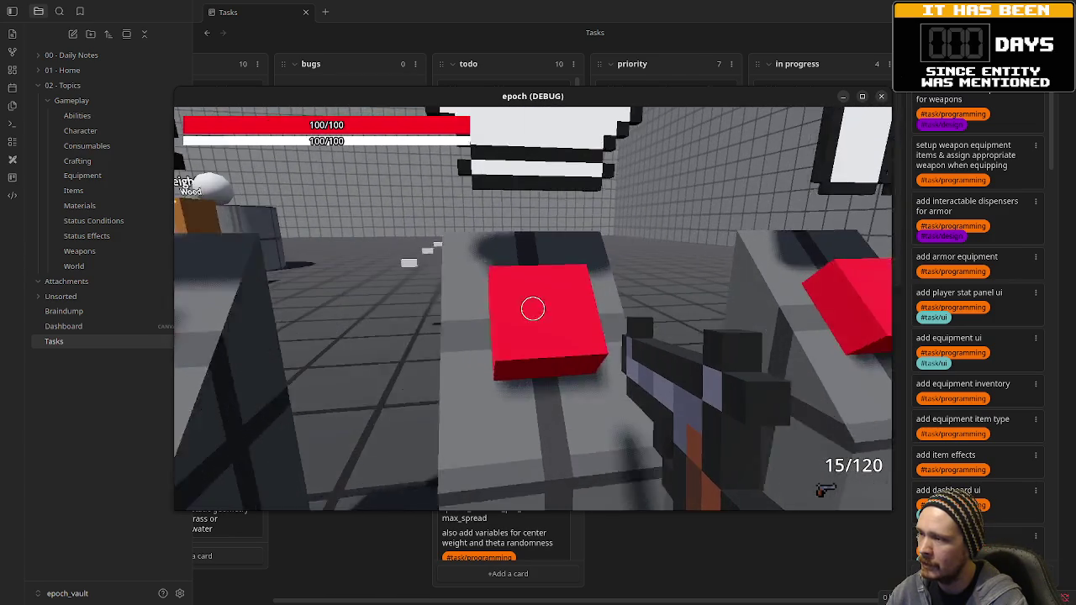
pyautogui.press('Tab')
pyautogui.press('Tab')
pyautogui.press('w')
pyautogui.press('w')
pyautogui.press('e')
pyautogui.press('Tab')
pyautogui.press('Tab')
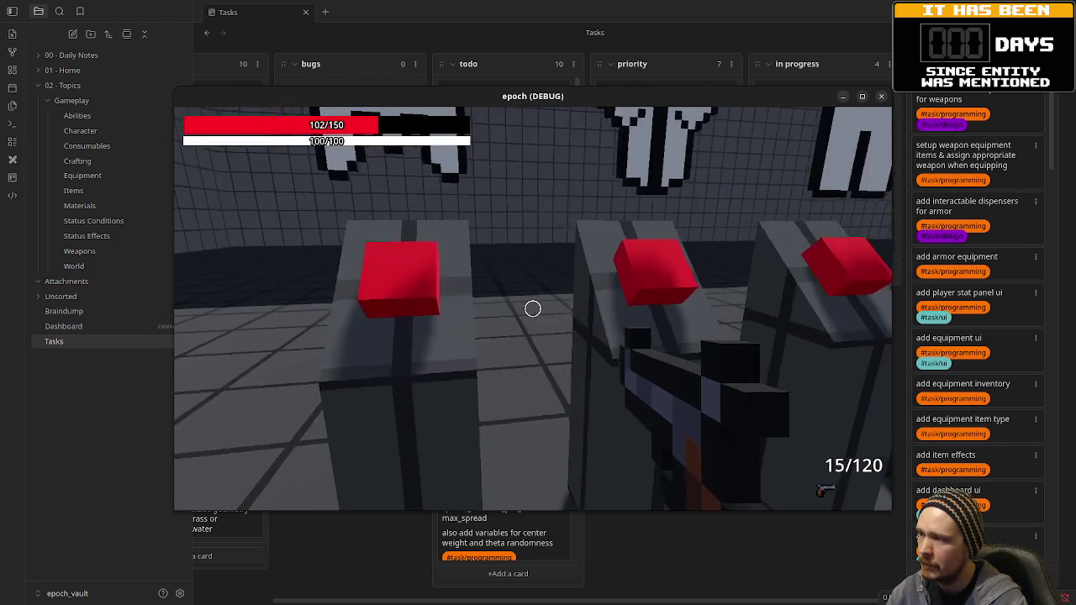
pyautogui.press('Tab')
pyautogui.press('Tab')
# Sprint up the green 30° ramp, then return focus to the Obsidian window
pyautogui.press('s')
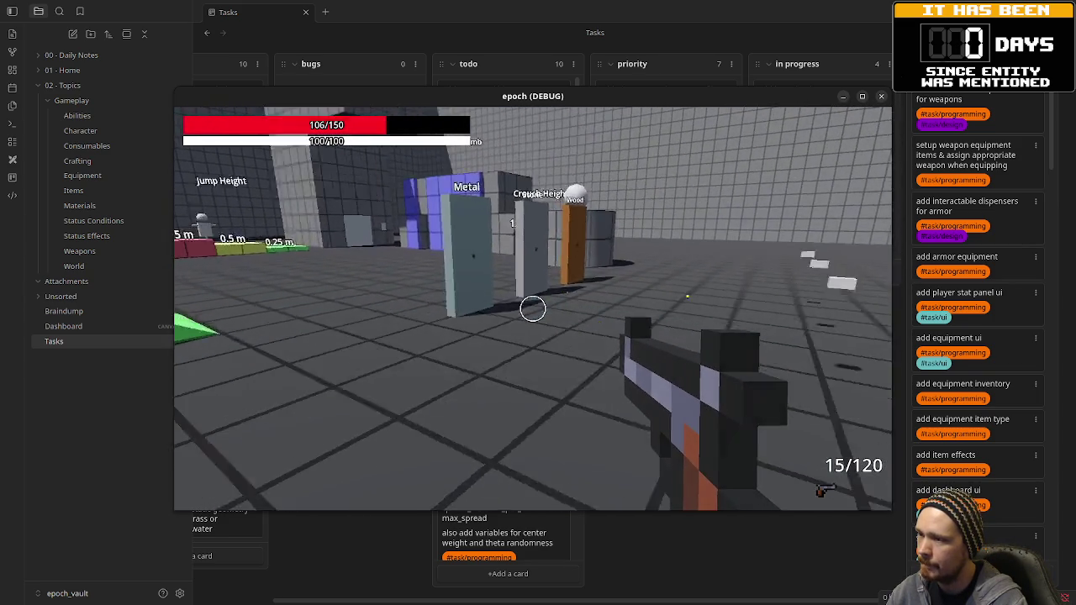
pyautogui.hotkey('shift', 'w')
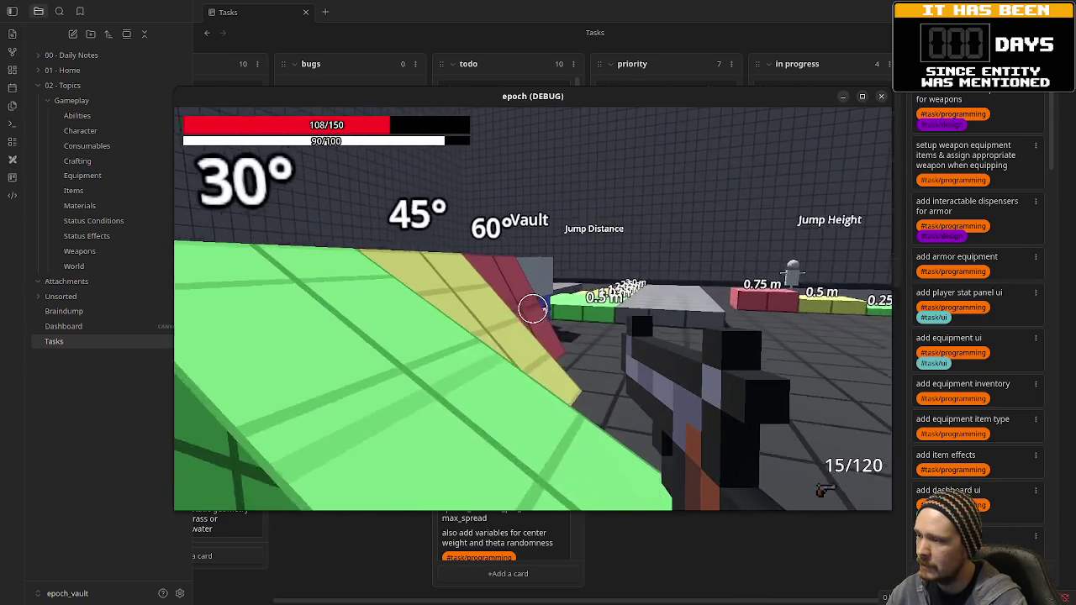
pyautogui.press('s')
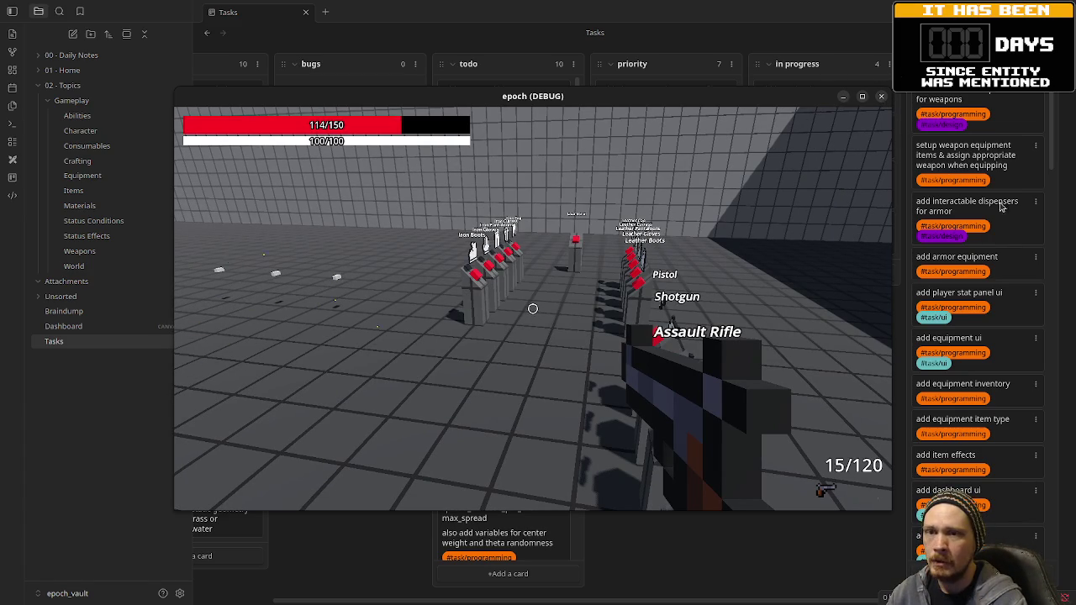
pyautogui.click(913, 232)
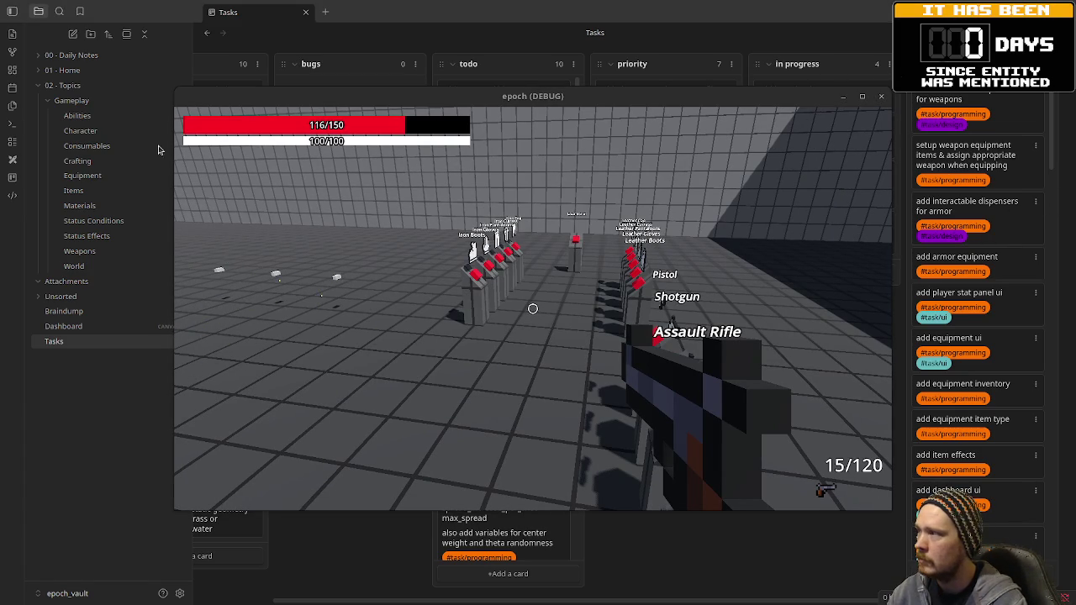
# Open the Braindump note, move the game window lower right, and highlight the primary weapon damage line
pyautogui.click(67, 311)
pyautogui.moveTo(408, 101)
pyautogui.mouseDown()
pyautogui.moveTo(132, 96)
pyautogui.moveTo(510, 221)
pyautogui.moveTo(760, 255)
pyautogui.moveTo(845, 153)
pyautogui.mouseUp()
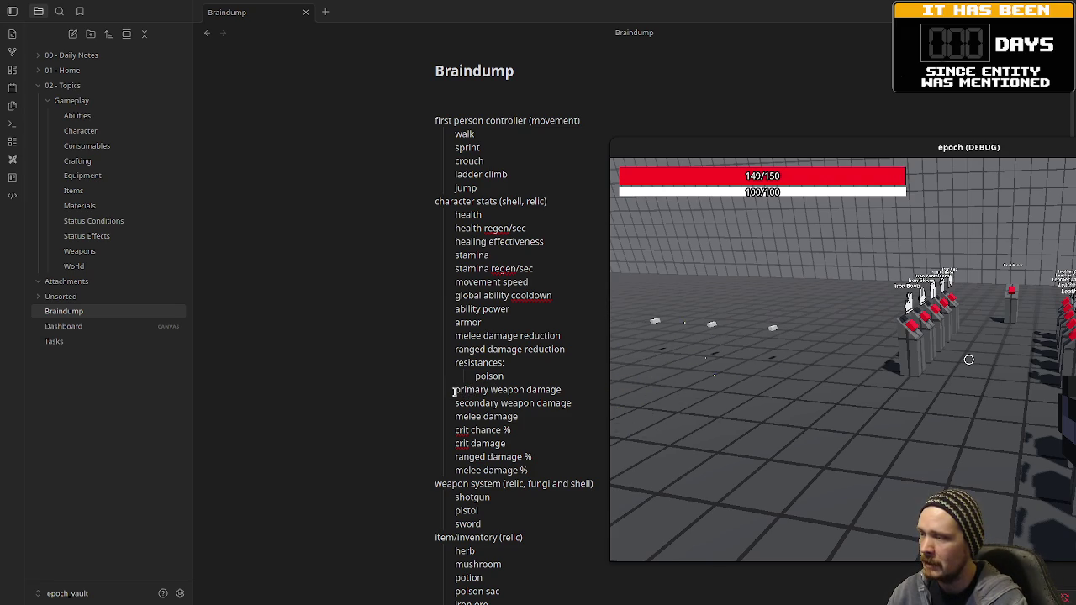
pyautogui.moveTo(455, 391); pyautogui.dragTo(562, 391)
pyautogui.click(581, 405)
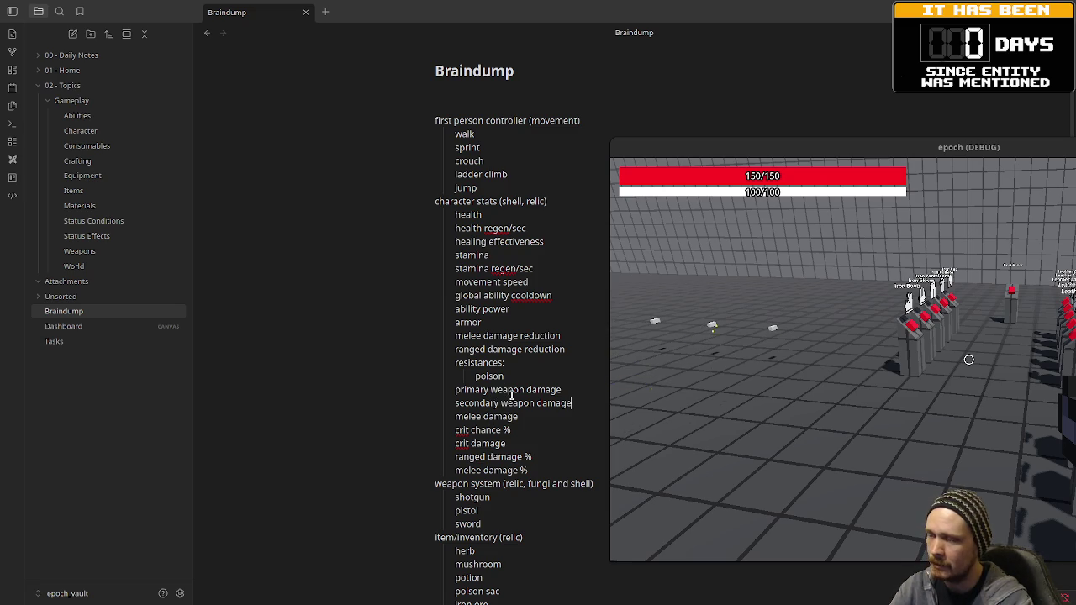
pyautogui.scroll(-1, 504, 446)
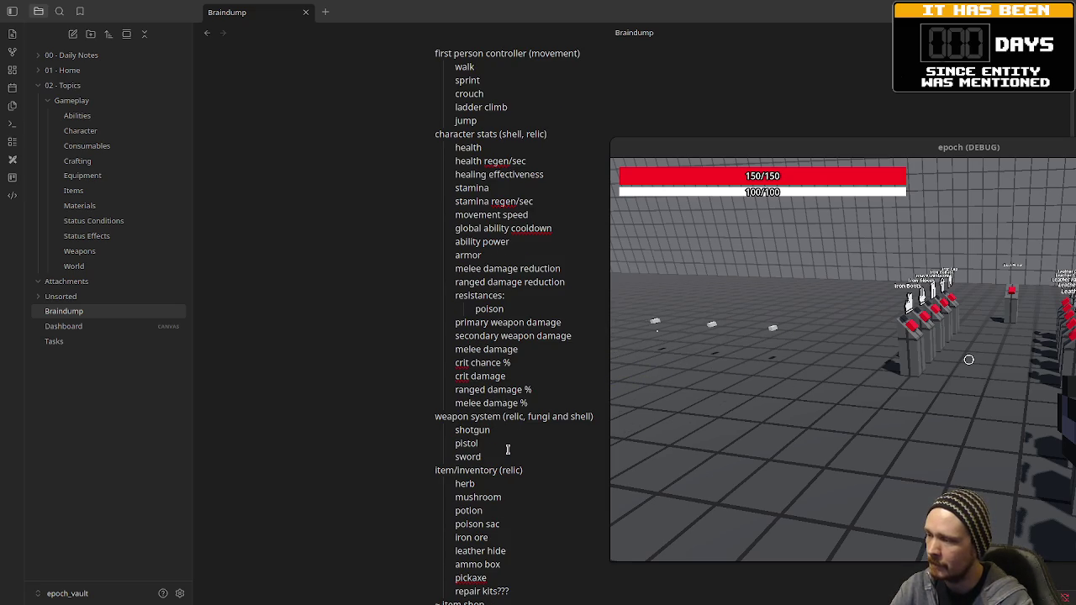
pyautogui.scroll(-1, 504, 425)
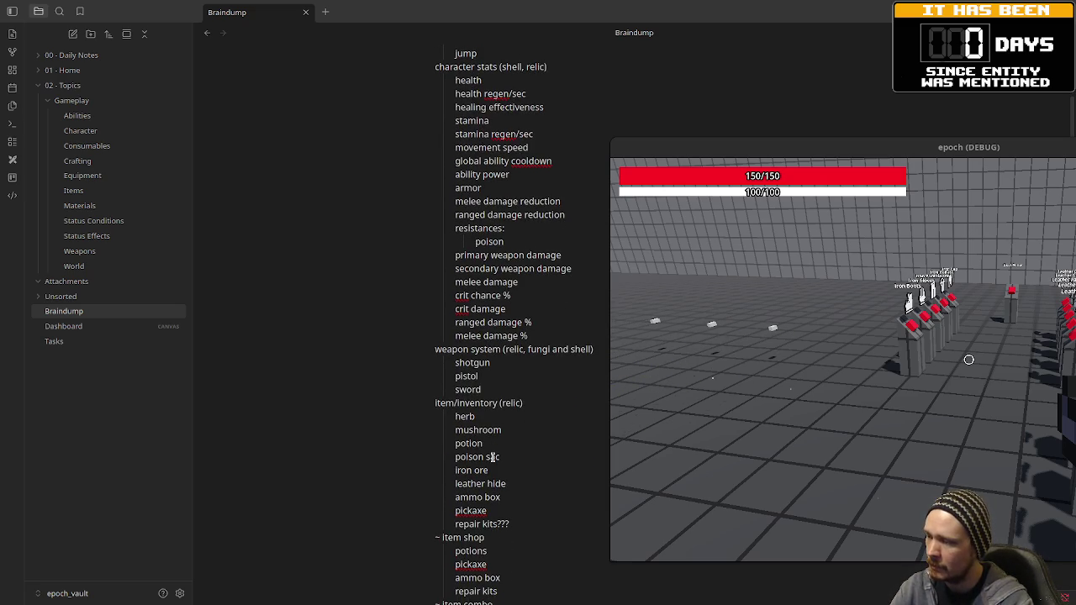
pyautogui.scroll(-1, 493, 456)
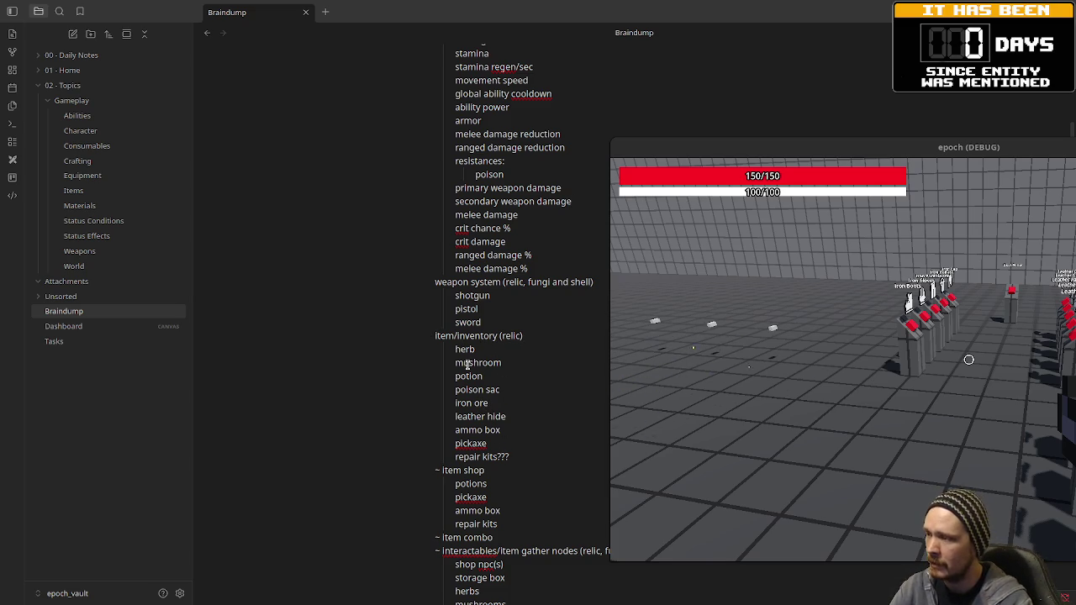
pyautogui.scroll(-1, 510, 436)
pyautogui.scroll(-4, 510, 436)
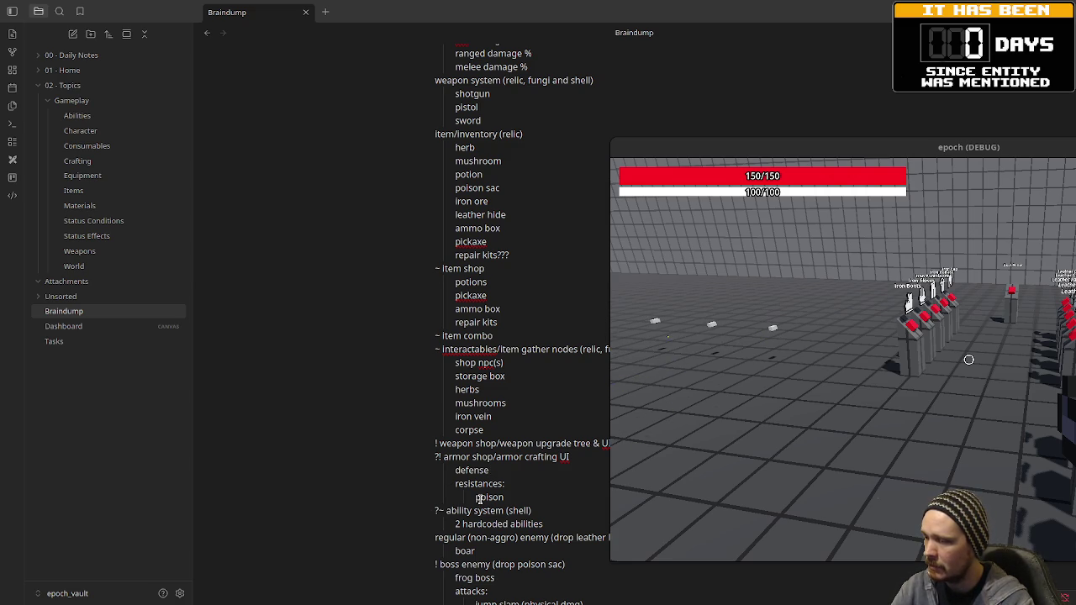
pyautogui.scroll(-3, 480, 498)
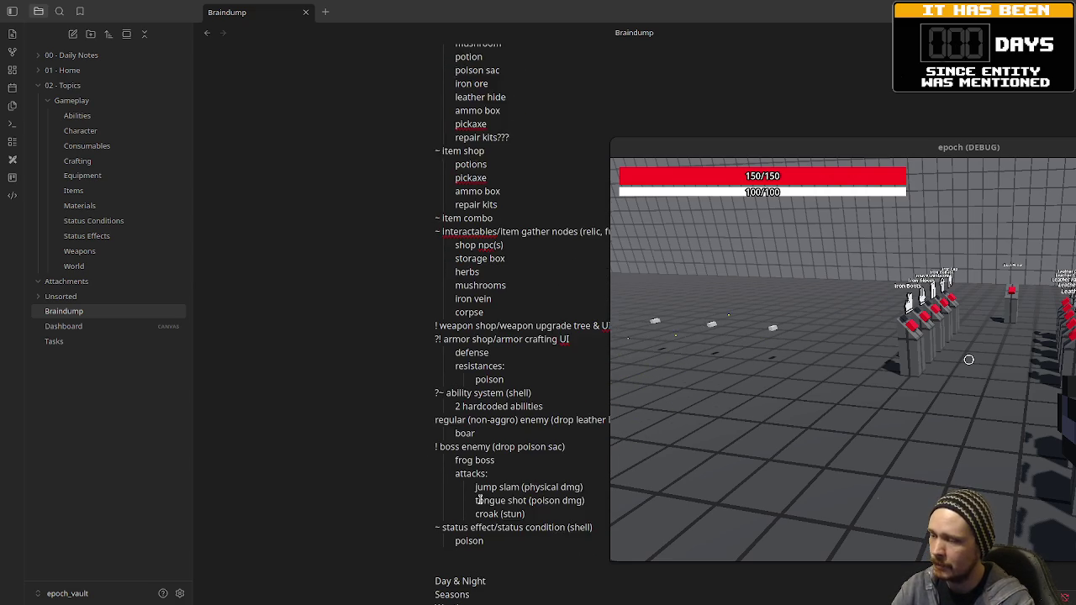
pyautogui.scroll(1, 478, 499)
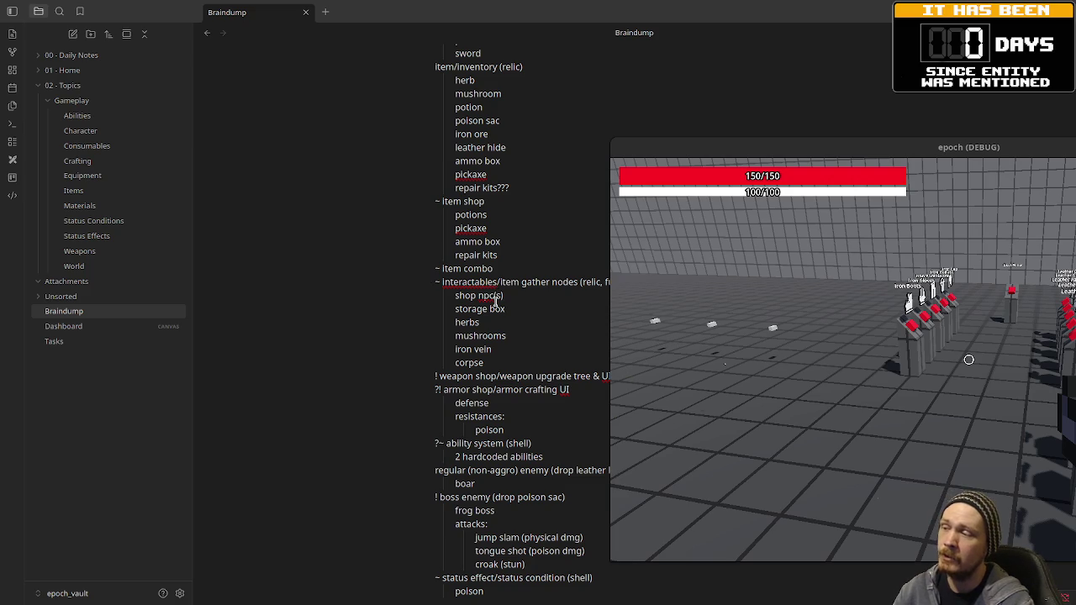
# Highlight the storage box, ability system and poison status-effect lines, then centre the game window
pyautogui.moveTo(503, 308); pyautogui.dragTo(453, 309)
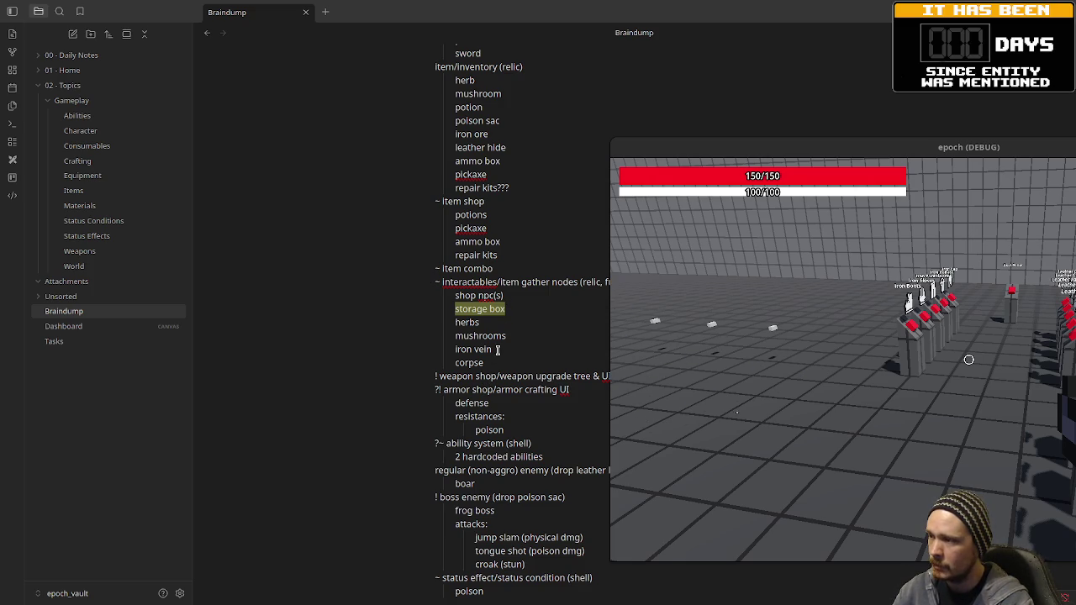
pyautogui.scroll(-1, 497, 345)
pyautogui.scroll(-3, 498, 345)
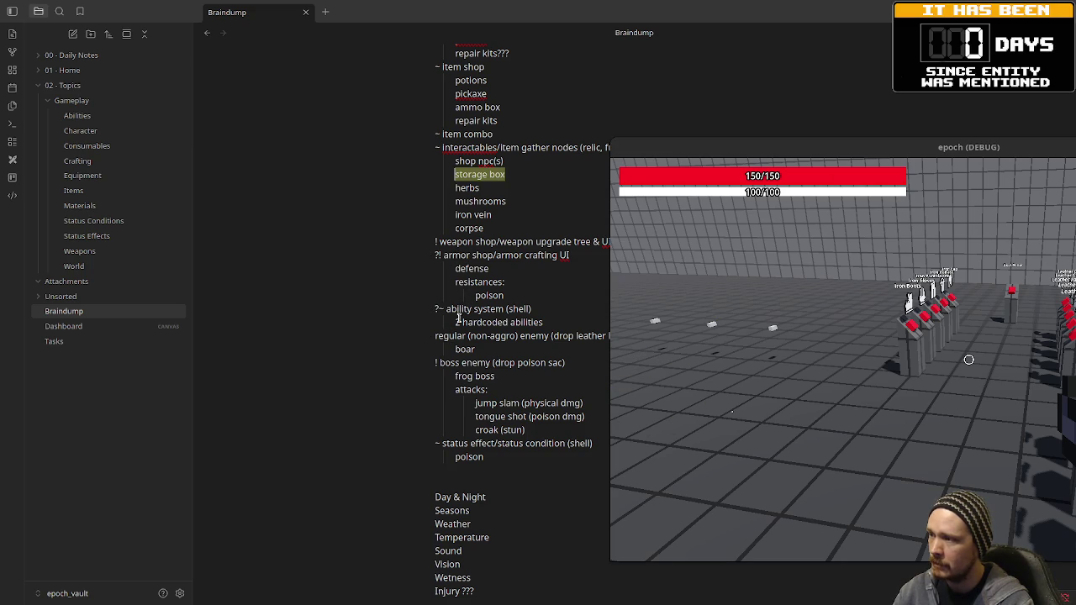
pyautogui.moveTo(446, 309); pyautogui.dragTo(555, 322)
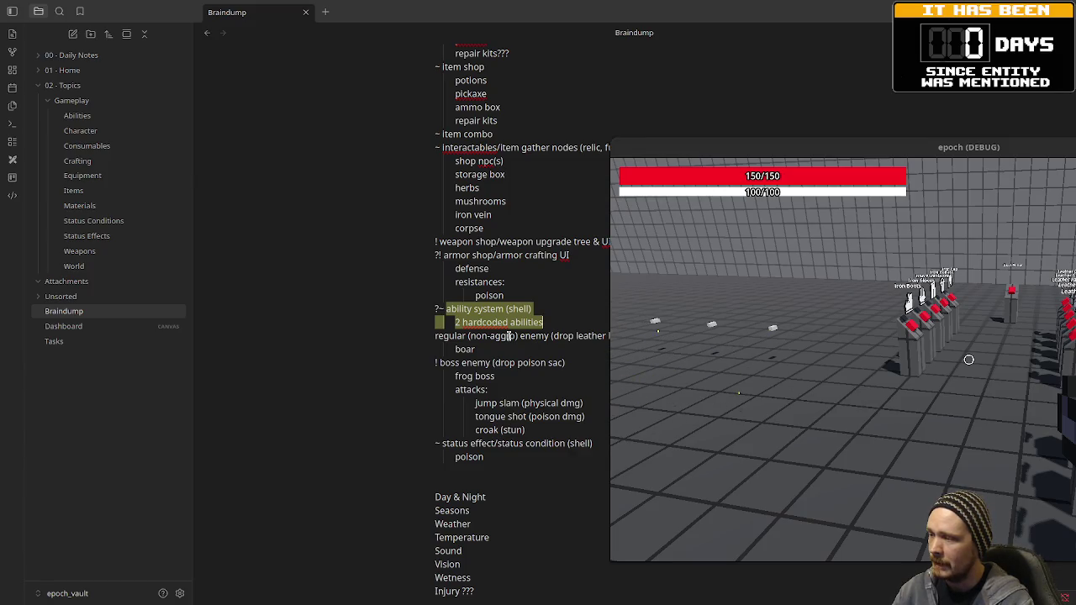
pyautogui.click(496, 459)
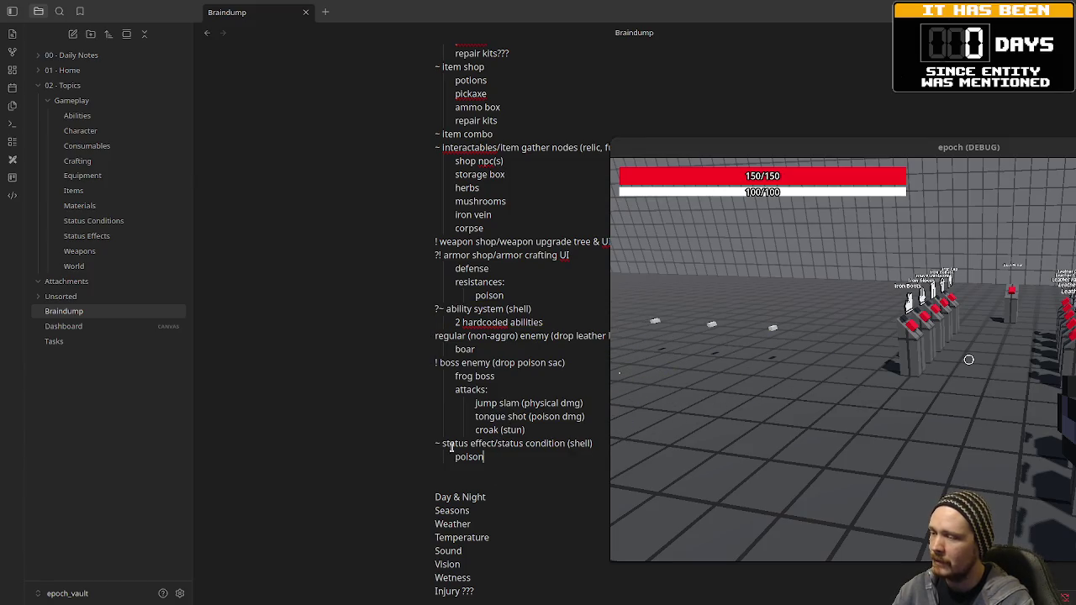
pyautogui.keyDown('shift'); pyautogui.click(444, 444); pyautogui.keyUp('shift')
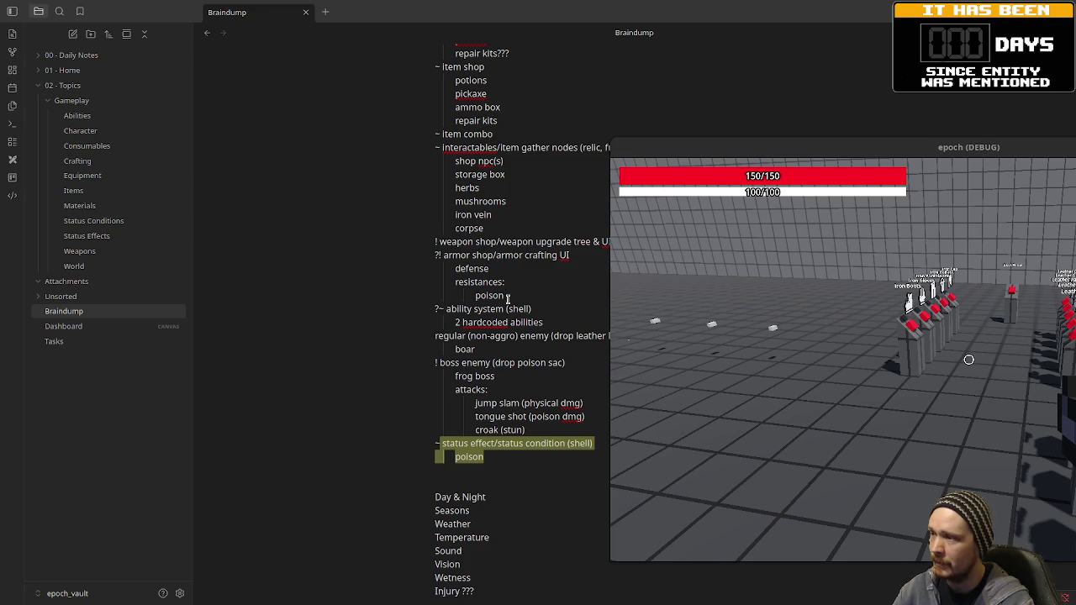
pyautogui.moveTo(751, 150); pyautogui.dragTo(356, 170)
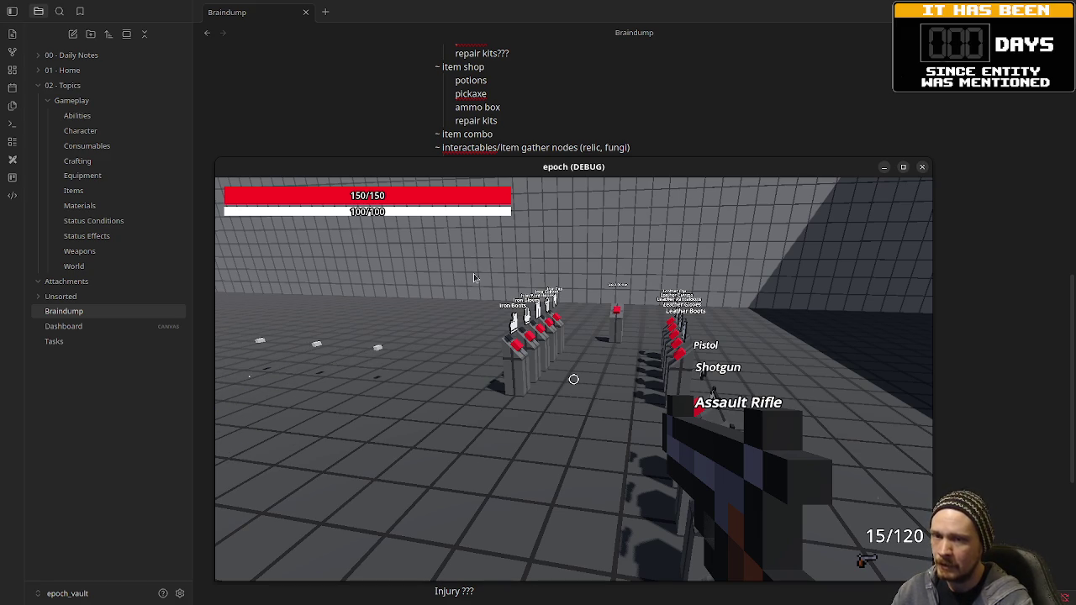
# Switch to Godot's equipment_dispenser.gd script and position the game window over the editor
pyautogui.moveTo(554, 181)
pyautogui.mouseDown()
pyautogui.moveTo(534, 101)
pyautogui.moveTo(537, 114)
pyautogui.mouseUp()
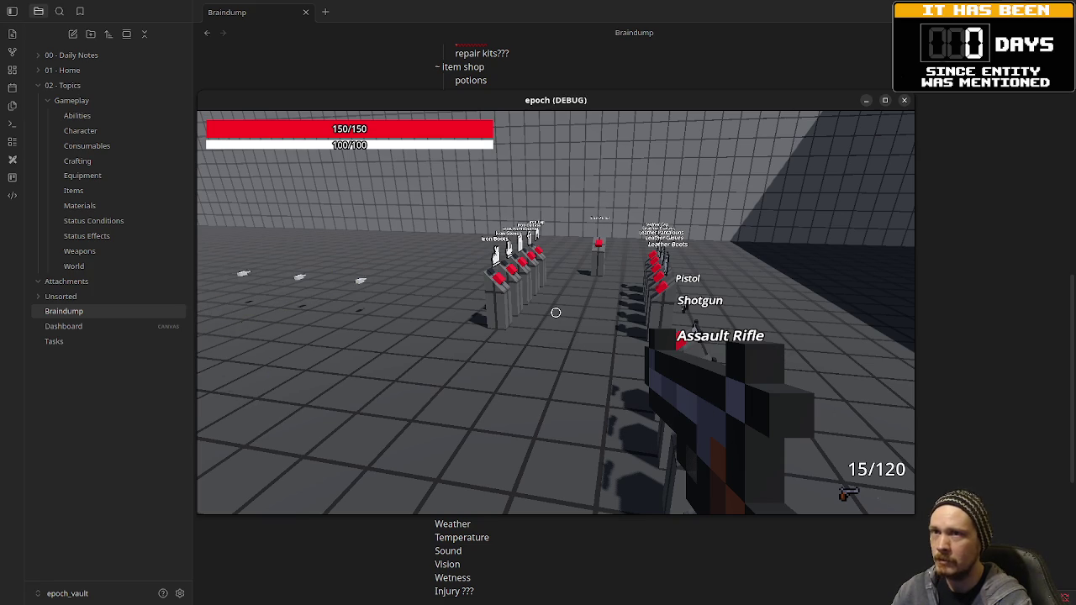
pyautogui.hotkey('alt', 'Tab')
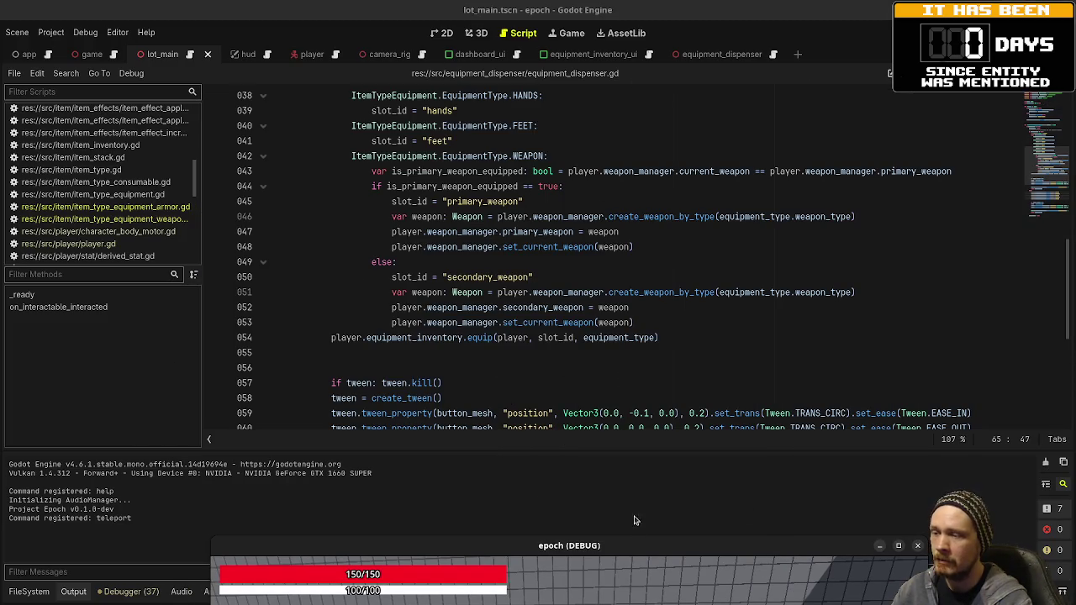
pyautogui.moveTo(634, 544)
pyautogui.mouseDown()
pyautogui.moveTo(653, 221)
pyautogui.moveTo(632, 111)
pyautogui.mouseUp()
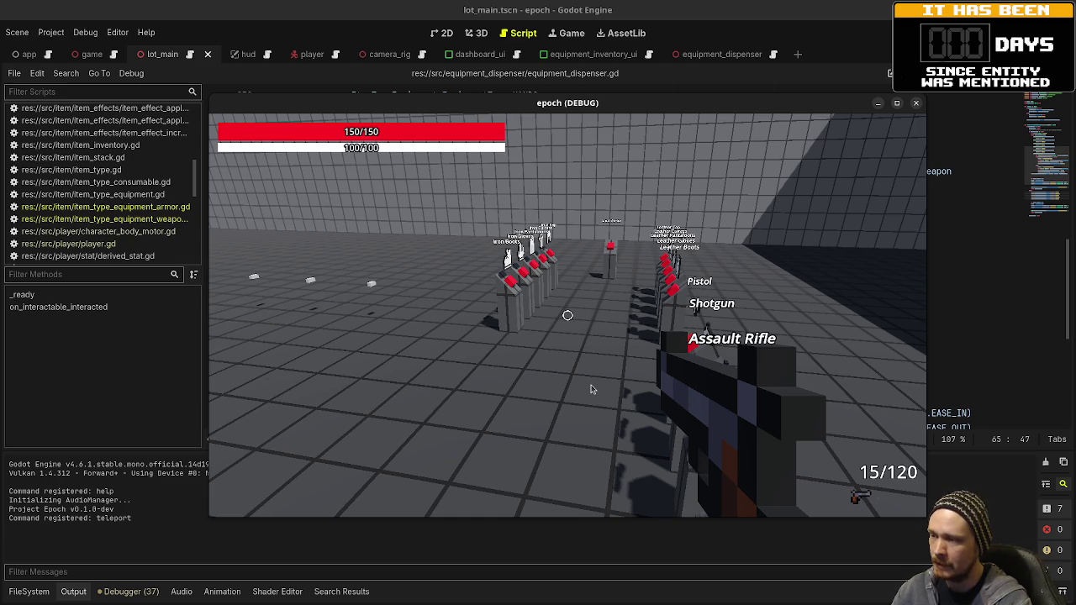
# Fire once, then walk toward the slope ramps and back along the iron armor dispensers
pyautogui.click(592, 385)
pyautogui.press('w')
pyautogui.press('w')
pyautogui.press('w')
pyautogui.press('w')
pyautogui.press('w')
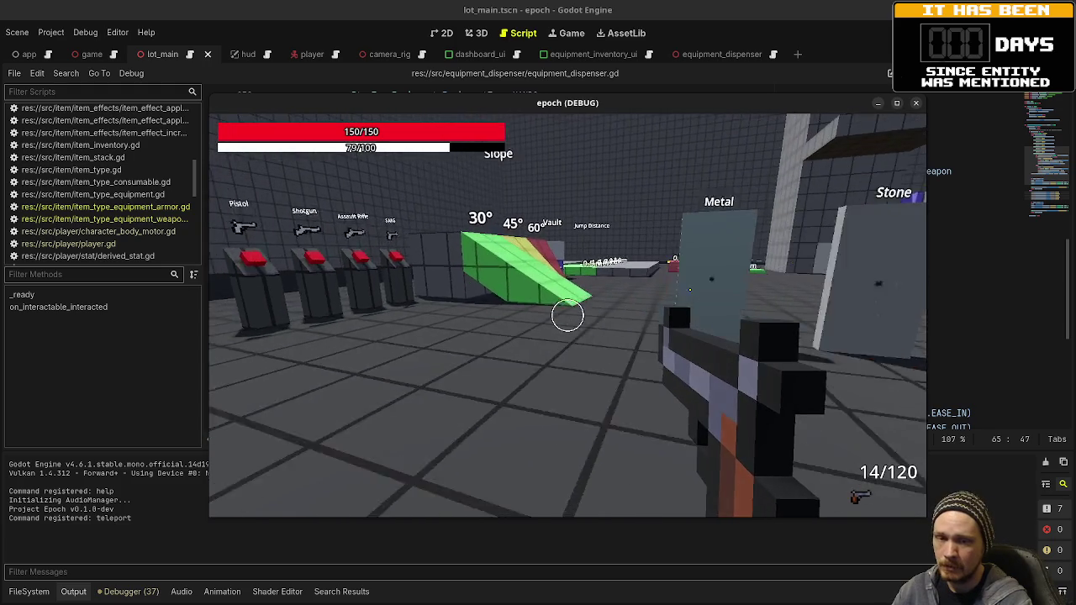
pyautogui.press('w')
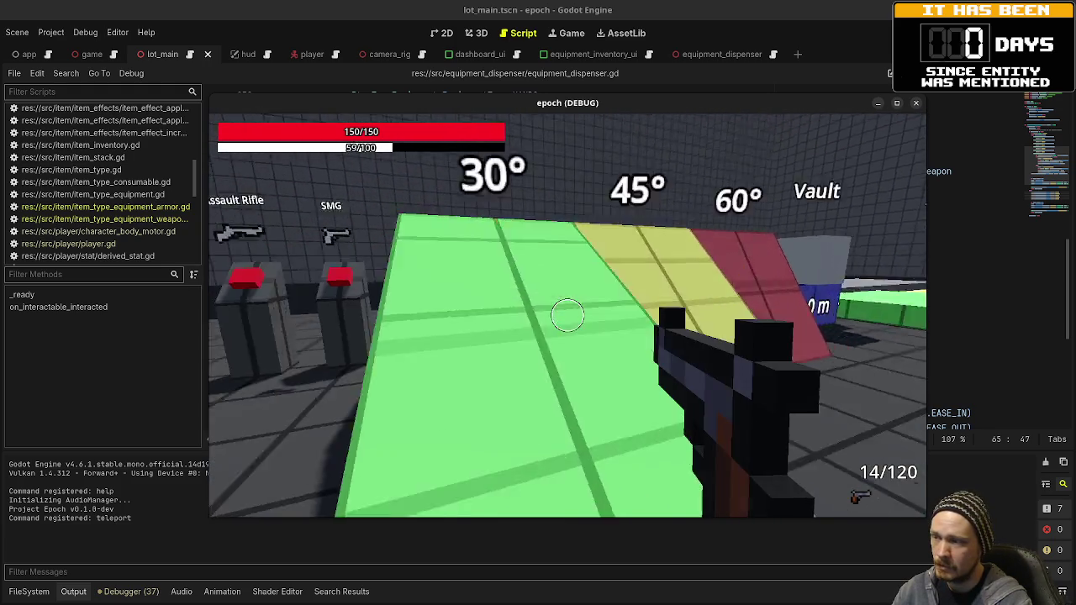
pyautogui.press('w')
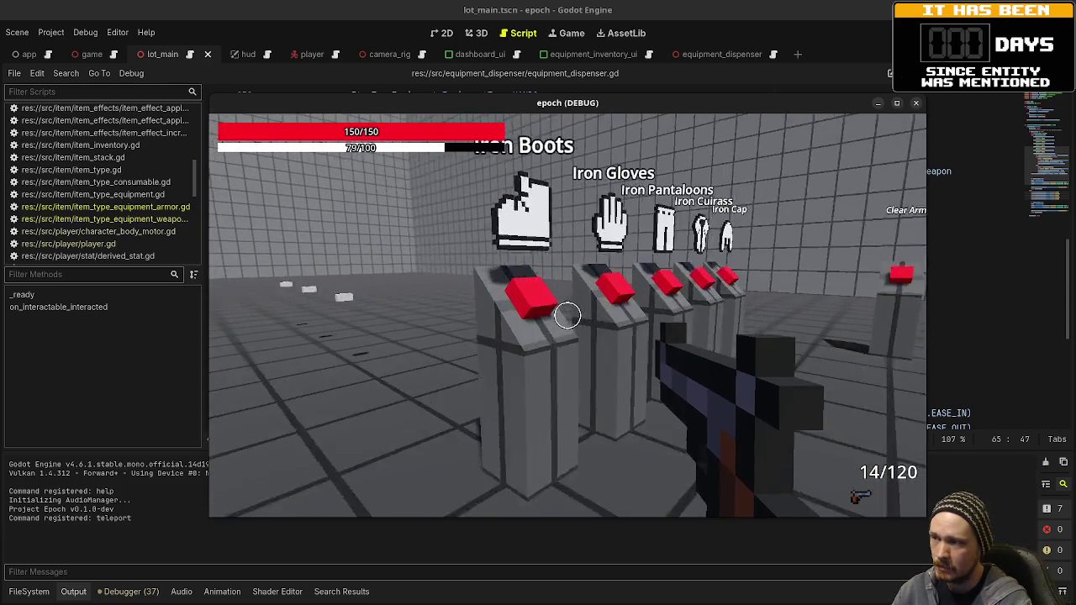
pyautogui.press('d')
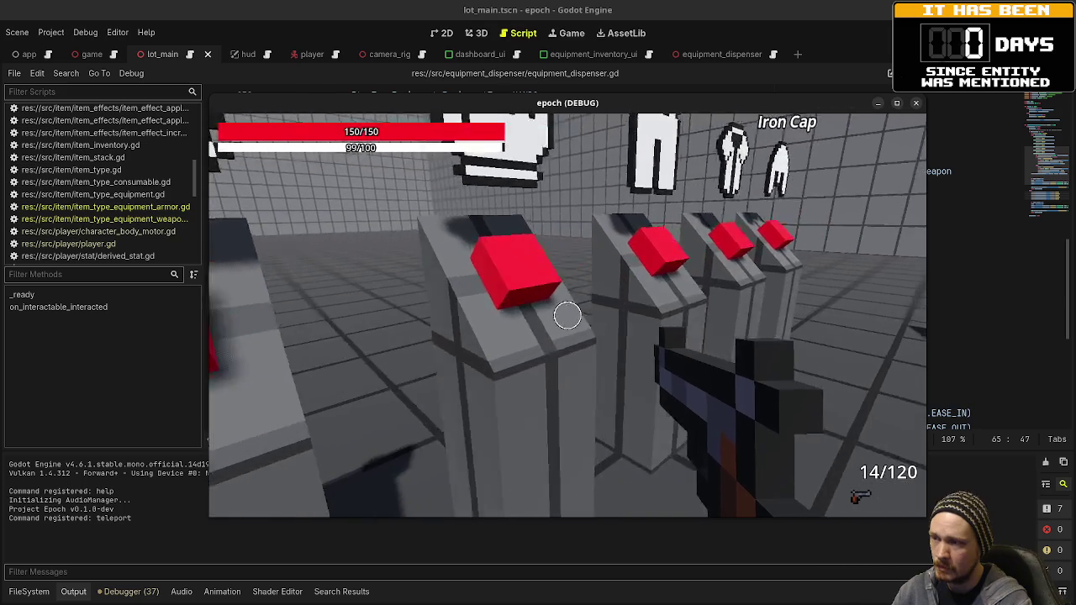
pyautogui.press('d')
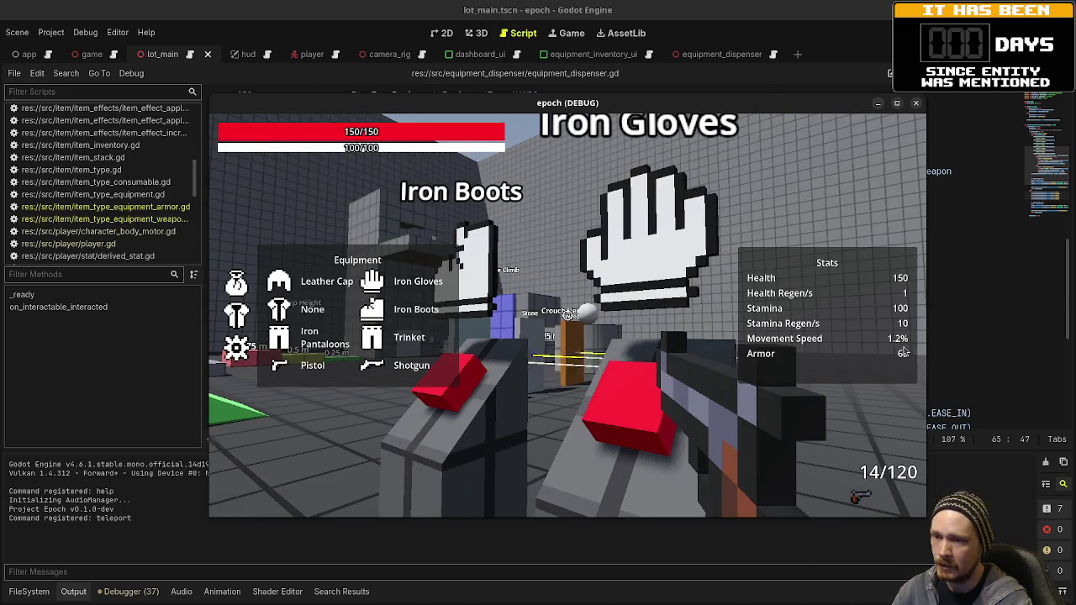
pyautogui.press('d')
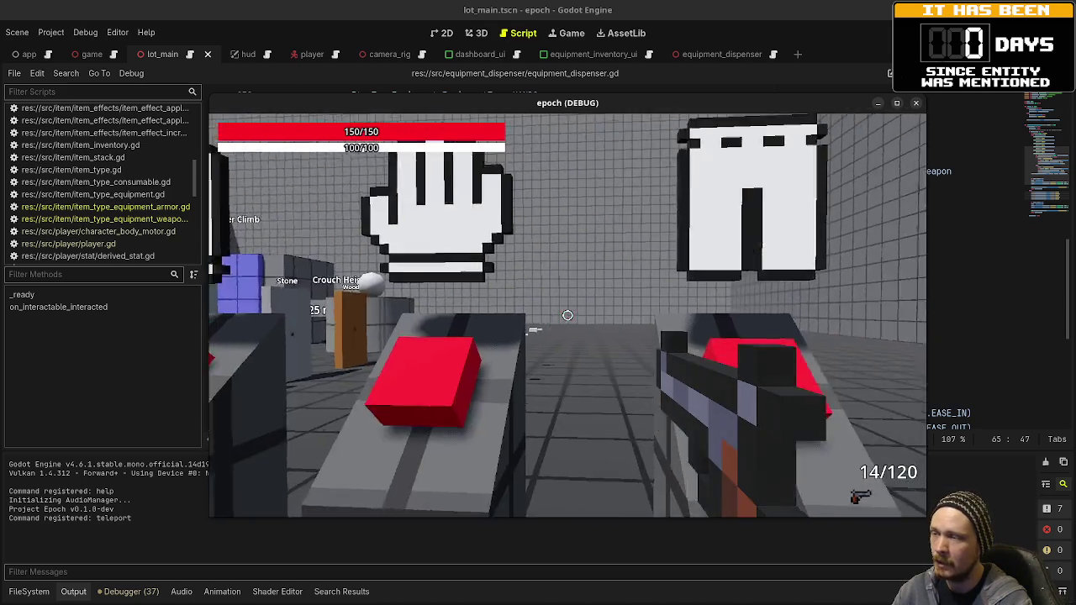
# Collect iron armor from the centre dispenser, check stats showing Armor 120, then switch weapons and fire
pyautogui.press('space')
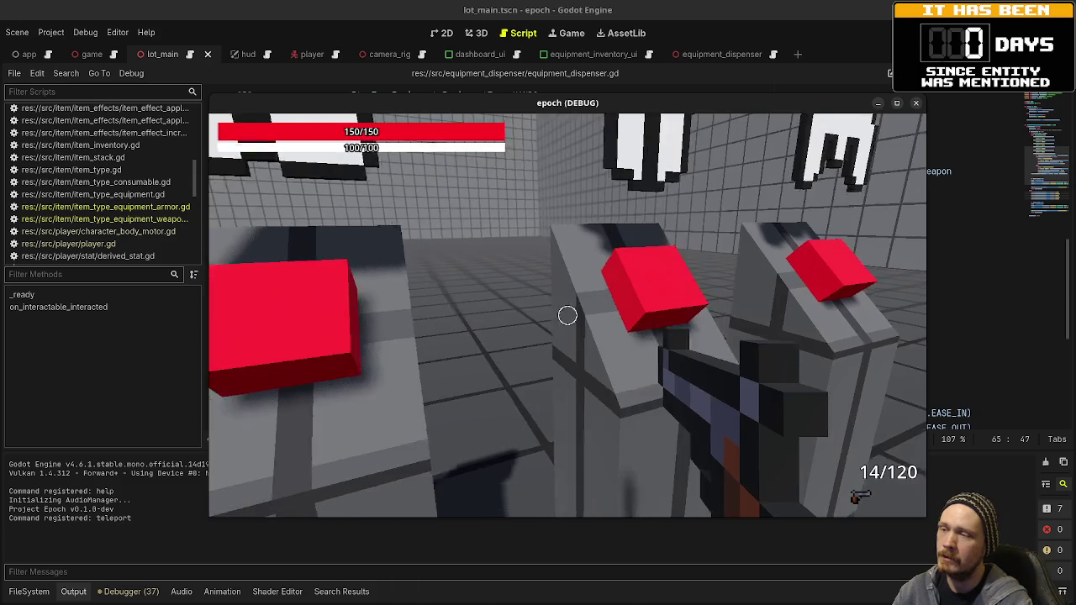
pyautogui.press('Tab')
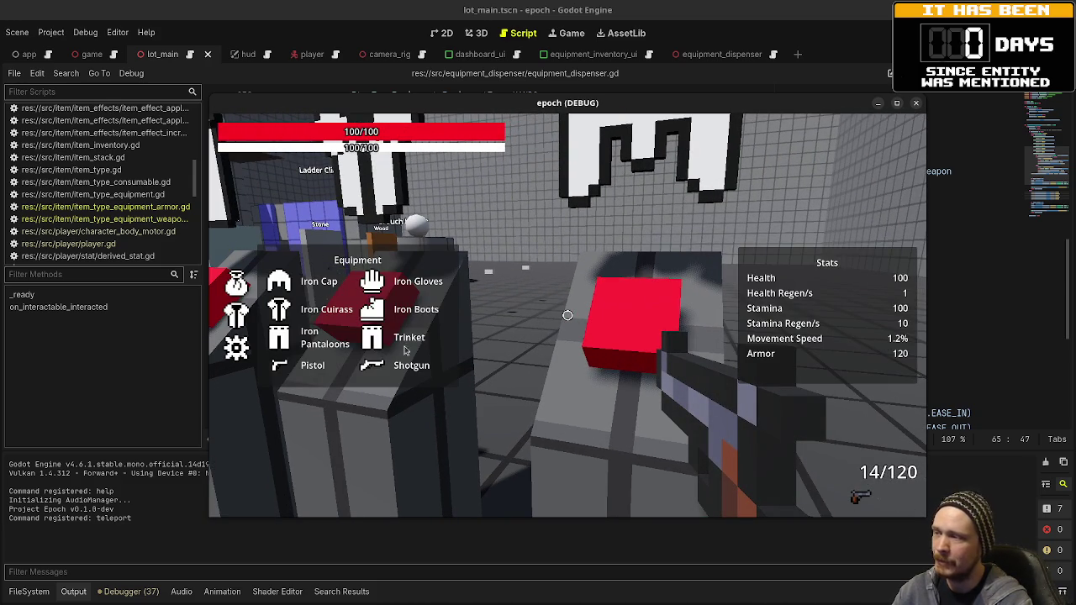
pyautogui.press('Tab')
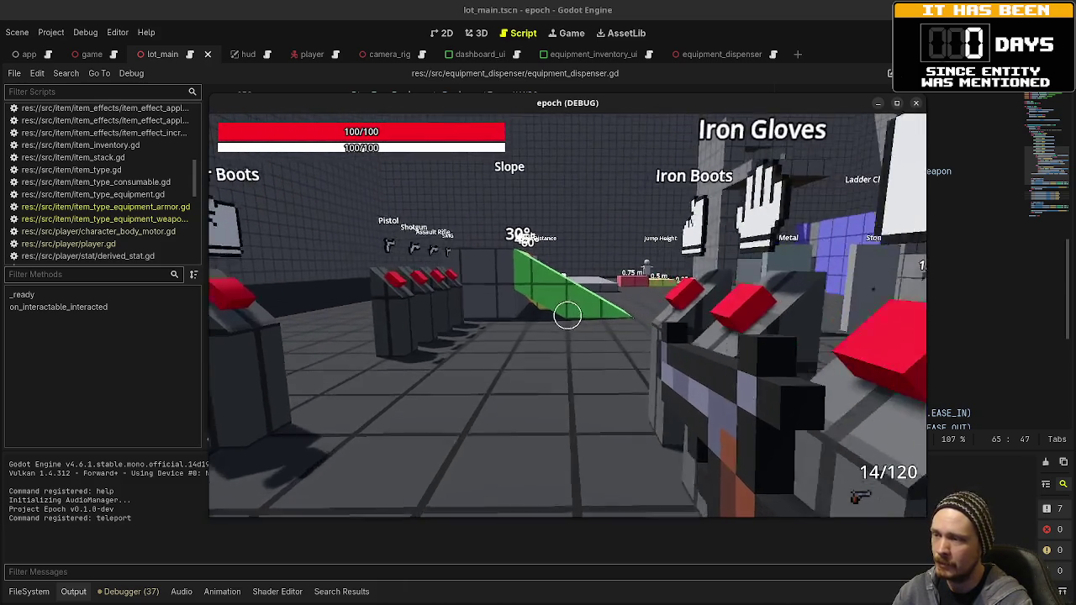
pyautogui.press('2')
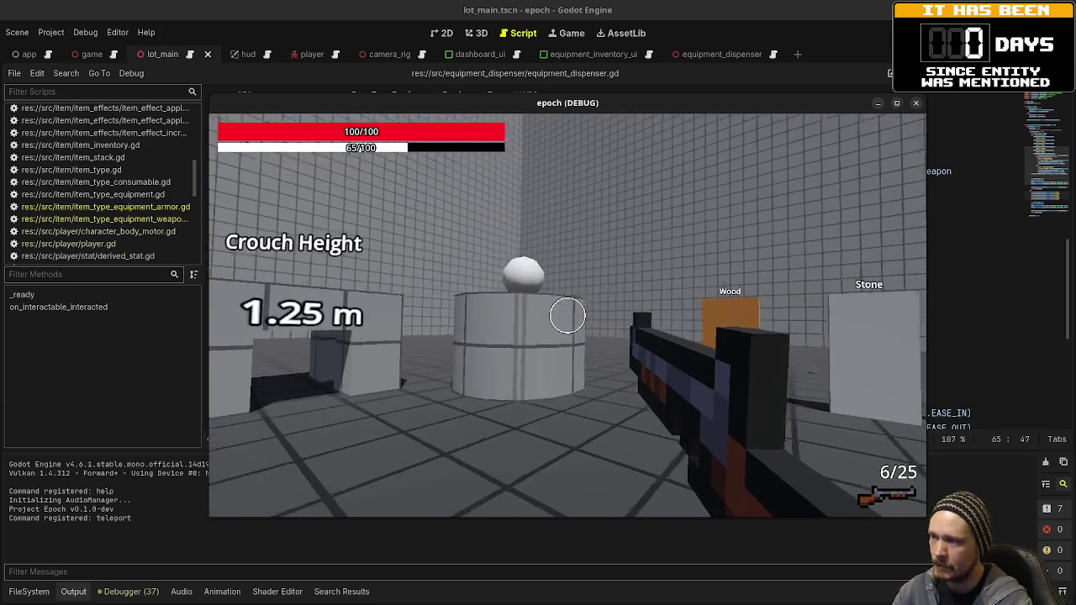
pyautogui.click(567, 315)
# Dash through the darker tiled room and jump-height area, then shoot the white ball twice
pyautogui.press('w')
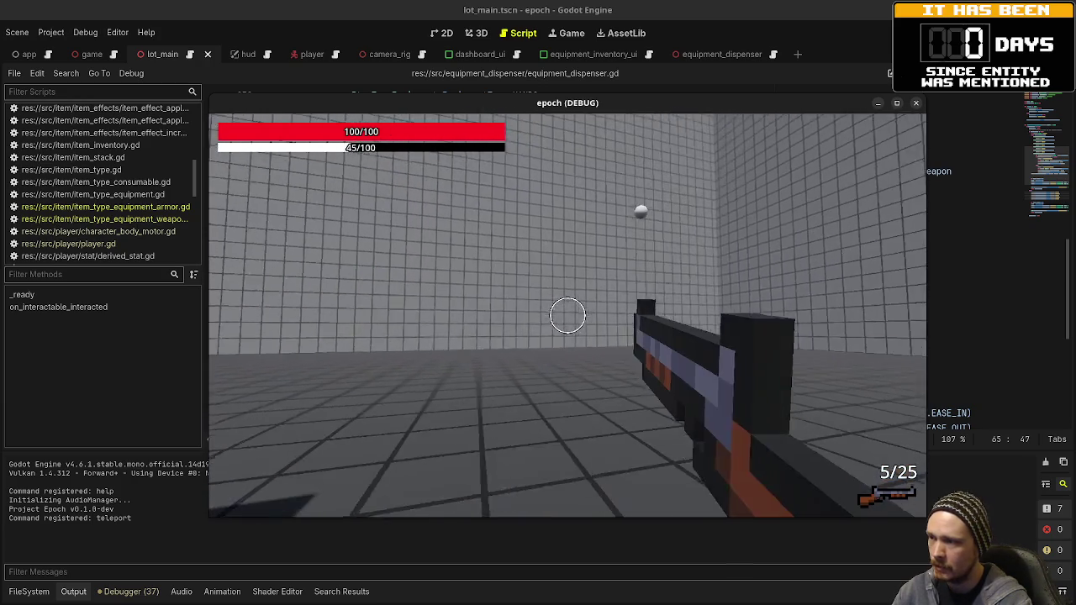
pyautogui.press('w')
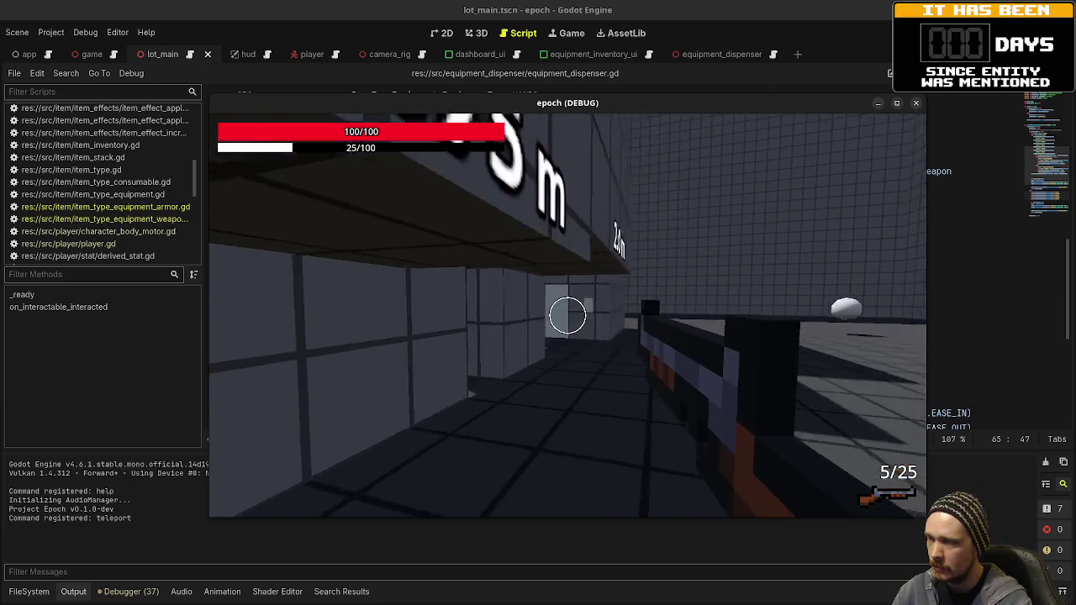
pyautogui.press('w')
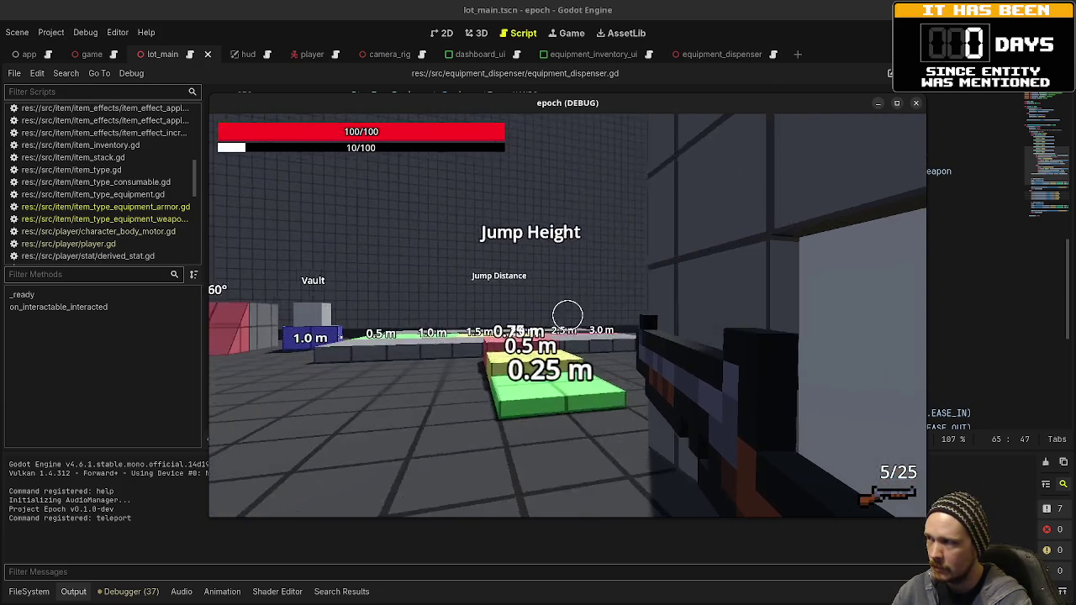
pyautogui.press('w')
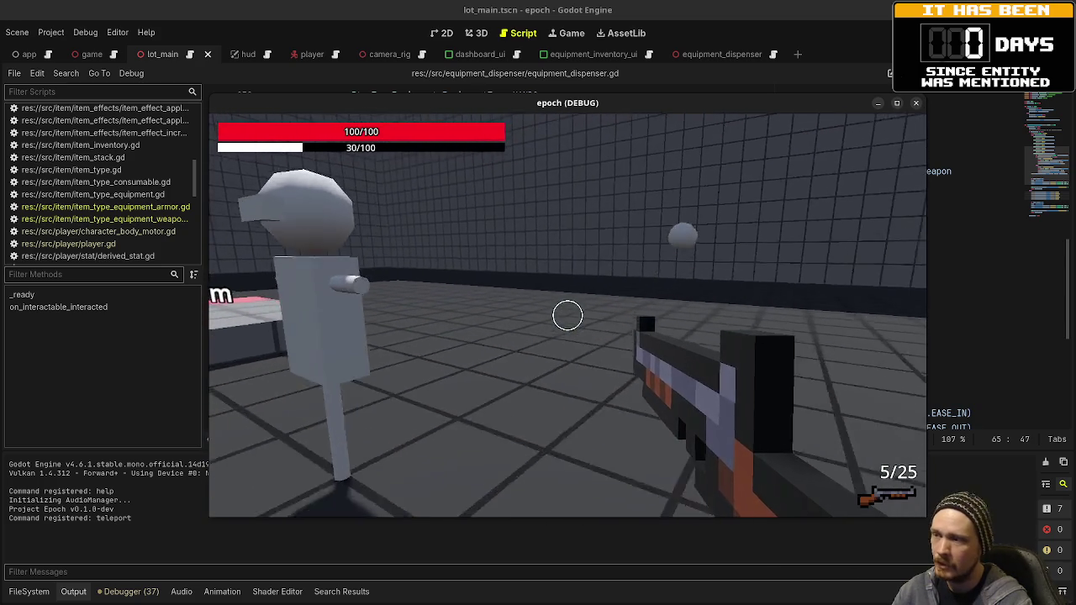
pyautogui.hotkey('shift', 'w')
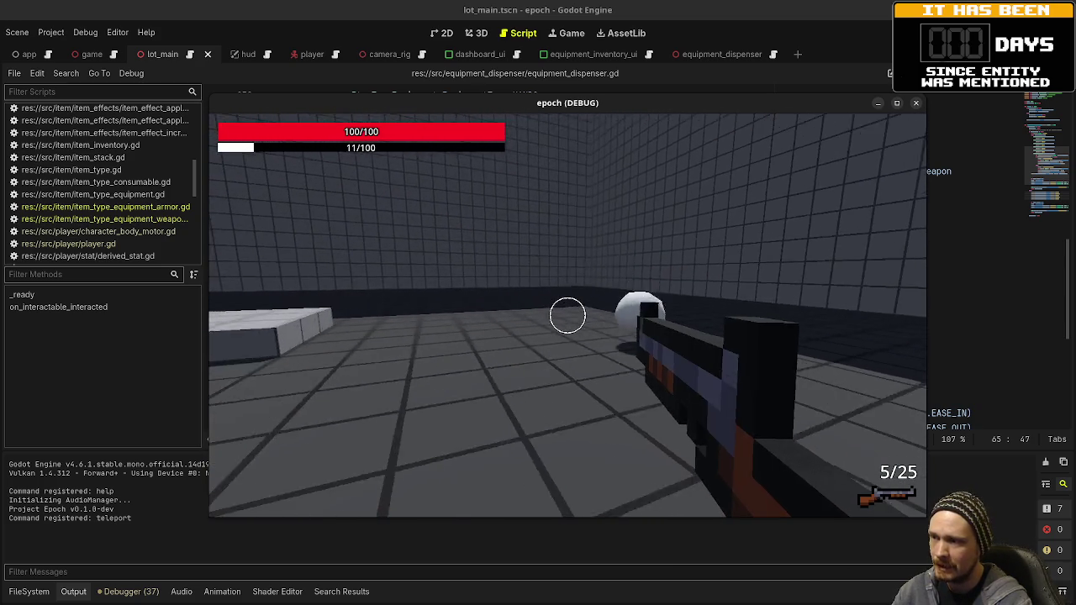
pyautogui.click(568, 315)
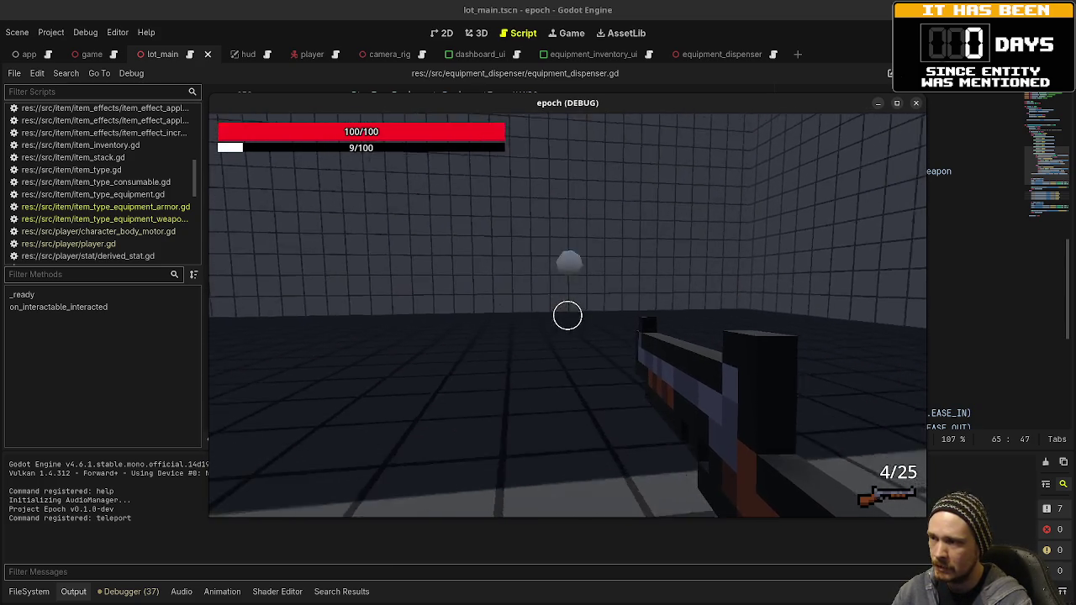
pyautogui.click(567, 315)
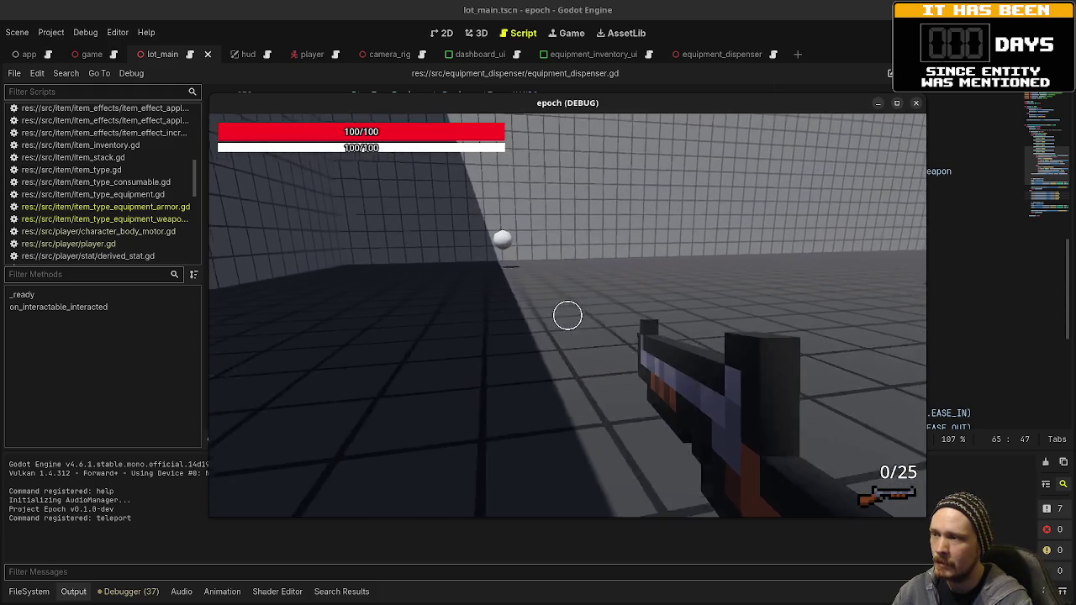
# Walk along the distance markers and sprint up the green ramp toward the armor stands
pyautogui.press('w')
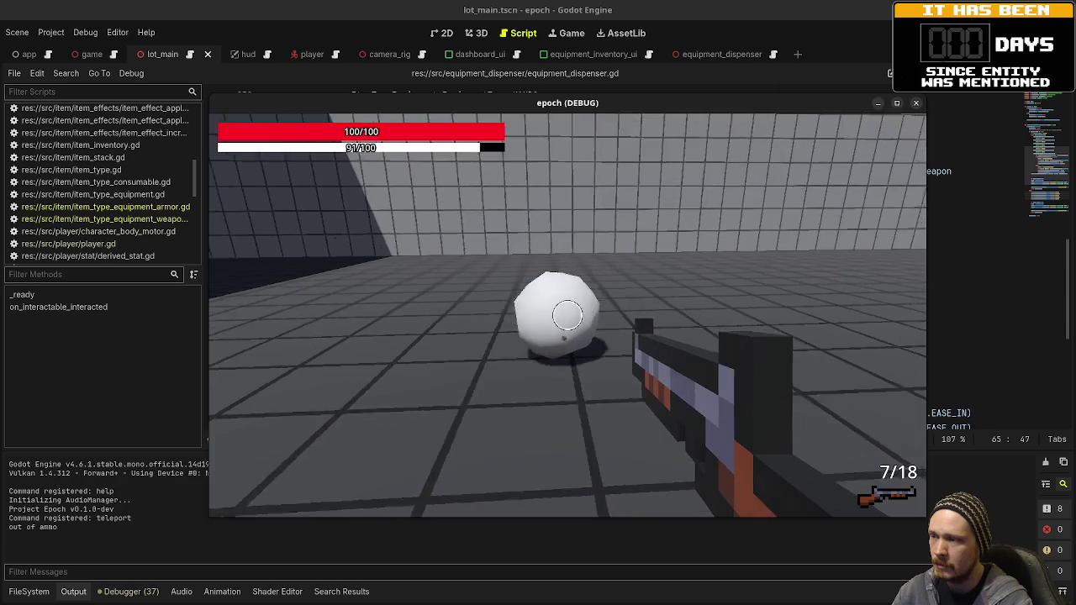
pyautogui.moveTo(568, 315)
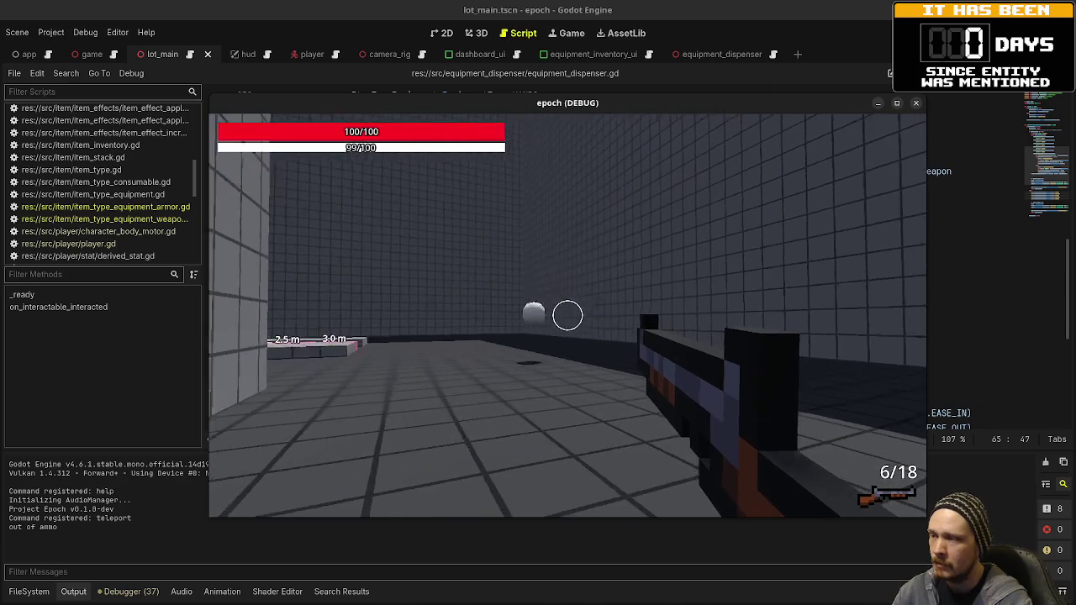
pyautogui.press('w')
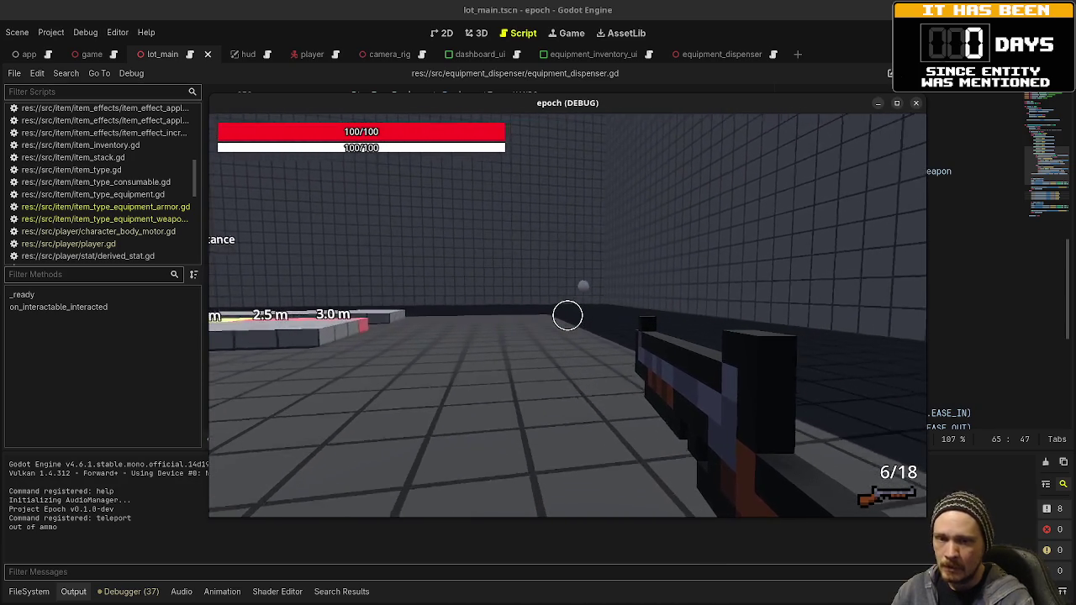
pyautogui.press('w')
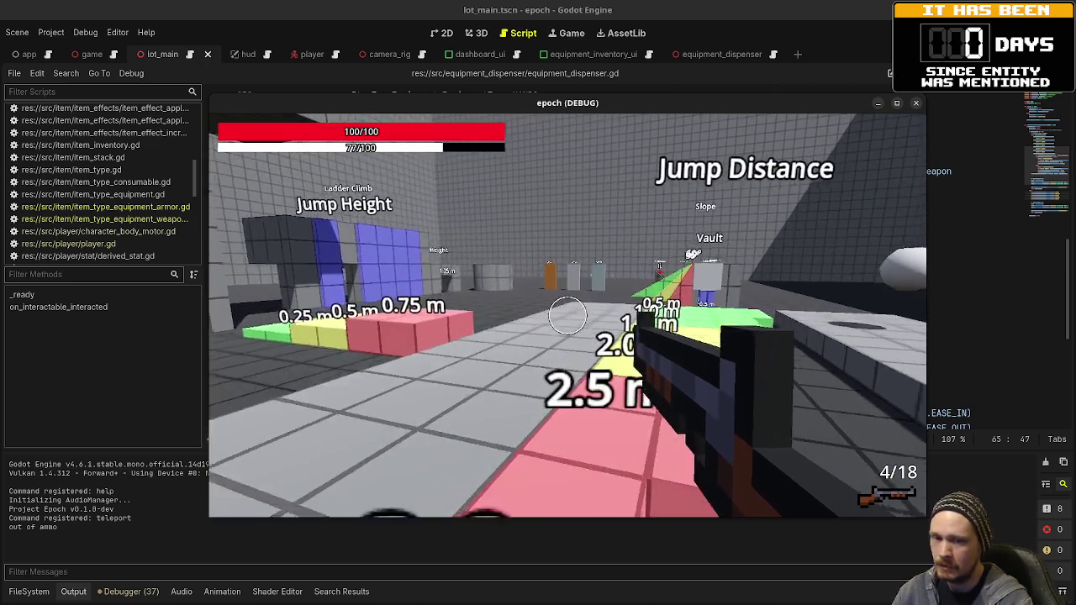
pyautogui.hotkey('shift', 'w')
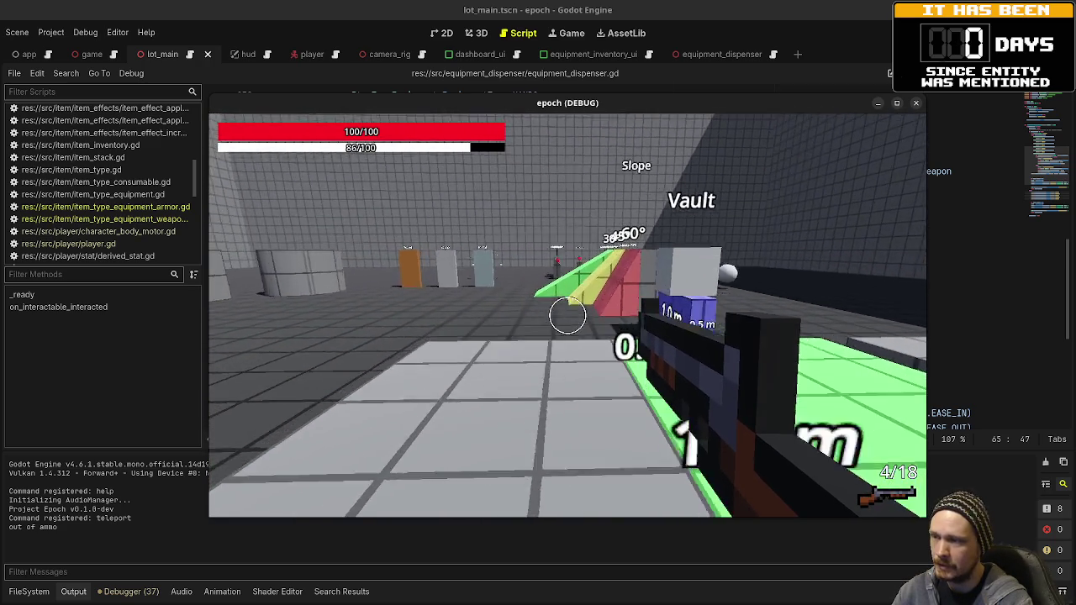
pyautogui.press('w')
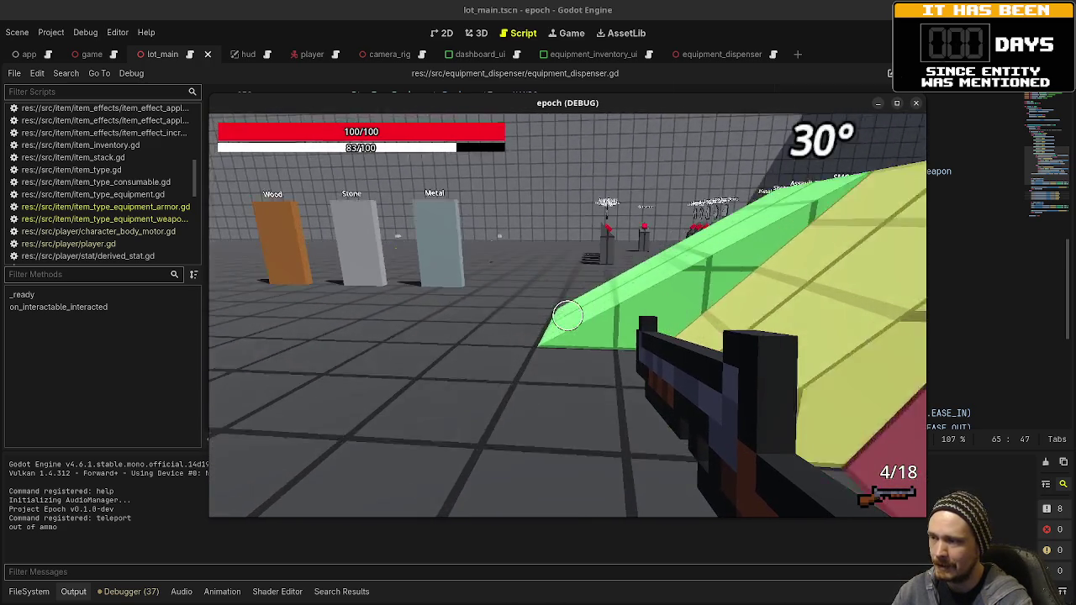
pyautogui.press('w')
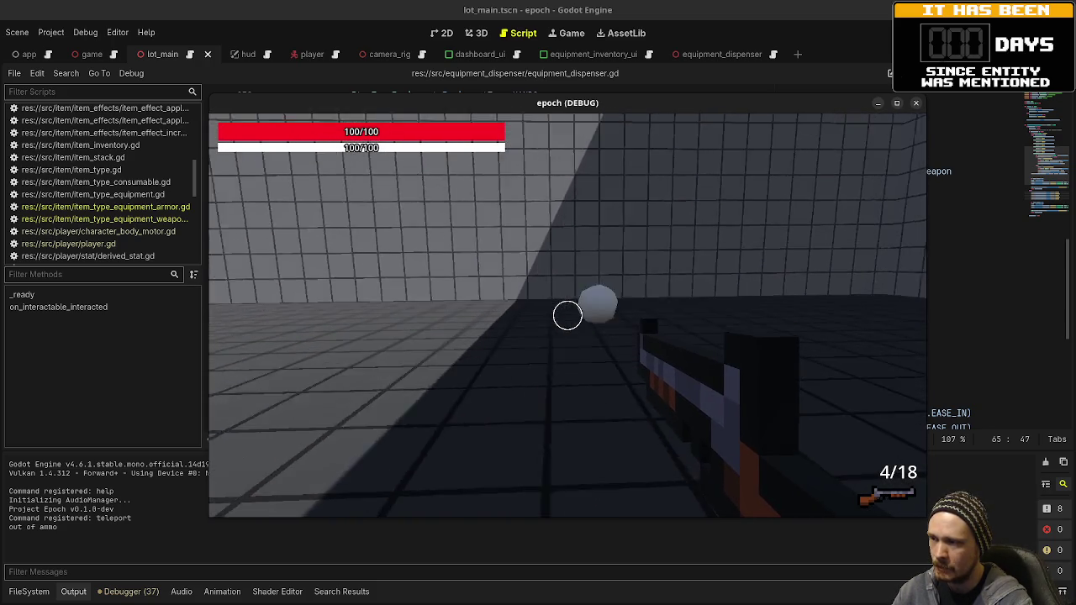
# Shoot the white sphere twice, then fire the remaining rounds while heading to the ramp course
pyautogui.click(568, 315)
pyautogui.click(568, 316)
pyautogui.press('space')
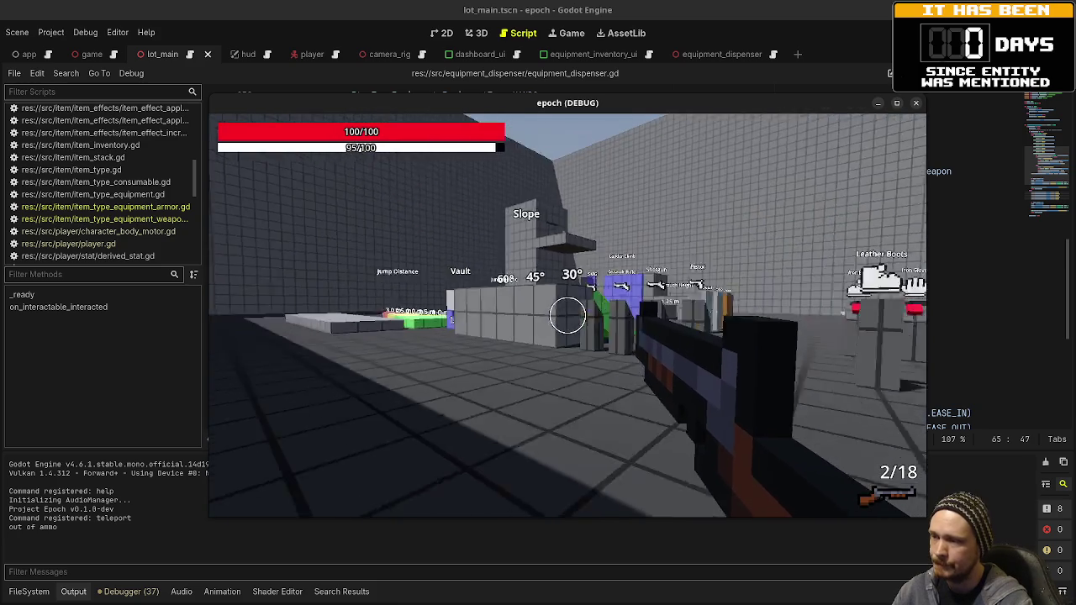
pyautogui.press('space')
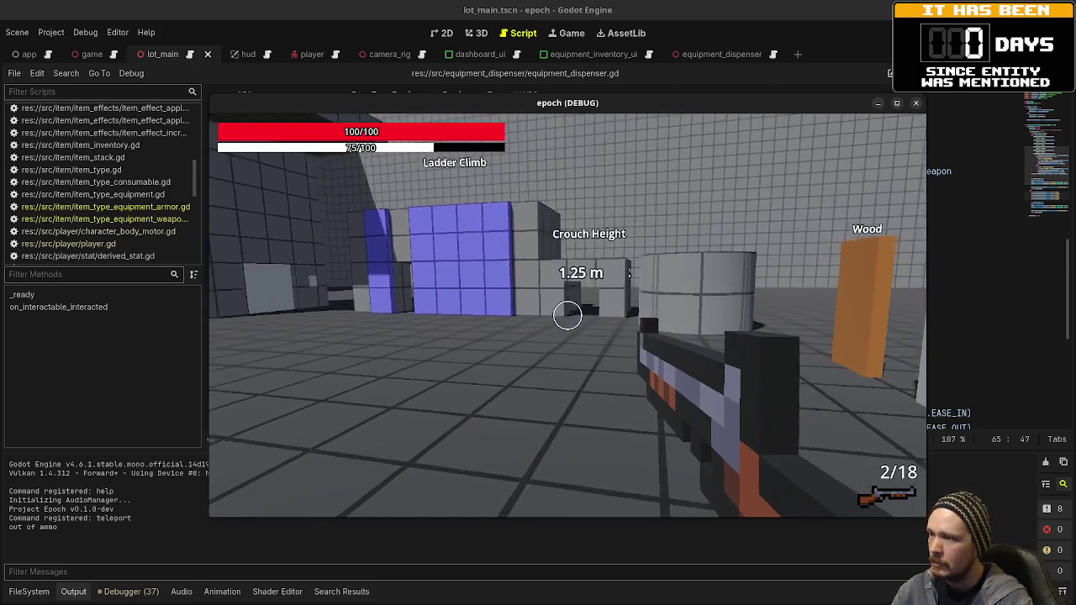
pyautogui.click(567, 316)
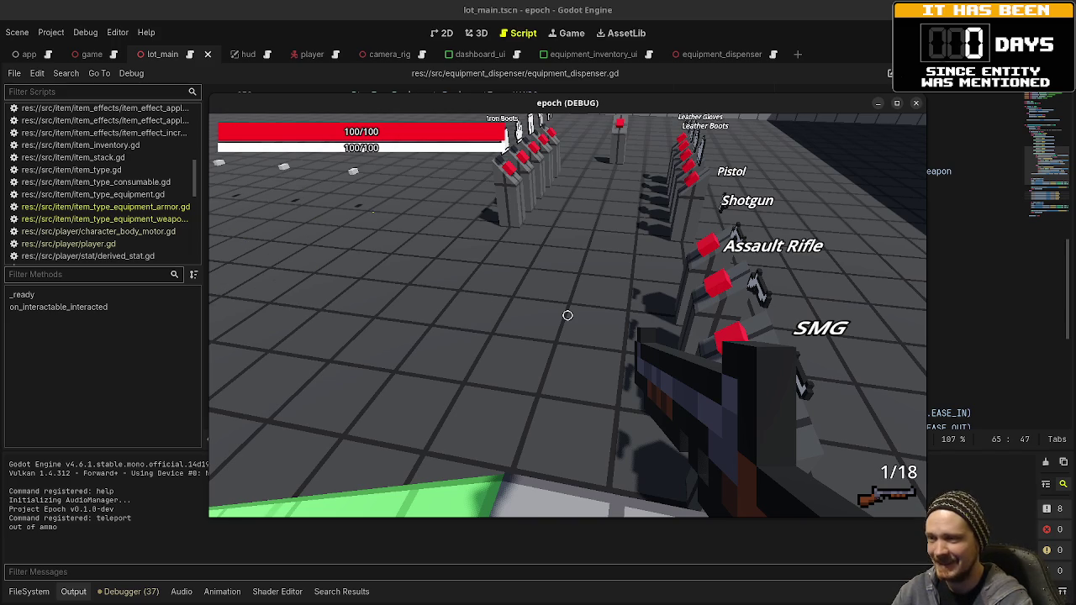
pyautogui.click(568, 315)
# Jump onto the pink 0.75 m block, climb the green ramp, reload and shoot bullet holes into it
pyautogui.press('w')
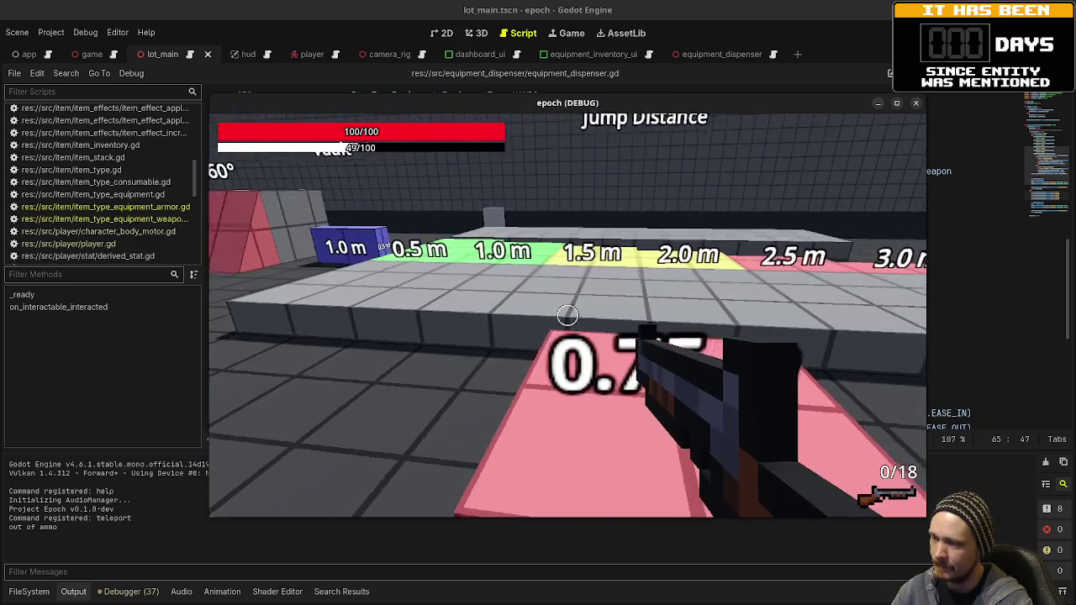
pyautogui.press('space')
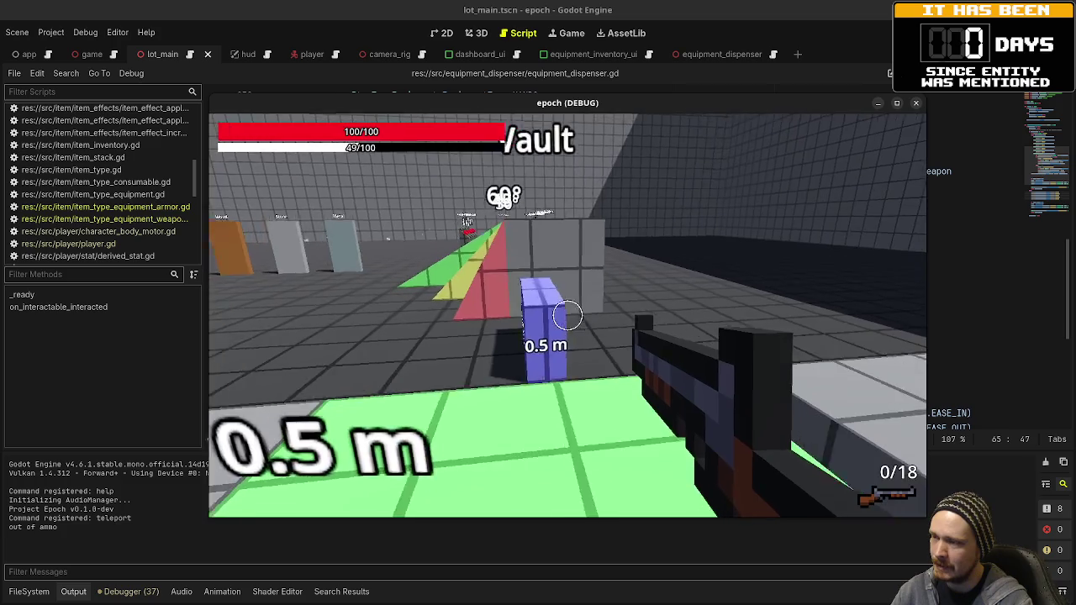
pyautogui.press('a')
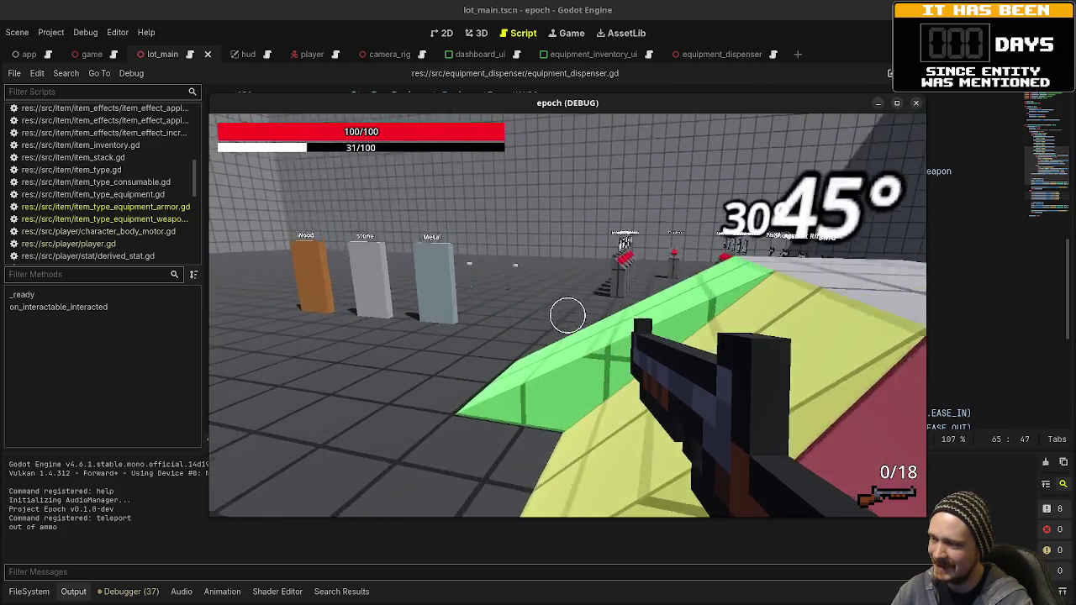
pyautogui.press('w')
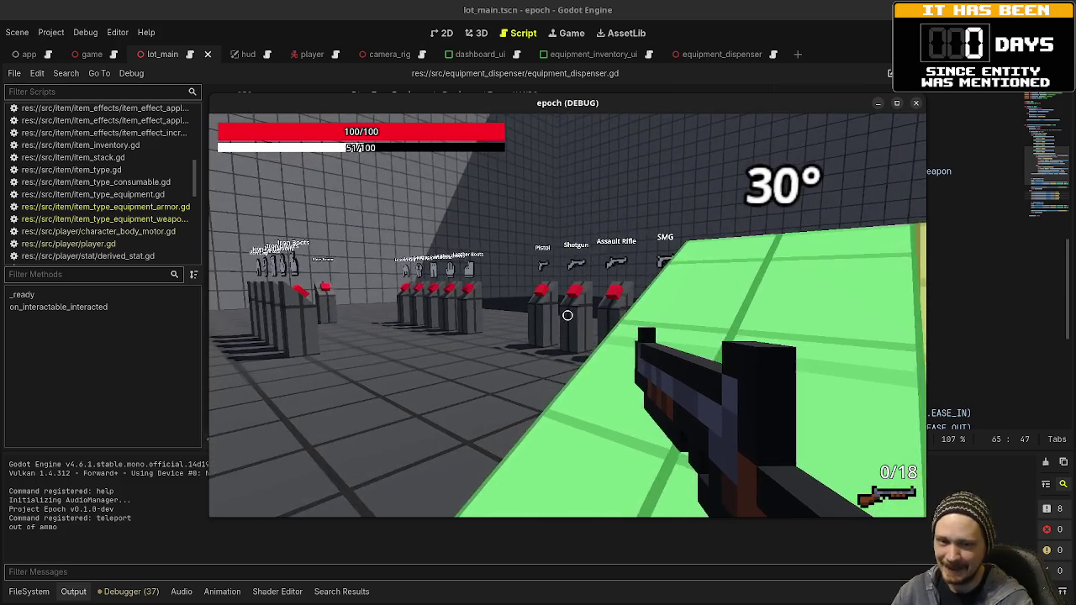
pyautogui.press('w')
pyautogui.click(568, 315)
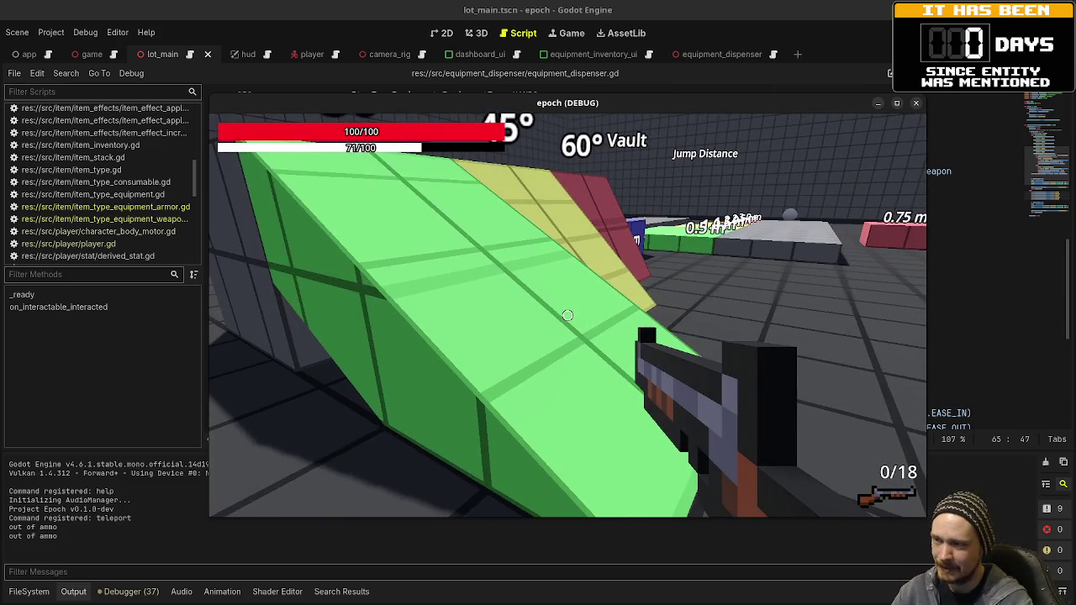
pyautogui.press('r')
pyautogui.click(567, 315)
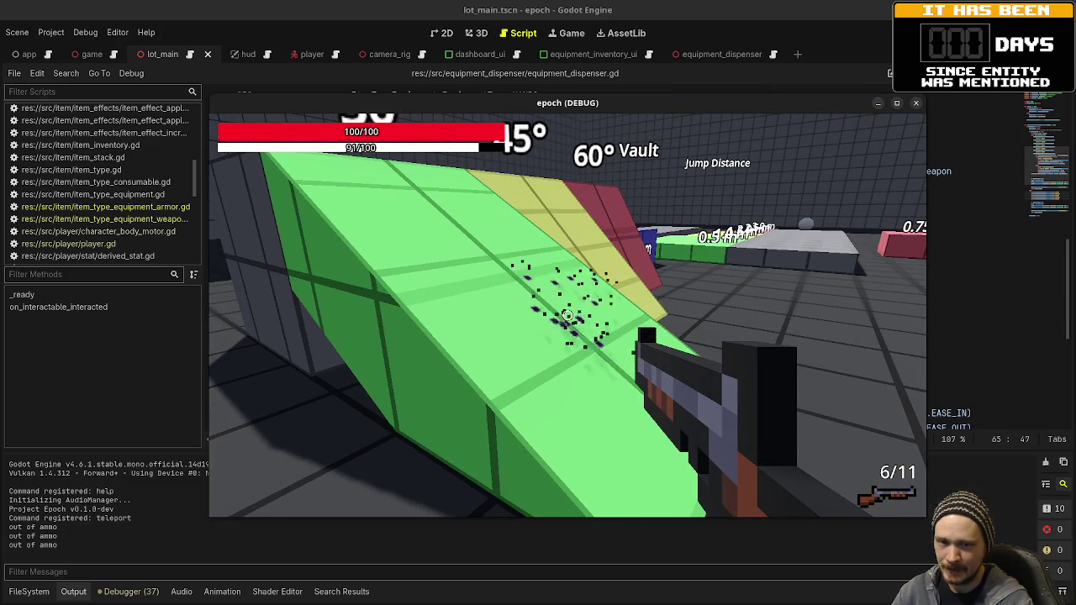
pyautogui.press('r')
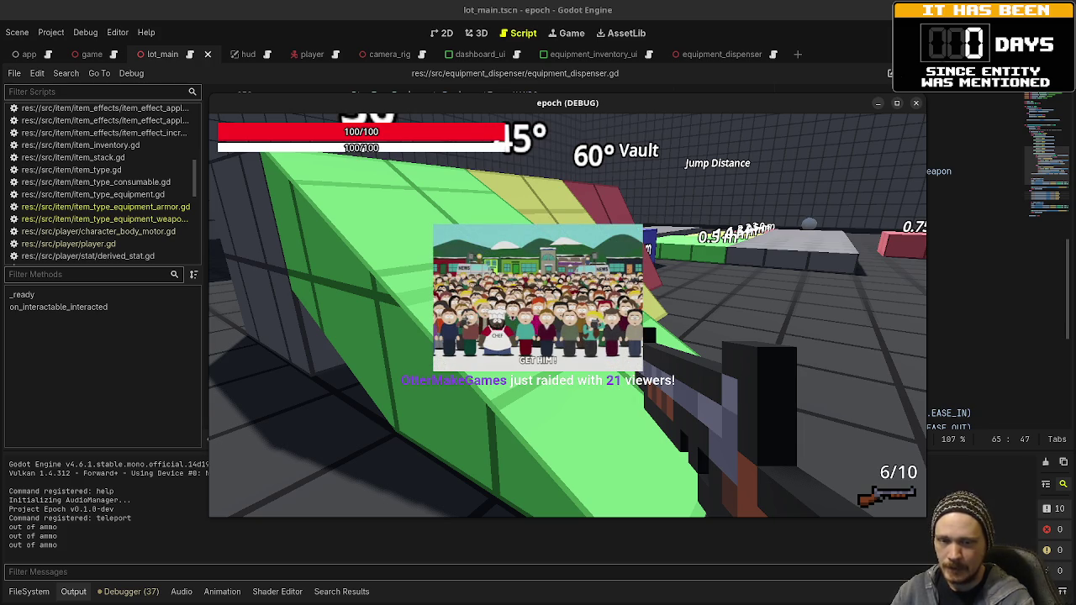
pyautogui.press('w')
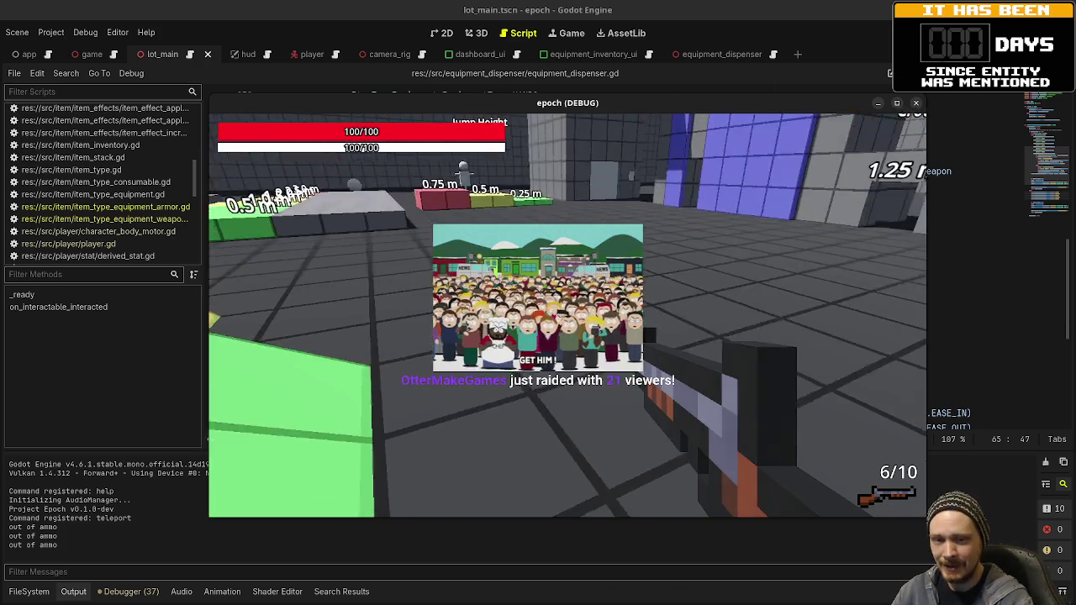
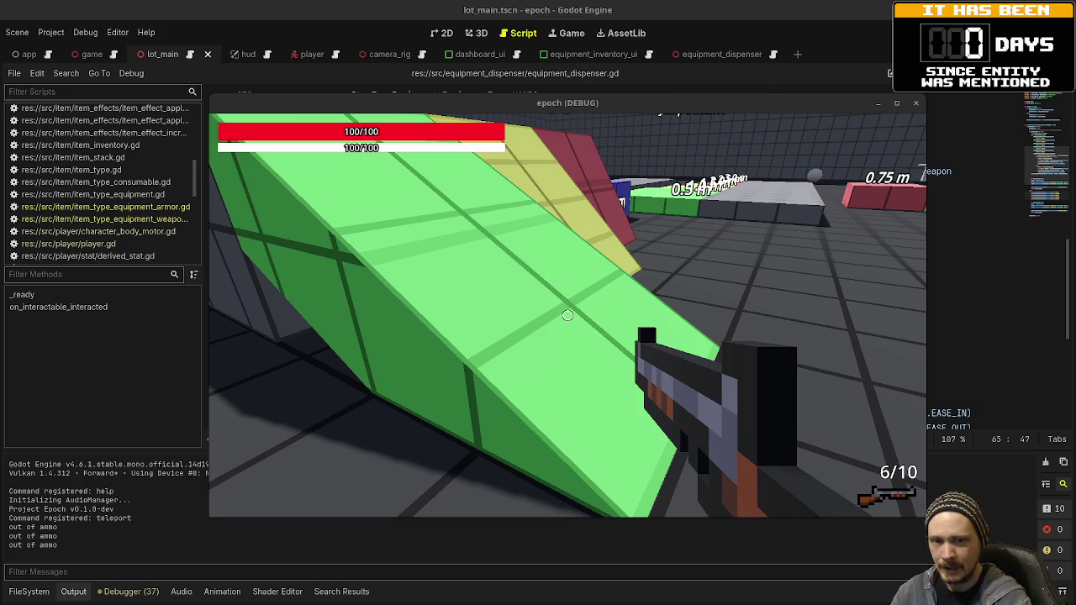
# Shoot the green ramp, then walk down the aisle past Clear Armor to the leather armor pedestals
pyautogui.click(568, 316)
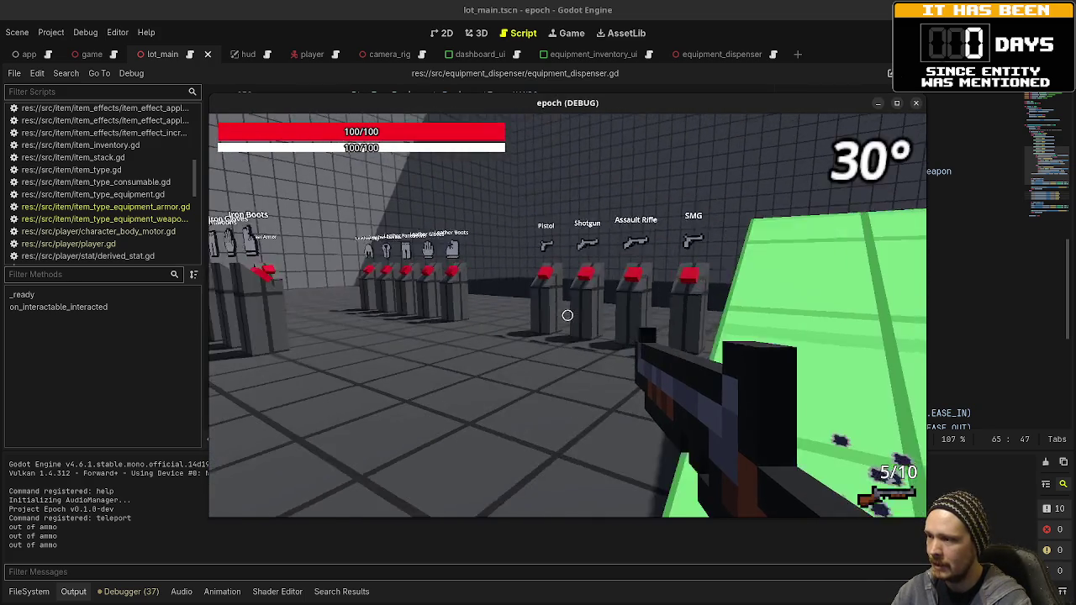
pyautogui.press('w')
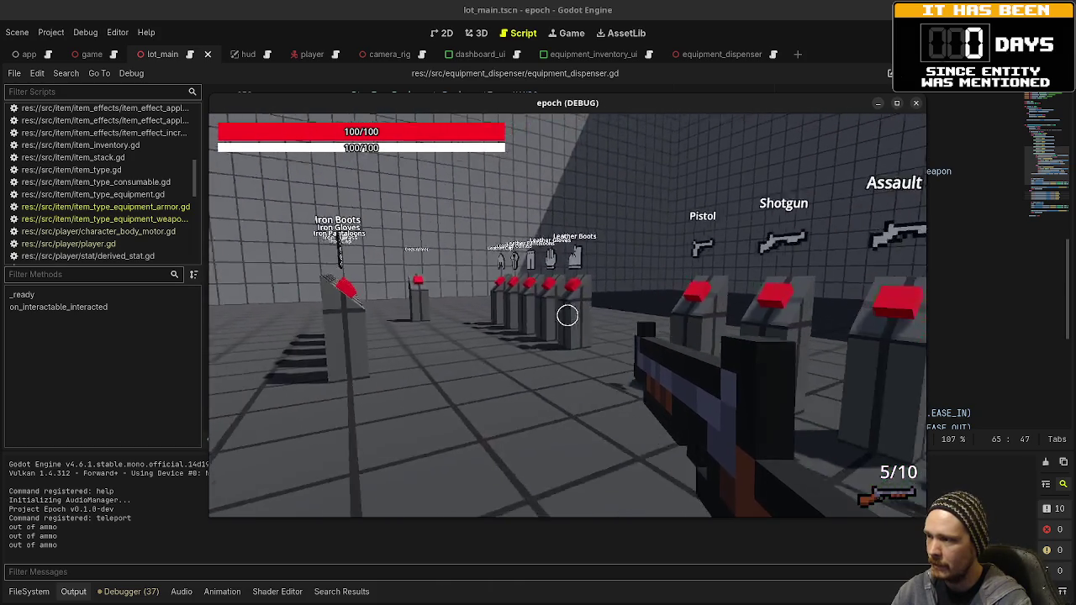
pyautogui.press('w')
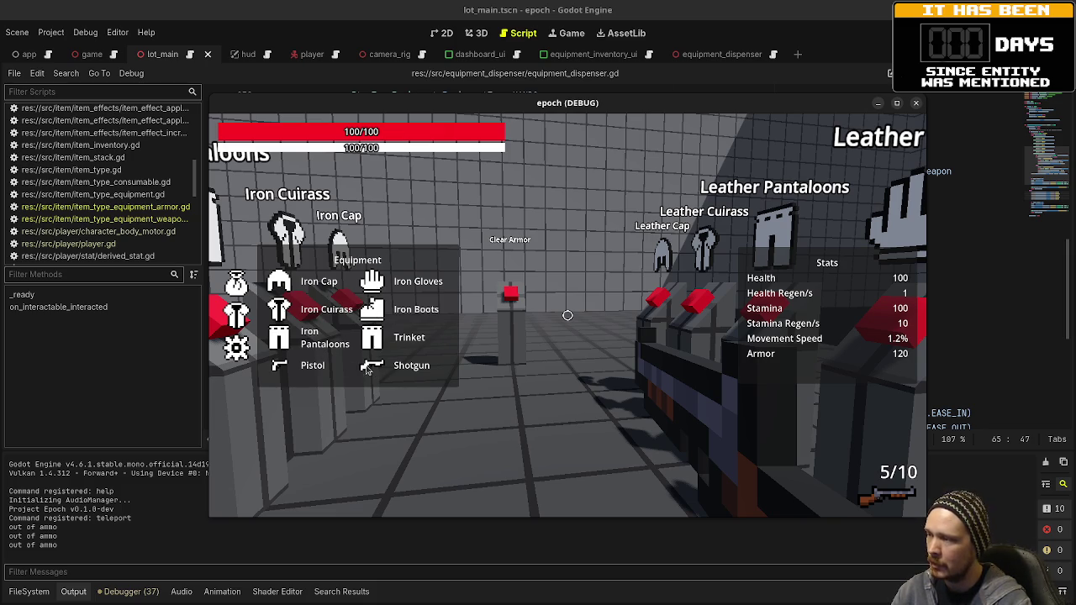
pyautogui.press('w')
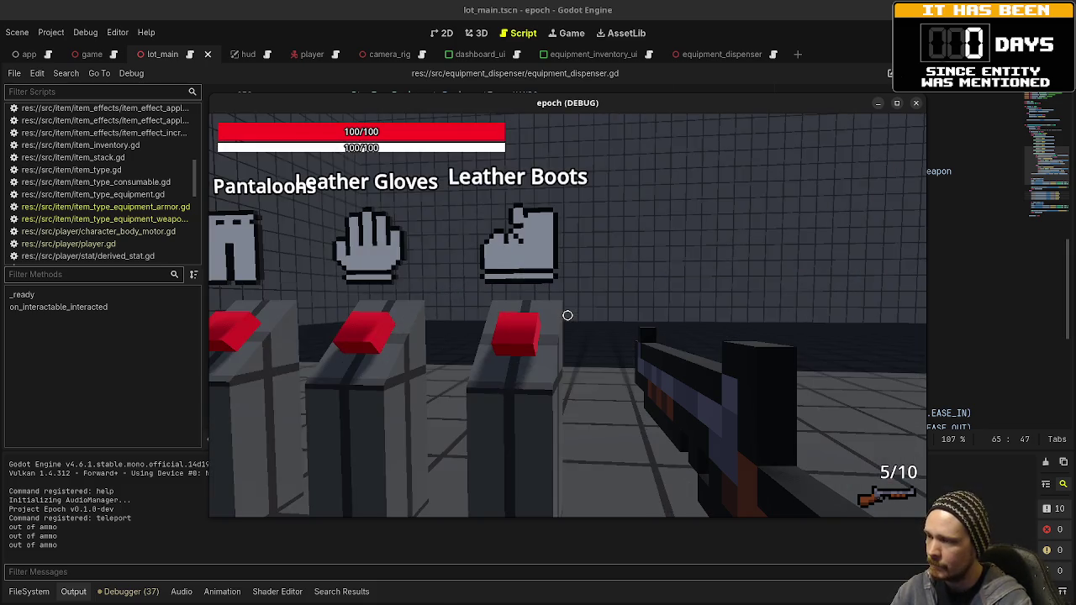
pyautogui.press('d')
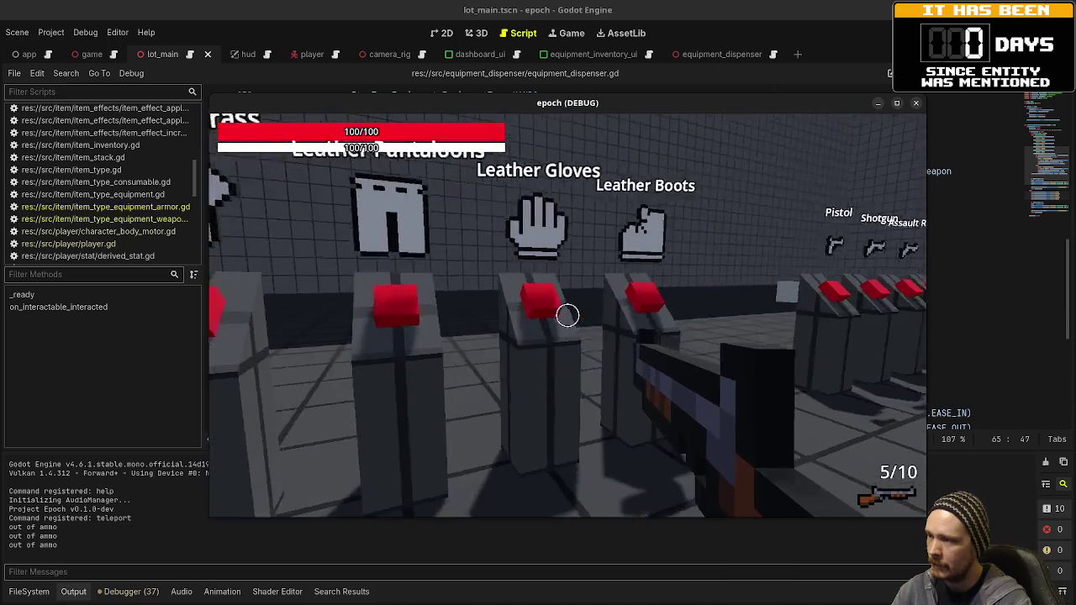
pyautogui.press('a')
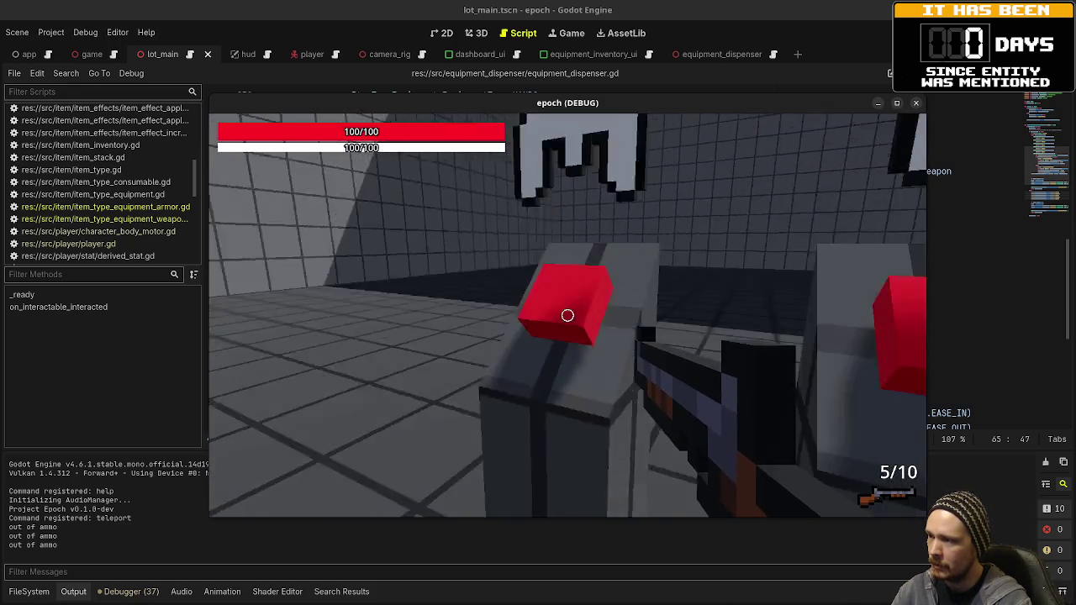
# Take a leather armor piece from its dispenser and check the equipment and stats overview
pyautogui.press('i')
pyautogui.press('i')
pyautogui.press('w')
pyautogui.press('e')
pyautogui.press('s')
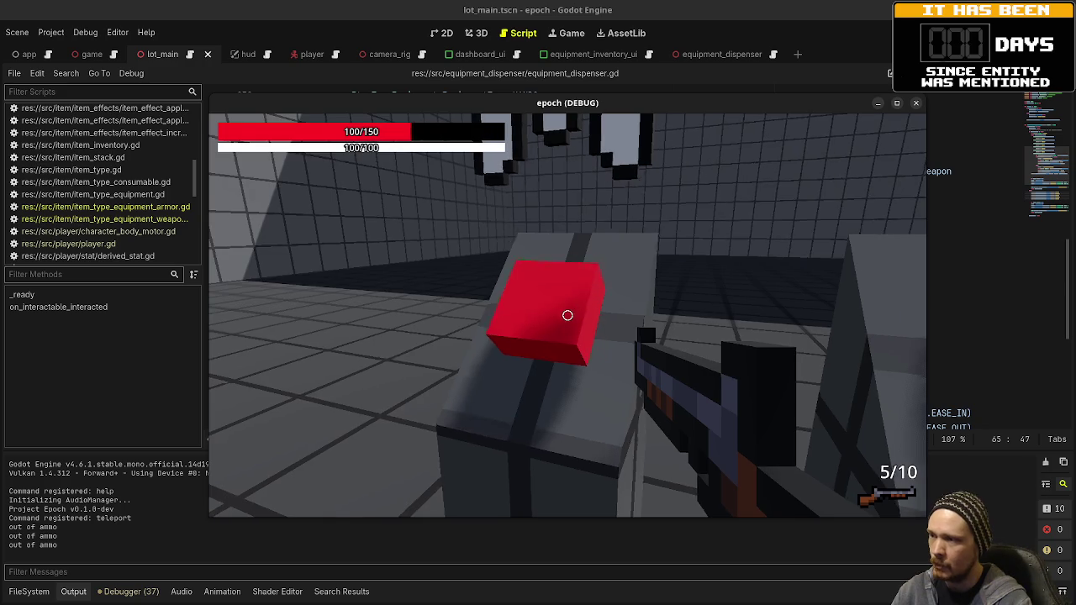
pyautogui.press('i')
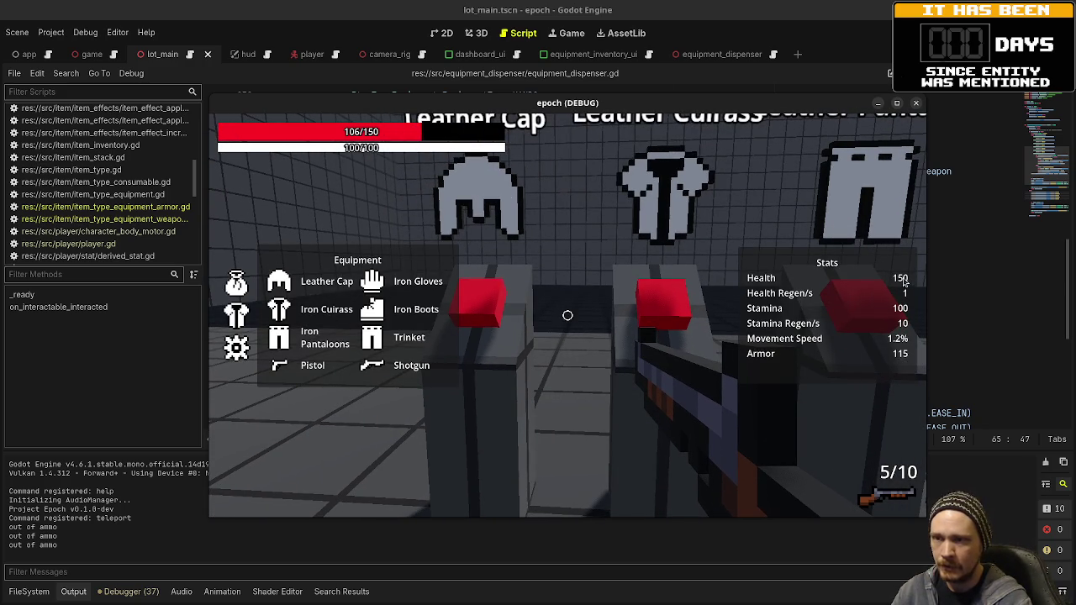
pyautogui.press('i')
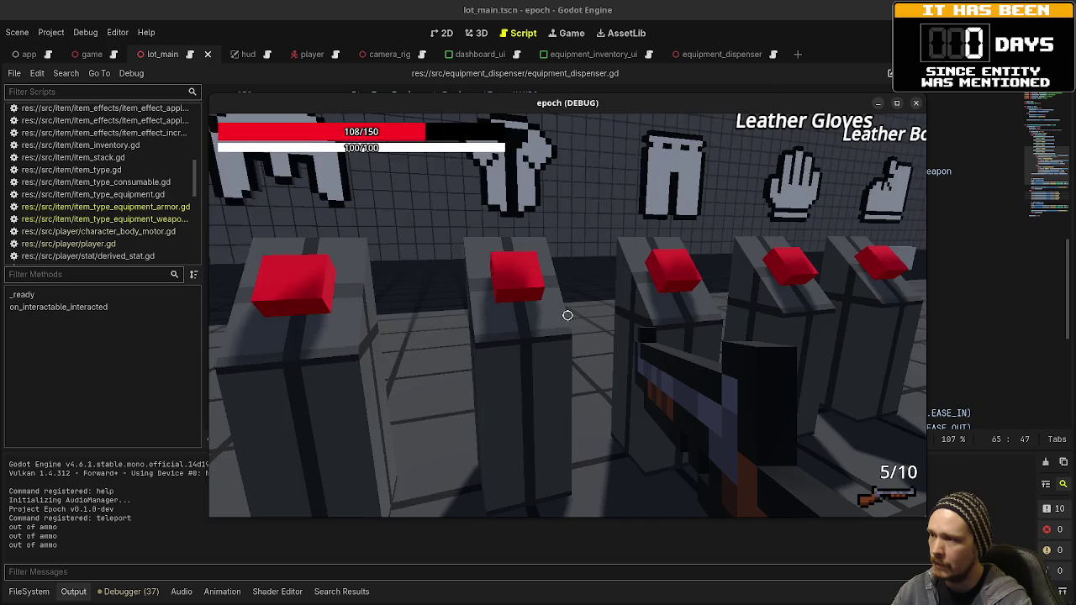
# Take the remaining leather pieces and confirm Armor 80 and health 120/150 in the Tab panel
pyautogui.press('w')
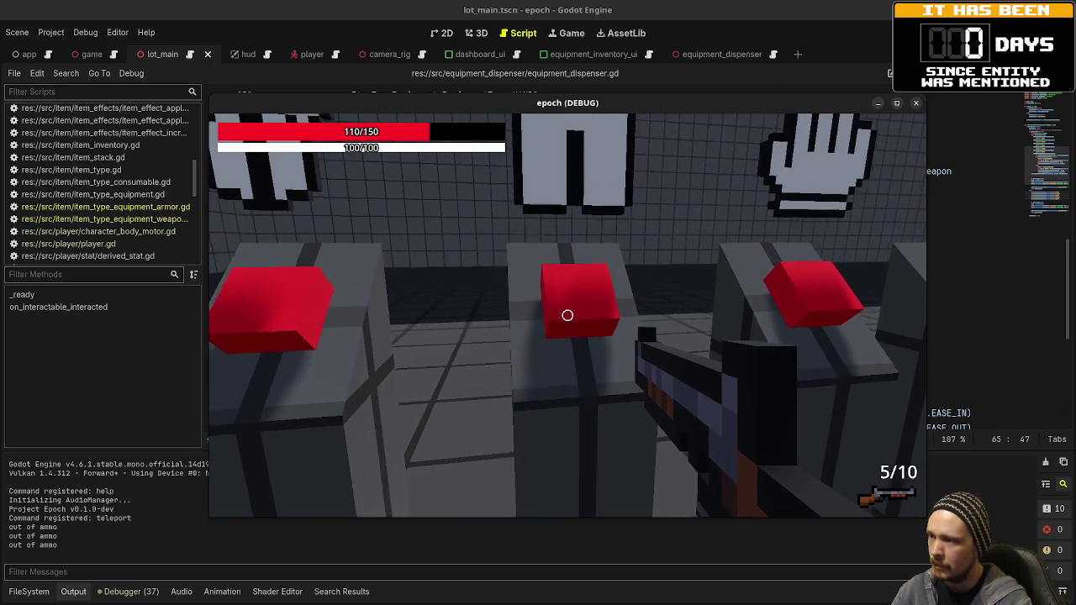
pyautogui.press('i')
pyautogui.press('i')
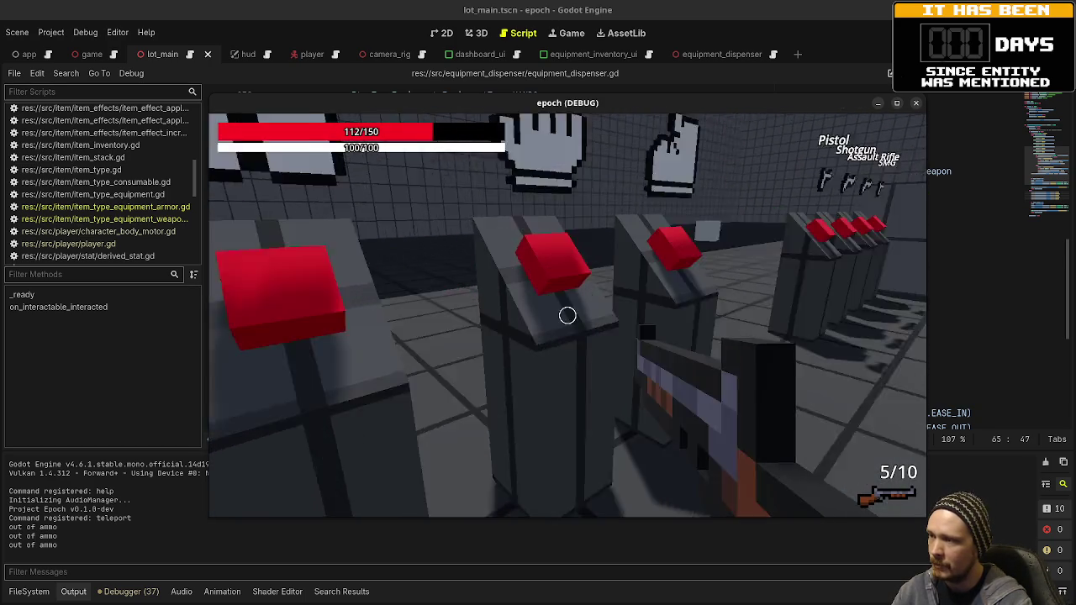
pyautogui.press('w')
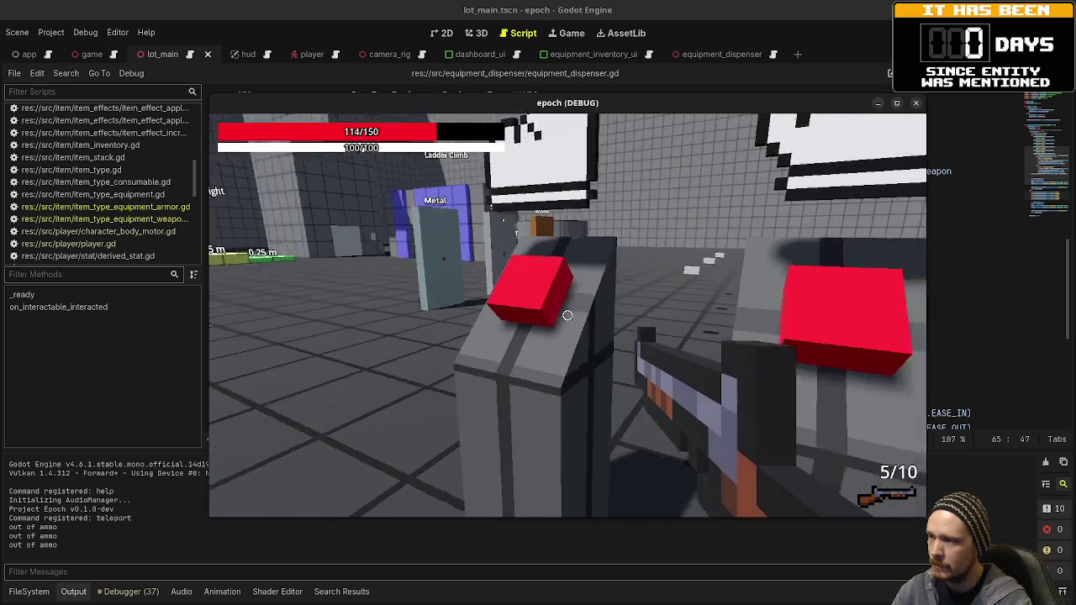
pyautogui.press('Tab')
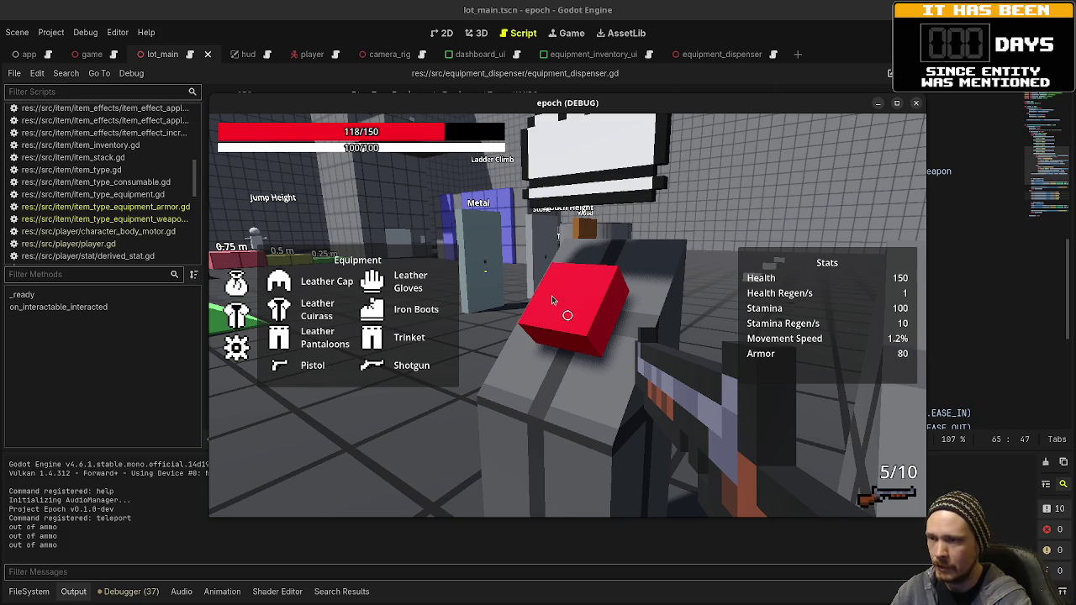
pyautogui.press('Tab')
# Walk up to the weapon dispensers while switching between weapon slots 1 and 2
pyautogui.press('w')
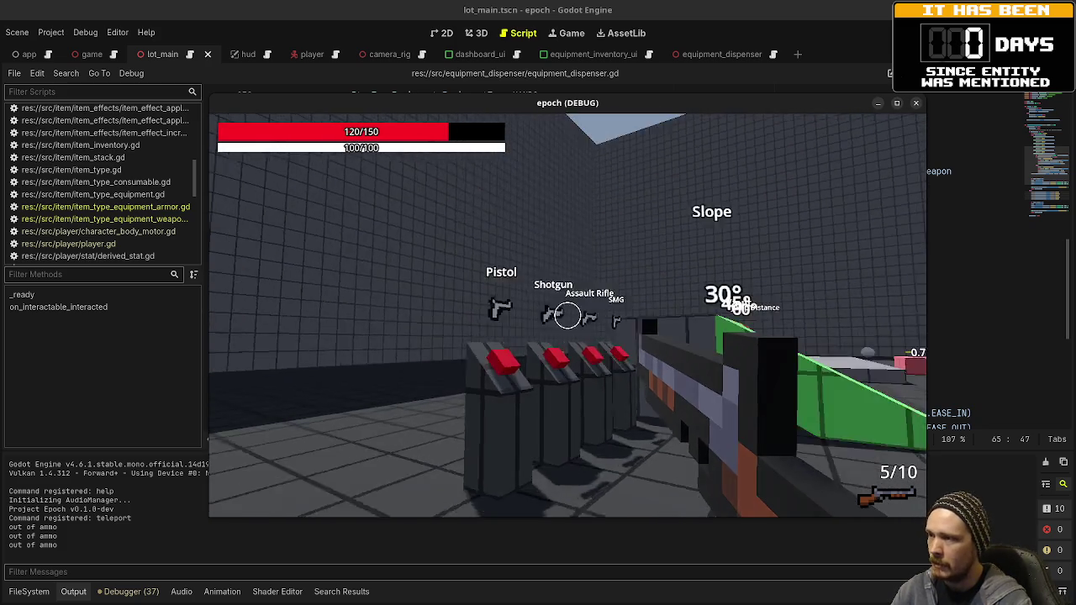
pyautogui.press('w')
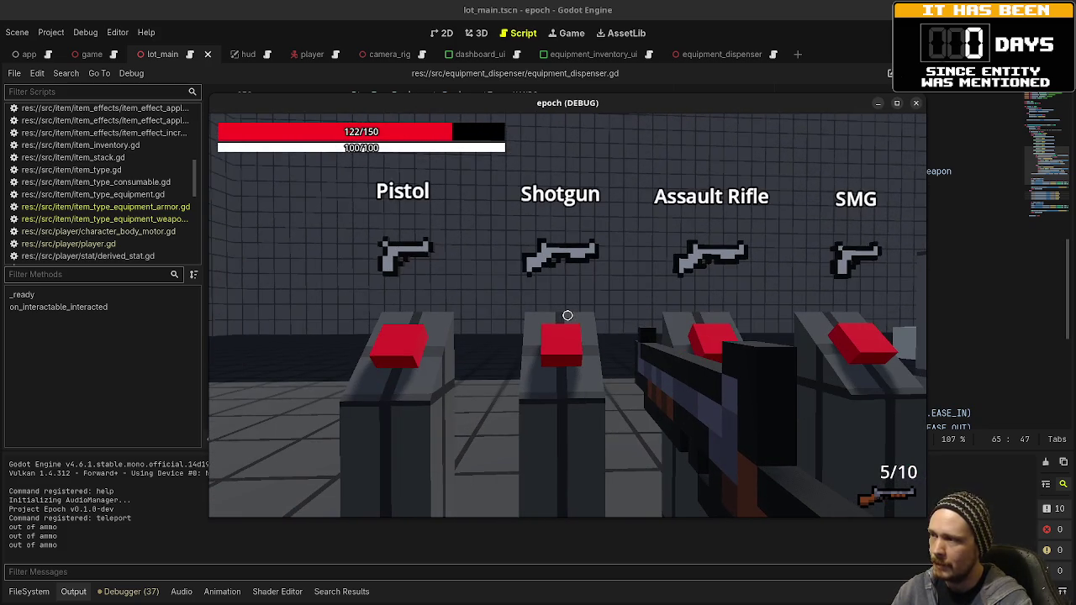
pyautogui.press('2')
pyautogui.press('1')
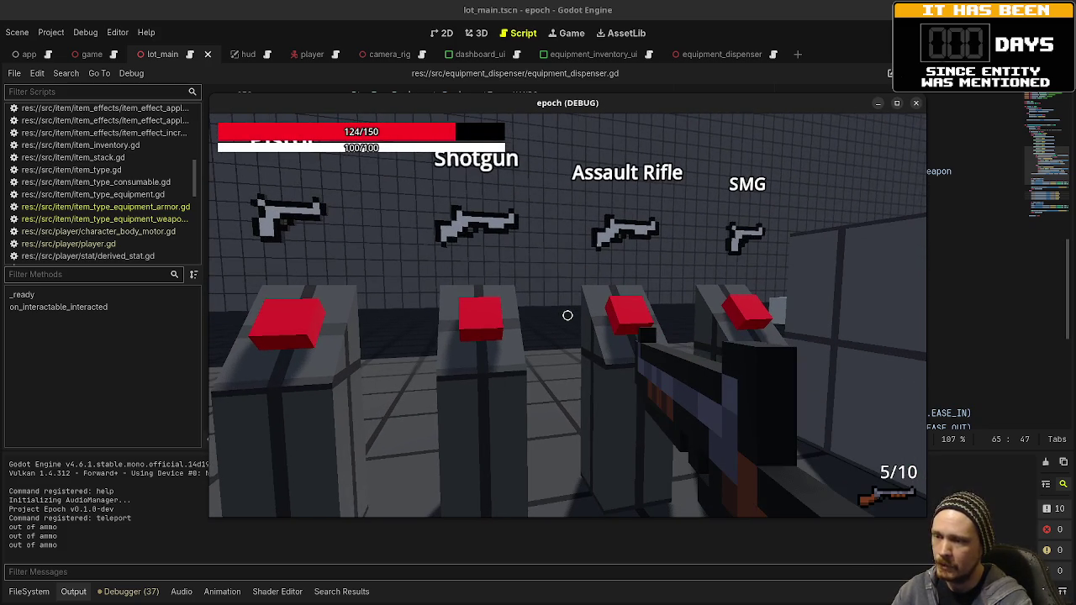
pyautogui.press('2')
# Pick up the Assault Rifle and the SMG from their dispensers
pyautogui.press('w')
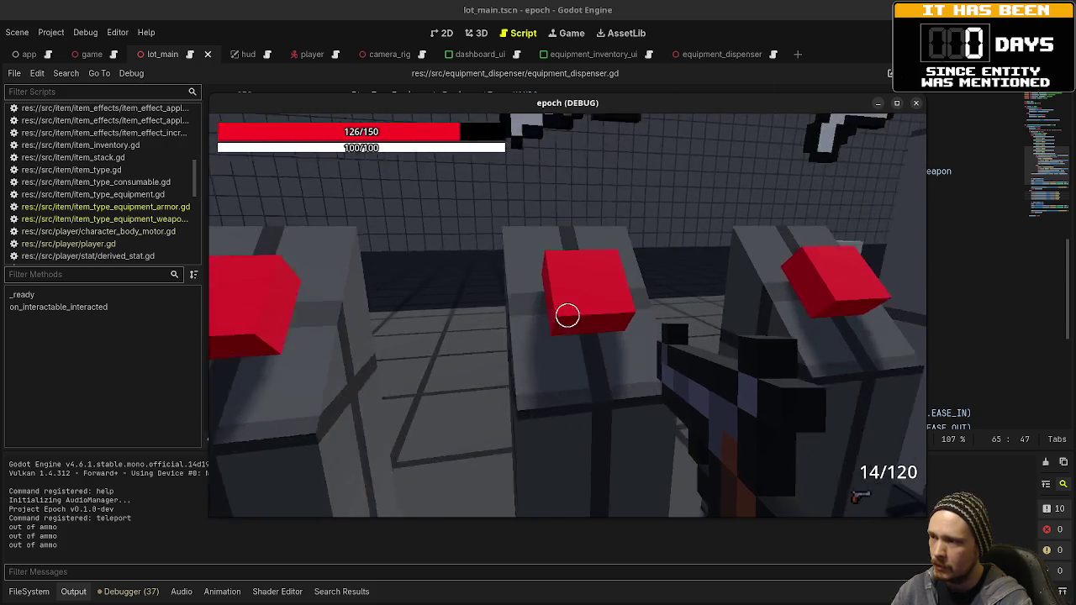
pyautogui.press('e')
pyautogui.press('s')
pyautogui.press('1')
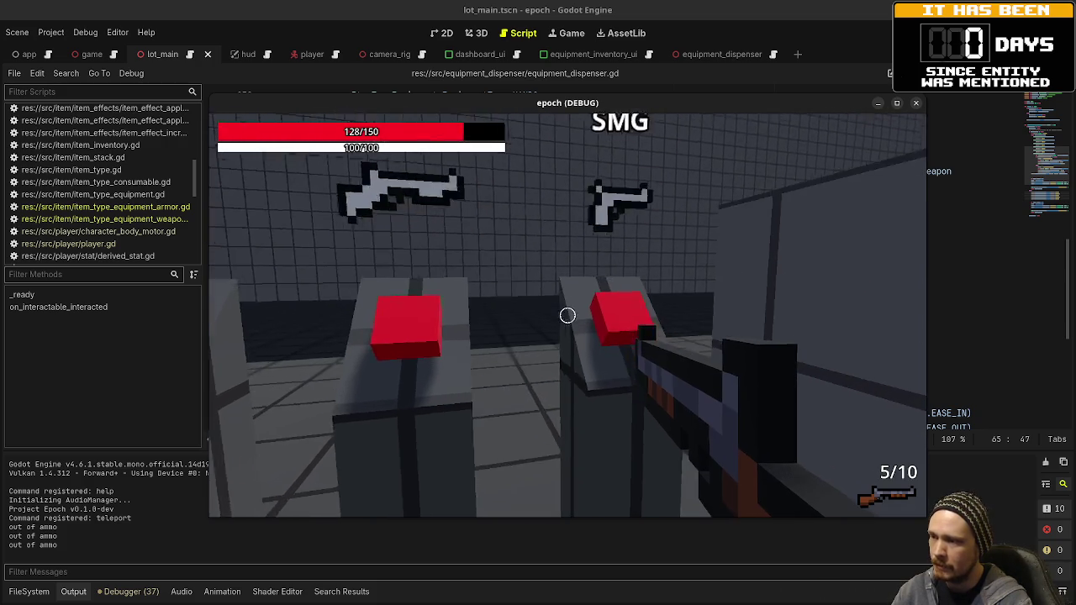
pyautogui.press('w')
pyautogui.press('e')
# Fire the new guns at the material doors, draining the 280-round rifle to 2/280
pyautogui.click(568, 315)
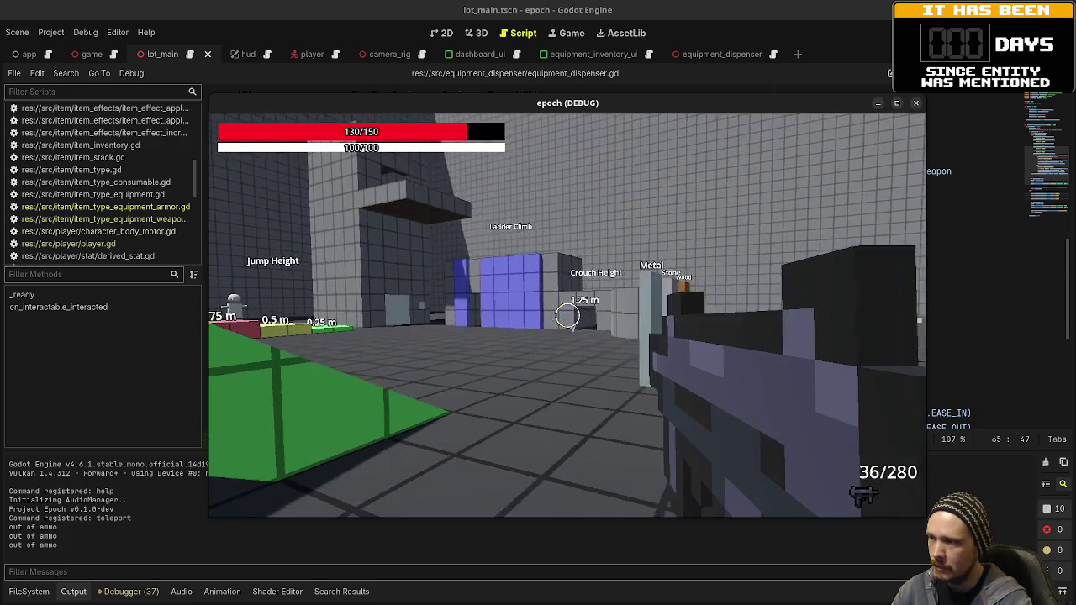
pyautogui.click(567, 315)
pyautogui.moveTo(568, 315); pyautogui.dragTo(568, 315)
pyautogui.press('2')
pyautogui.press('1')
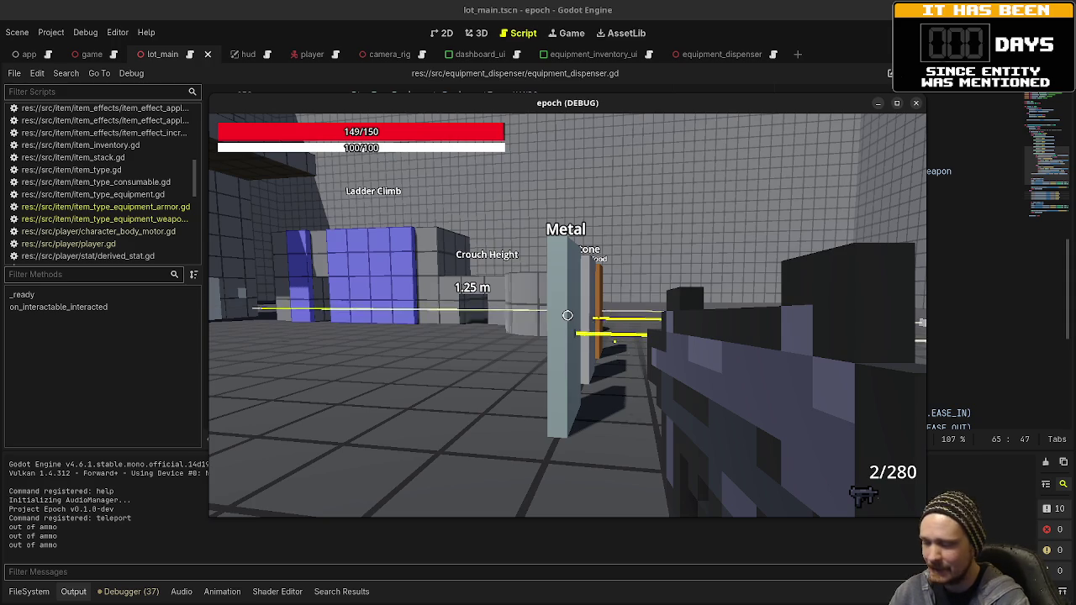
# Fire the last rounds, then walk through the Crouch Height tunnel toward the Jump Distance blocks
pyautogui.click(567, 315)
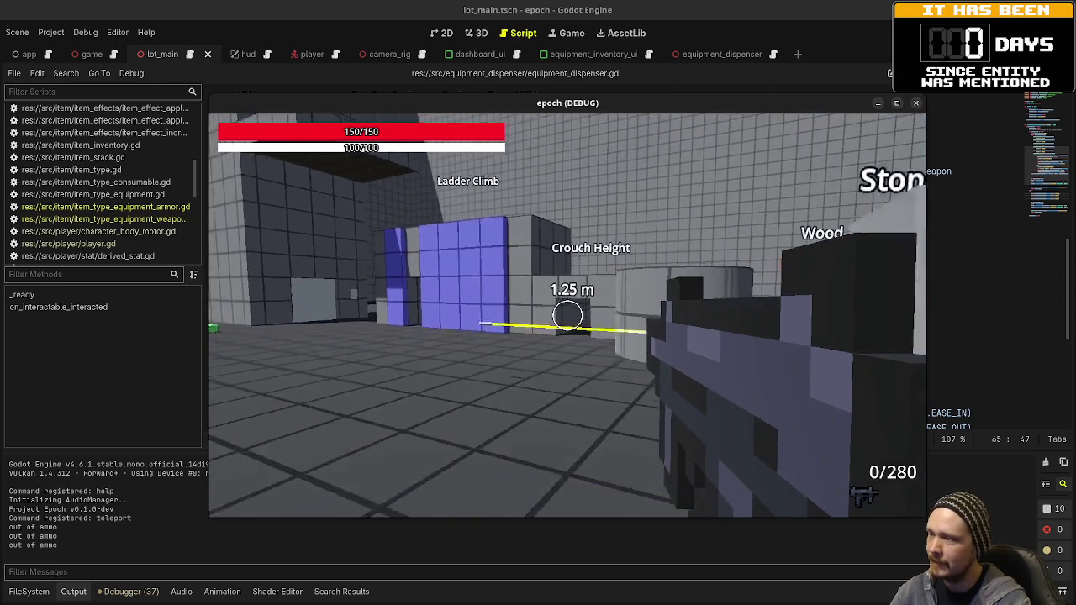
pyautogui.press('w')
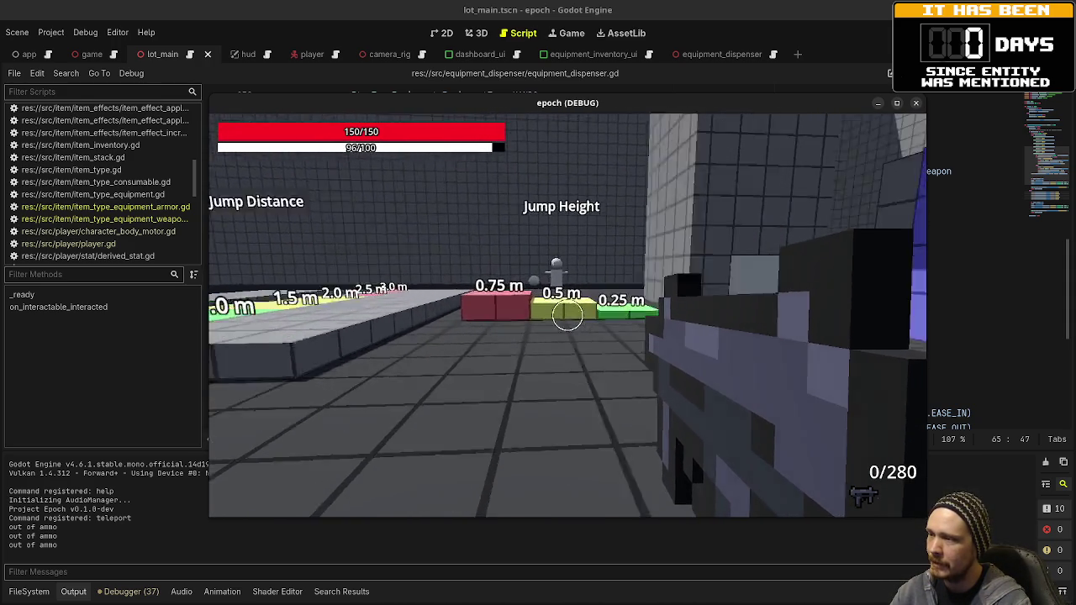
pyautogui.press('w')
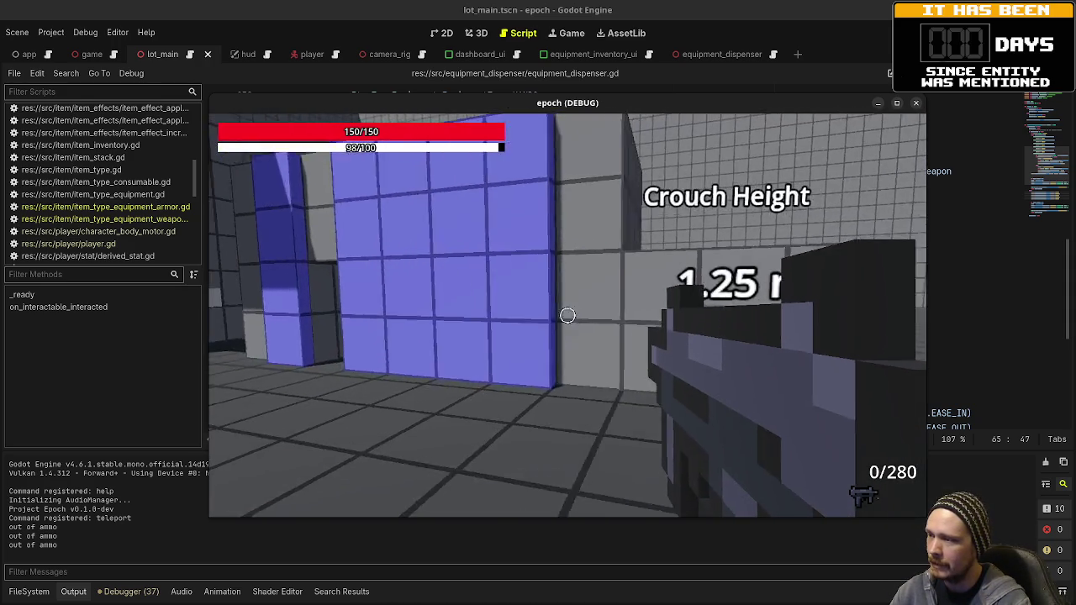
pyautogui.press('w')
pyautogui.press('w')
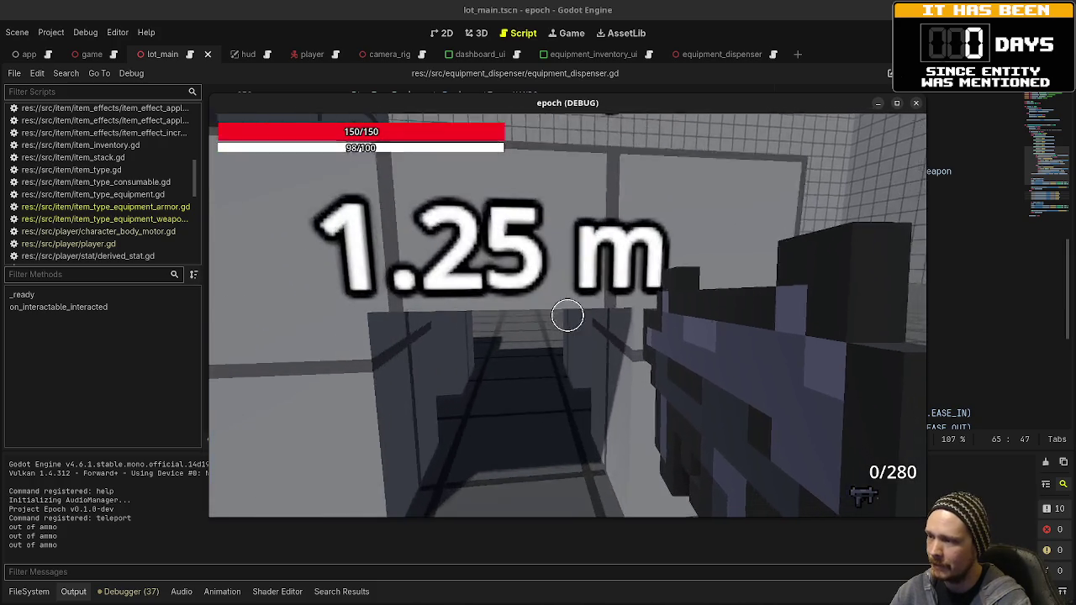
pyautogui.press('w')
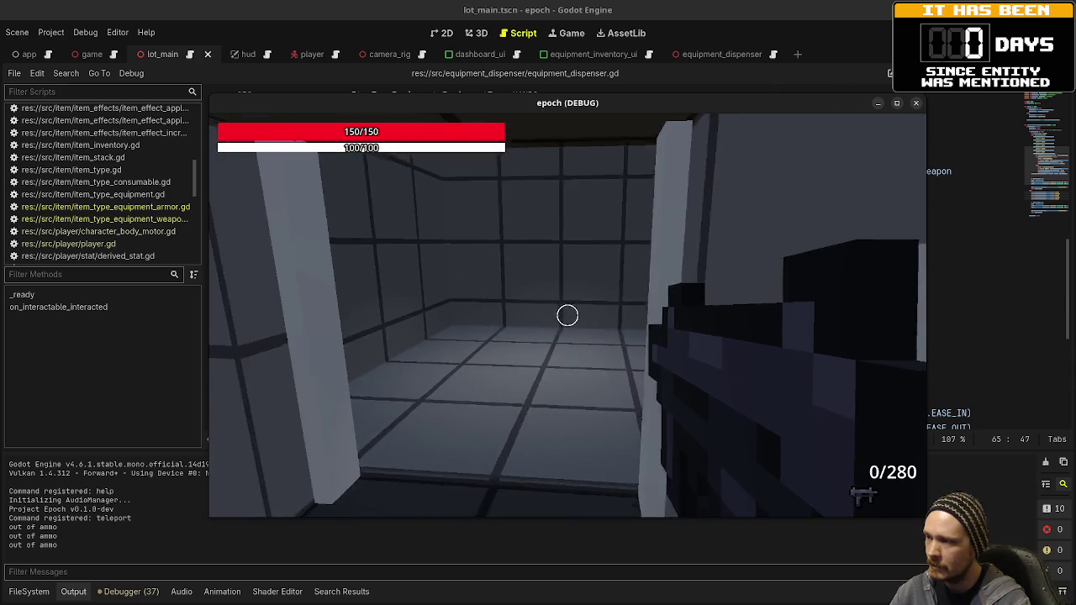
pyautogui.press('w')
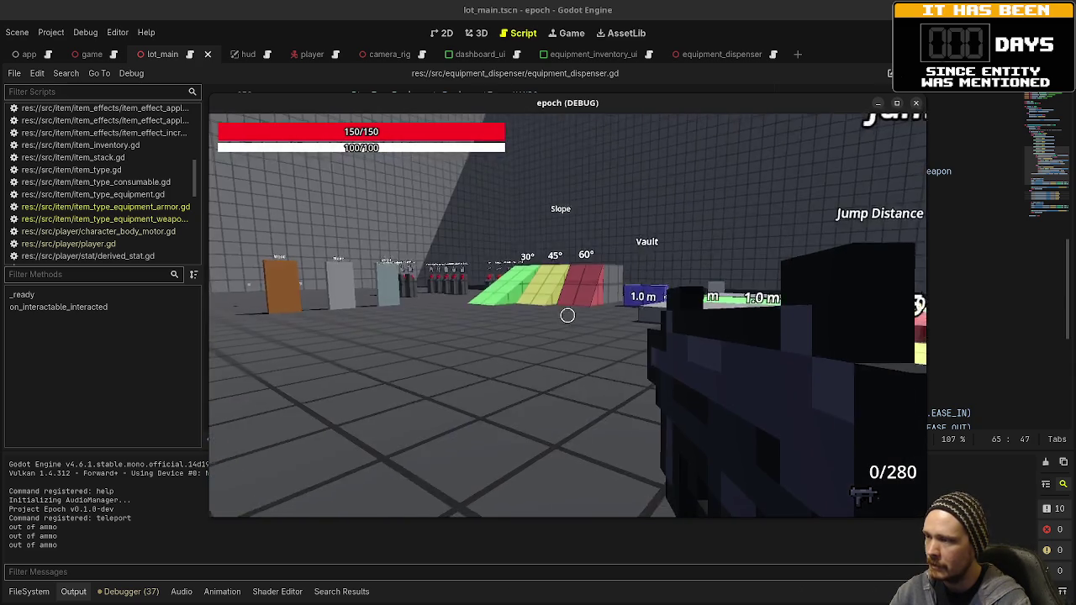
pyautogui.press('w')
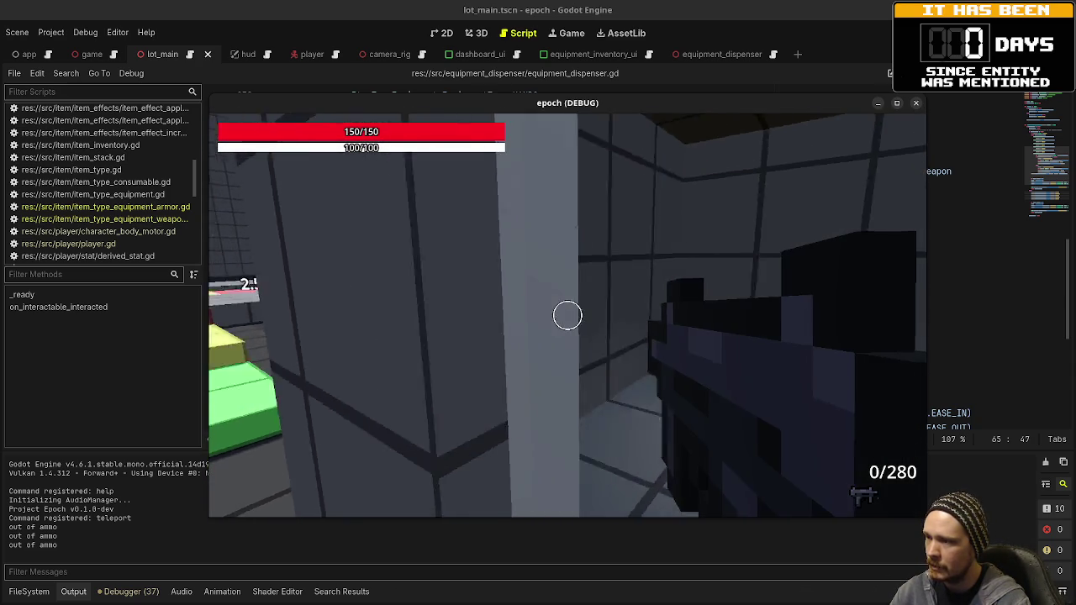
pyautogui.moveTo(567, 315)
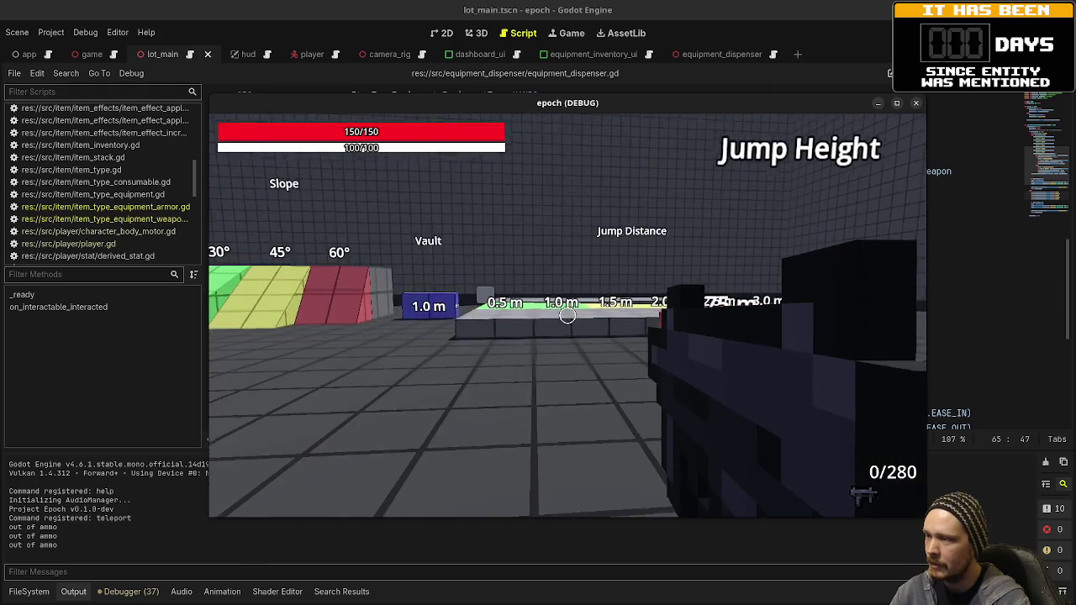
pyautogui.press('w')
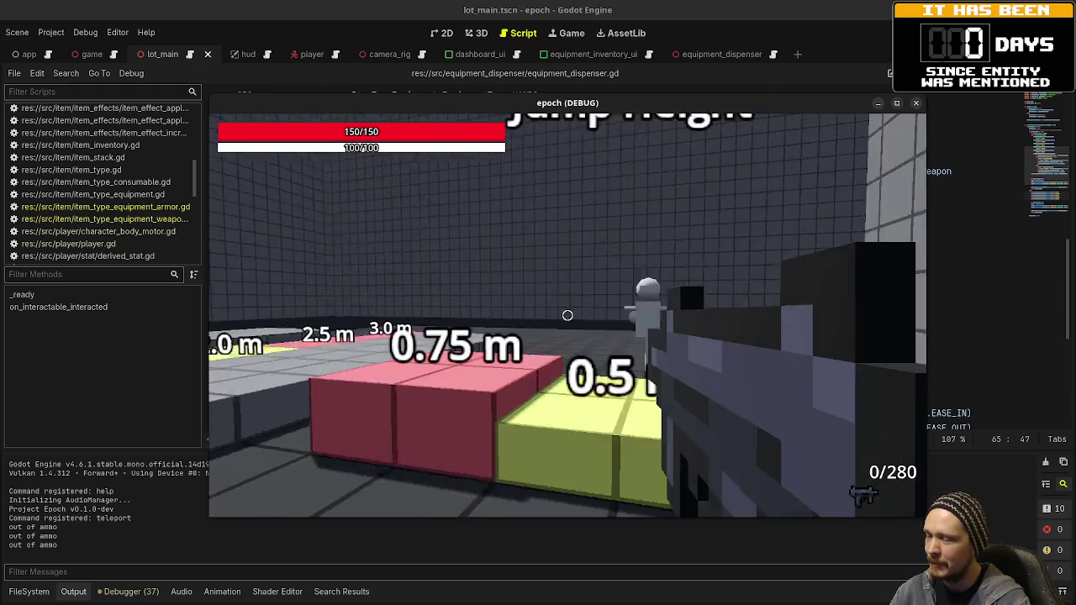
# Reload to 28/240, headshot the training dummy for 2.0 damage each, and open Equipment/Stats
pyautogui.click(568, 315)
pyautogui.click(568, 315)
pyautogui.click(568, 316)
pyautogui.press('r')
pyautogui.click(568, 316)
pyautogui.click(567, 315)
pyautogui.click(568, 316)
pyautogui.click(567, 315)
pyautogui.click(567, 315)
pyautogui.click(567, 316)
pyautogui.press('Tab')
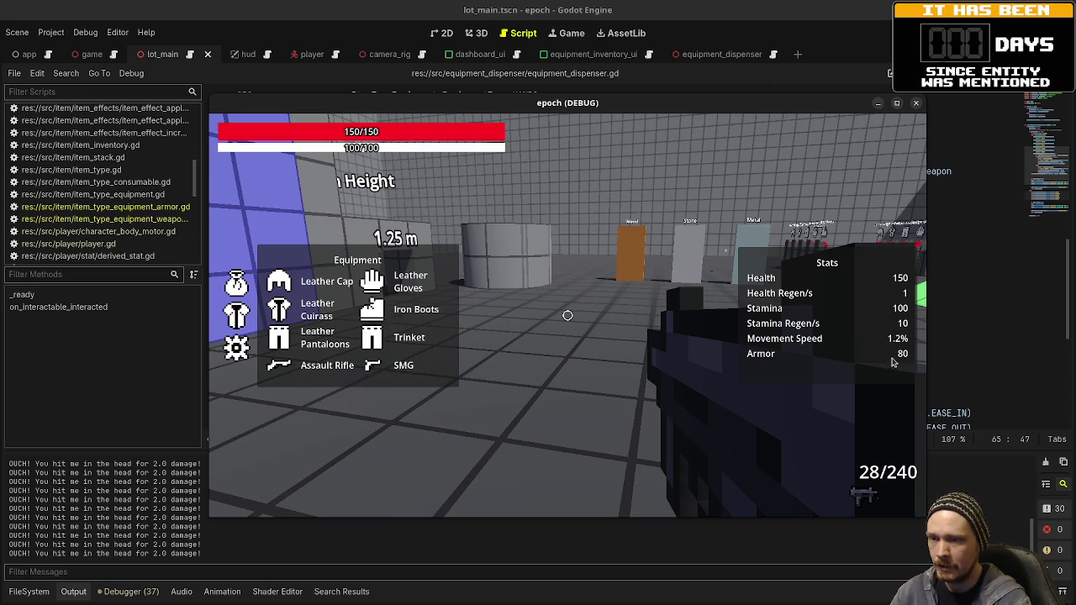
# Reopen the Equipment and Stats panels and switch to the inventory grid
pyautogui.press('Tab')
pyautogui.press('w')
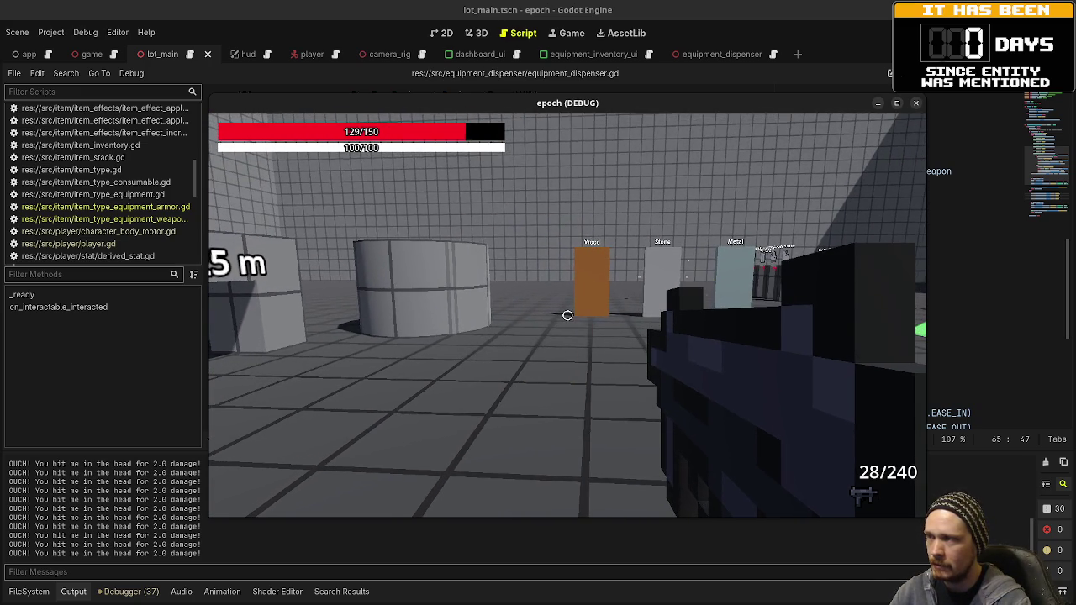
pyautogui.press('Tab')
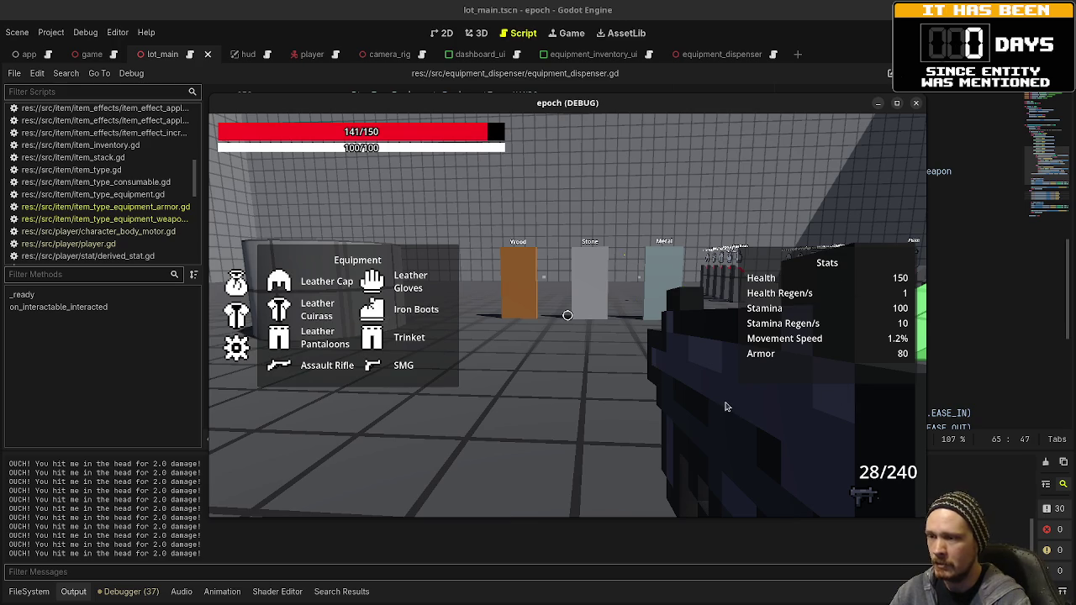
pyautogui.click(241, 294)
pyautogui.press('w')
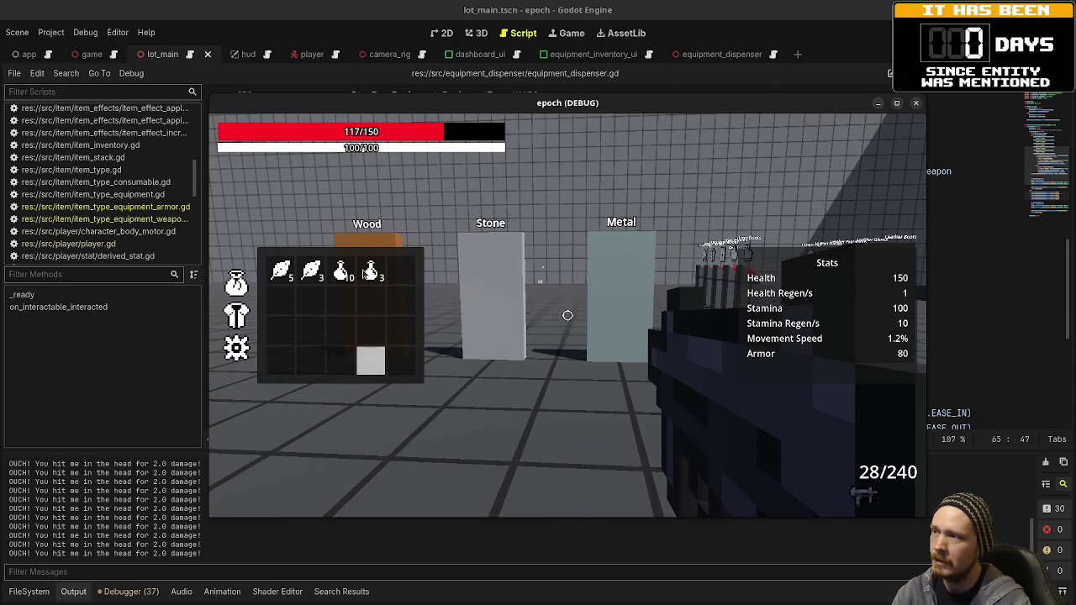
# Drink two potions and use three herbs to restore health from 84 to 150/150, then close the inventory
pyautogui.click(371, 271)
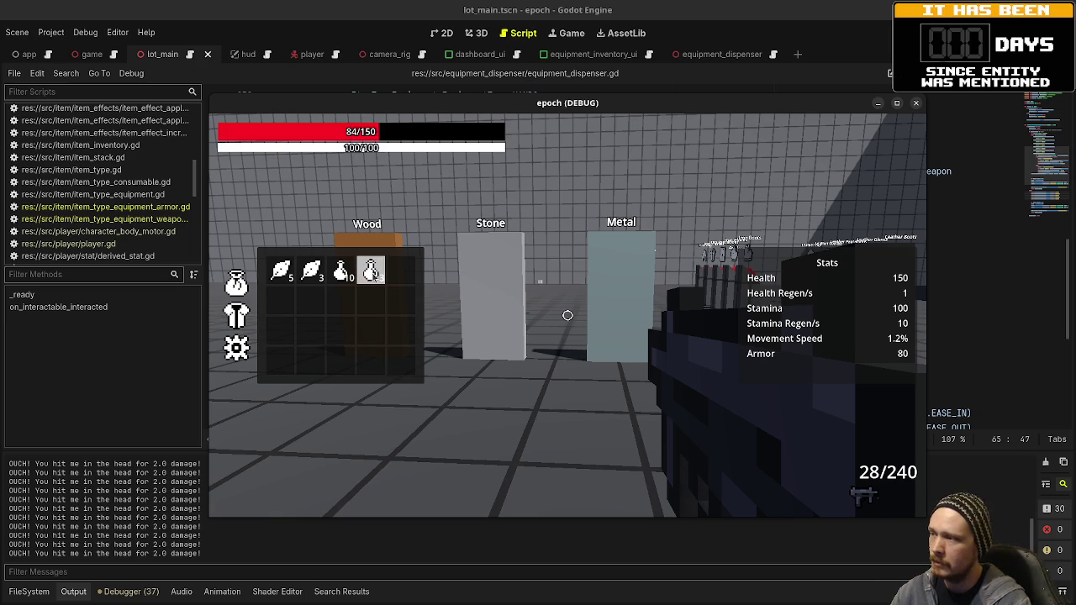
pyautogui.click(371, 272)
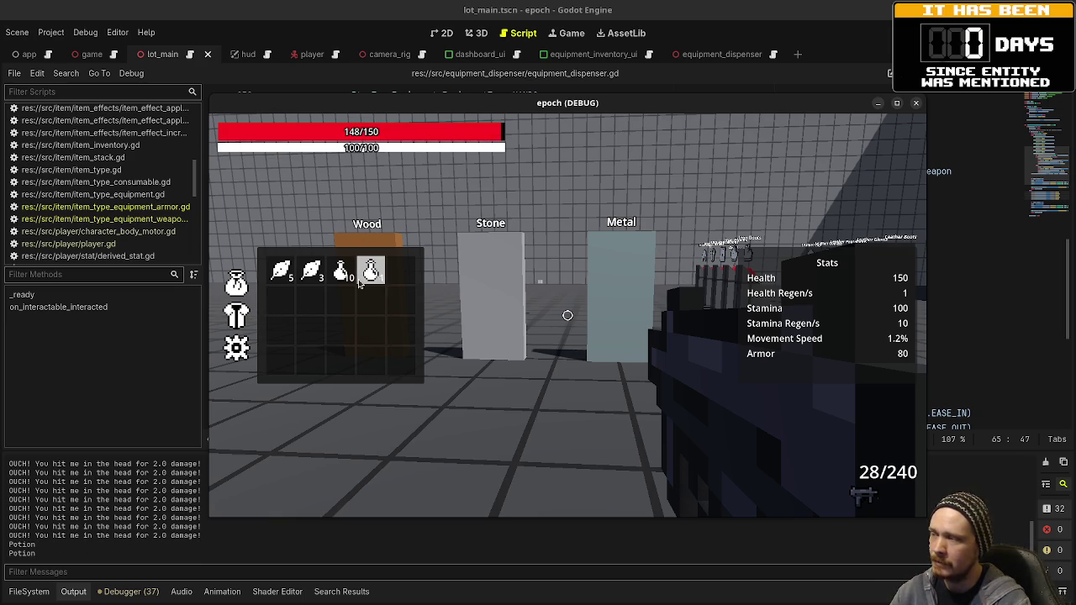
pyautogui.click(300, 277)
pyautogui.click(300, 278)
pyautogui.click(300, 277)
pyautogui.press('Tab')
pyautogui.press('w')
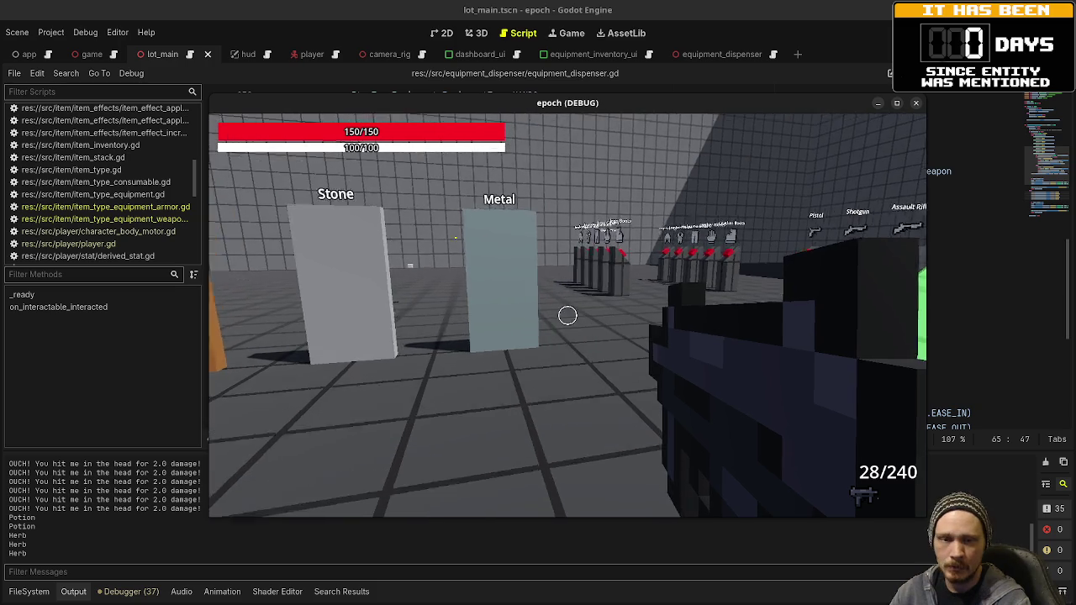
pyautogui.hotkey('shift', 'w')
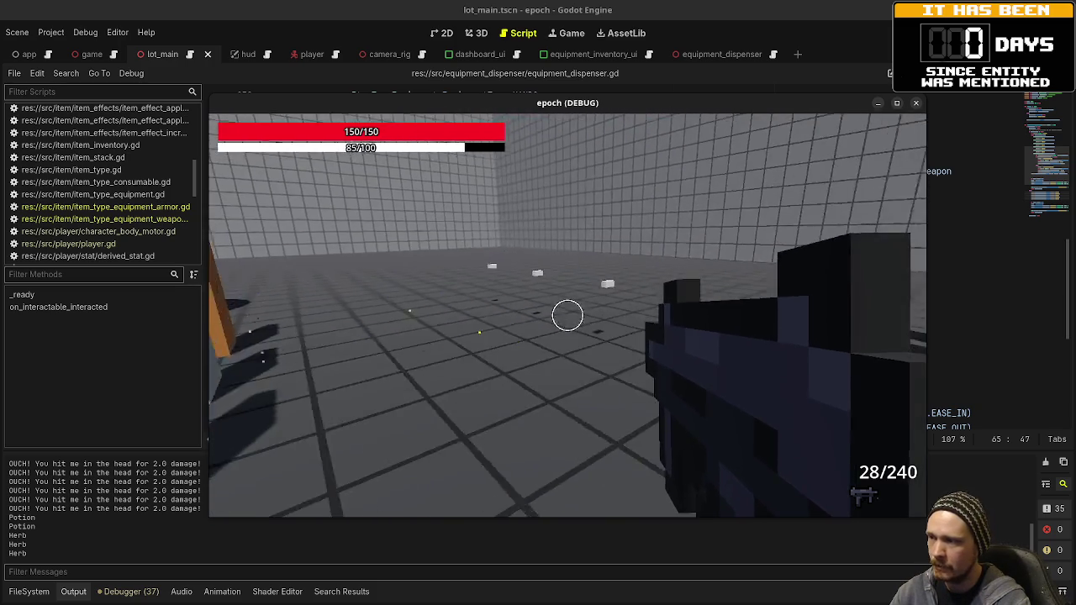
# Shoot up the Metal block, reloading down to 18/200 ammo, then Alt+Tab to the Braindump note
pyautogui.moveTo(567, 314); pyautogui.dragTo(568, 315)
pyautogui.press('a')
pyautogui.press('w')
pyautogui.press('a')
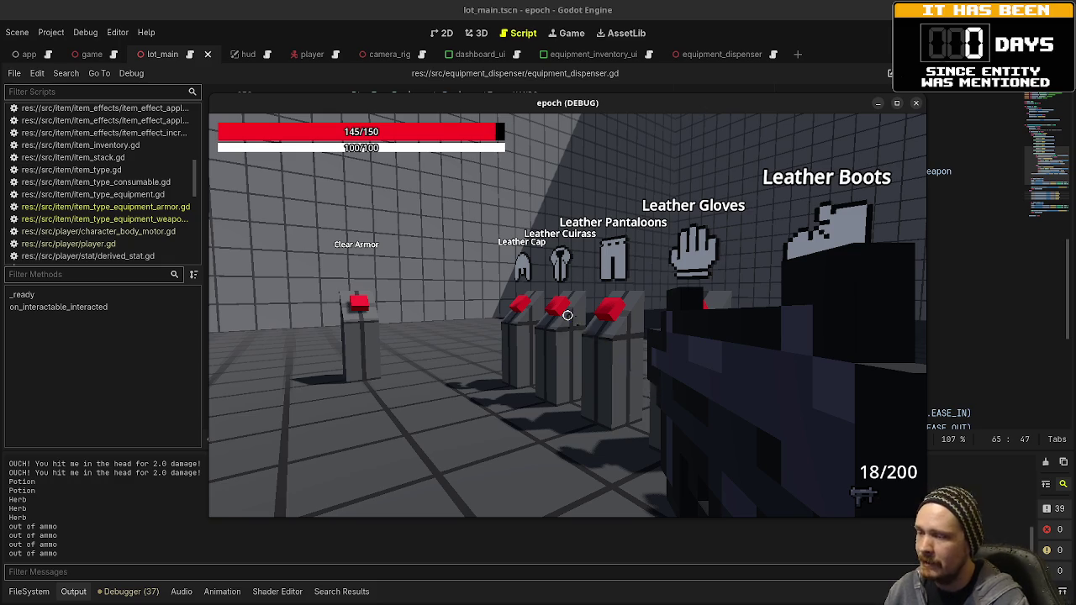
pyautogui.press('w')
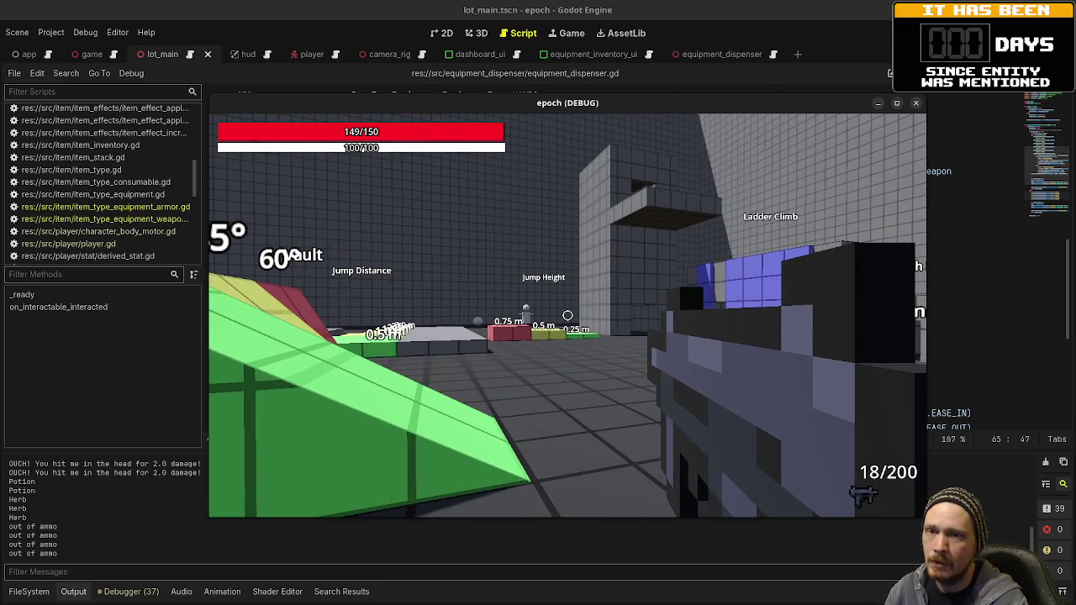
pyautogui.hotkey('alt', 'Tab')
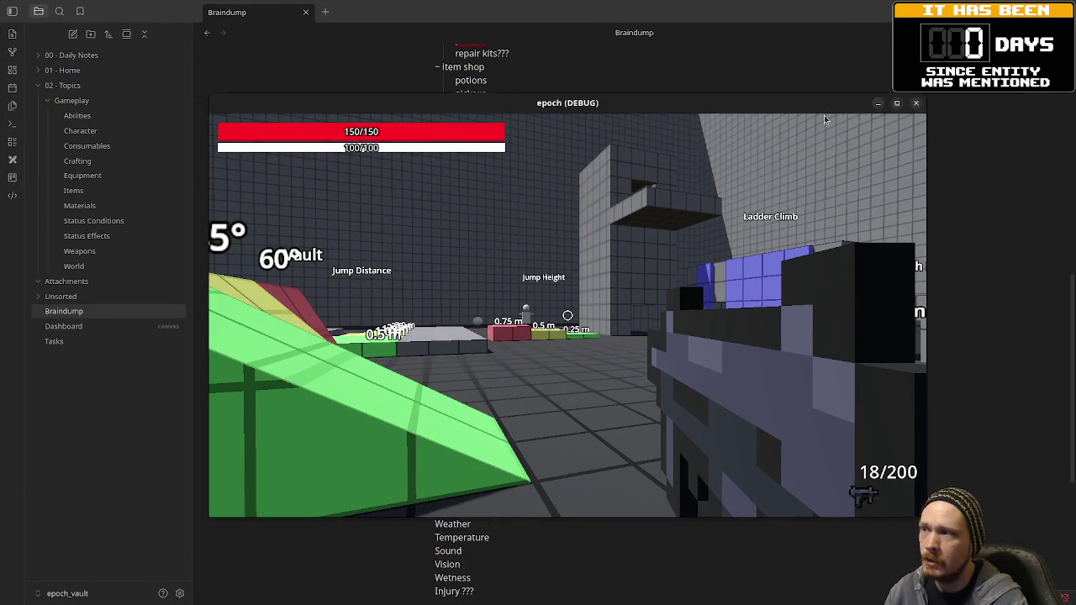
# Move the game window aside and open the Tasks kanban board from the Obsidian file tree
pyautogui.moveTo(819, 108); pyautogui.dragTo(728, 189)
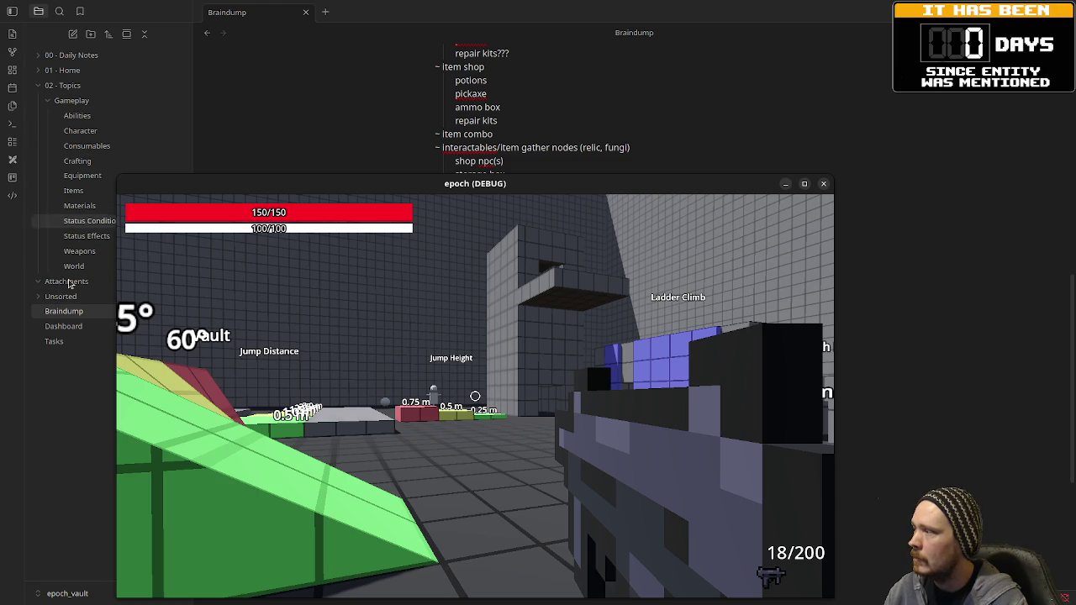
pyautogui.click(67, 343)
pyautogui.moveTo(694, 183)
pyautogui.mouseDown()
pyautogui.moveTo(674, 172)
pyautogui.moveTo(667, 104)
pyautogui.mouseUp()
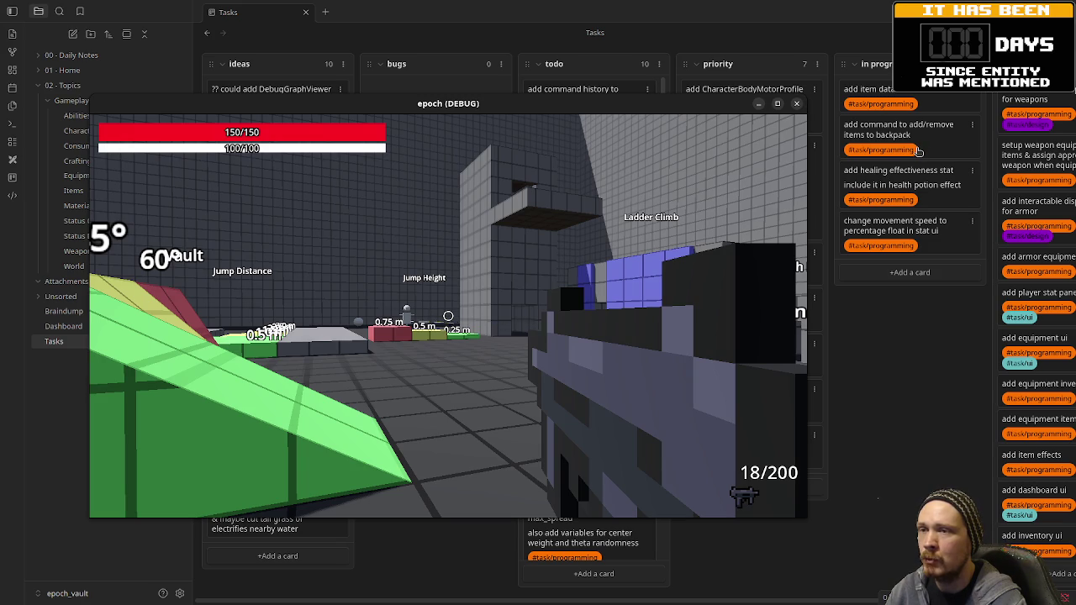
pyautogui.click(753, 189)
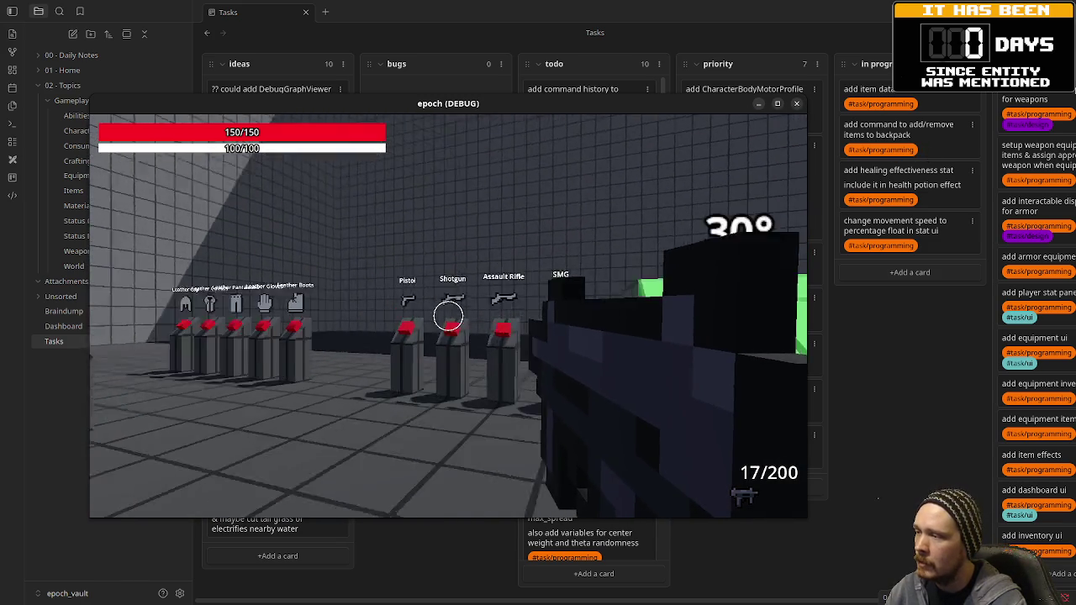
pyautogui.press('w')
pyautogui.press('s')
pyautogui.press('d')
pyautogui.press('w')
pyautogui.press('s')
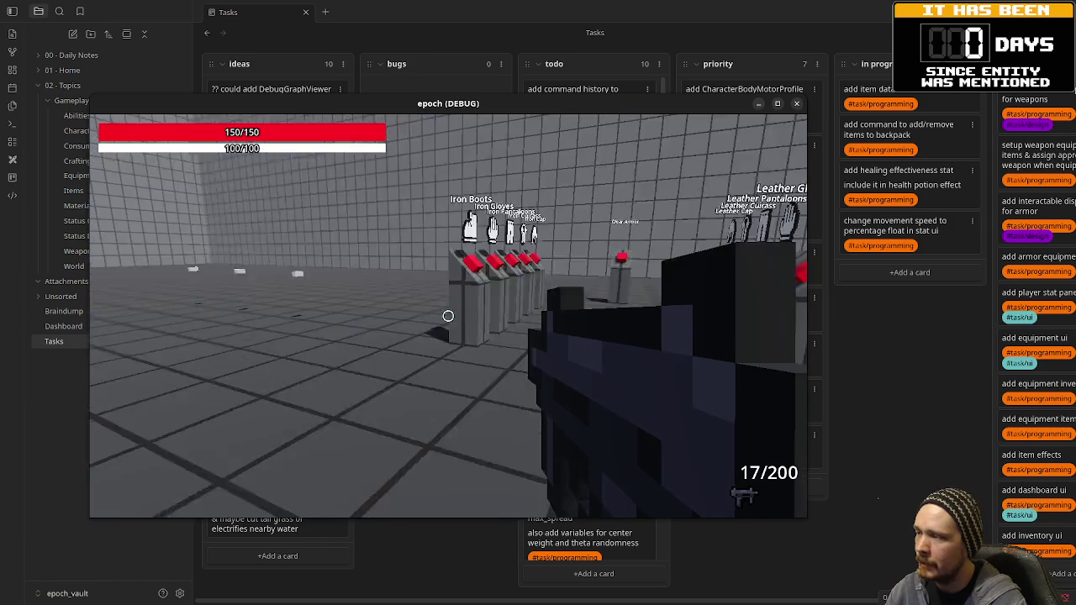
pyautogui.press('s')
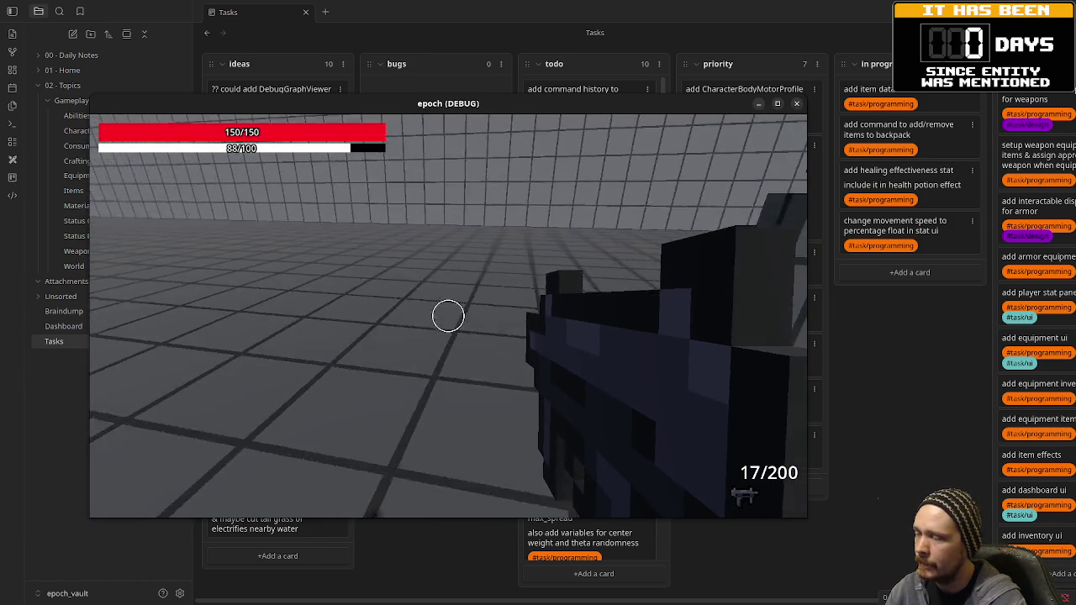
pyautogui.press('Tab')
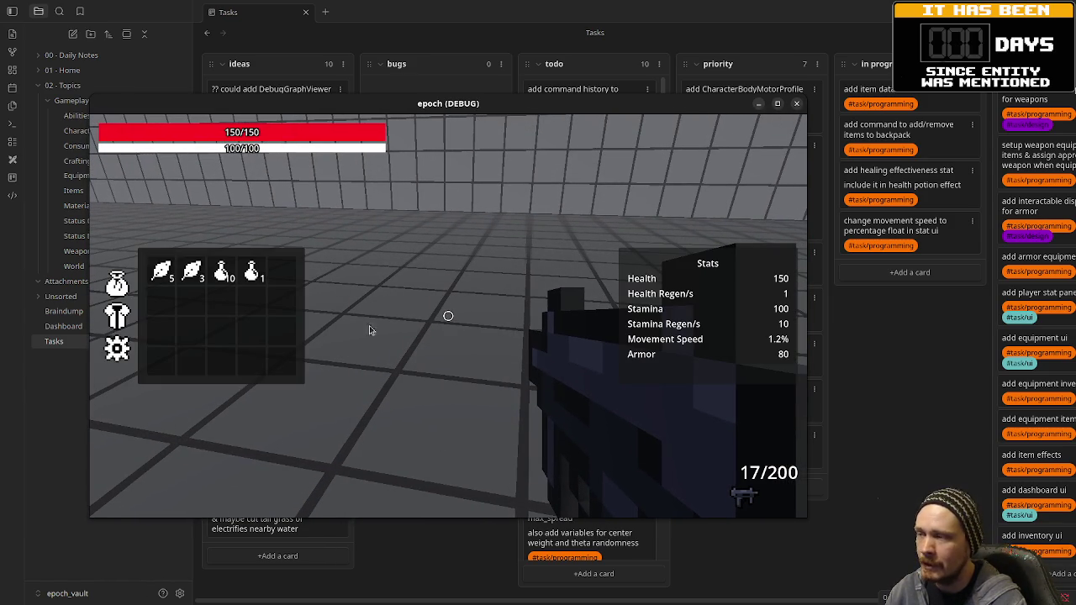
pyautogui.press('Tab')
pyautogui.press('Tab')
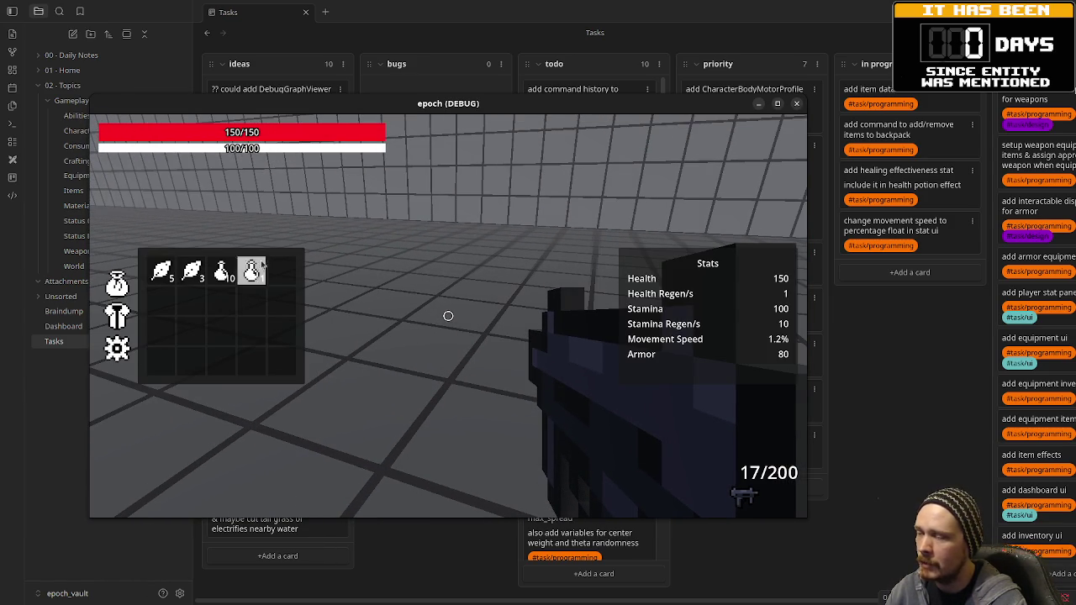
pyautogui.press('Tab')
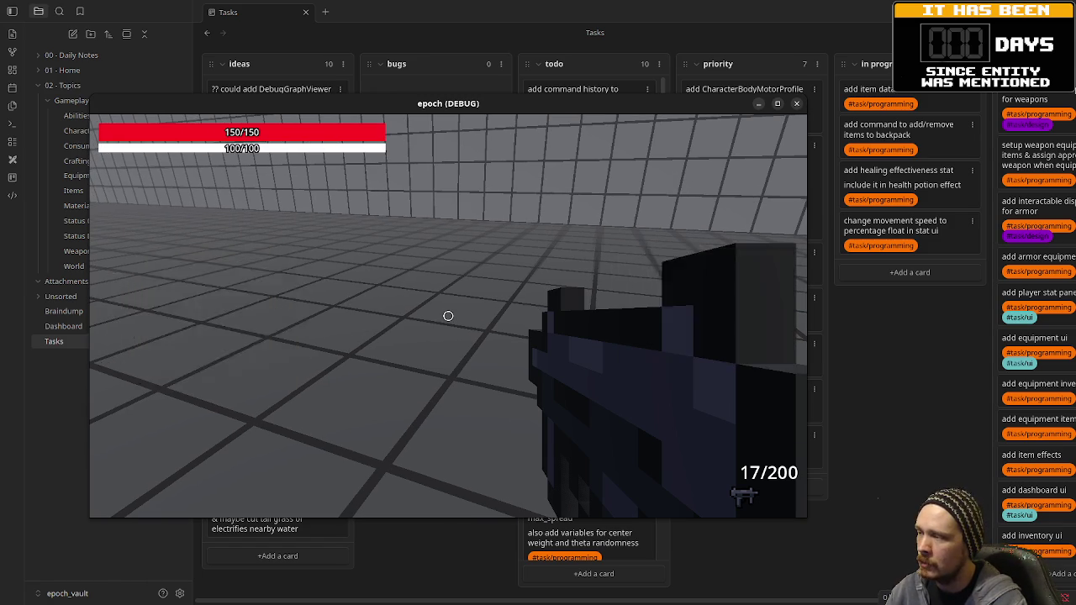
pyautogui.press('w')
pyautogui.press('space')
pyautogui.press('w')
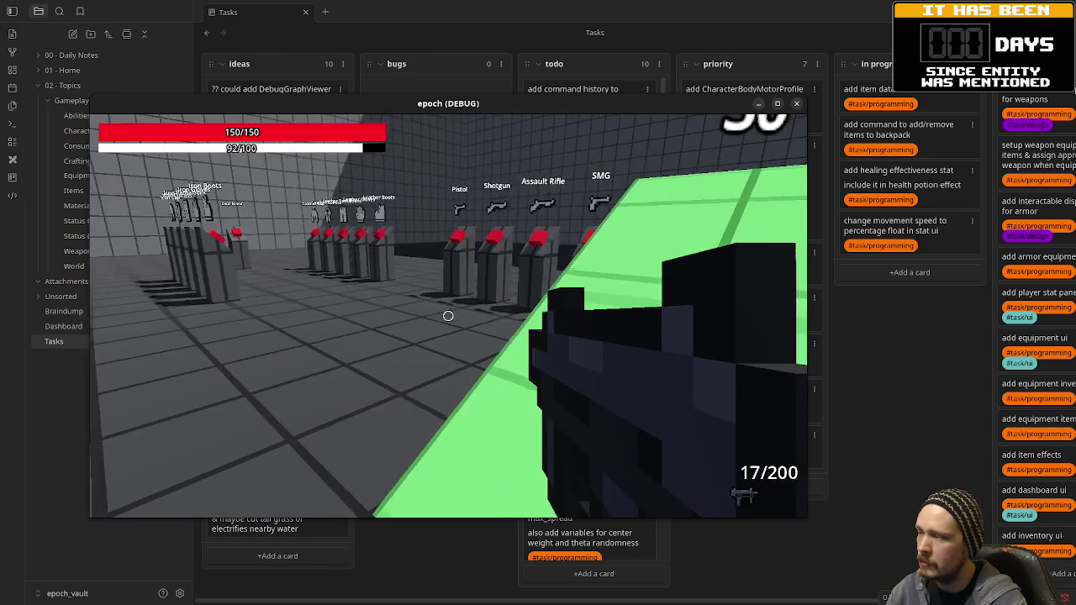
pyautogui.press('w')
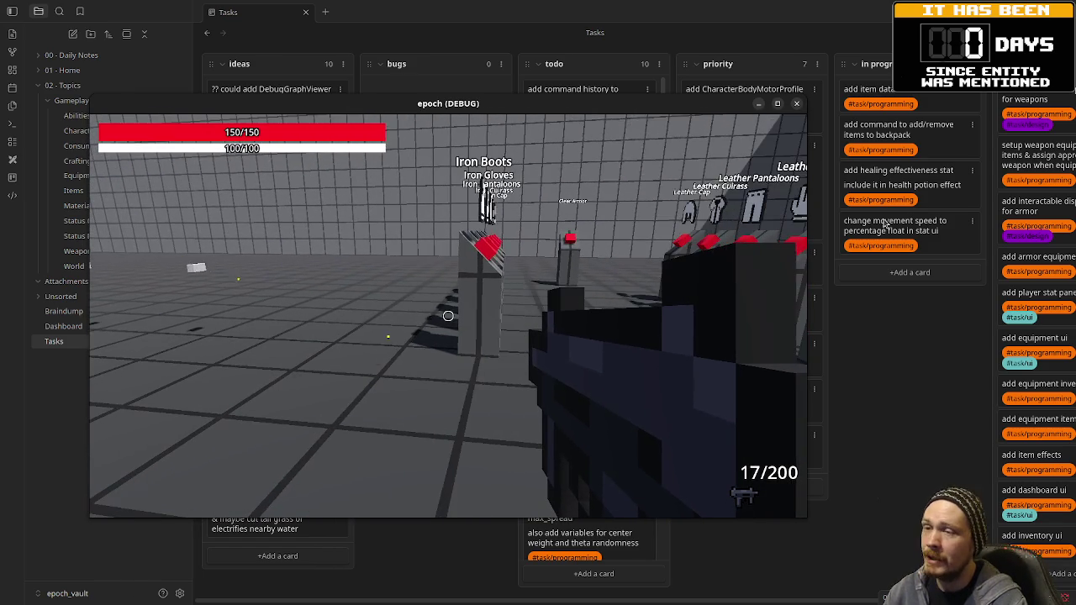
pyautogui.moveTo(589, 104); pyautogui.dragTo(728, 154)
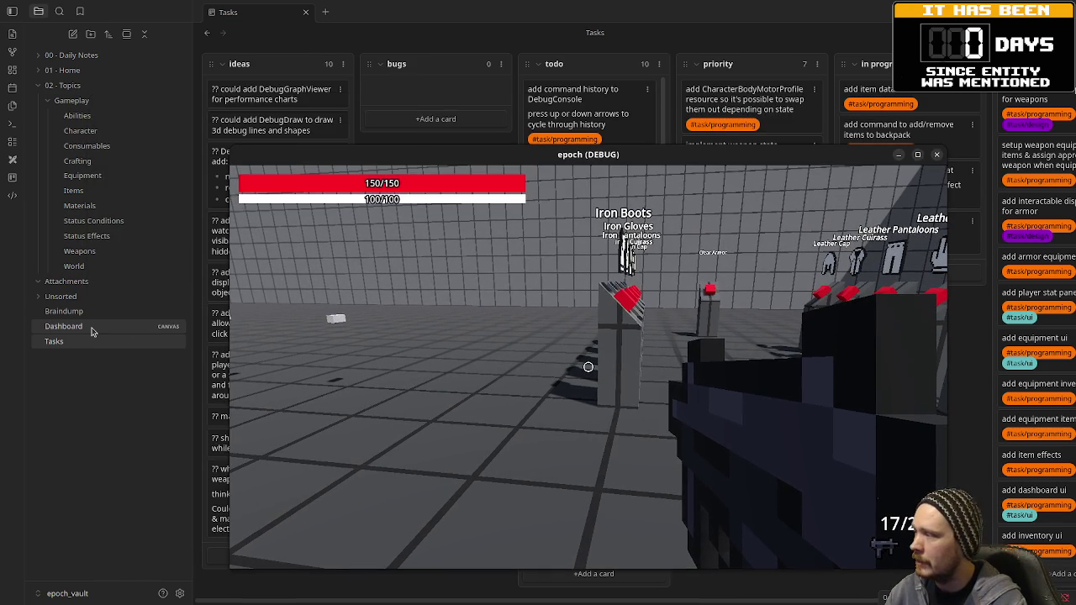
pyautogui.click(64, 311)
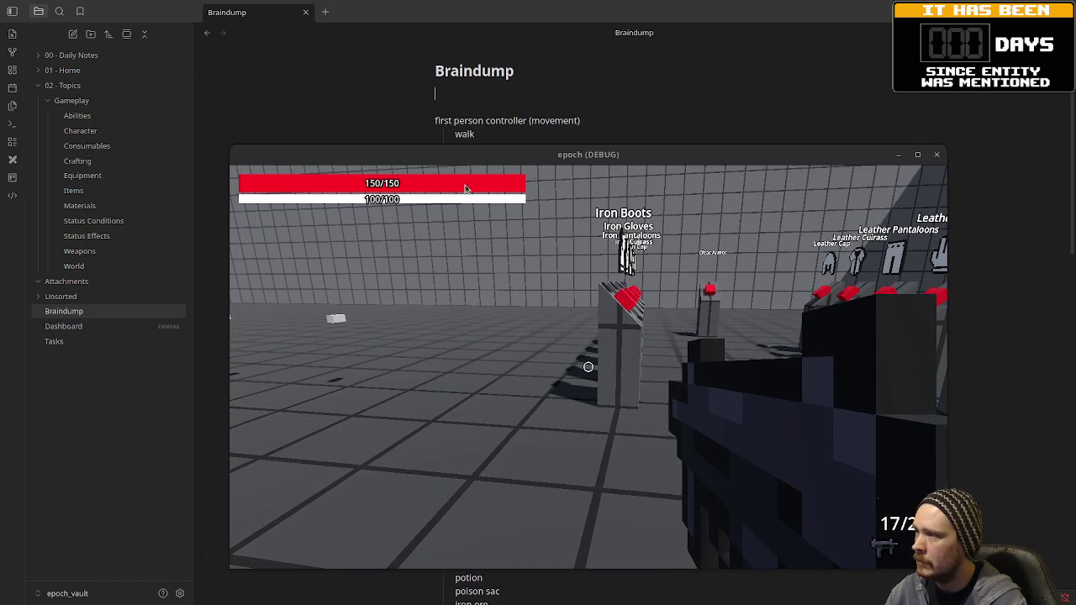
pyautogui.moveTo(461, 155)
pyautogui.mouseDown()
pyautogui.moveTo(295, 194)
pyautogui.moveTo(1, 117)
pyautogui.mouseUp()
pyautogui.click(528, 9)
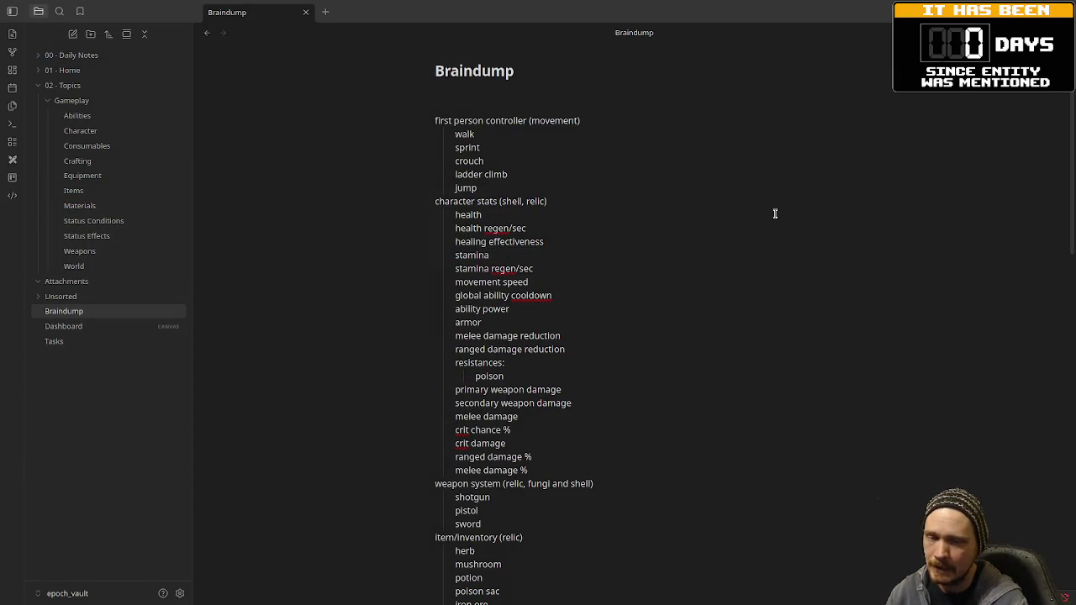
pyautogui.scroll(-5, 561, 309)
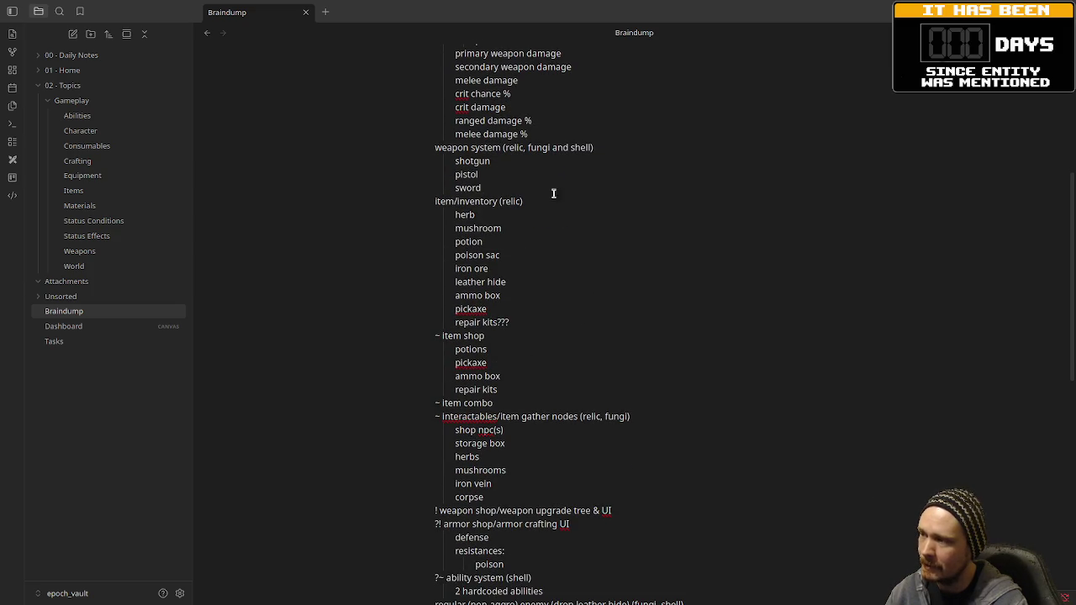
pyautogui.scroll(-2, 490, 286)
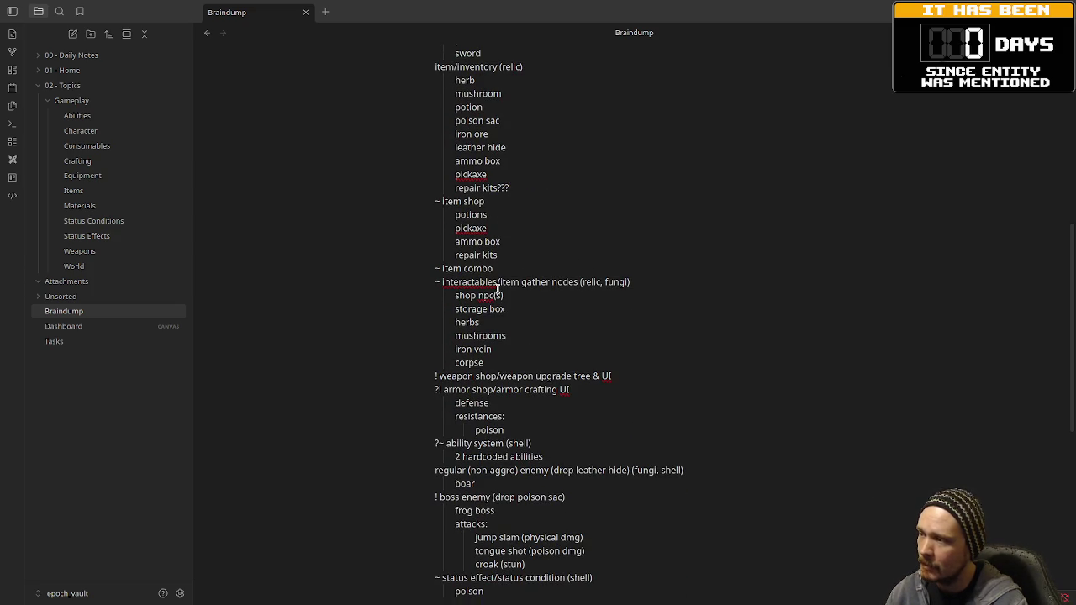
pyautogui.scroll(5, 500, 295)
pyautogui.scroll(-3, 509, 253)
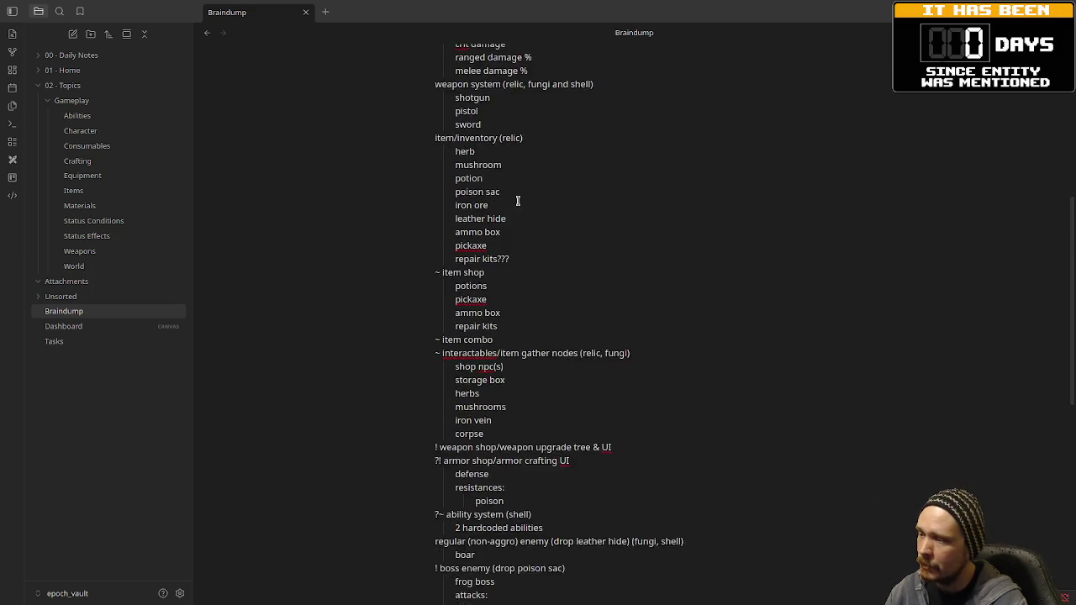
pyautogui.scroll(-4, 517, 190)
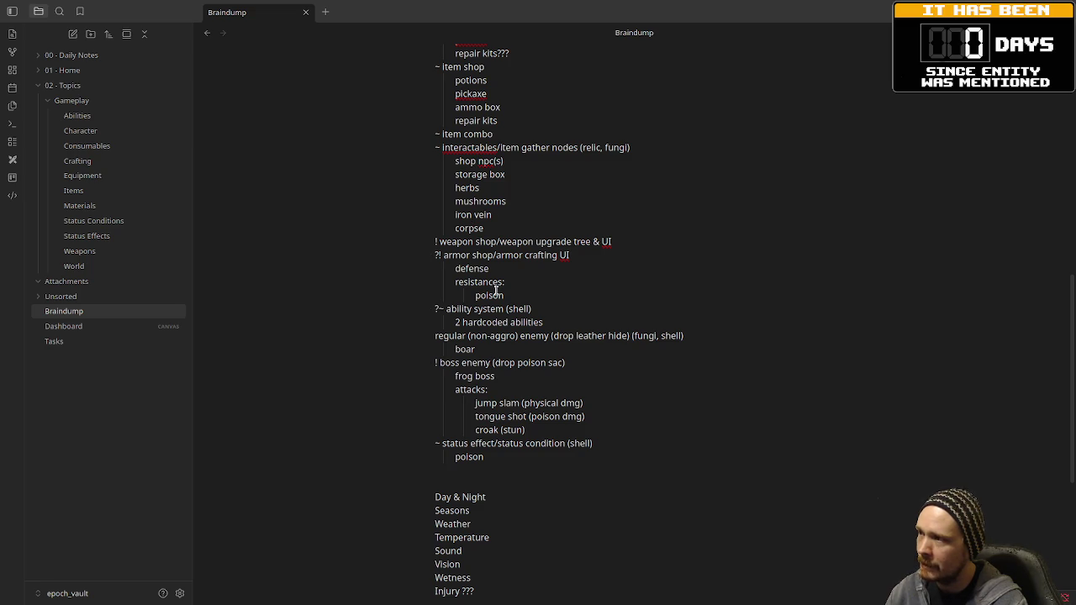
pyautogui.scroll(1, 496, 290)
pyautogui.moveTo(438, 218)
pyautogui.mouseDown()
pyautogui.moveTo(525, 277)
pyautogui.moveTo(529, 293)
pyautogui.mouseUp()
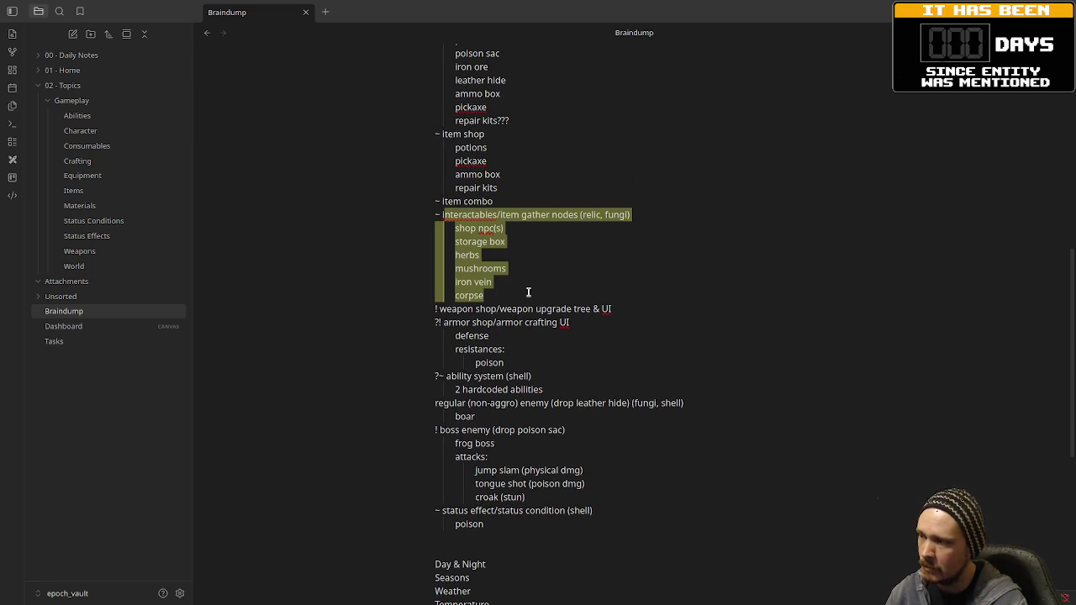
pyautogui.moveTo(442, 510); pyautogui.dragTo(494, 519)
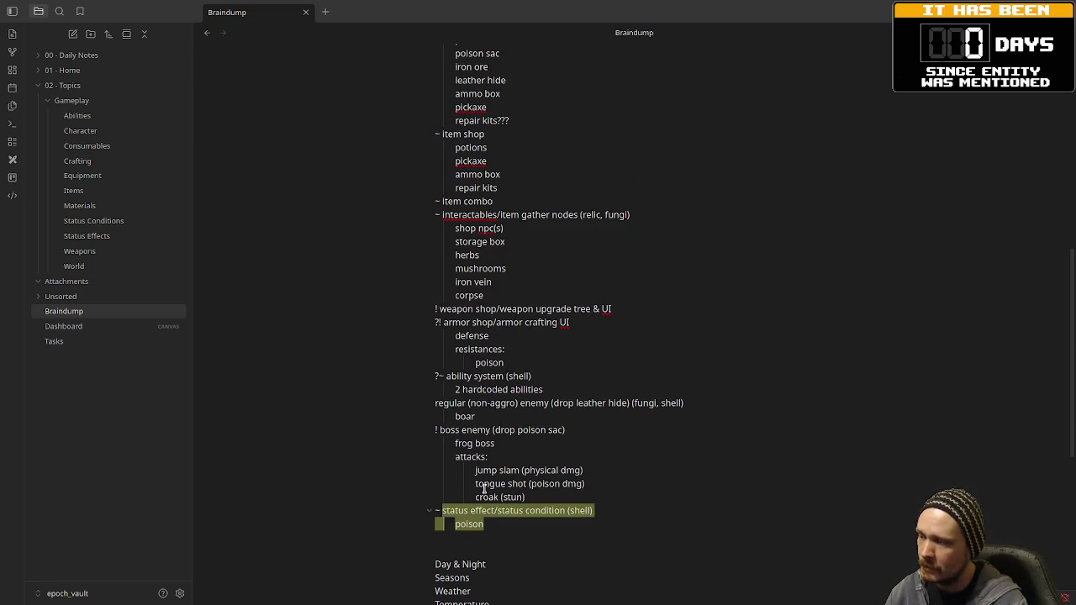
pyautogui.moveTo(435, 376); pyautogui.dragTo(511, 389)
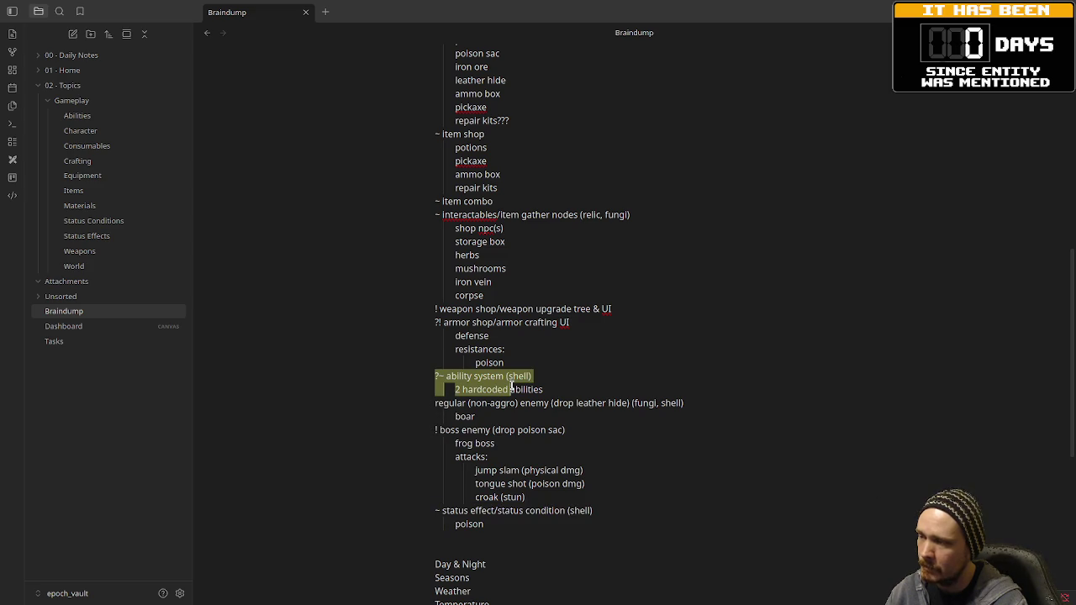
pyautogui.moveTo(436, 403)
pyautogui.mouseDown()
pyautogui.moveTo(502, 404)
pyautogui.moveTo(525, 496)
pyautogui.mouseUp()
pyautogui.scroll(5, 525, 431)
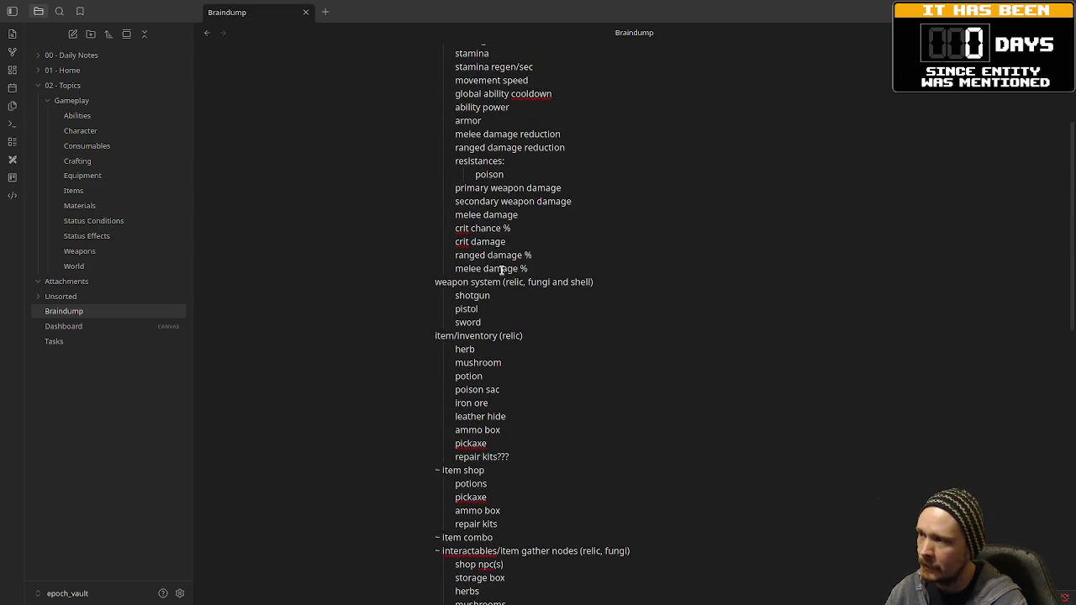
pyautogui.scroll(-2, 458, 290)
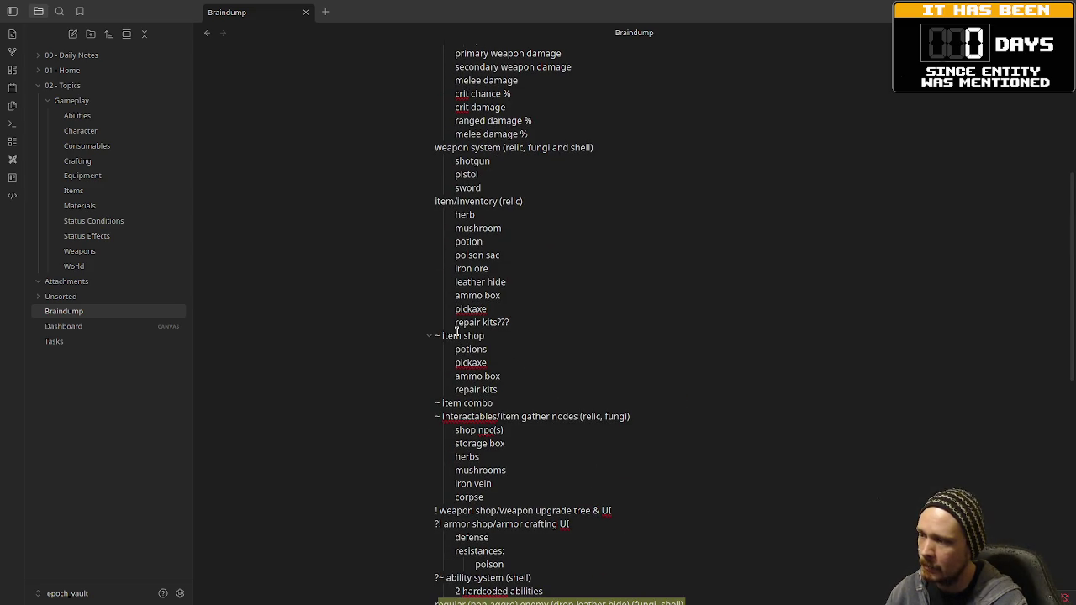
pyautogui.moveTo(455, 335)
pyautogui.mouseDown()
pyautogui.moveTo(498, 377)
pyautogui.moveTo(472, 385)
pyautogui.mouseUp()
pyautogui.scroll(-2, 533, 435)
pyautogui.scroll(7, 599, 395)
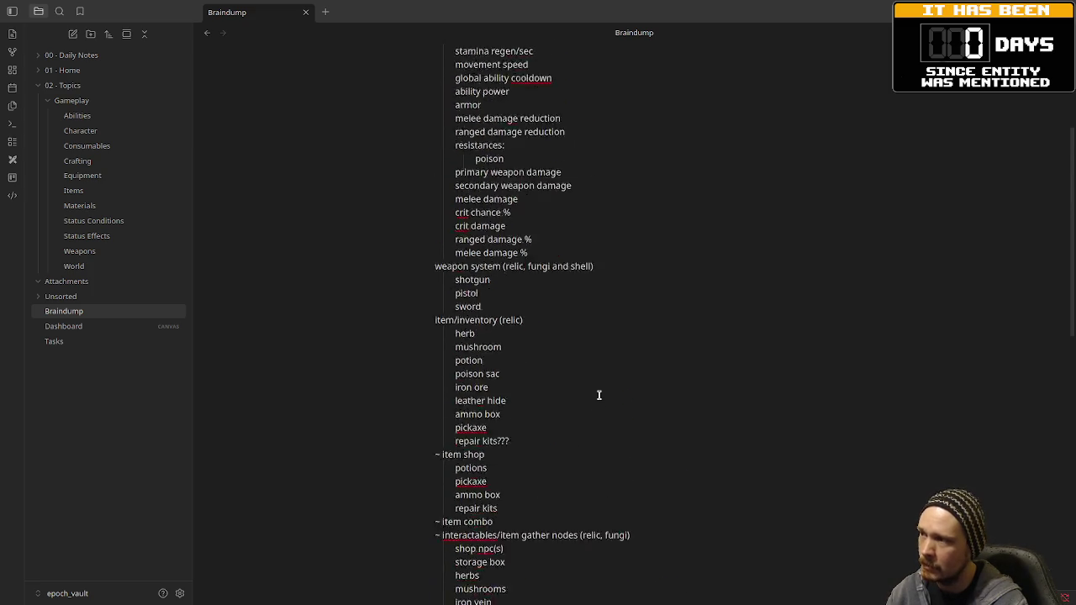
pyautogui.scroll(-8, 600, 395)
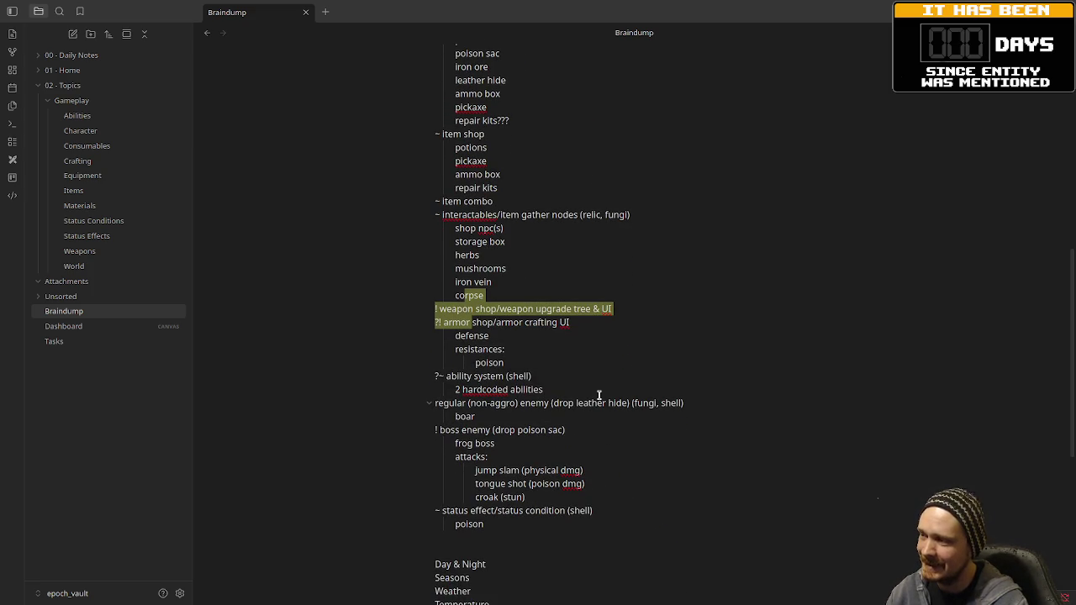
pyautogui.scroll(1, 599, 395)
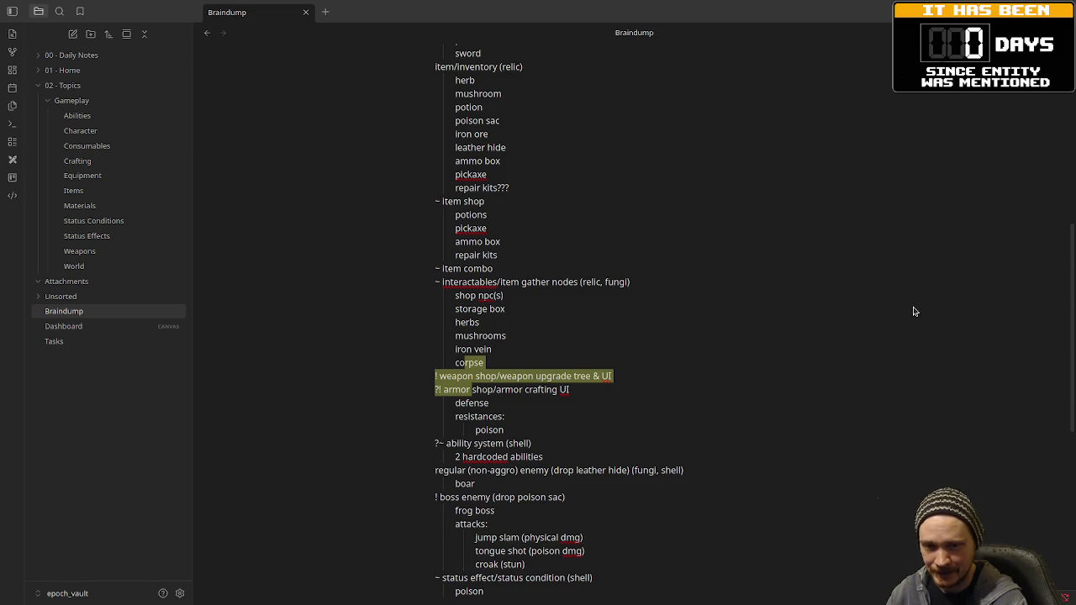
pyautogui.hotkey('alt', 'Tab')
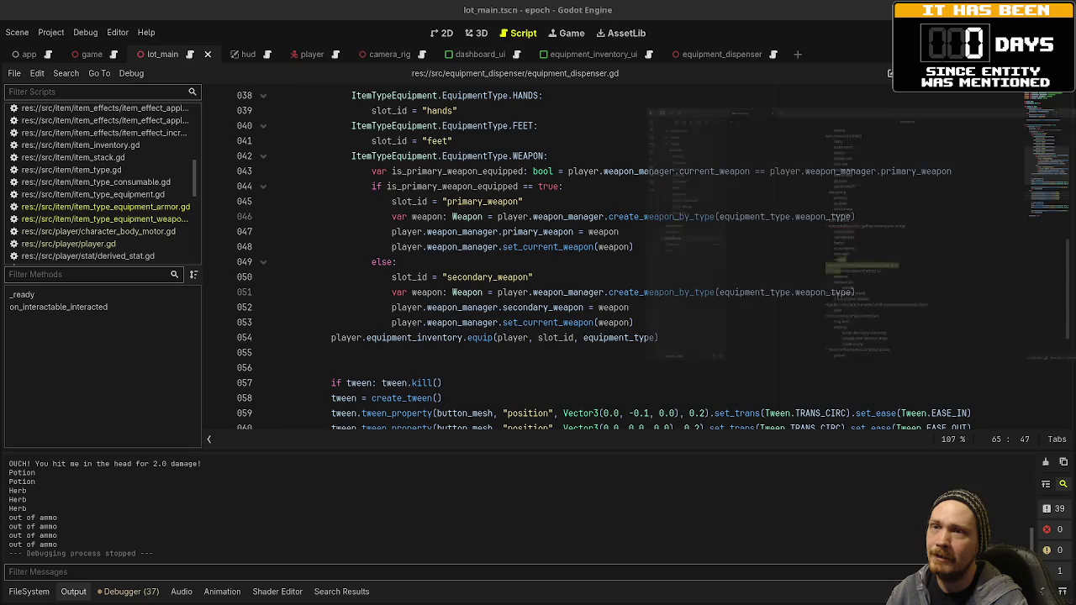
# Run the project with F5 and walk past the jump strip and pillars to the armor dispensers
pyautogui.click(629, 217)
pyautogui.press('F5')
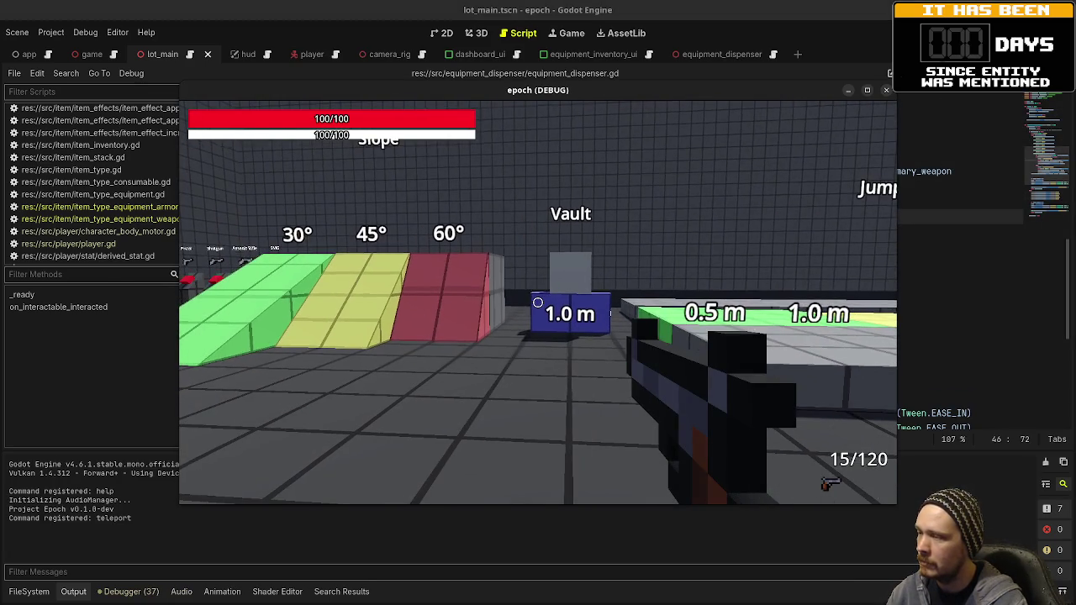
pyautogui.hotkey('shift', 'w')
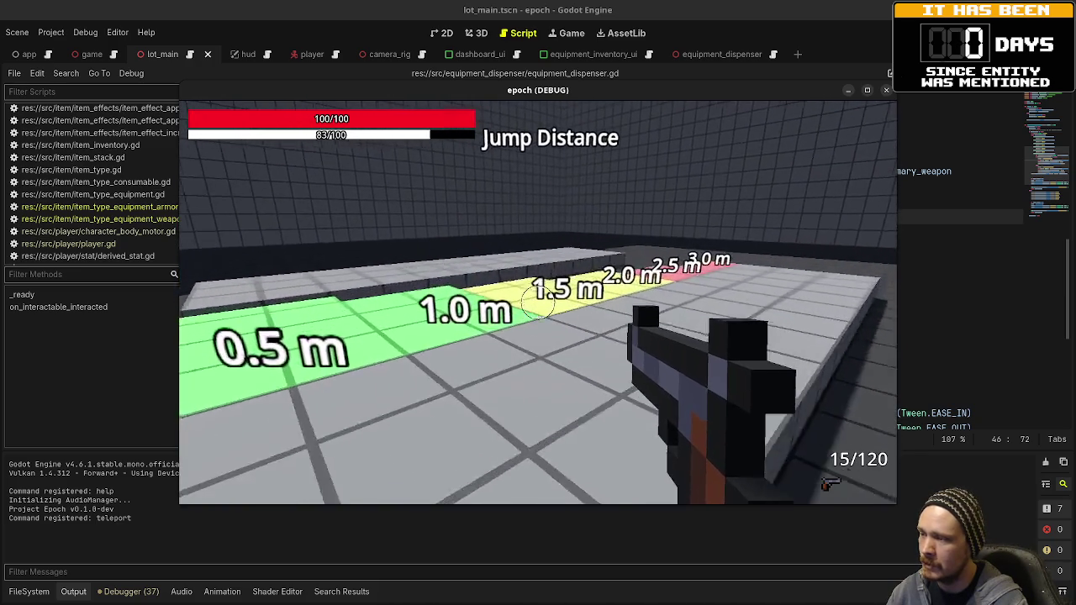
pyautogui.moveTo(538, 302)
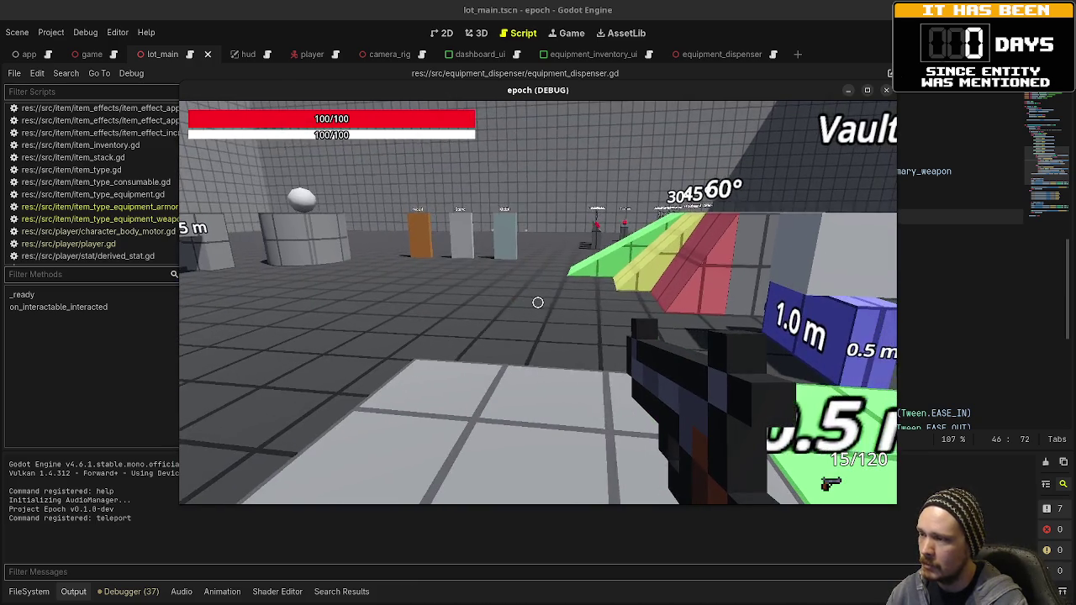
pyautogui.hotkey('shift', 'w')
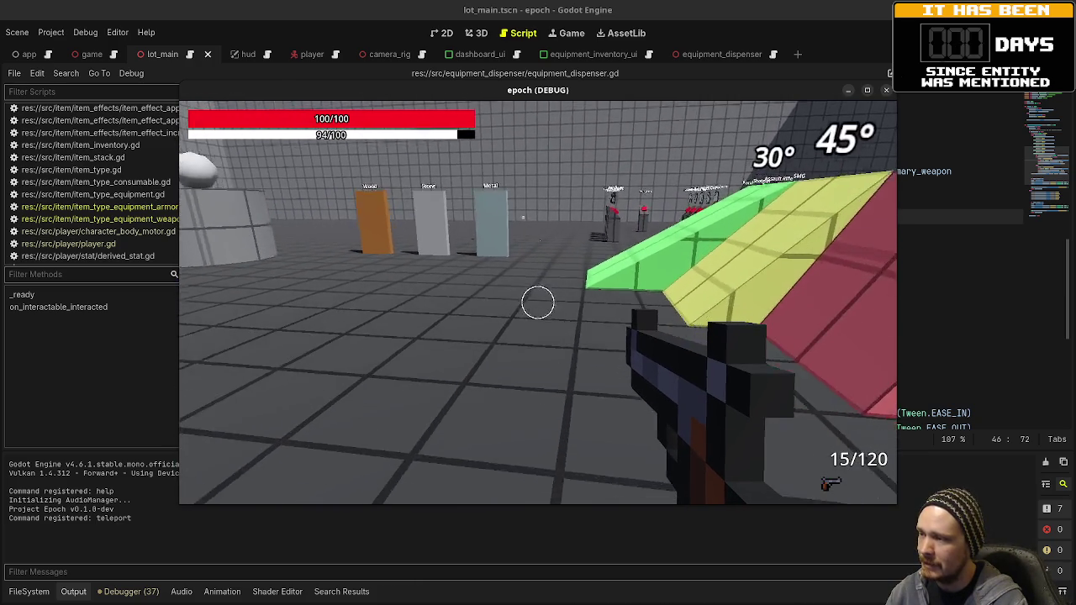
pyautogui.hotkey('shift', 'w')
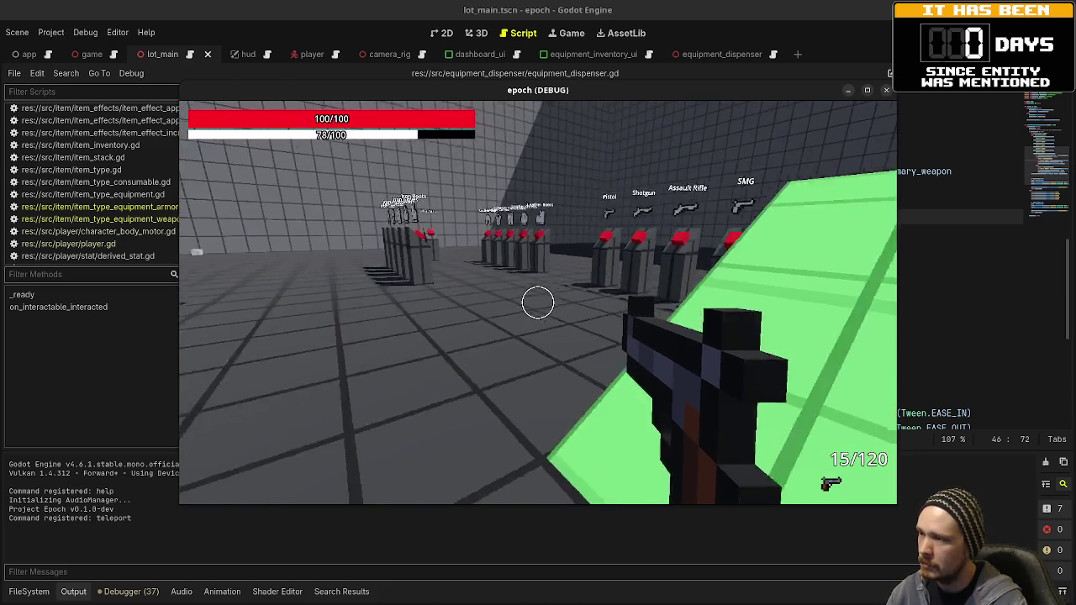
pyautogui.press('w')
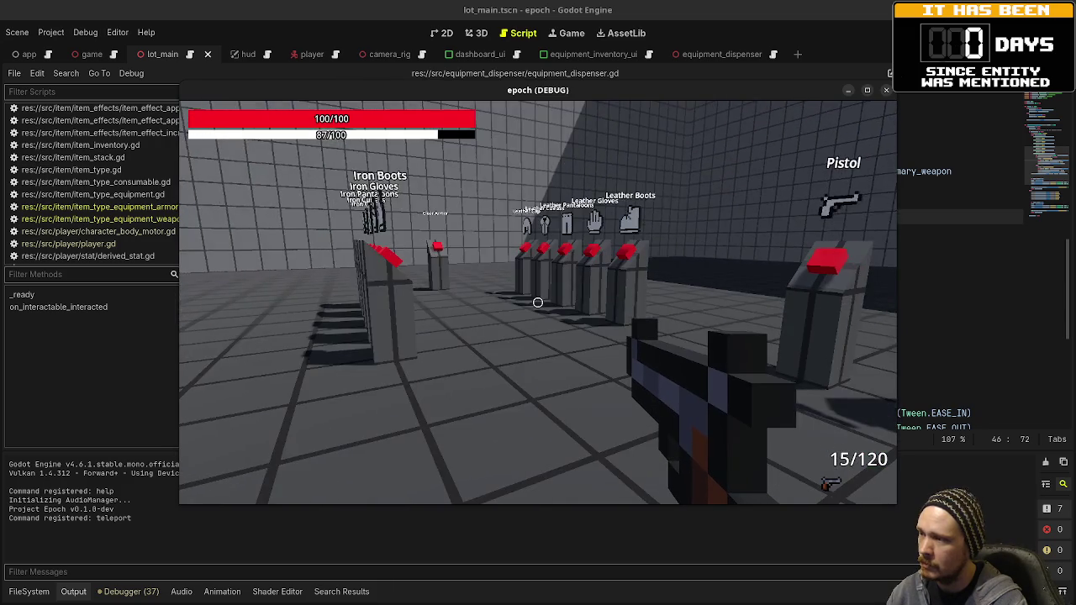
pyautogui.press('w')
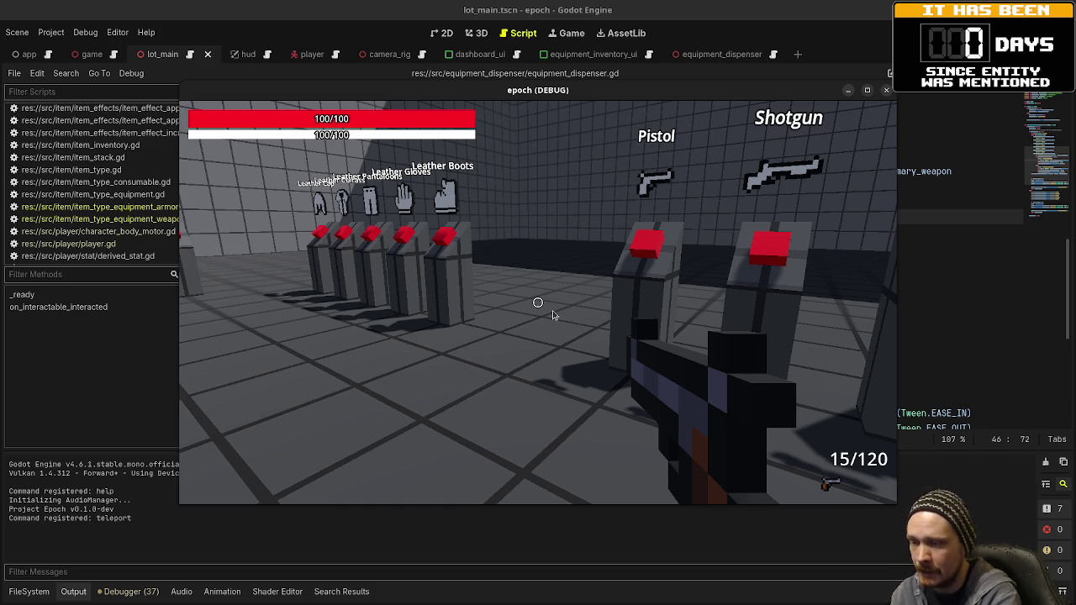
# Focus the game window and Alt+Tab to bring the Braindump note up behind it
pyautogui.click(552, 315)
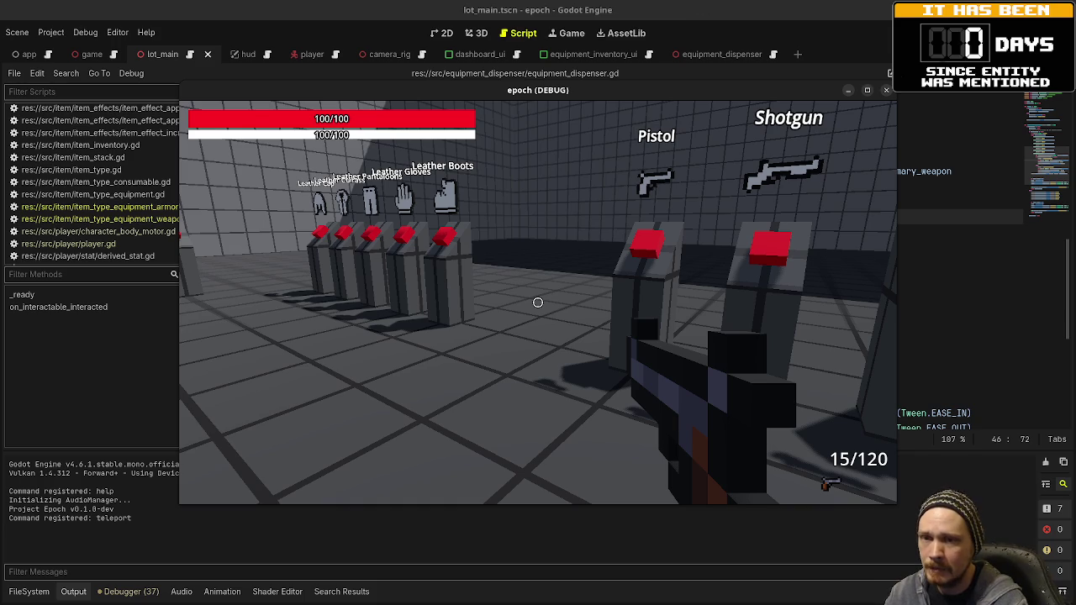
pyautogui.hotkey('alt', 'Tab')
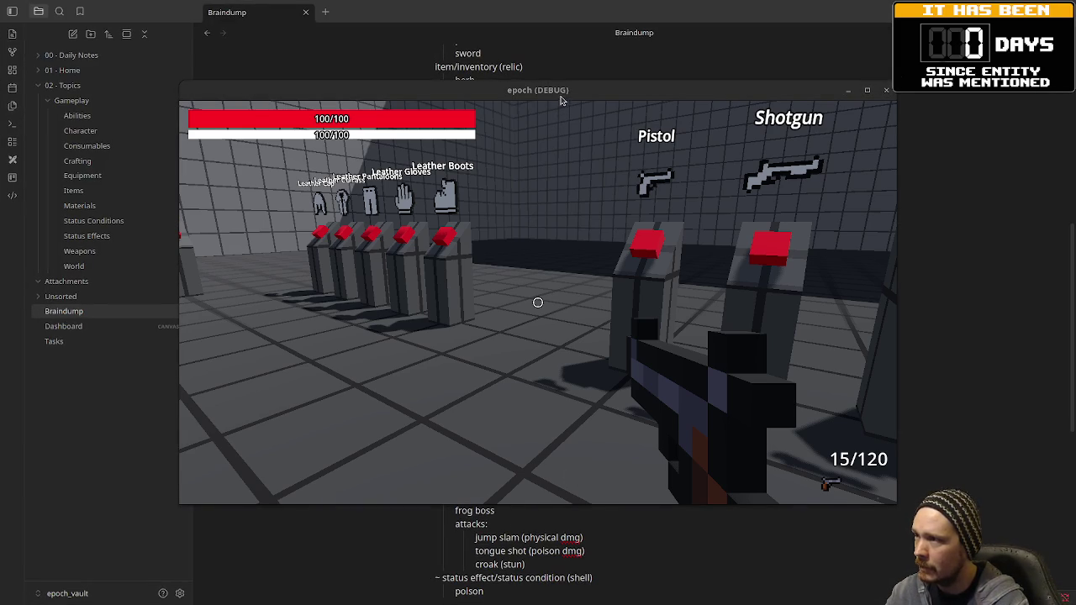
# Raise the game window and highlight the jump slam, tongue shot and croak (stun) attack lines in turn
pyautogui.moveTo(560, 101); pyautogui.dragTo(564, 70)
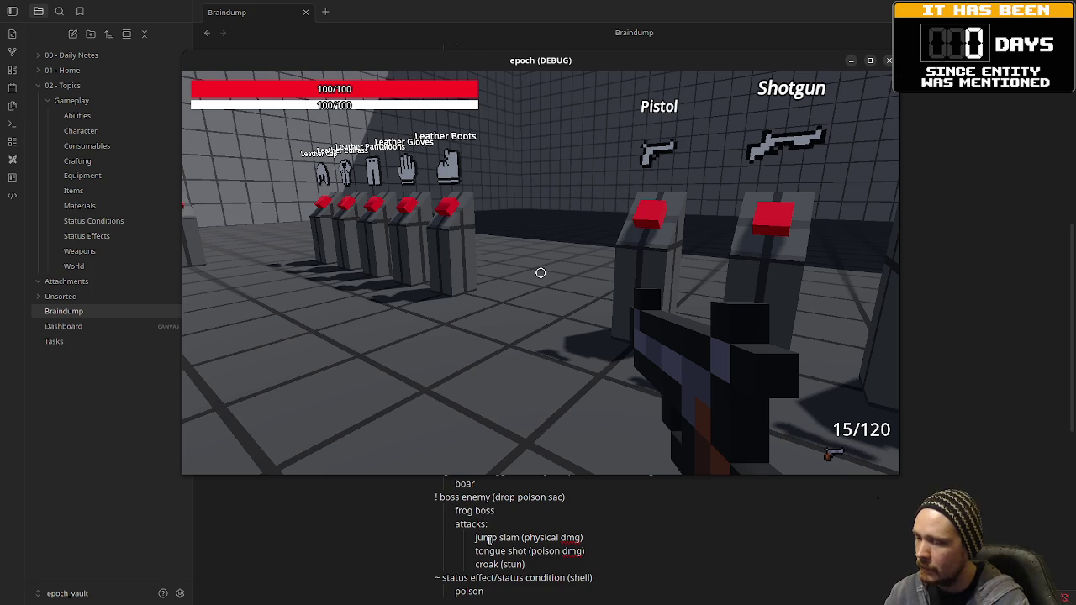
pyautogui.moveTo(491, 538); pyautogui.dragTo(545, 538)
pyautogui.click(595, 539)
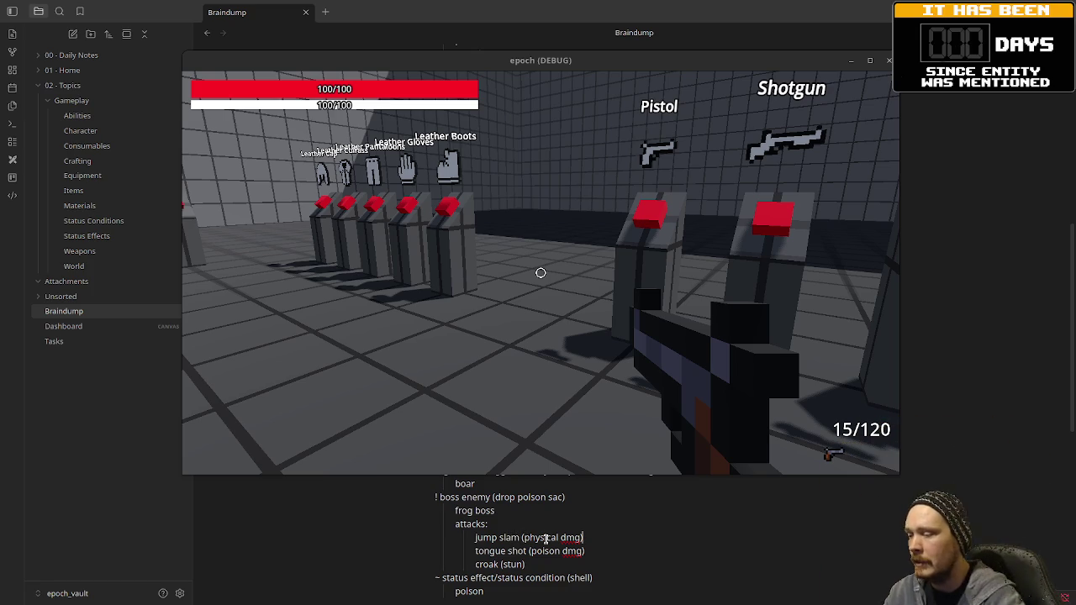
pyautogui.moveTo(495, 553)
pyautogui.mouseDown()
pyautogui.moveTo(581, 561)
pyautogui.moveTo(593, 552)
pyautogui.mouseUp()
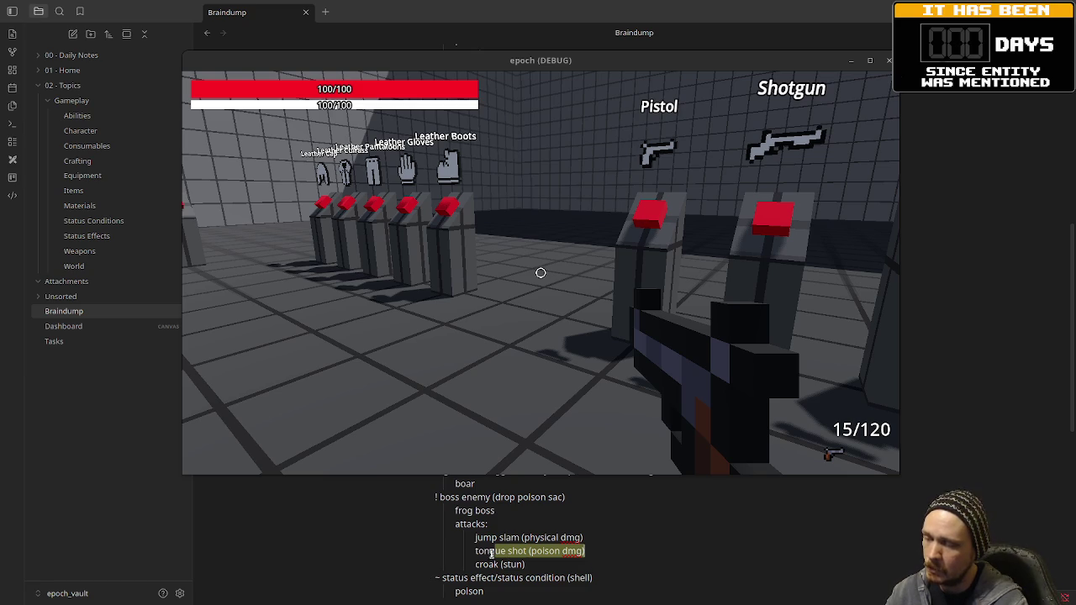
pyautogui.click(538, 566)
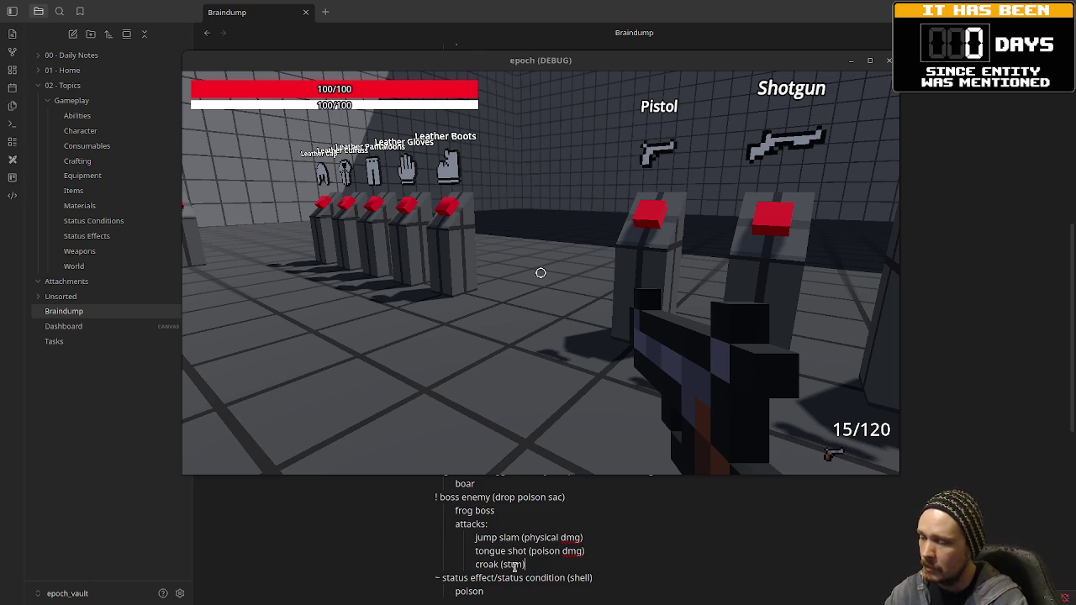
pyautogui.moveTo(478, 567); pyautogui.dragTo(524, 567)
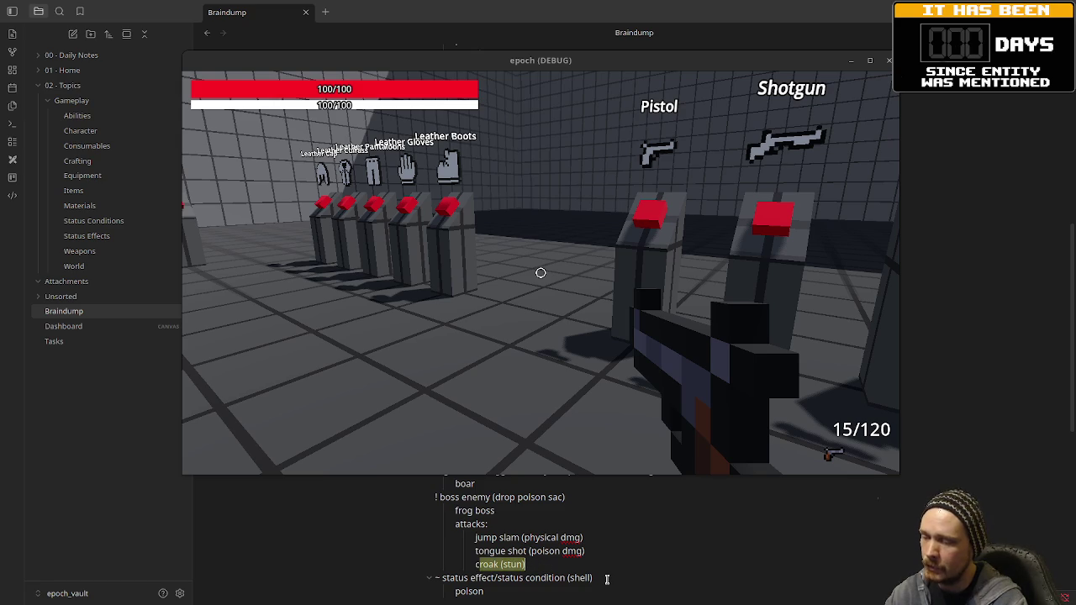
pyautogui.click(553, 567)
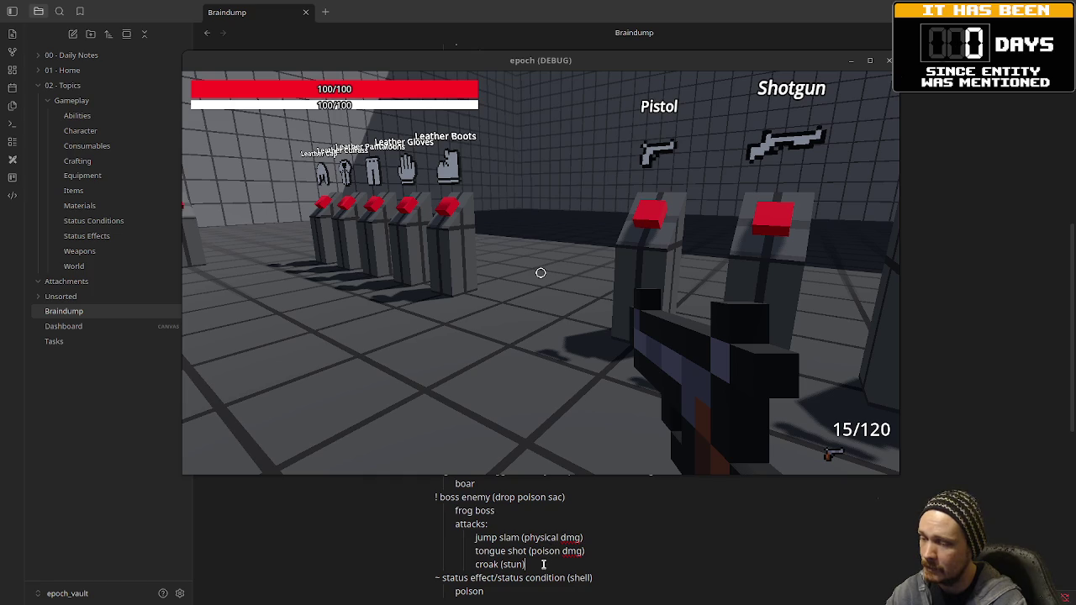
# Scroll through the Braindump note and close the running debug game window
pyautogui.scroll(-5, 595, 551)
pyautogui.scroll(5, 595, 552)
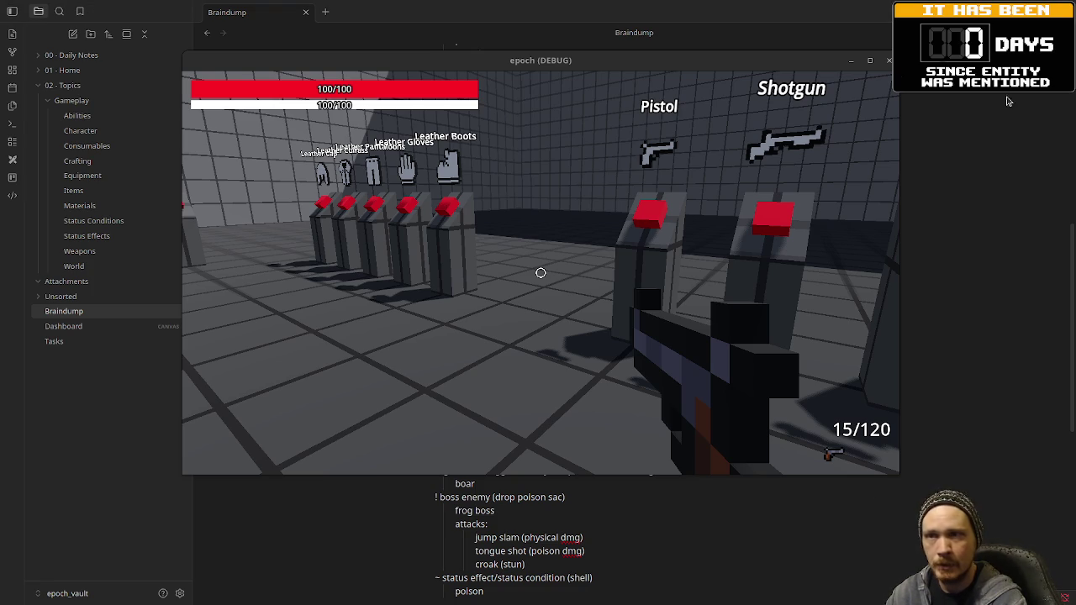
pyautogui.click(889, 62)
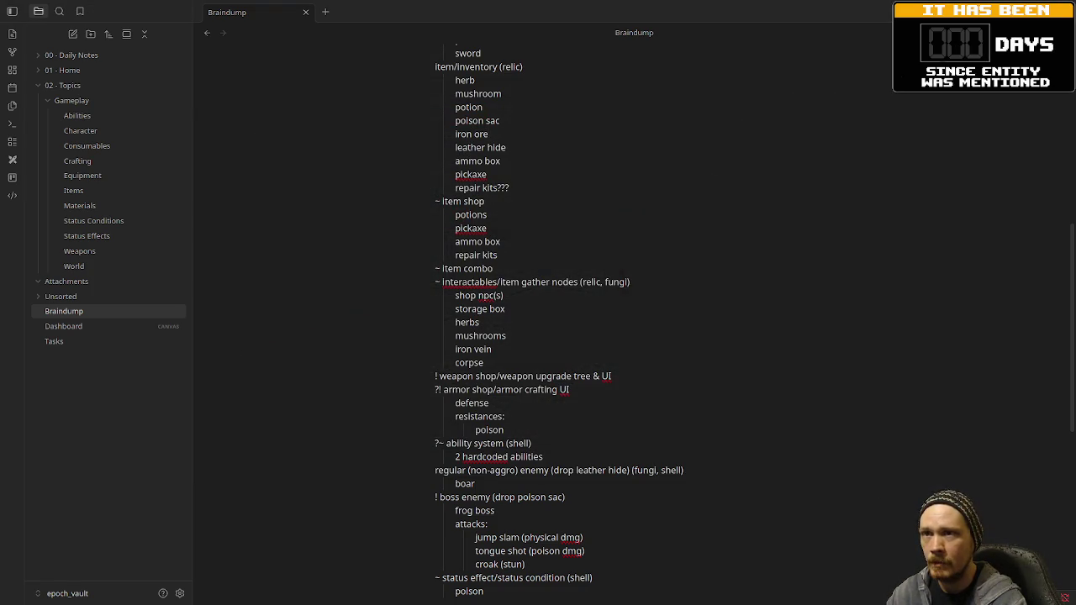